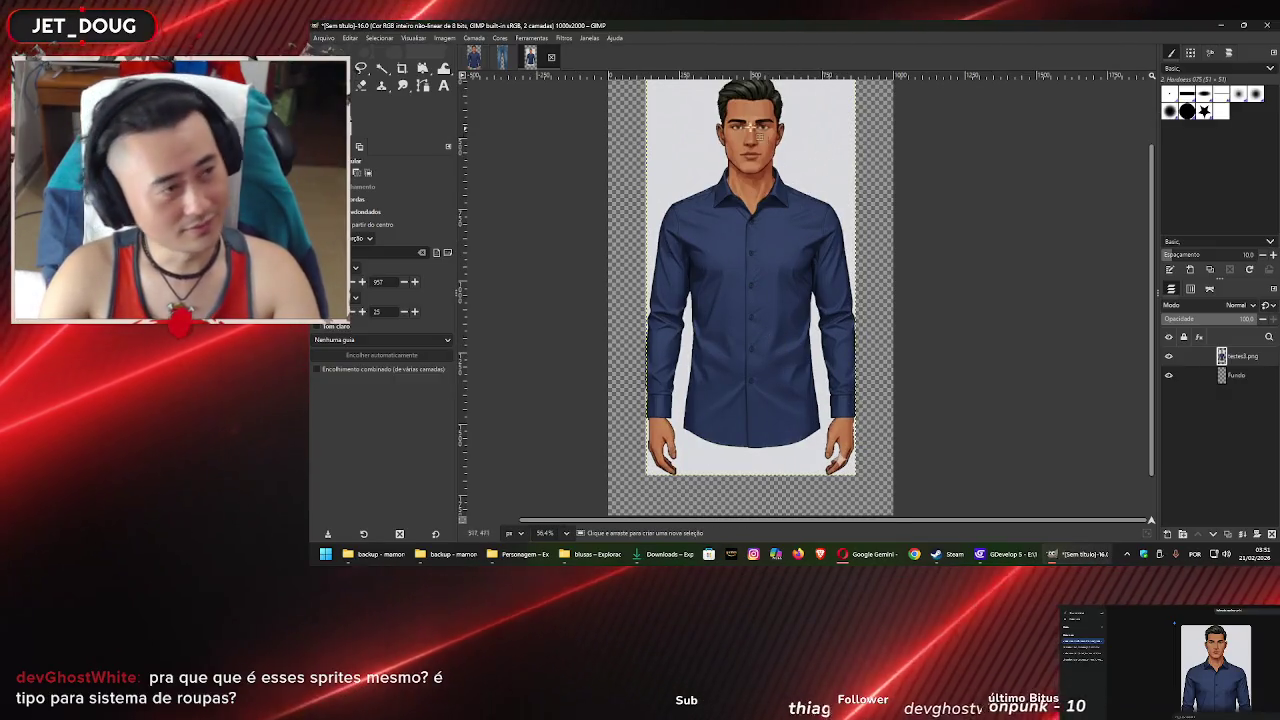
Fuzzy-select the light background beside the man's head and upper body and delete it
{"action": "key", "text": "u"}
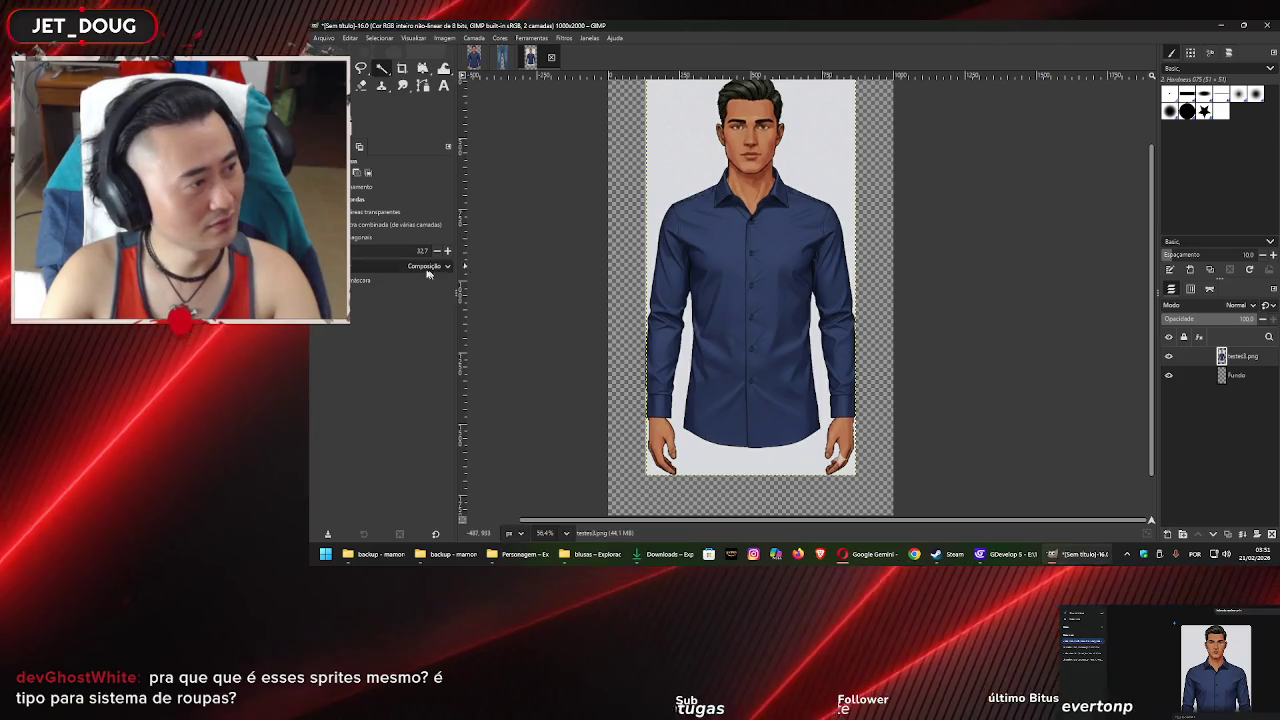
{"action": "mouse_move", "coordinate": [363, 251]}
{"action": "left_mouse_down"}
{"action": "mouse_move", "coordinate": [429, 272]}
{"action": "mouse_move", "coordinate": [405, 265]}
{"action": "left_mouse_up"}
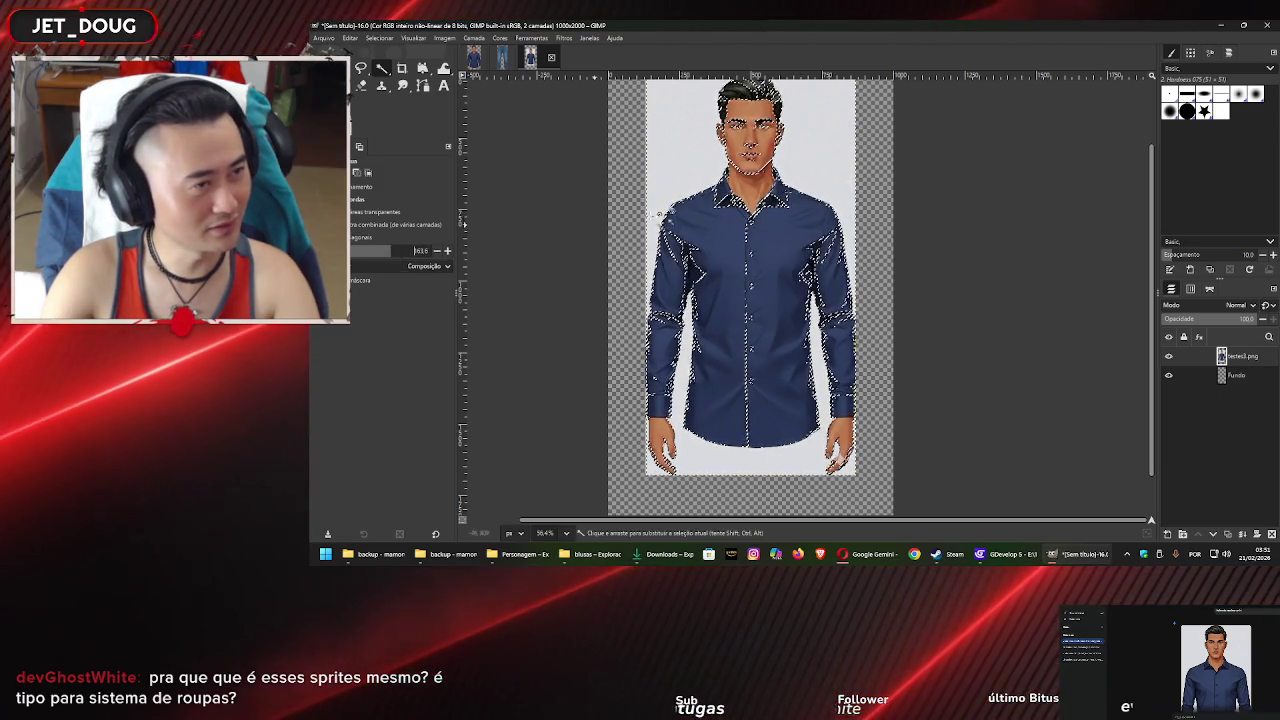
{"action": "left_click", "coordinate": [833, 147]}
{"action": "left_click_drag", "start_coordinate": [663, 218], "coordinate": [790, 150]}
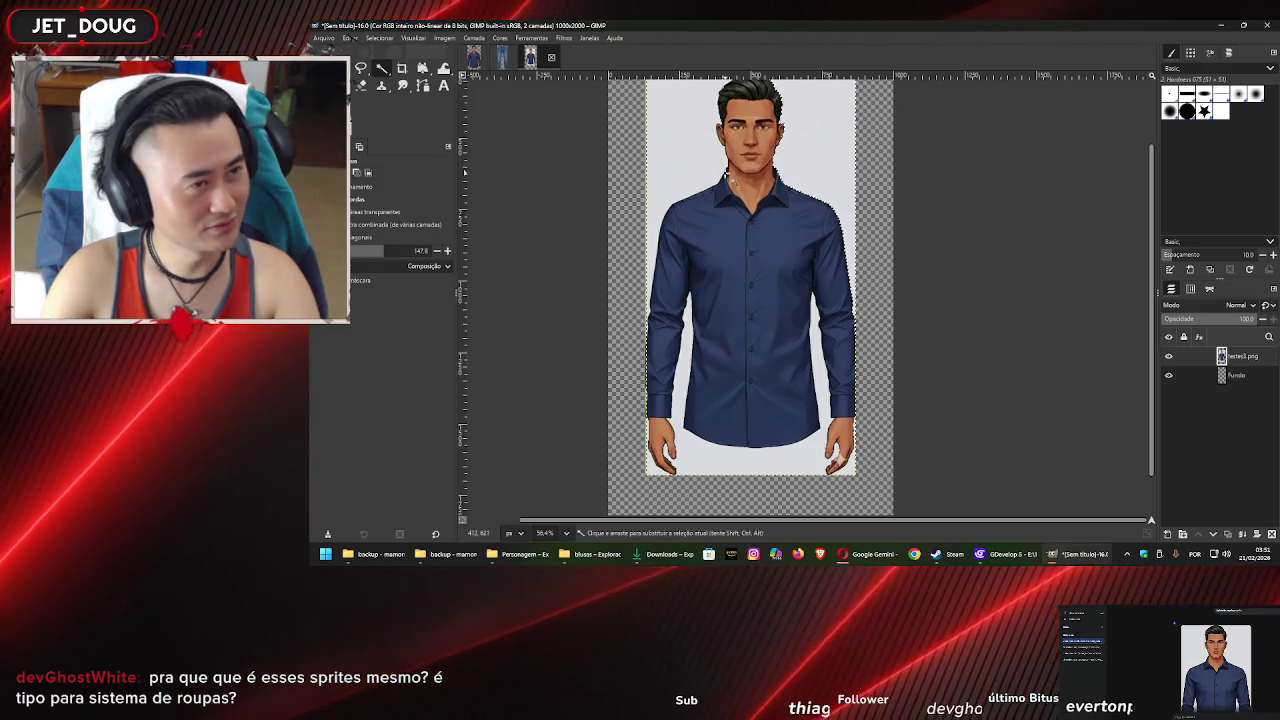
{"action": "key", "text": "Delete"}
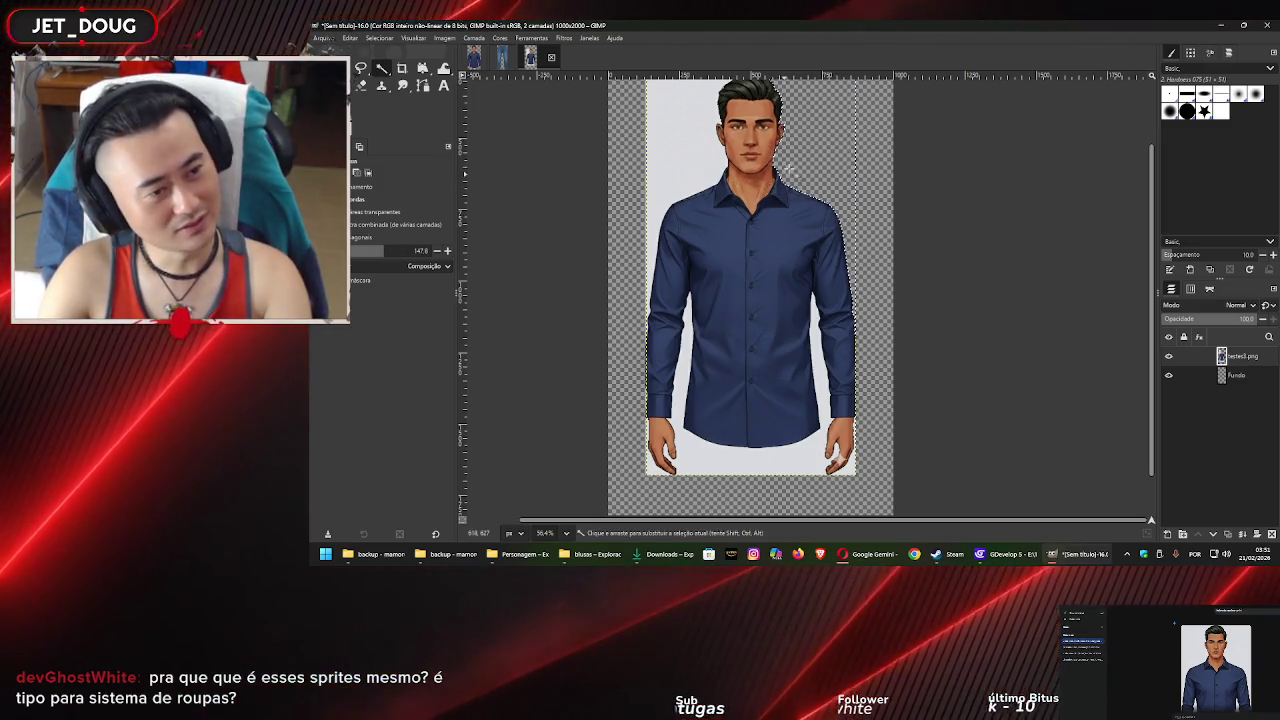
{"action": "scroll", "coordinate": [662, 183], "scroll_direction": "up", "scroll_amount": 1}
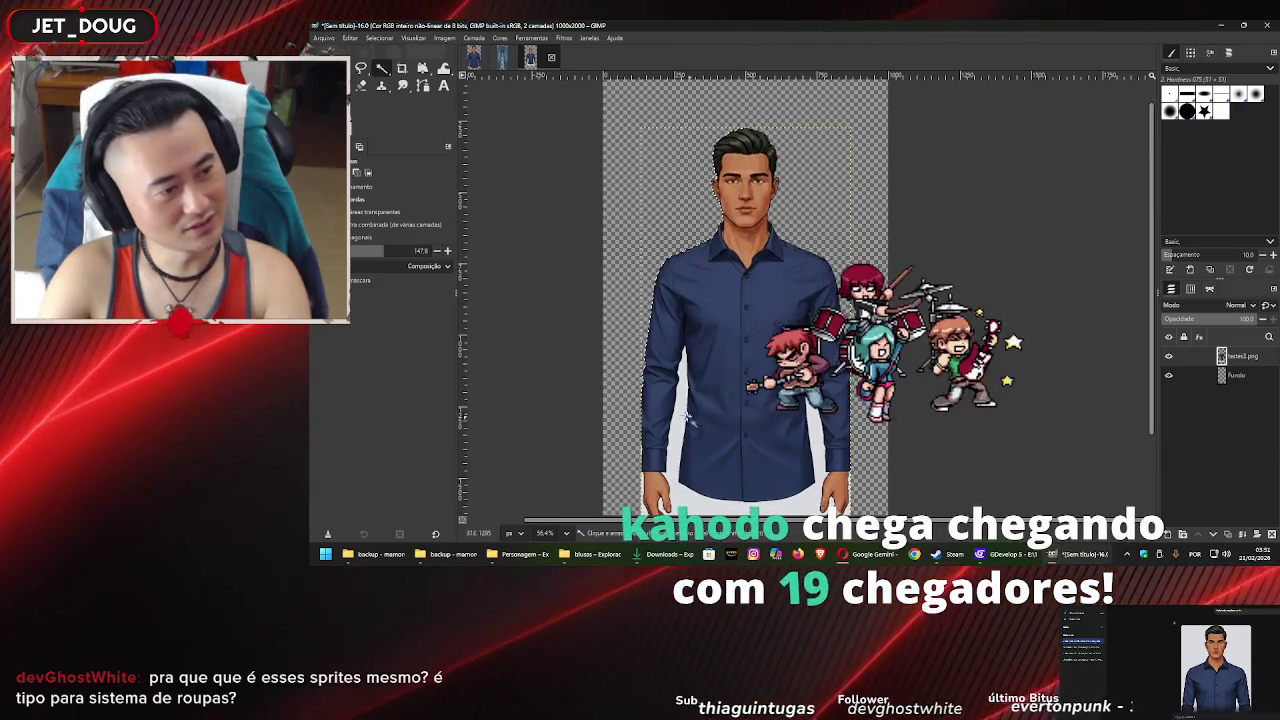
{"action": "scroll", "coordinate": [662, 183], "scroll_direction": "down", "scroll_amount": 1}
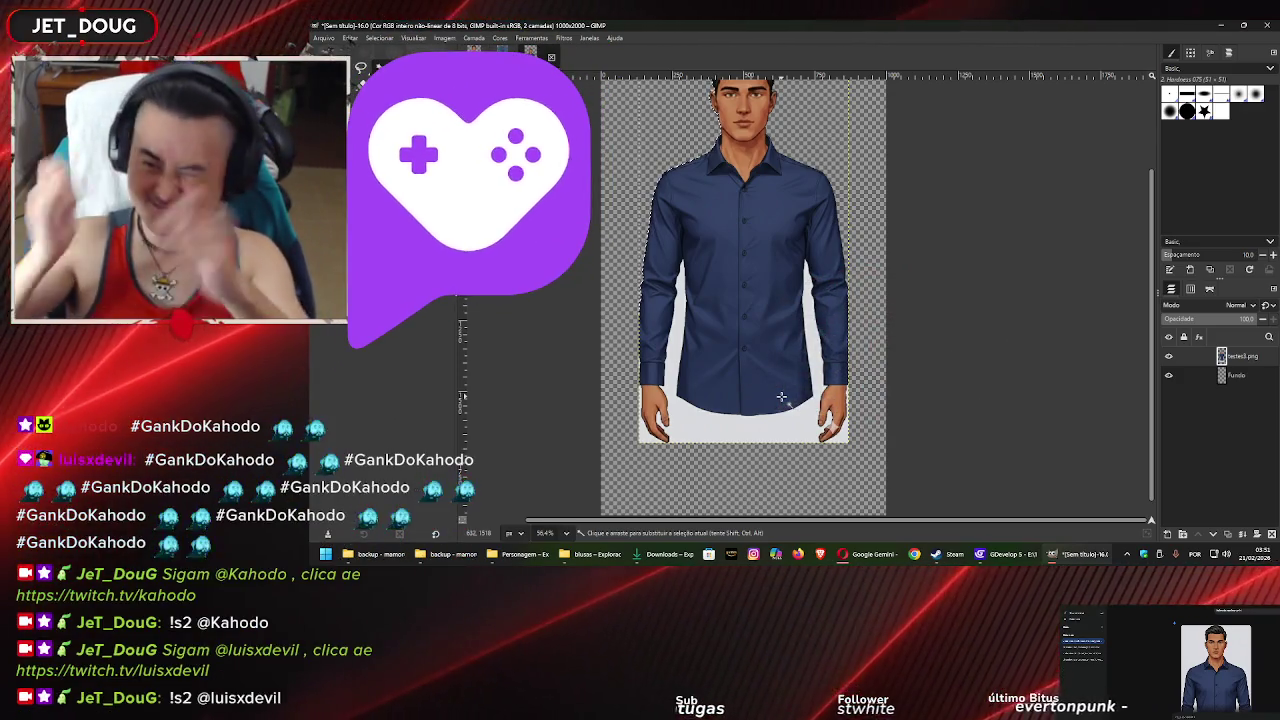
Switch from the Gemini chat to the YouTube tab and pause 'Don't Think Twice'
{"action": "left_click", "coordinate": [870, 554]}
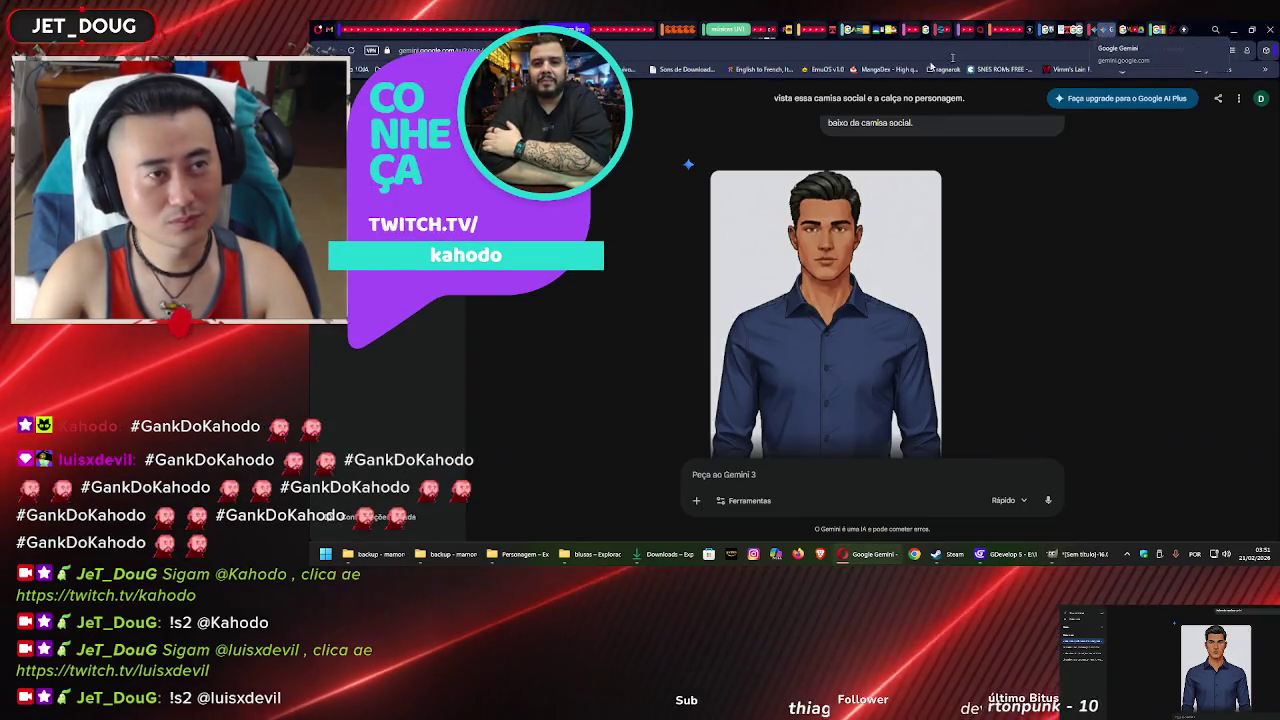
{"action": "left_click", "coordinate": [767, 30]}
{"action": "key", "text": "space"}
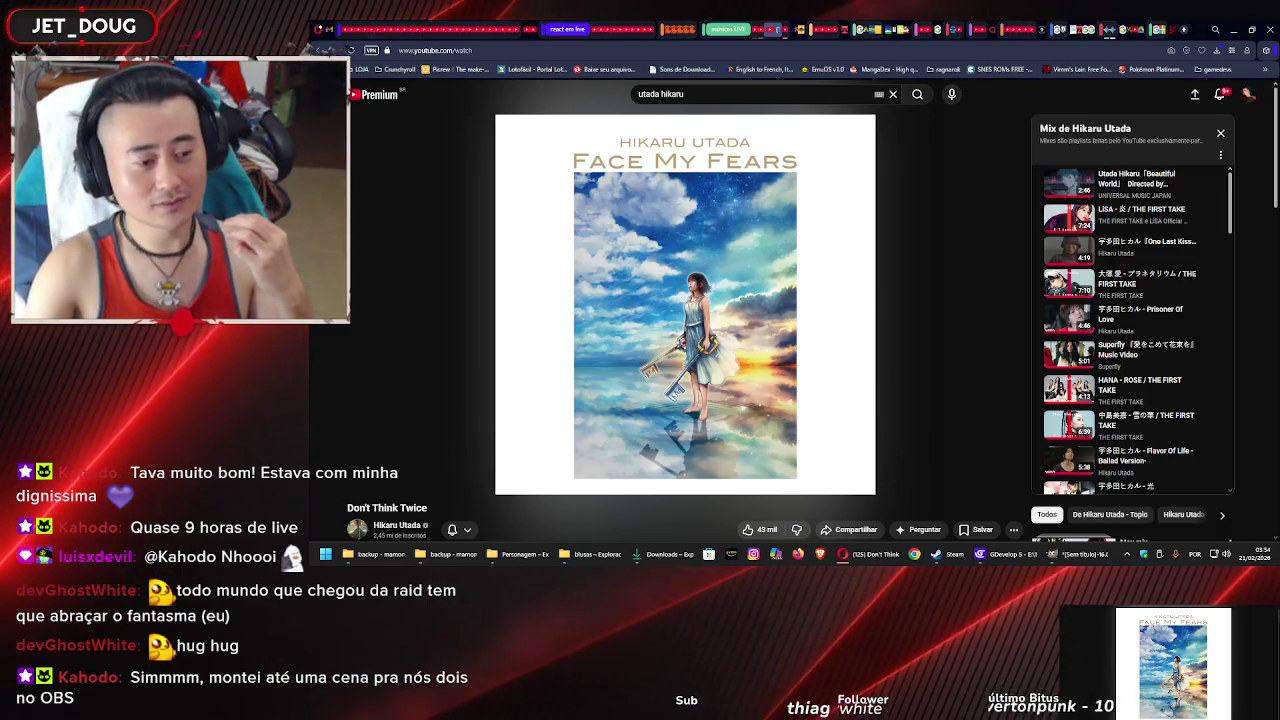
Bring GDevelop forward and zoom out on the Homem scene to reveal the clothing panel
{"action": "key", "text": "alt+Tab"}
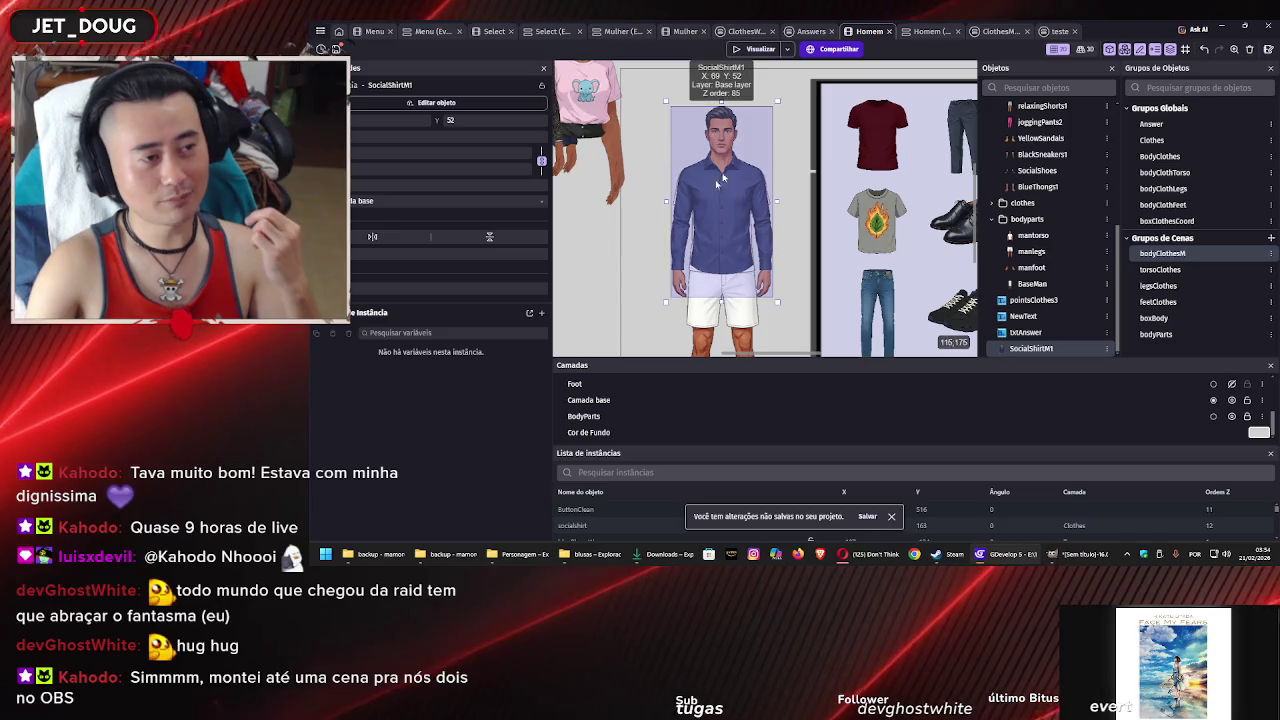
{"action": "scroll", "coordinate": [800, 178], "scroll_direction": "down", "scroll_amount": 3}
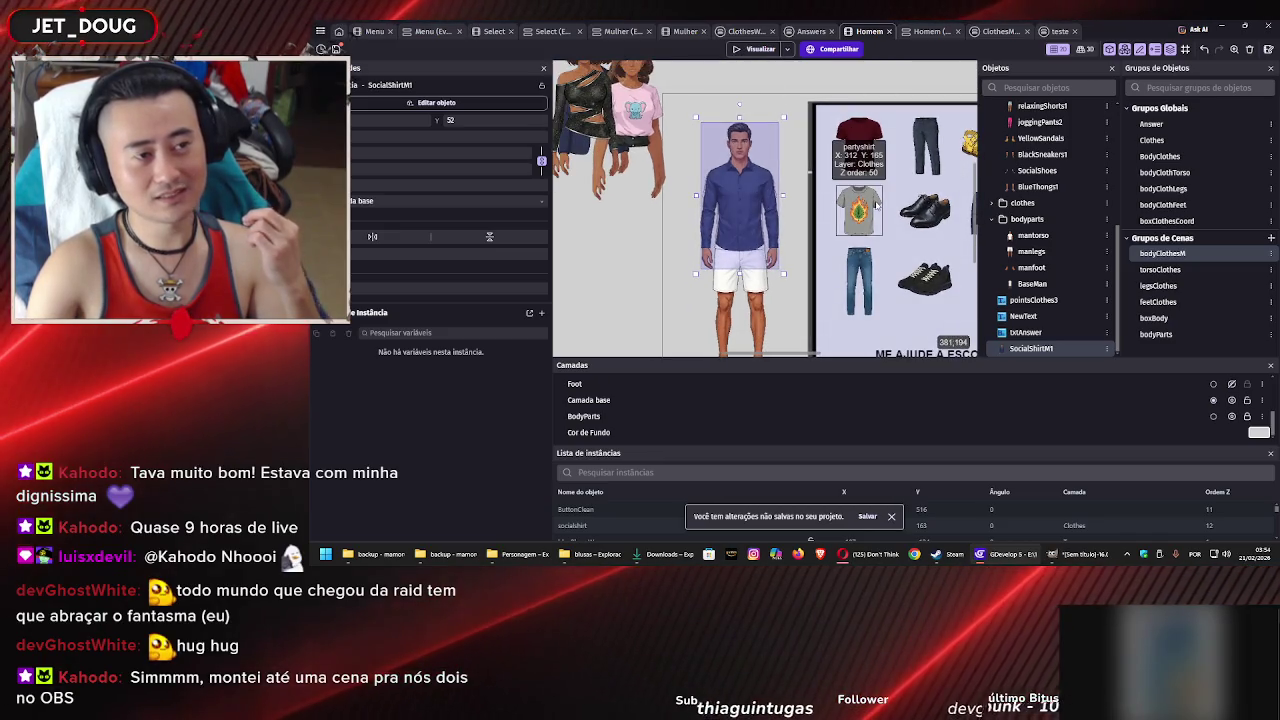
{"action": "scroll", "coordinate": [778, 218], "scroll_direction": "down", "scroll_amount": 2}
{"action": "scroll", "coordinate": [790, 150], "scroll_direction": "down", "scroll_amount": 2}
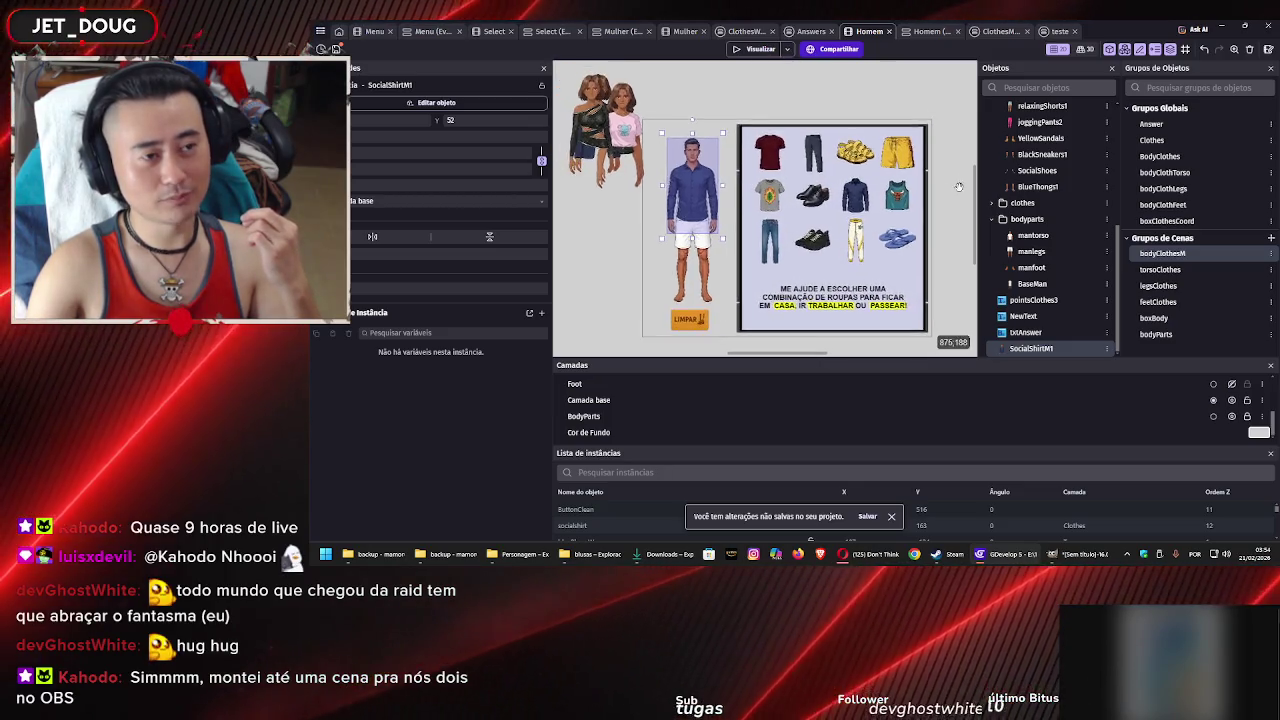
{"action": "scroll", "coordinate": [800, 180], "scroll_direction": "up", "scroll_amount": 1}
{"action": "scroll", "coordinate": [945, 179], "scroll_direction": "down", "scroll_amount": 1}
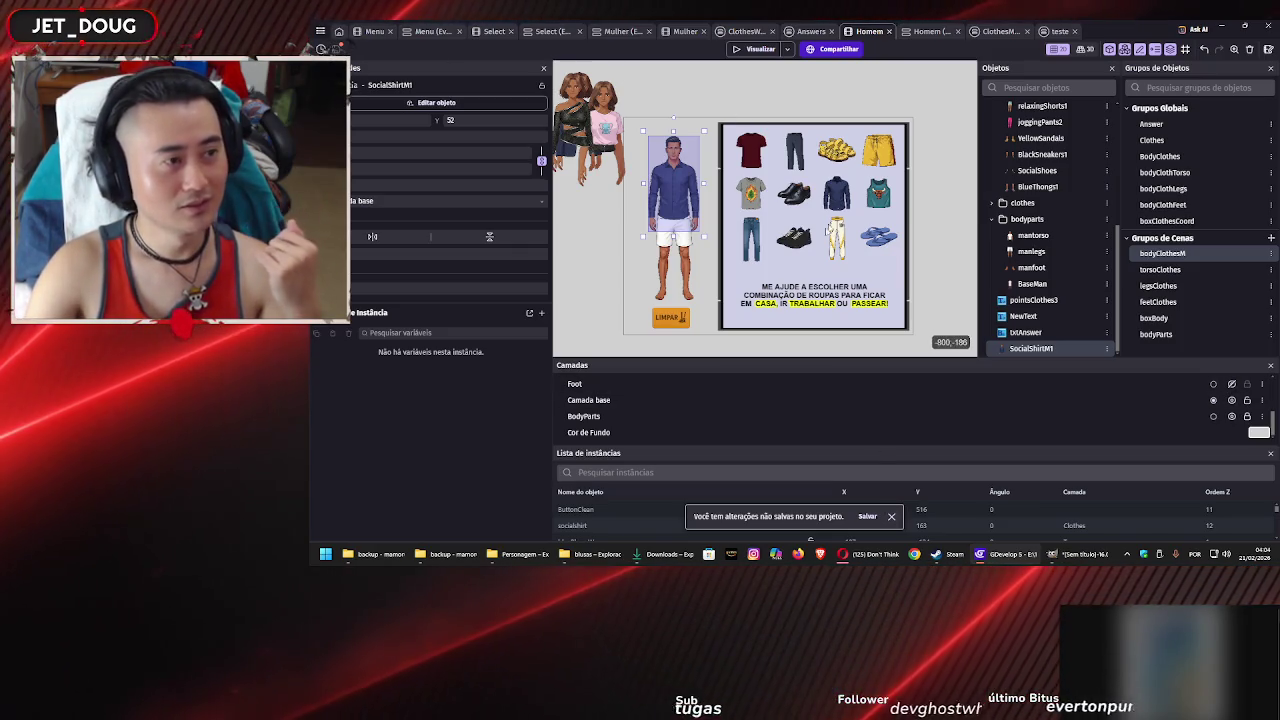
Save the Homem dress-up project and bring the YouTube browser window forward
{"action": "left_click", "coordinate": [336, 48]}
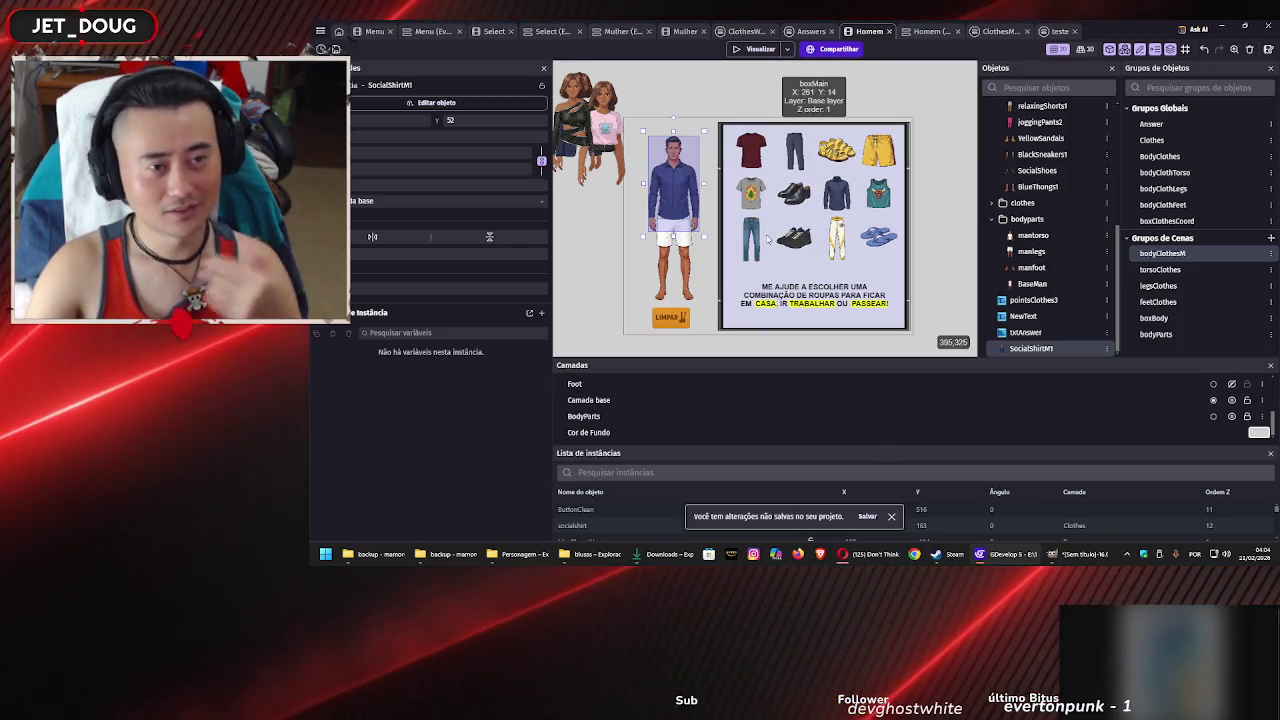
{"action": "left_click", "coordinate": [862, 556]}
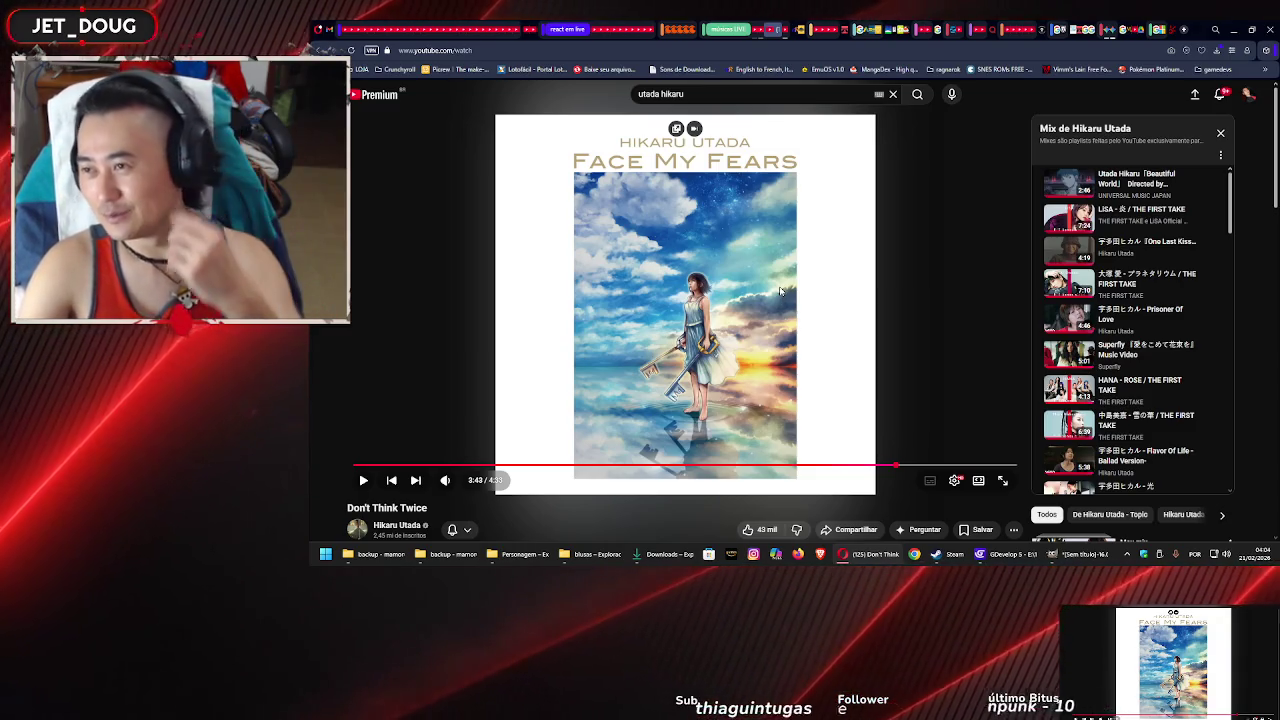
Resume and like 'Don't Think Twice', then return to GDevelop
{"action": "left_click", "coordinate": [781, 291]}
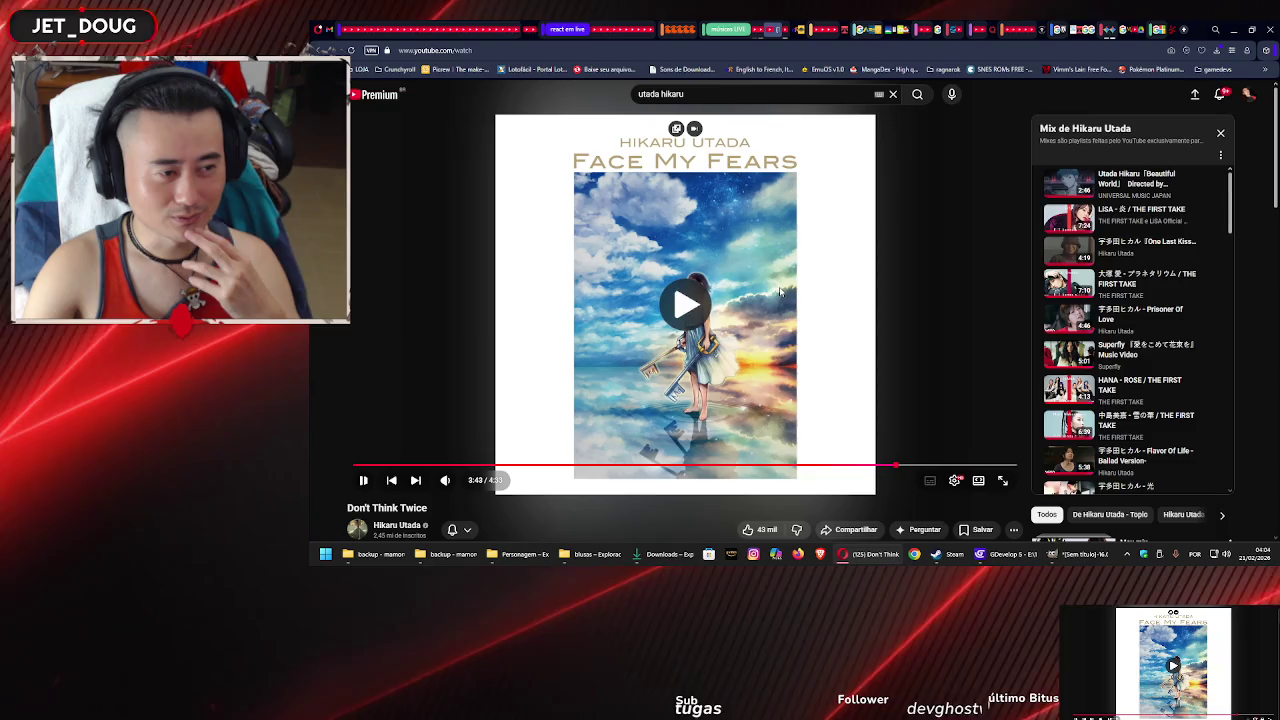
{"action": "left_click", "coordinate": [765, 531]}
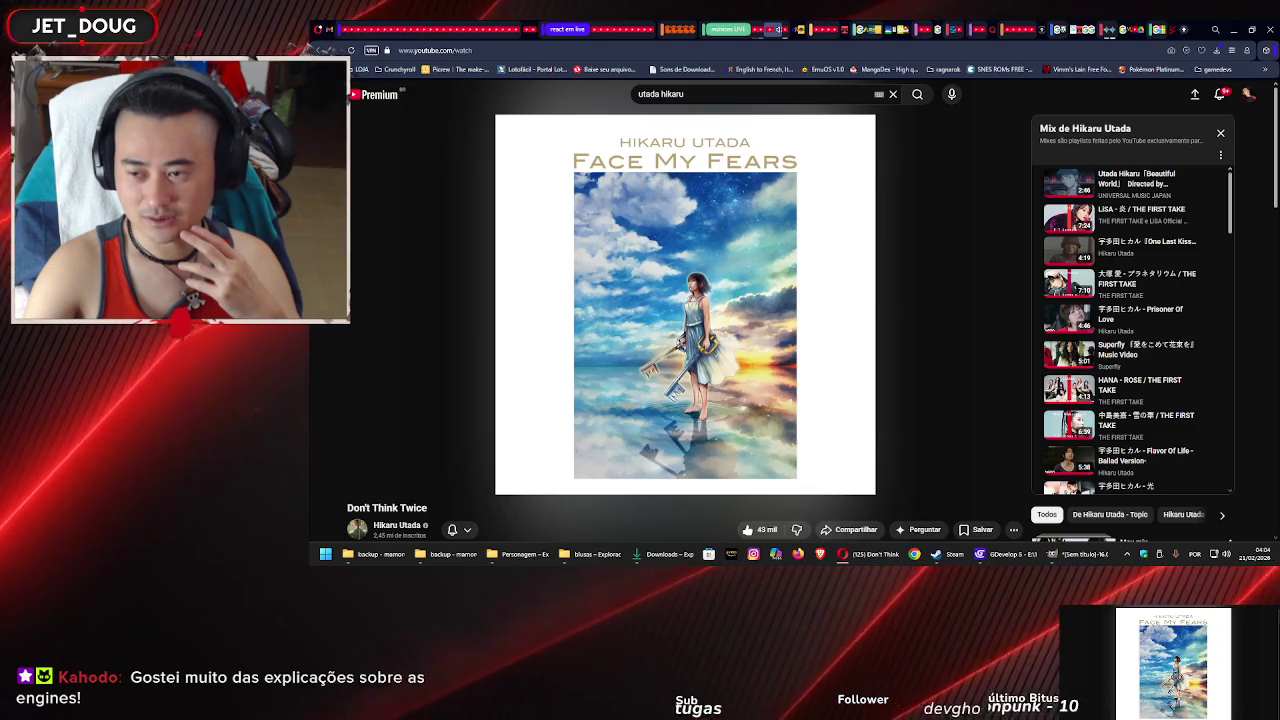
{"action": "left_click", "coordinate": [1009, 556]}
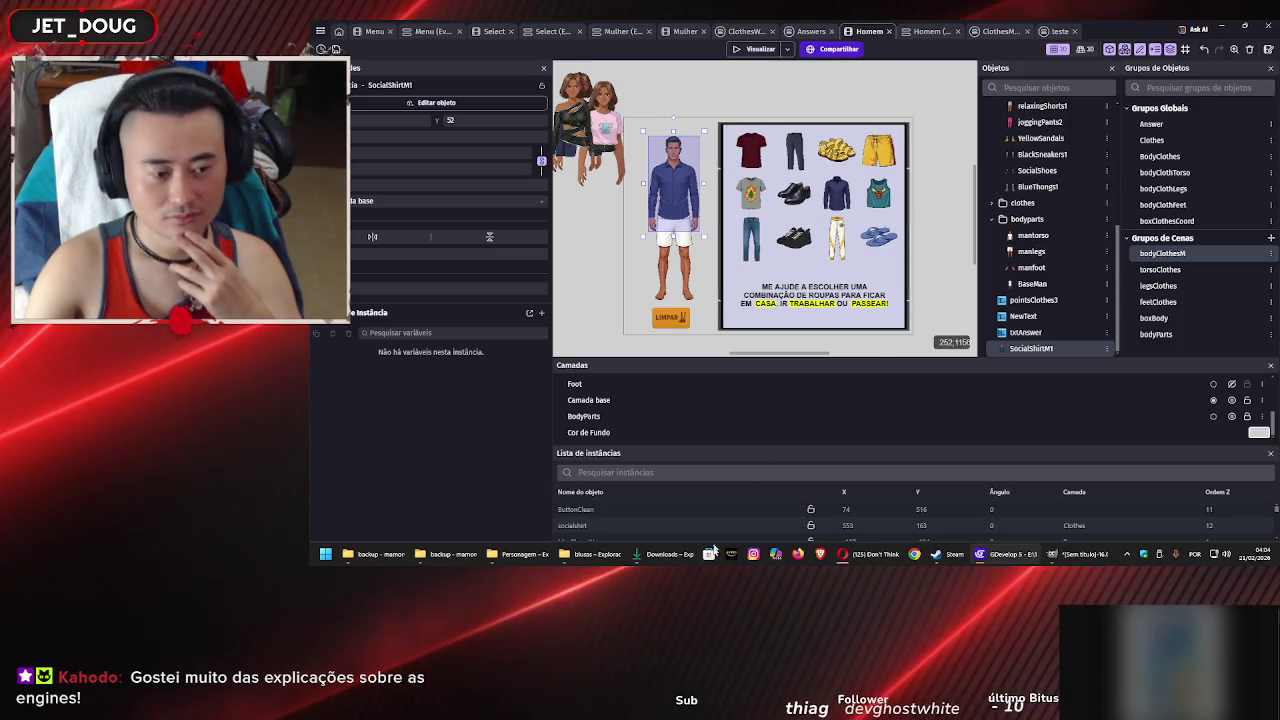
Deselect the SocialShirtM1 object and switch to the Mulher scene
{"action": "key", "text": "alt+Tab"}
{"action": "key", "text": "alt+Tab"}
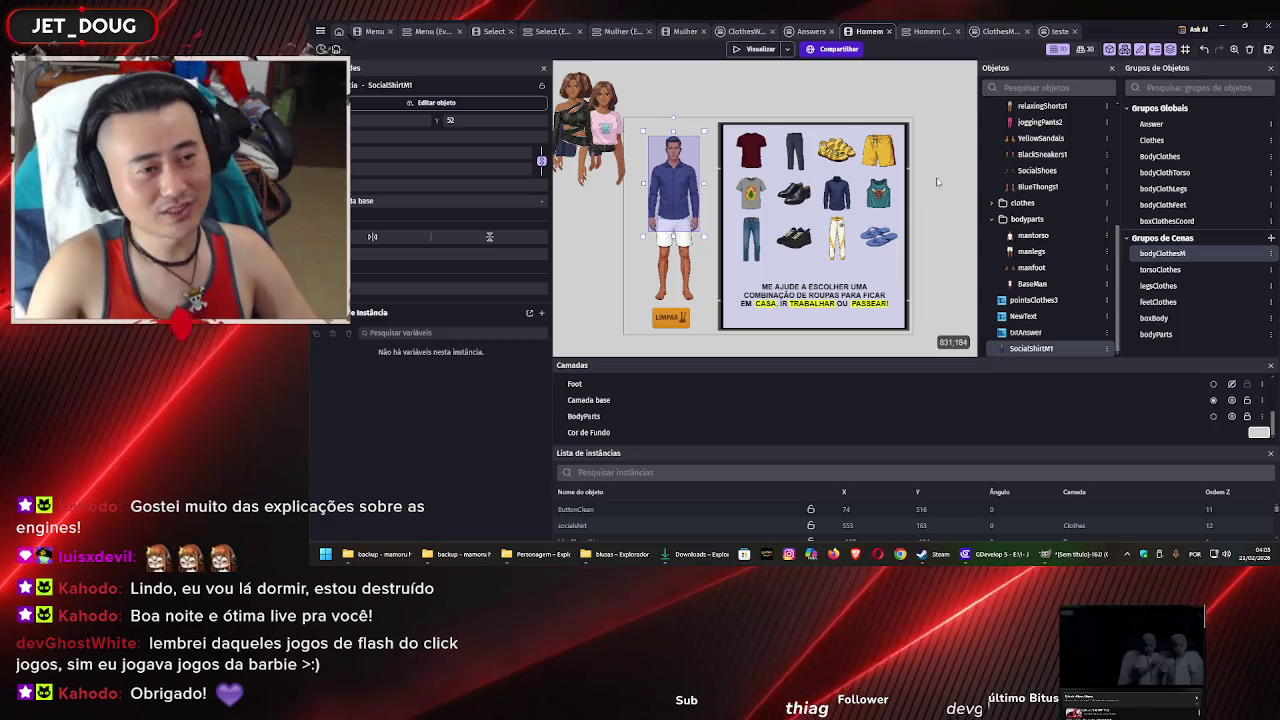
{"action": "left_click", "coordinate": [937, 182]}
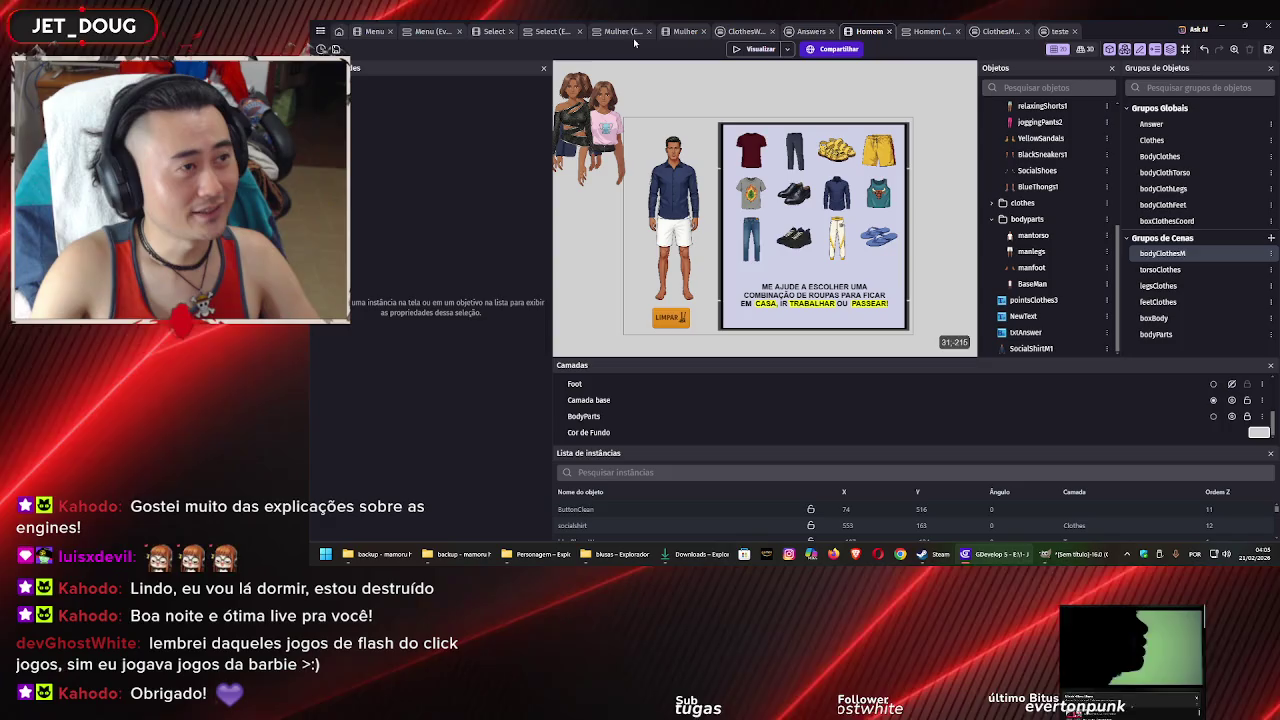
{"action": "left_click", "coordinate": [668, 31]}
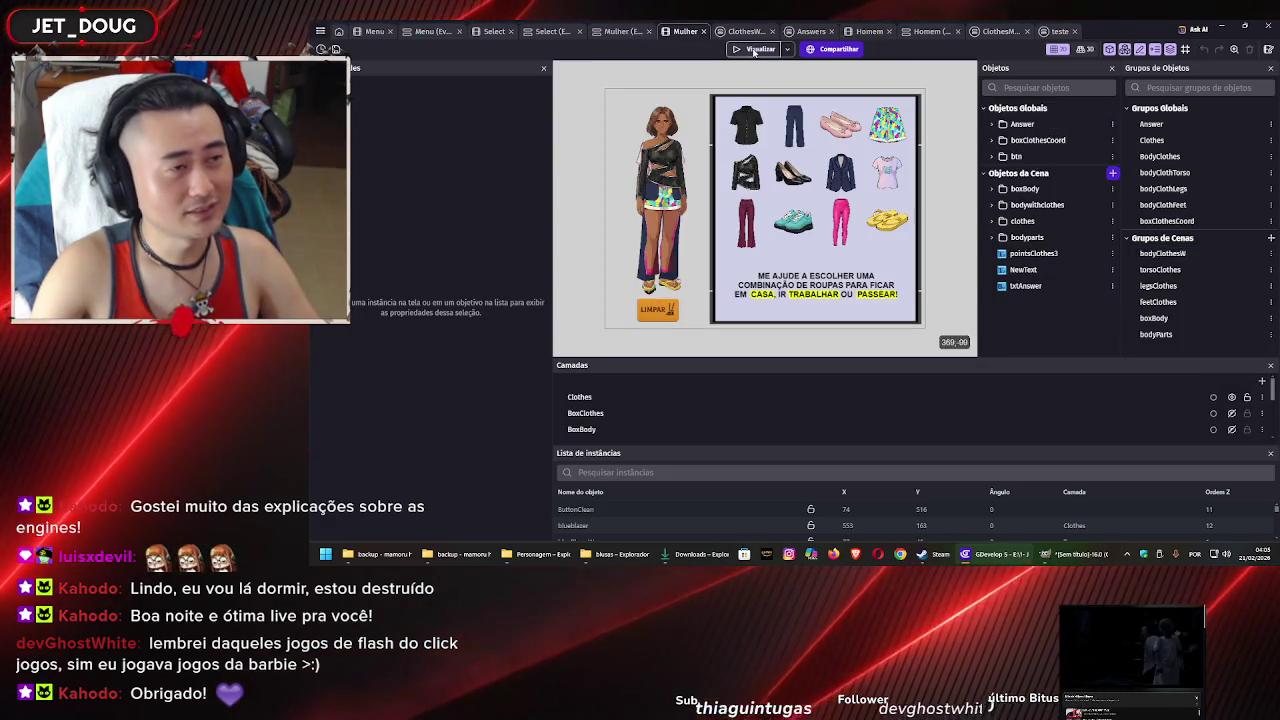
Preview the Mulher scene and try the maroon, navy and pink pants and the patterned skirt
{"action": "left_click", "coordinate": [752, 51]}
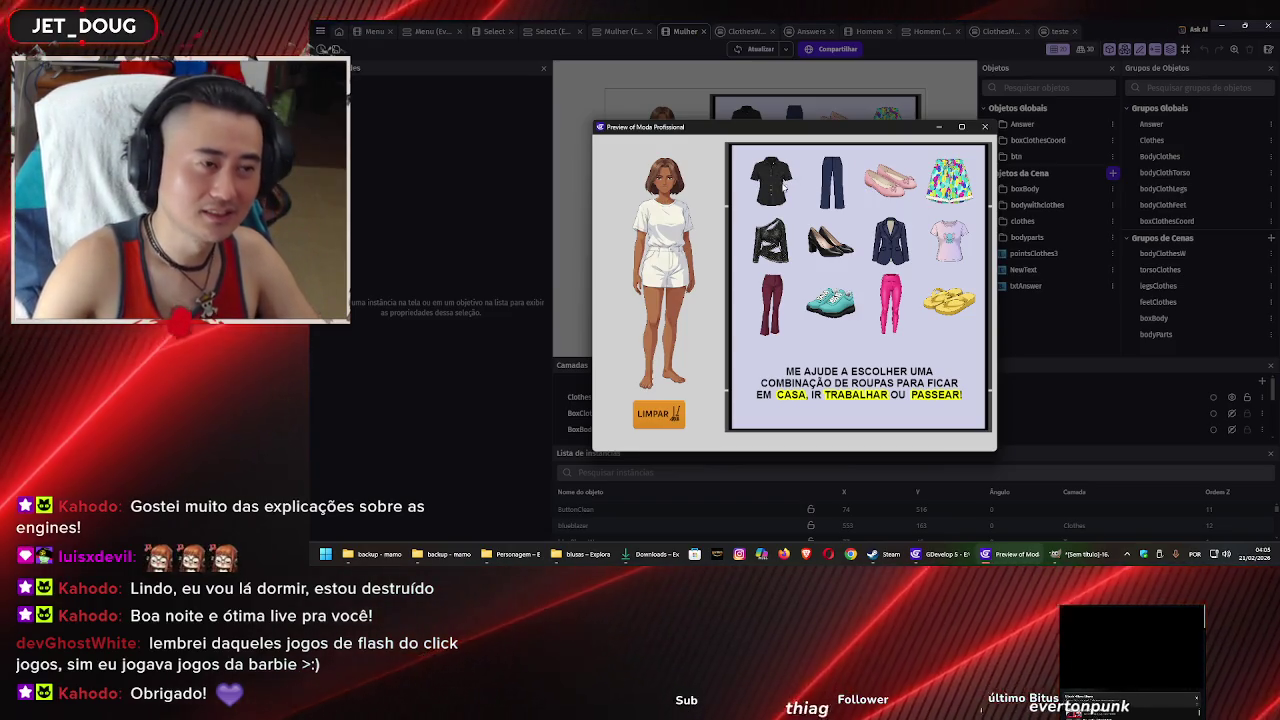
{"action": "mouse_move", "coordinate": [778, 178]}
{"action": "left_mouse_down"}
{"action": "mouse_move", "coordinate": [697, 212]}
{"action": "mouse_move", "coordinate": [755, 203]}
{"action": "mouse_move", "coordinate": [735, 202]}
{"action": "left_mouse_up"}
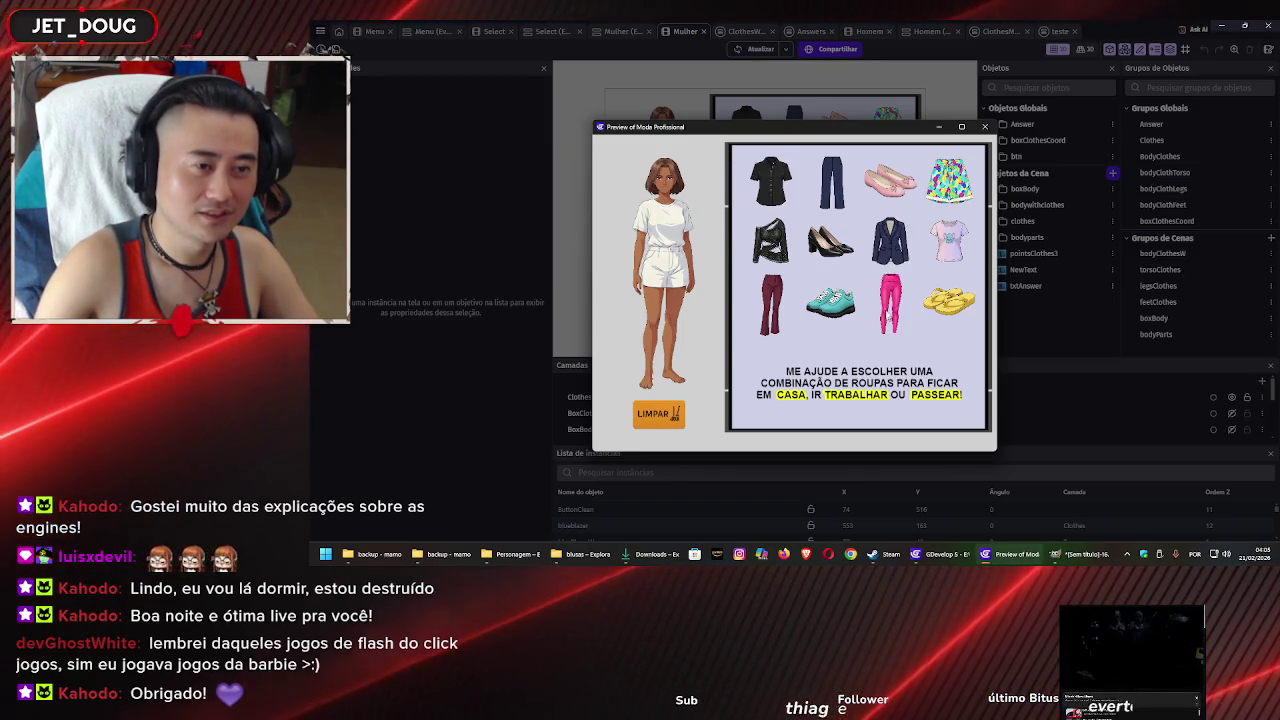
{"action": "left_click", "coordinate": [774, 305]}
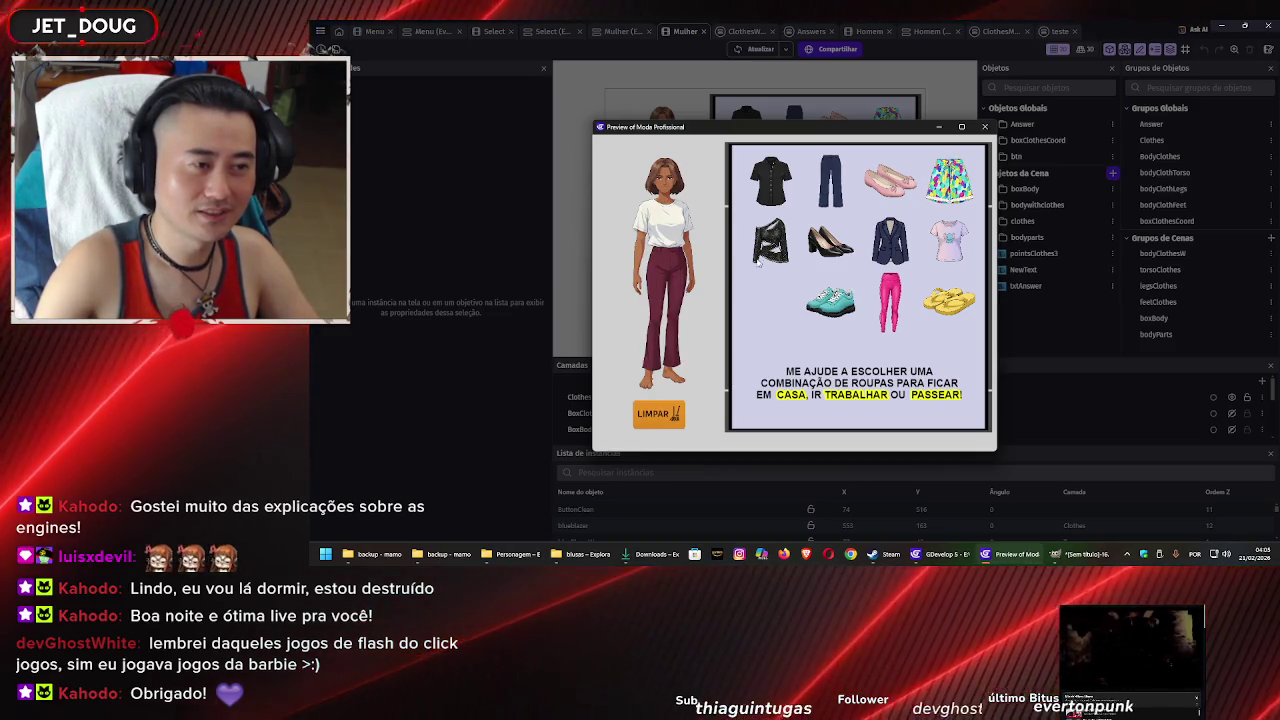
{"action": "left_click_drag", "start_coordinate": [830, 180], "coordinate": [672, 313]}
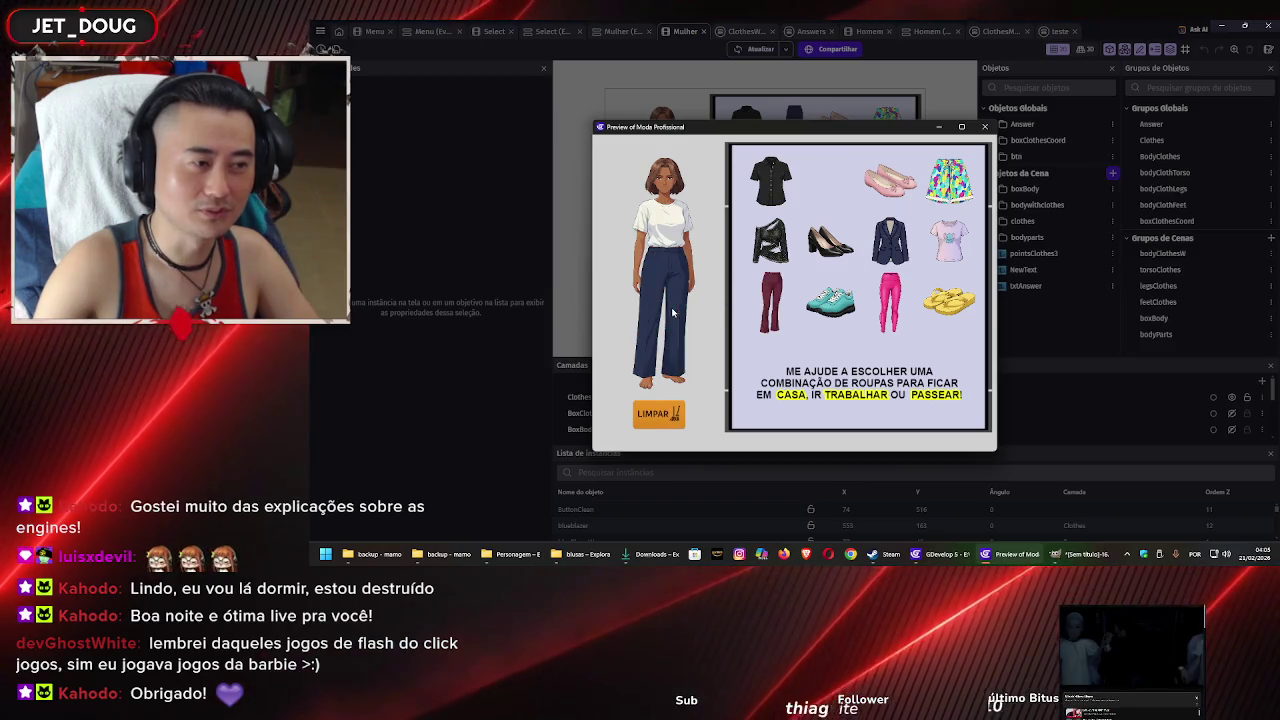
{"action": "mouse_move", "coordinate": [886, 297]}
{"action": "left_mouse_down"}
{"action": "mouse_move", "coordinate": [687, 322]}
{"action": "mouse_move", "coordinate": [670, 310]}
{"action": "left_mouse_up"}
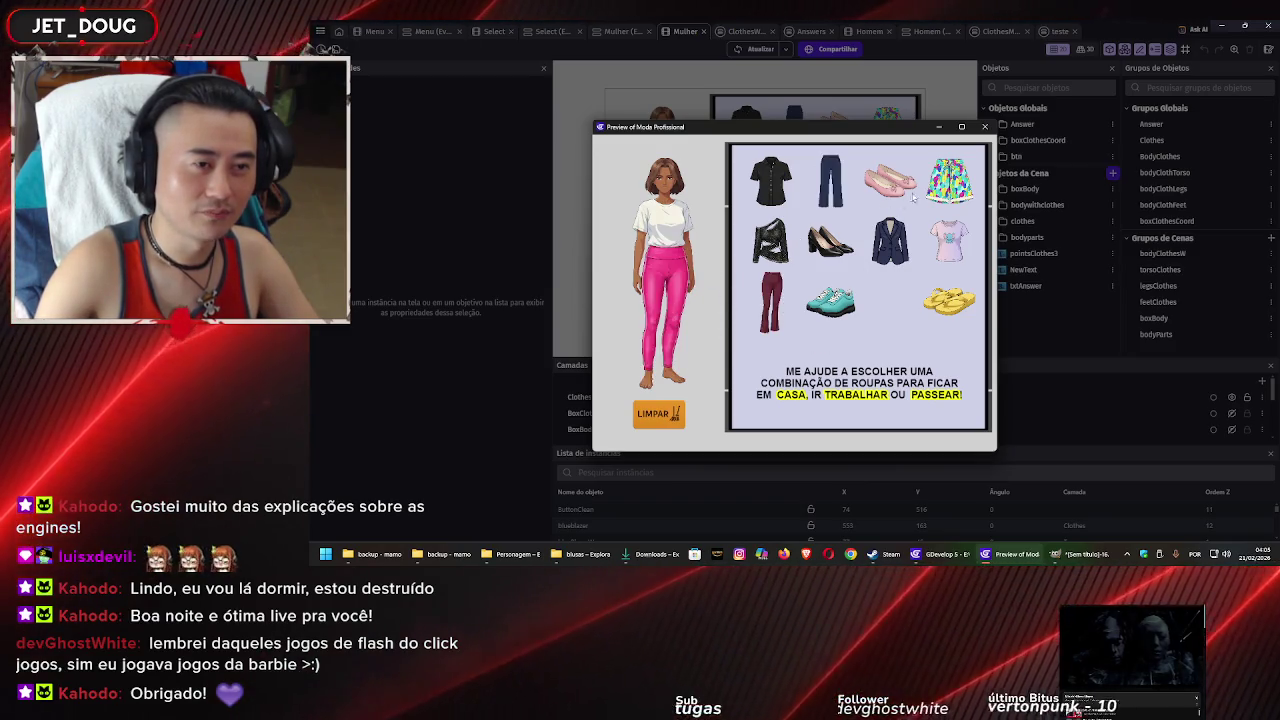
{"action": "mouse_move", "coordinate": [950, 180]}
{"action": "left_mouse_down"}
{"action": "mouse_move", "coordinate": [895, 216]}
{"action": "mouse_move", "coordinate": [665, 287]}
{"action": "left_mouse_up"}
Try the black cut-out top, swap to the black button-up shirt, then back
{"action": "left_click_drag", "start_coordinate": [677, 228], "coordinate": [668, 230]}
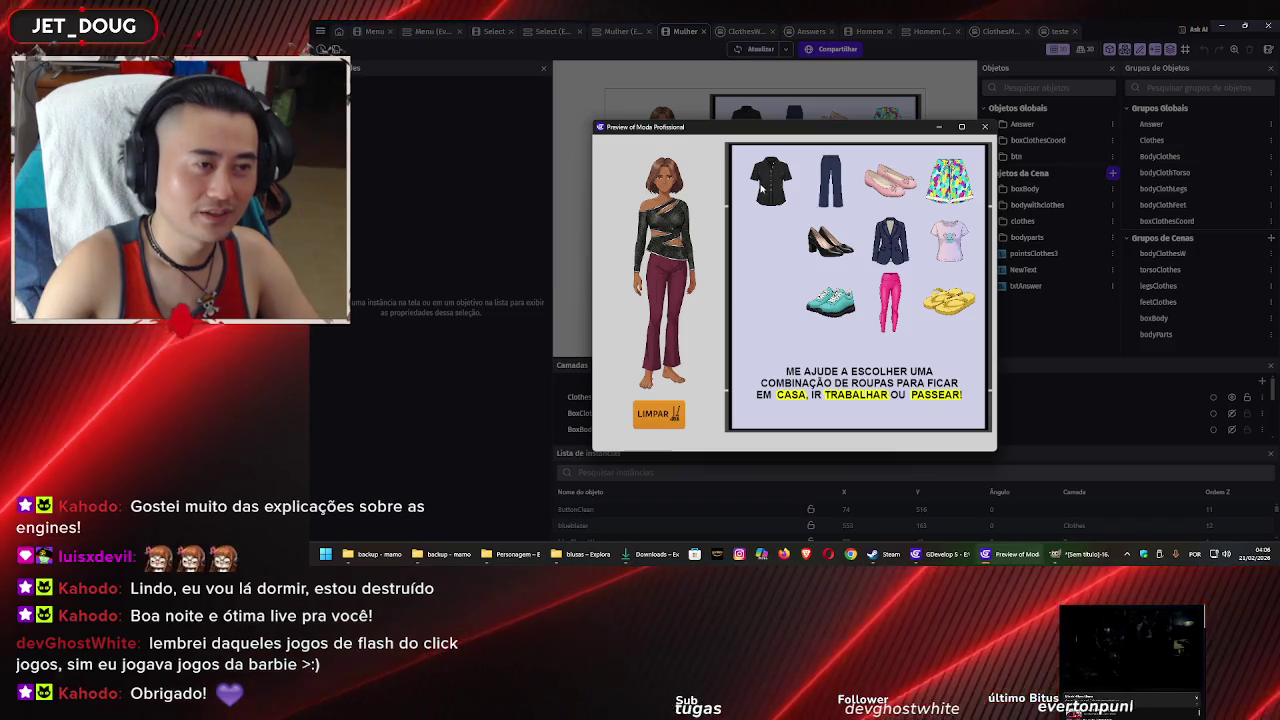
{"action": "left_click_drag", "start_coordinate": [770, 180], "coordinate": [657, 228]}
{"action": "left_click_drag", "start_coordinate": [767, 240], "coordinate": [681, 232]}
Try black heels, yellow sandals, teal sneakers and pink shoes, then remove the pink shoes
{"action": "mouse_move", "coordinate": [832, 250]}
{"action": "left_mouse_down"}
{"action": "mouse_move", "coordinate": [728, 310]}
{"action": "mouse_move", "coordinate": [680, 374]}
{"action": "mouse_move", "coordinate": [662, 376]}
{"action": "left_mouse_up"}
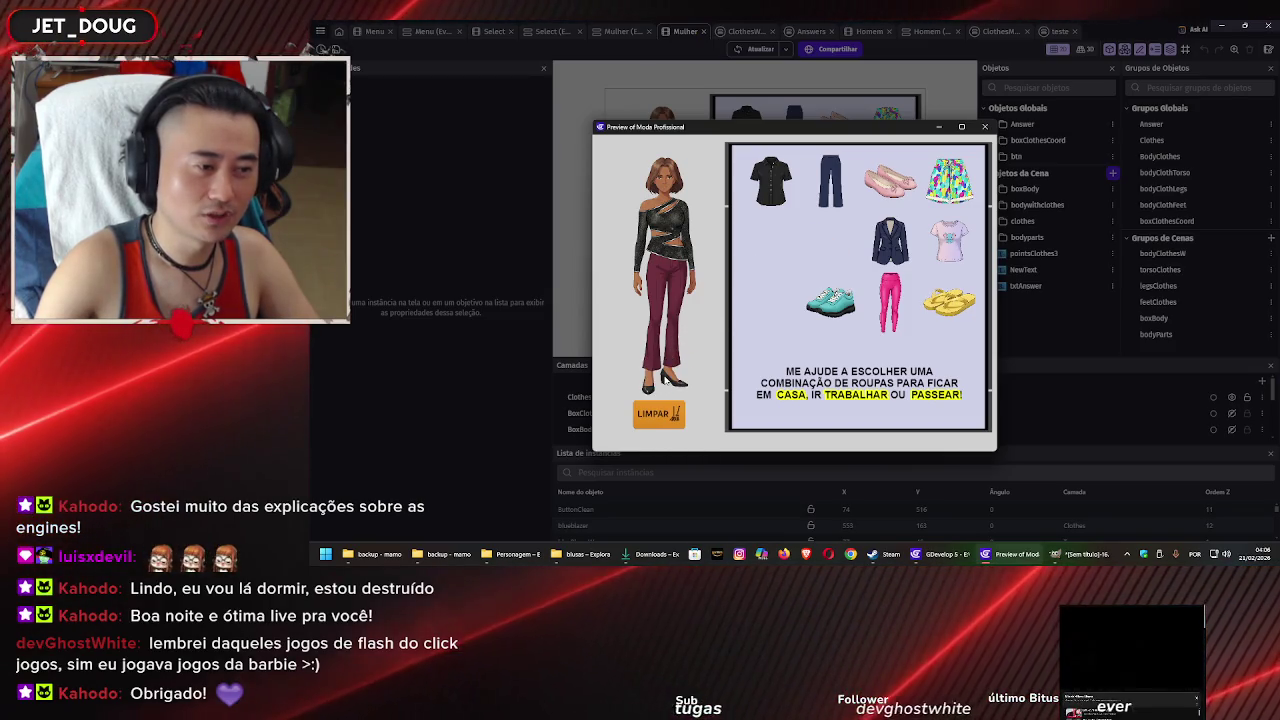
{"action": "left_click_drag", "start_coordinate": [945, 300], "coordinate": [662, 378]}
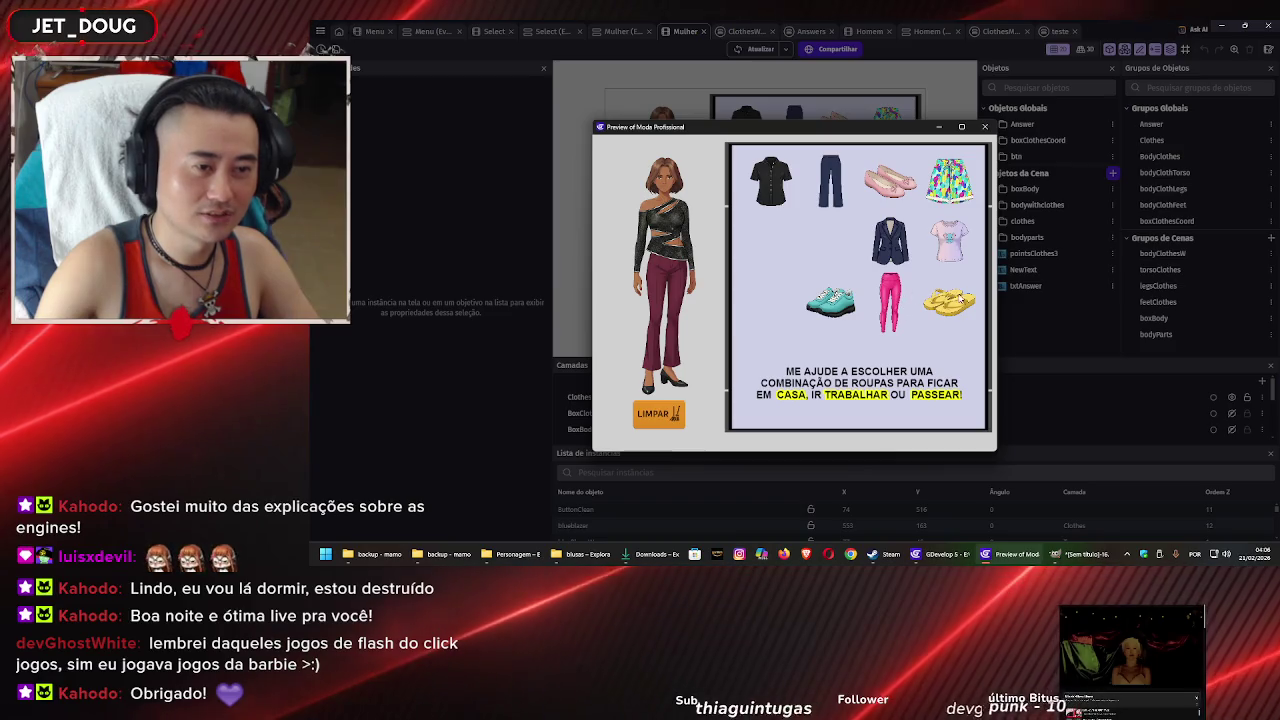
{"action": "left_click_drag", "start_coordinate": [847, 312], "coordinate": [670, 380]}
{"action": "mouse_move", "coordinate": [880, 205]}
{"action": "left_mouse_down"}
{"action": "mouse_move", "coordinate": [872, 198]}
{"action": "mouse_move", "coordinate": [690, 375]}
{"action": "mouse_move", "coordinate": [657, 386]}
{"action": "left_mouse_up"}
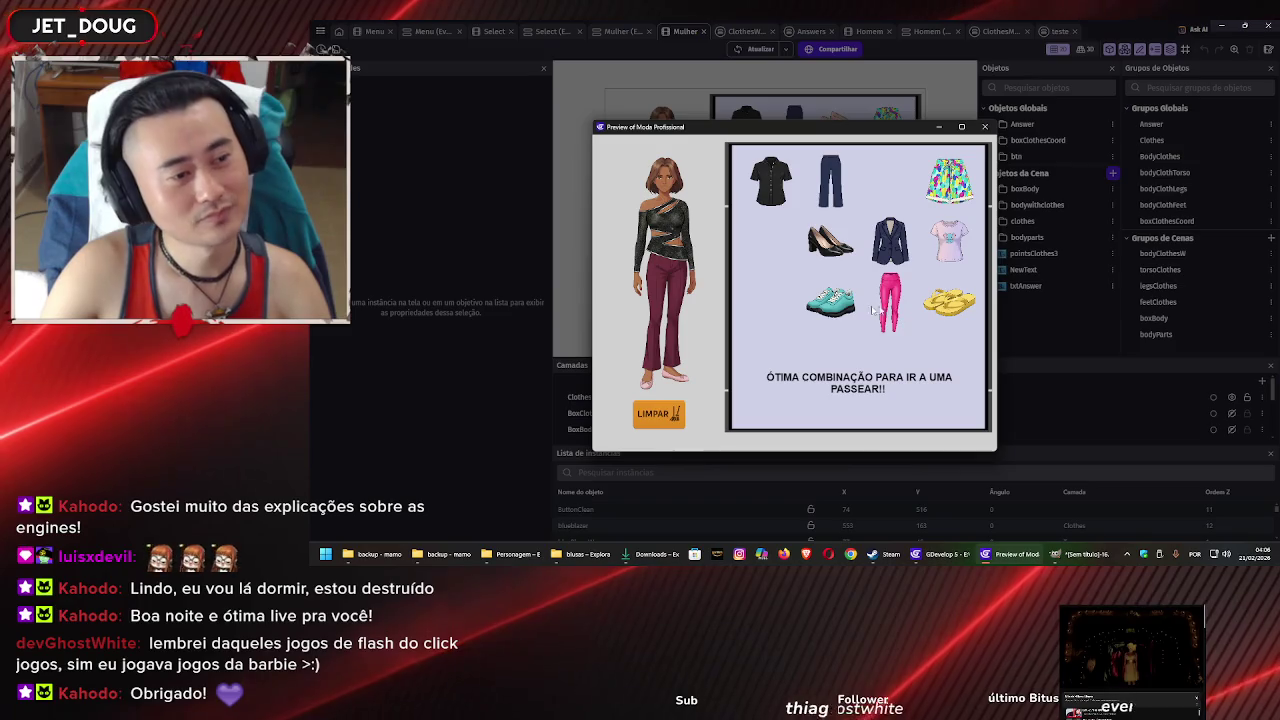
{"action": "left_click", "coordinate": [672, 382]}
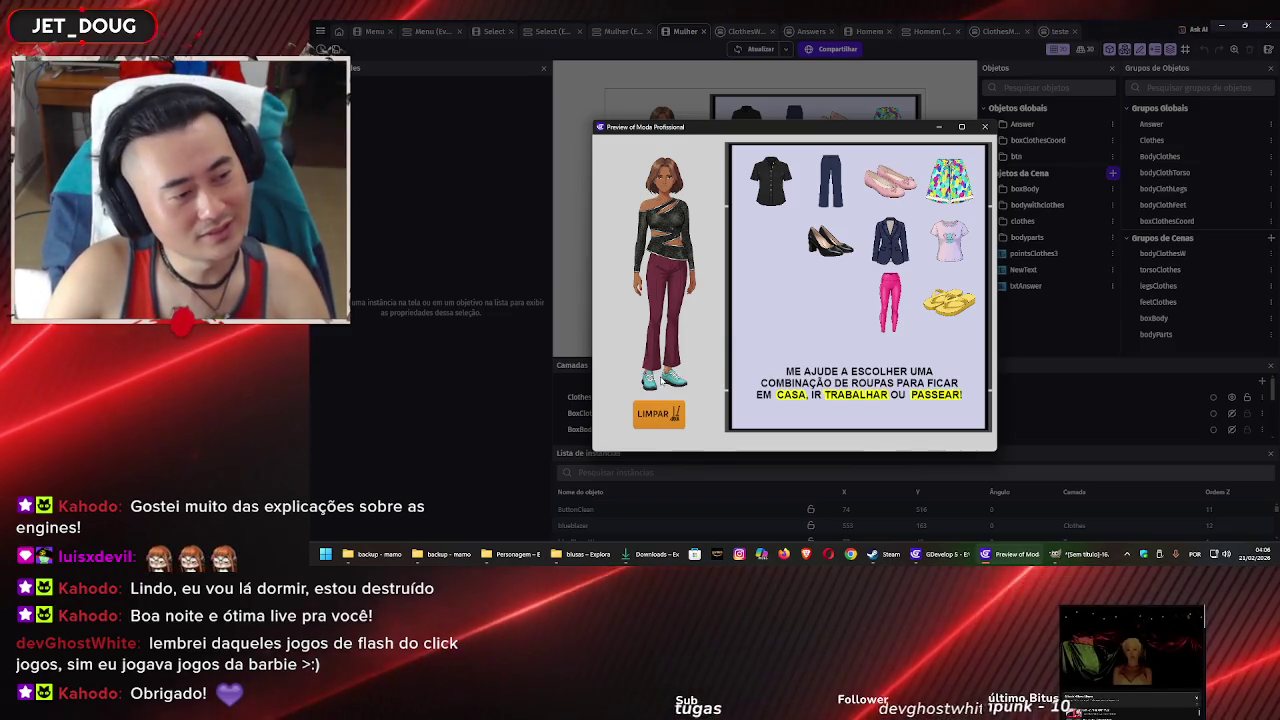
Dress her in navy pants, the navy blazer and yellow sandals
{"action": "mouse_move", "coordinate": [828, 185]}
{"action": "left_mouse_down"}
{"action": "mouse_move", "coordinate": [692, 296]}
{"action": "mouse_move", "coordinate": [665, 290]}
{"action": "left_mouse_up"}
{"action": "left_click_drag", "start_coordinate": [871, 232], "coordinate": [665, 245]}
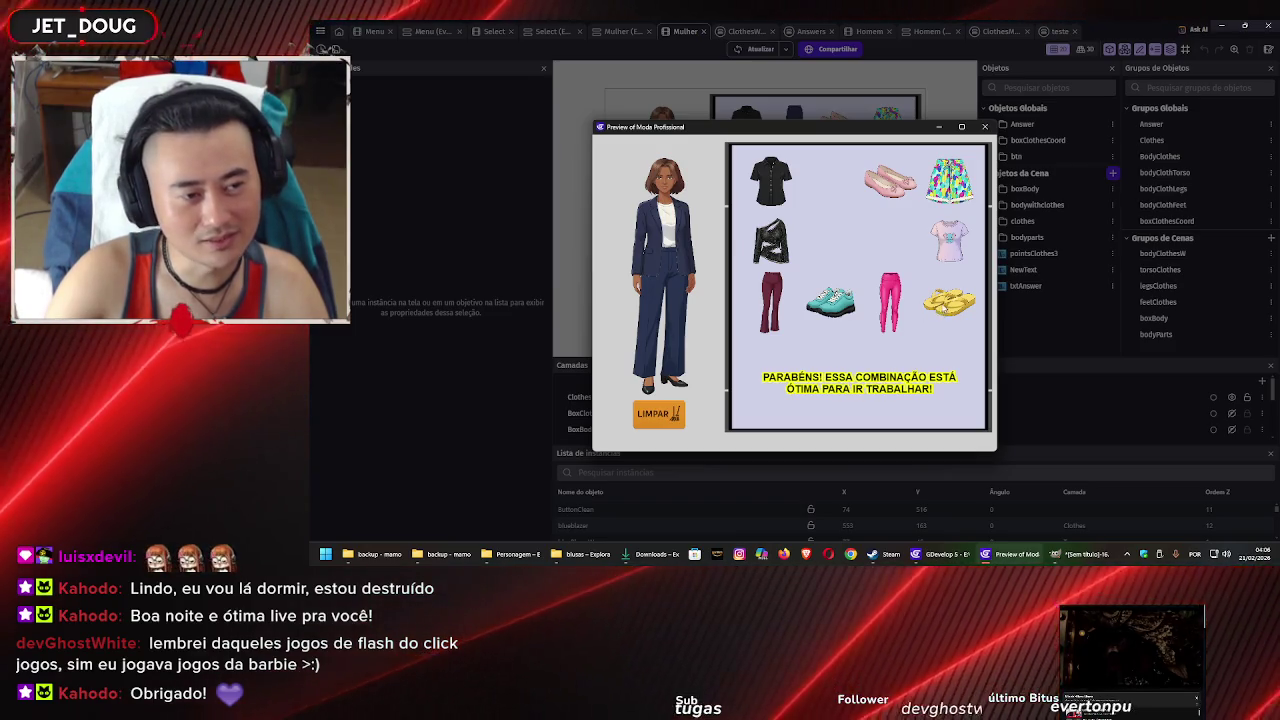
{"action": "mouse_move", "coordinate": [945, 302]}
{"action": "left_mouse_down"}
{"action": "mouse_move", "coordinate": [665, 388]}
{"action": "mouse_move", "coordinate": [684, 390]}
{"action": "left_mouse_up"}
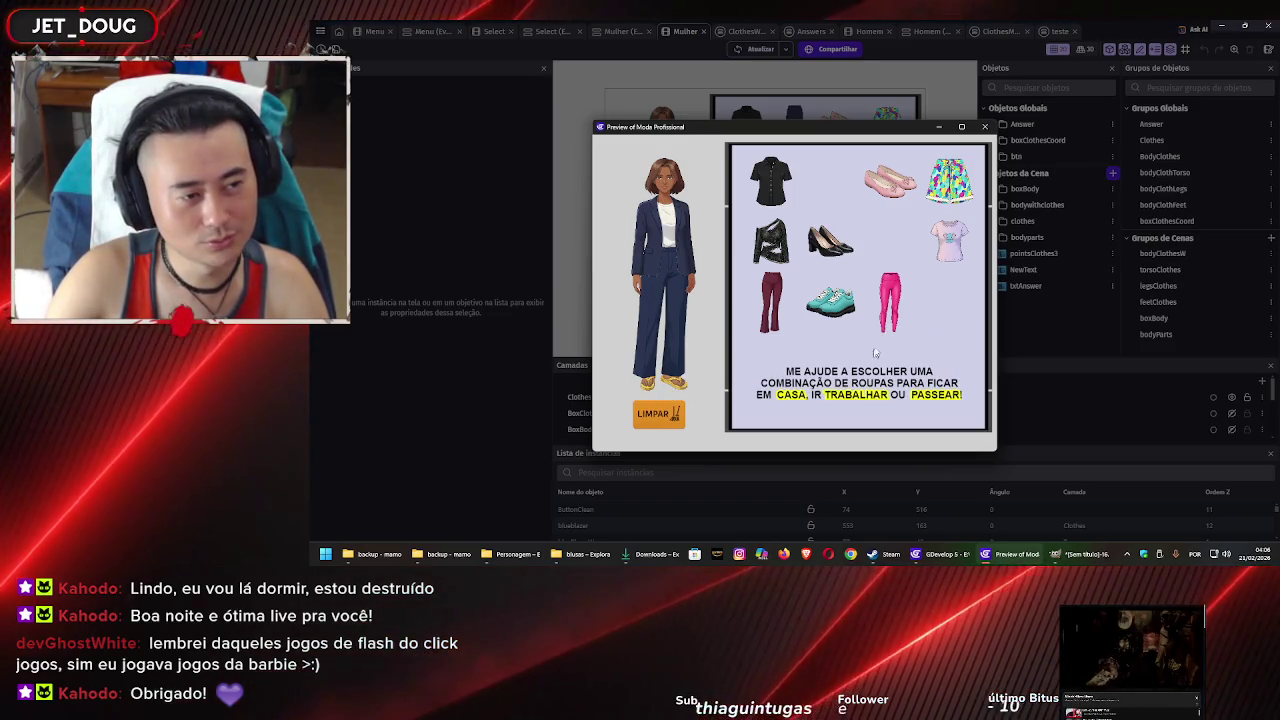
Try a pink t-shirt with colourful shorts, then the black cut-out top with maroon pants
{"action": "mouse_move", "coordinate": [949, 240]}
{"action": "left_mouse_down"}
{"action": "mouse_move", "coordinate": [725, 272]}
{"action": "mouse_move", "coordinate": [679, 240]}
{"action": "left_mouse_up"}
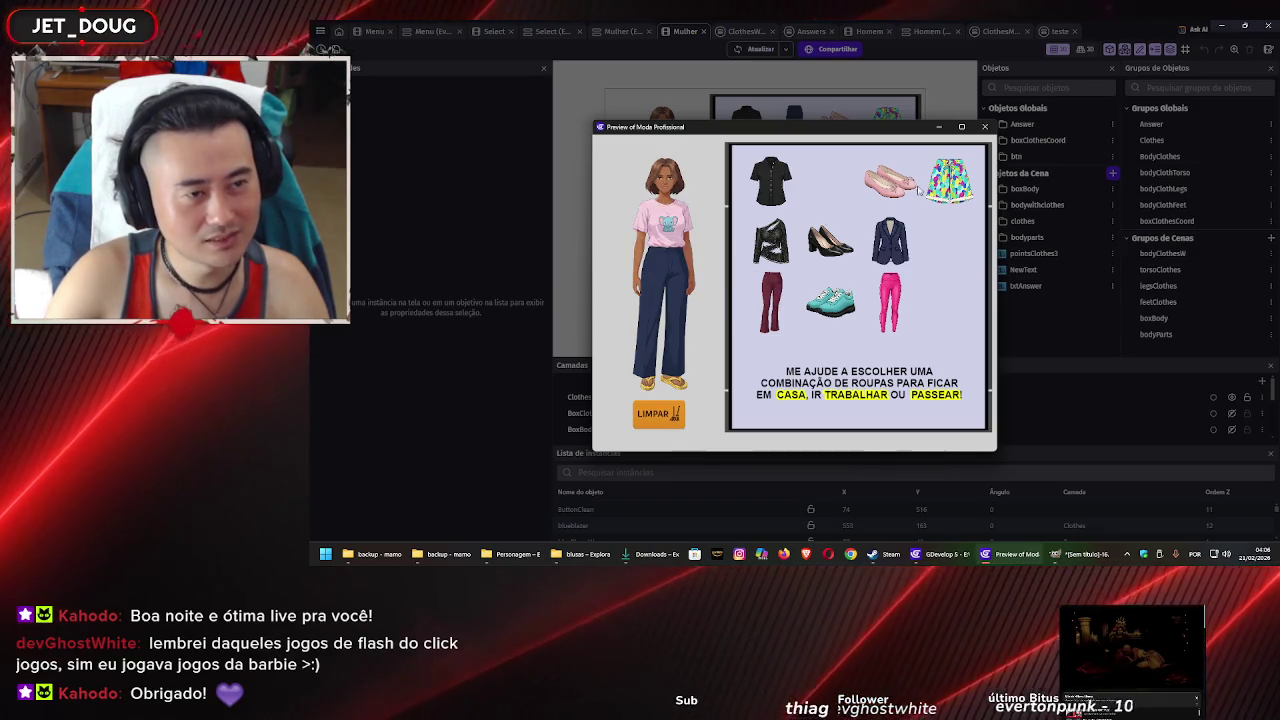
{"action": "mouse_move", "coordinate": [949, 180]}
{"action": "left_mouse_down"}
{"action": "mouse_move", "coordinate": [750, 272]}
{"action": "mouse_move", "coordinate": [665, 262]}
{"action": "left_mouse_up"}
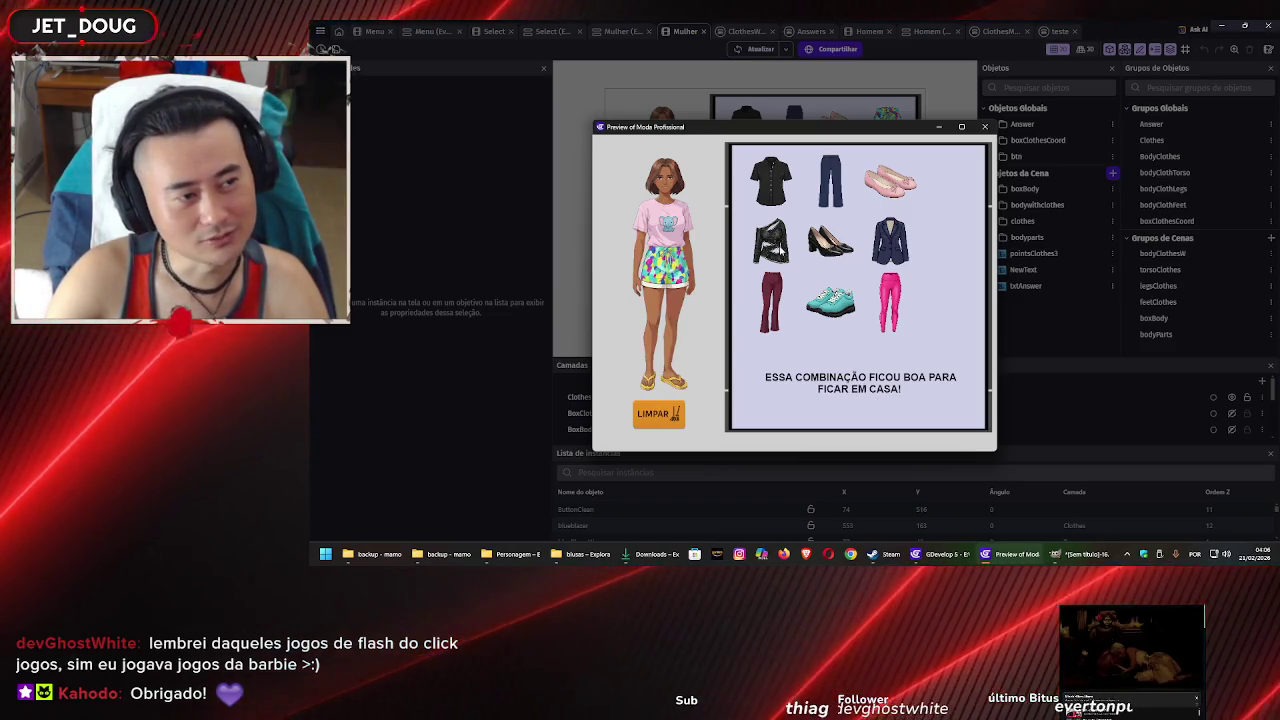
{"action": "left_click_drag", "start_coordinate": [770, 240], "coordinate": [665, 240]}
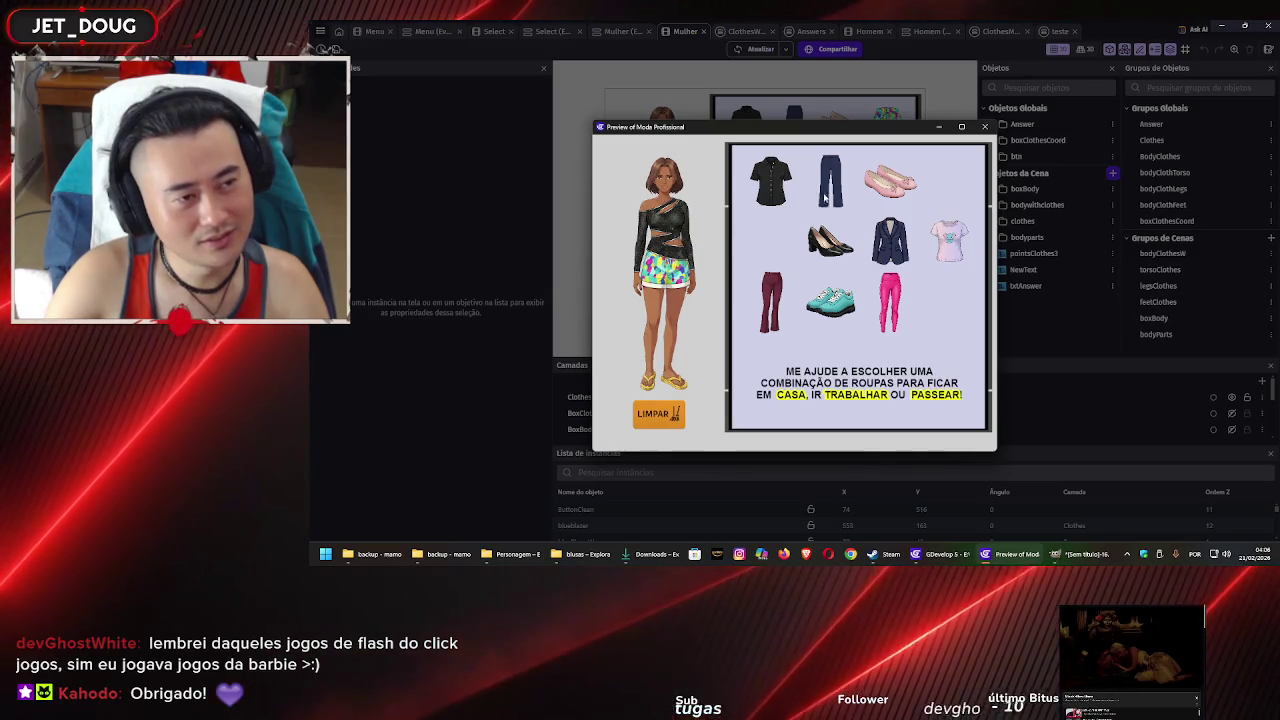
{"action": "left_click_drag", "start_coordinate": [772, 298], "coordinate": [665, 305]}
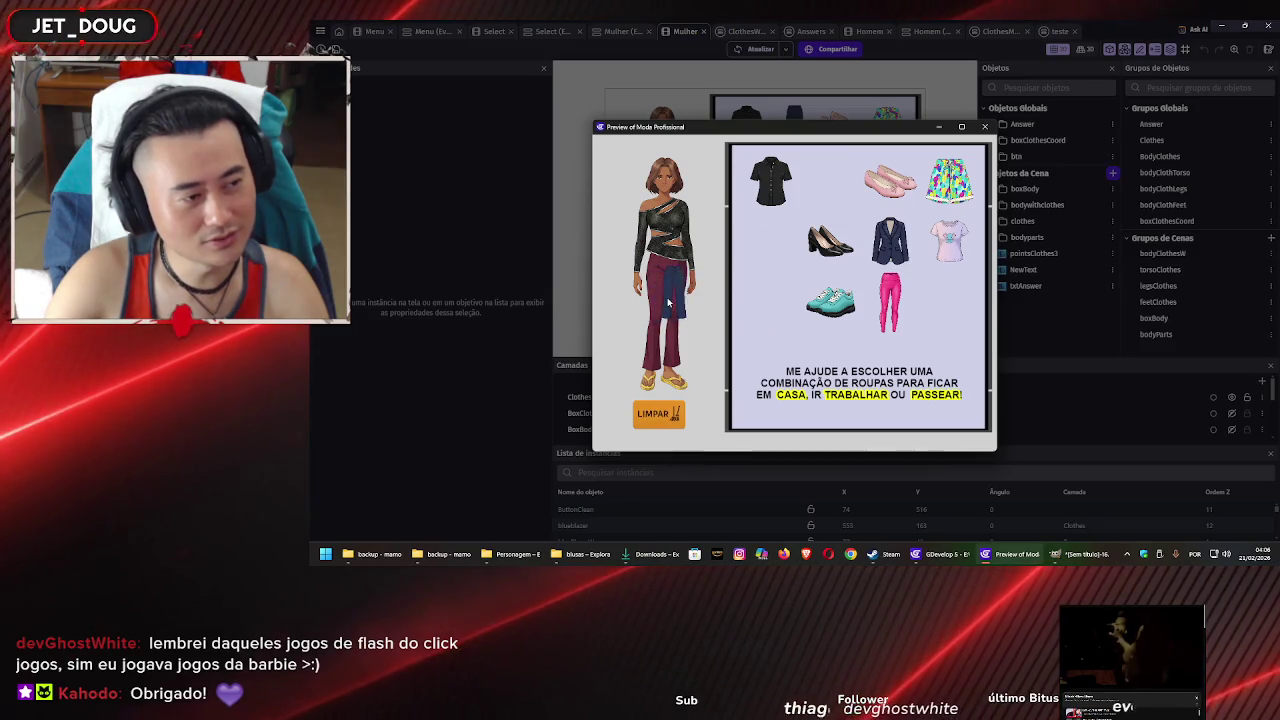
Remove the maroon pants and blue jeans, toggle the pink shoes, and finish with teal sneakers
{"action": "left_click", "coordinate": [668, 302]}
{"action": "left_click", "coordinate": [675, 380]}
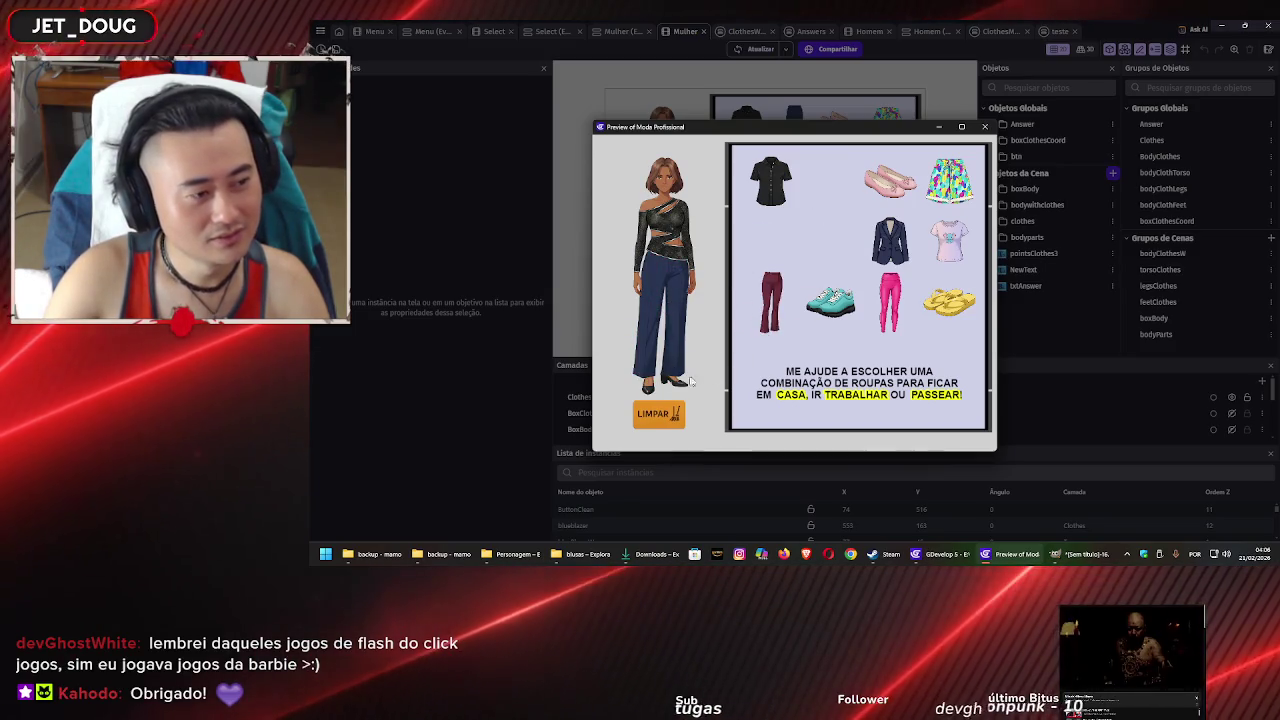
{"action": "left_click", "coordinate": [682, 357]}
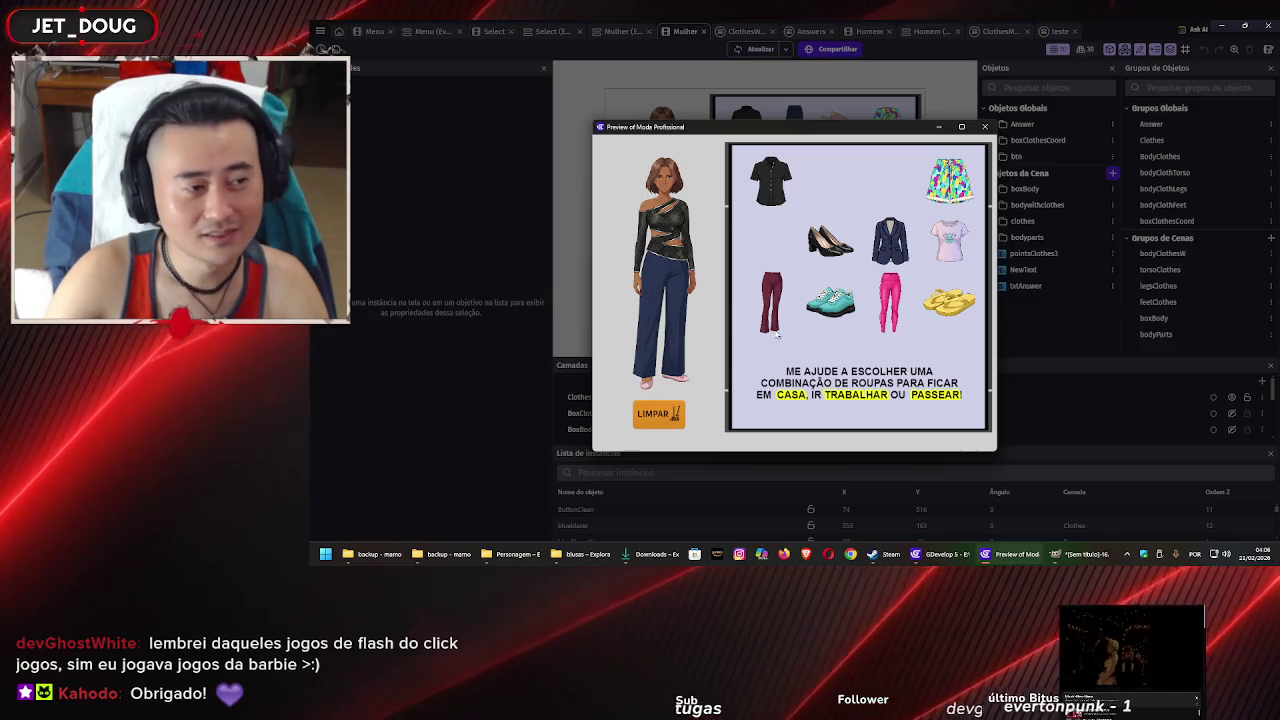
{"action": "left_click", "coordinate": [659, 325]}
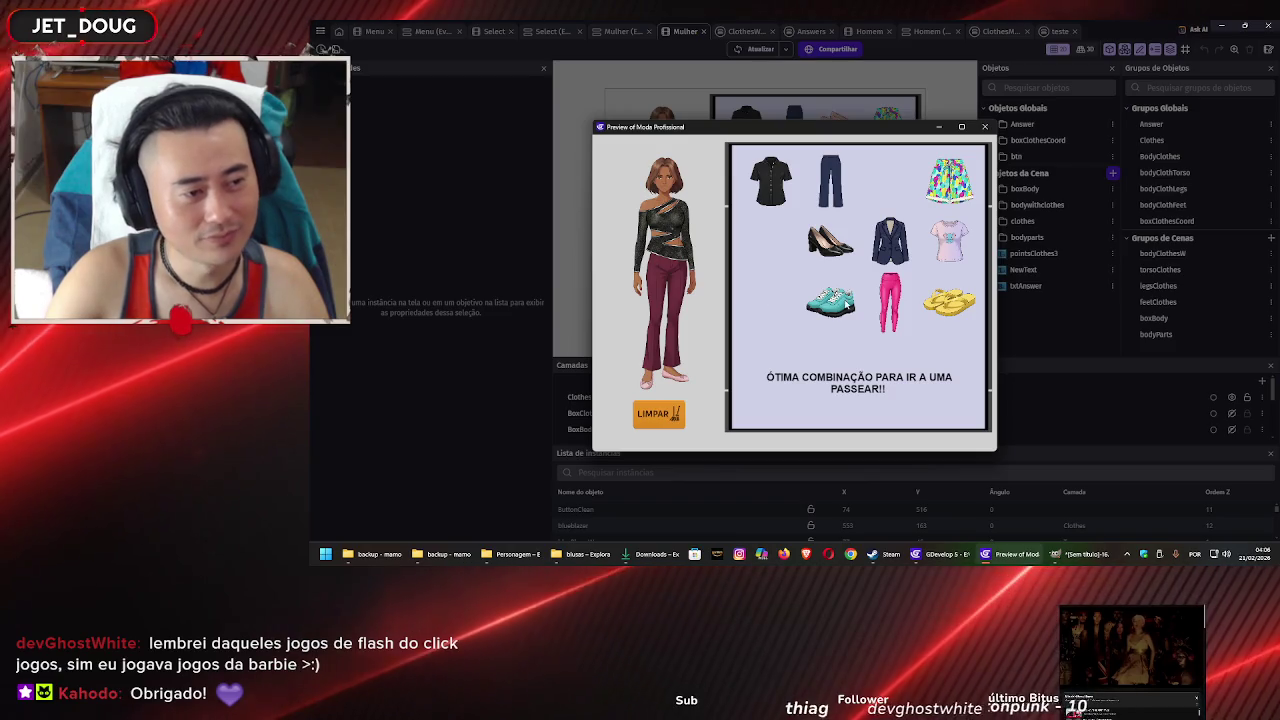
{"action": "left_click_drag", "start_coordinate": [830, 300], "coordinate": [650, 378]}
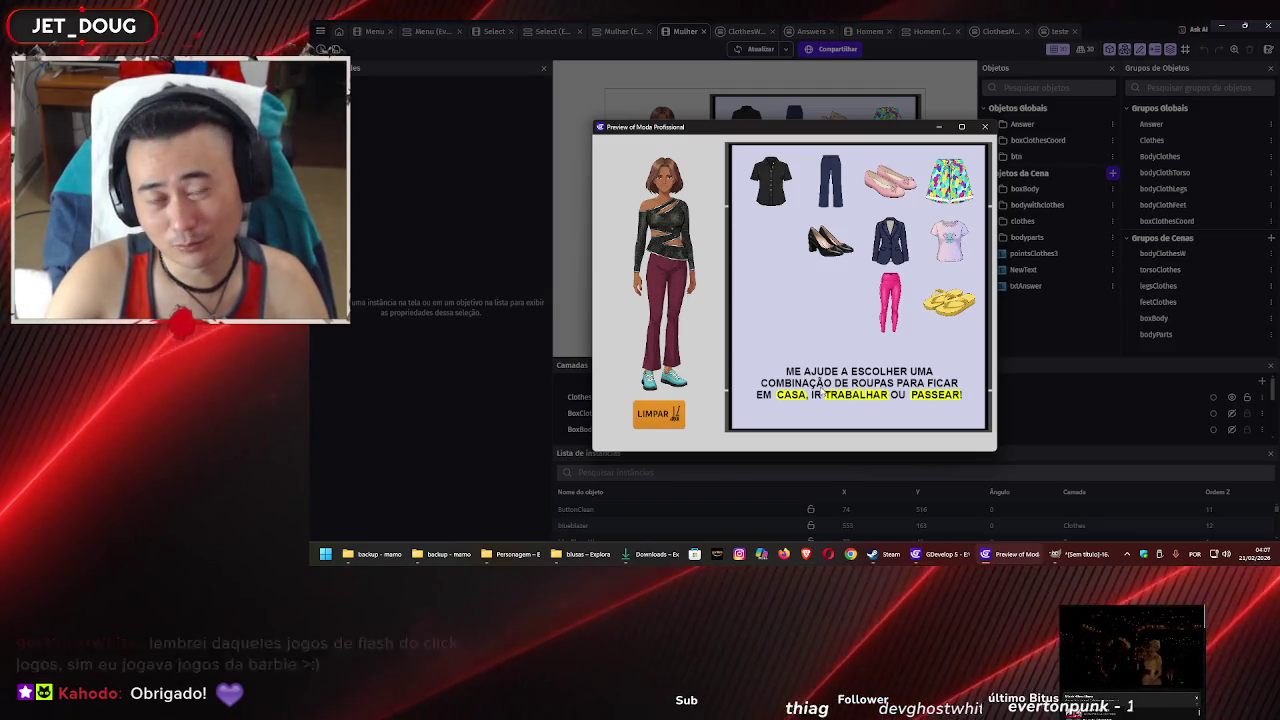
Close the preview and open the Mulher events, then the ClothesWoman external events
{"action": "key", "text": "alt+F4"}
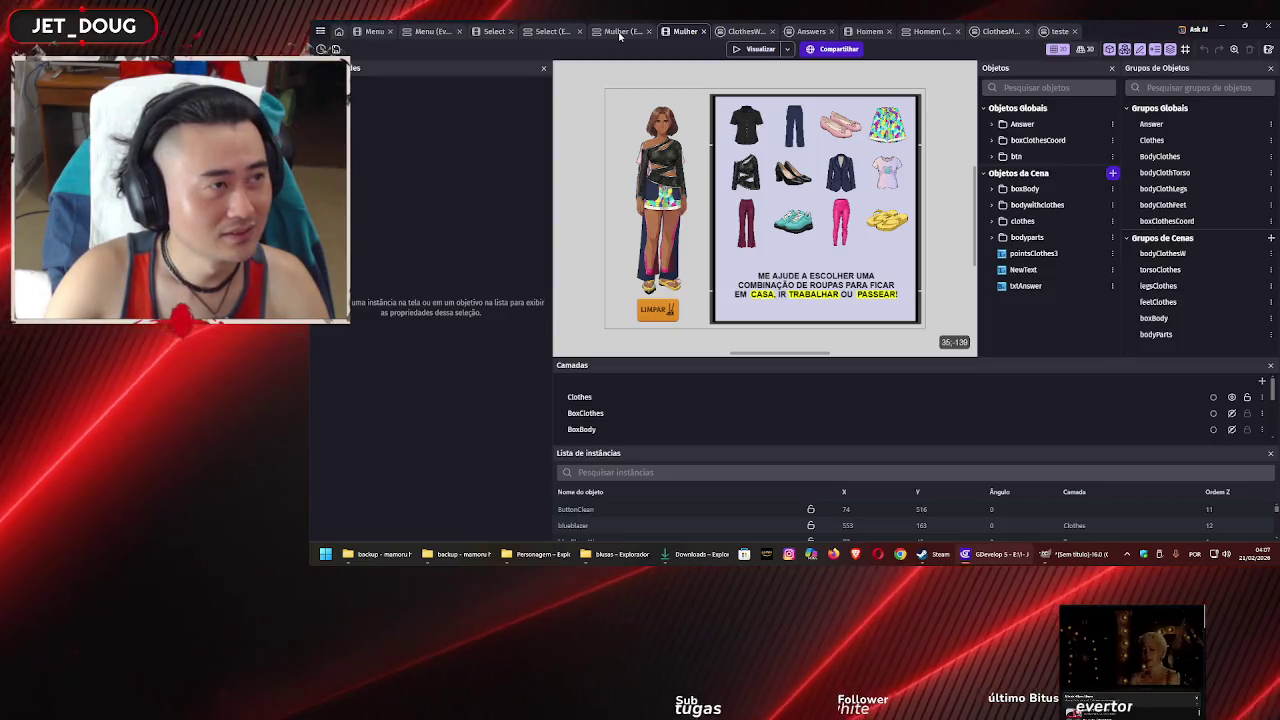
{"action": "left_click", "coordinate": [619, 32]}
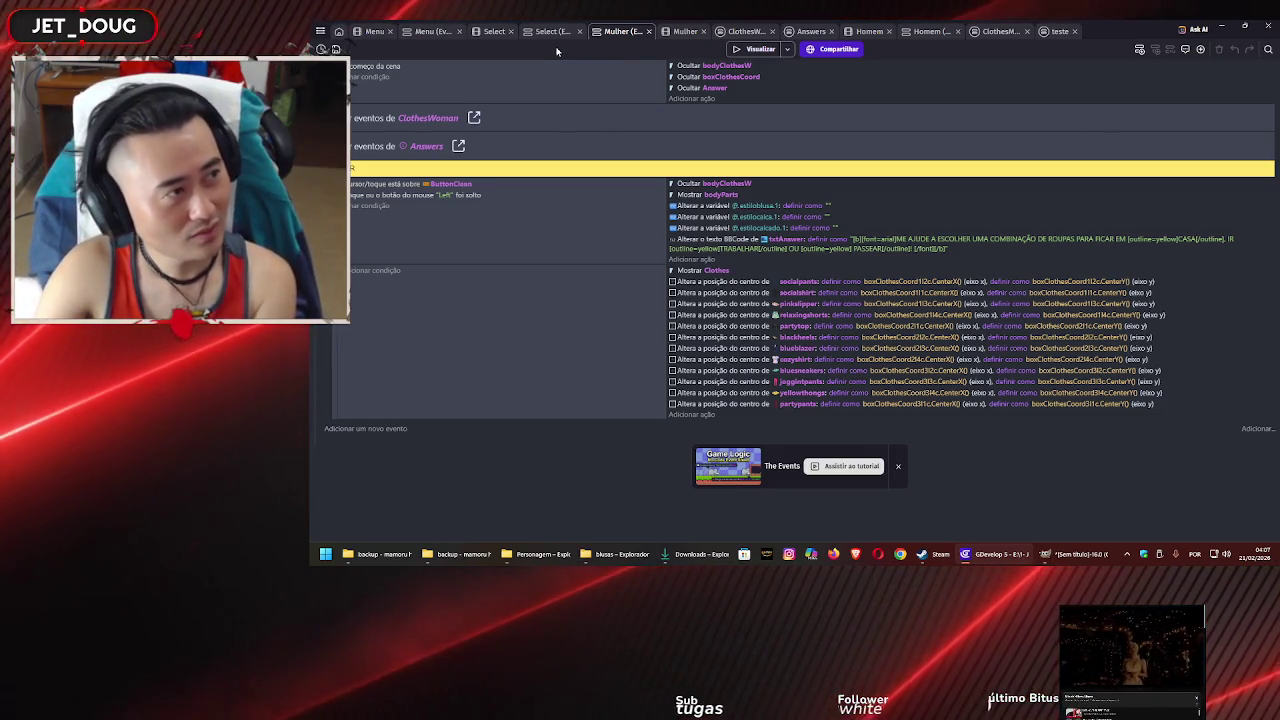
{"action": "left_click", "coordinate": [741, 32]}
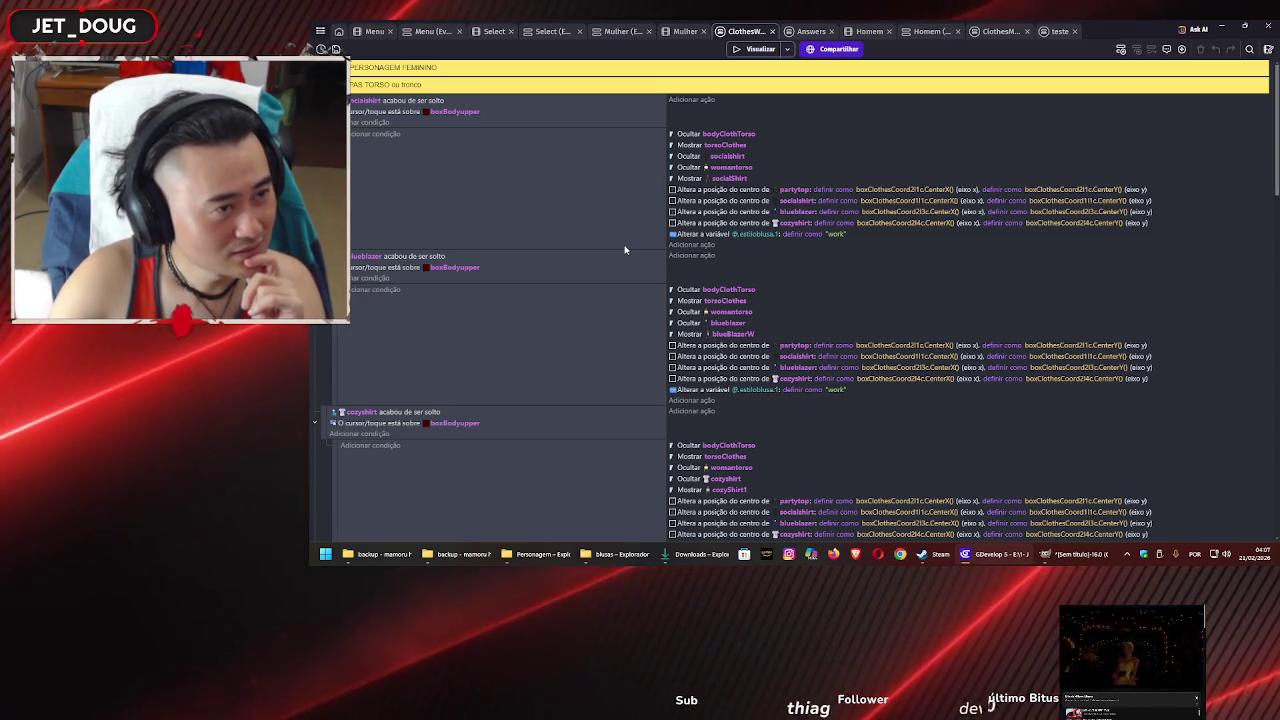
Scroll through the socialshirt, blueblazer and cozyshirt torso drop events
{"action": "scroll", "coordinate": [625, 250], "scroll_direction": "down", "scroll_amount": 10}
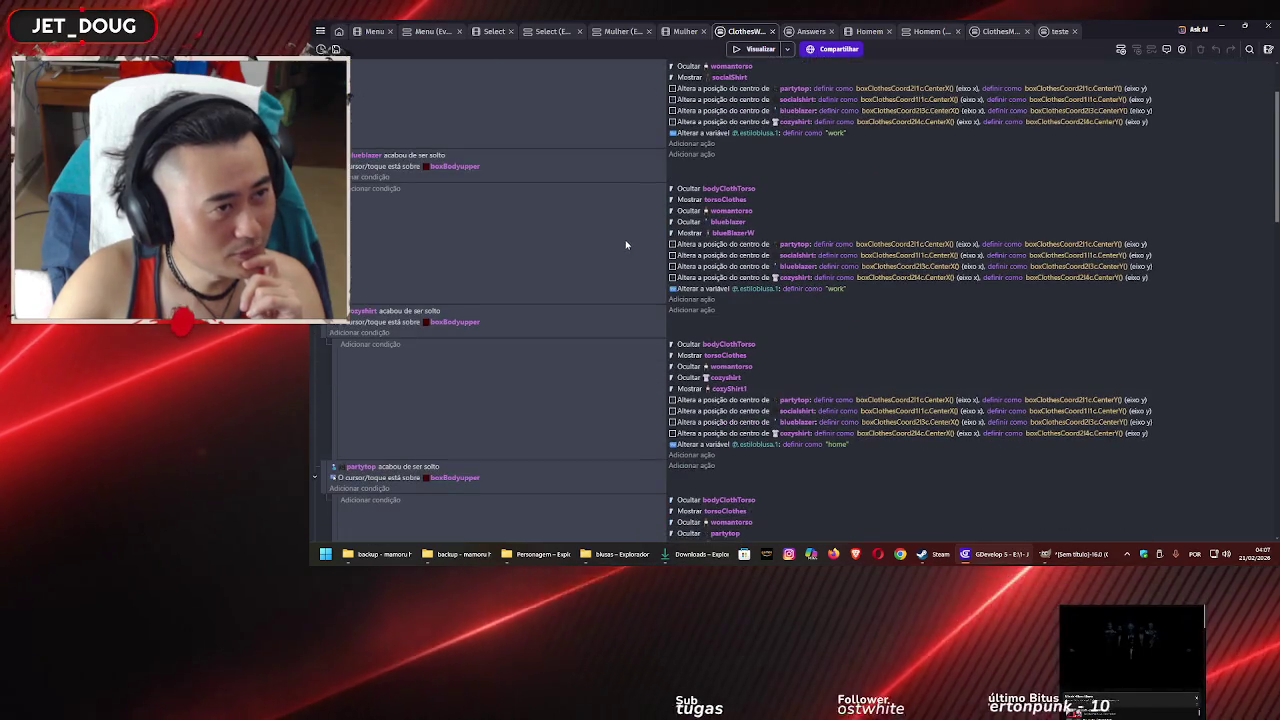
{"action": "scroll", "coordinate": [624, 253], "scroll_direction": "down", "scroll_amount": 15}
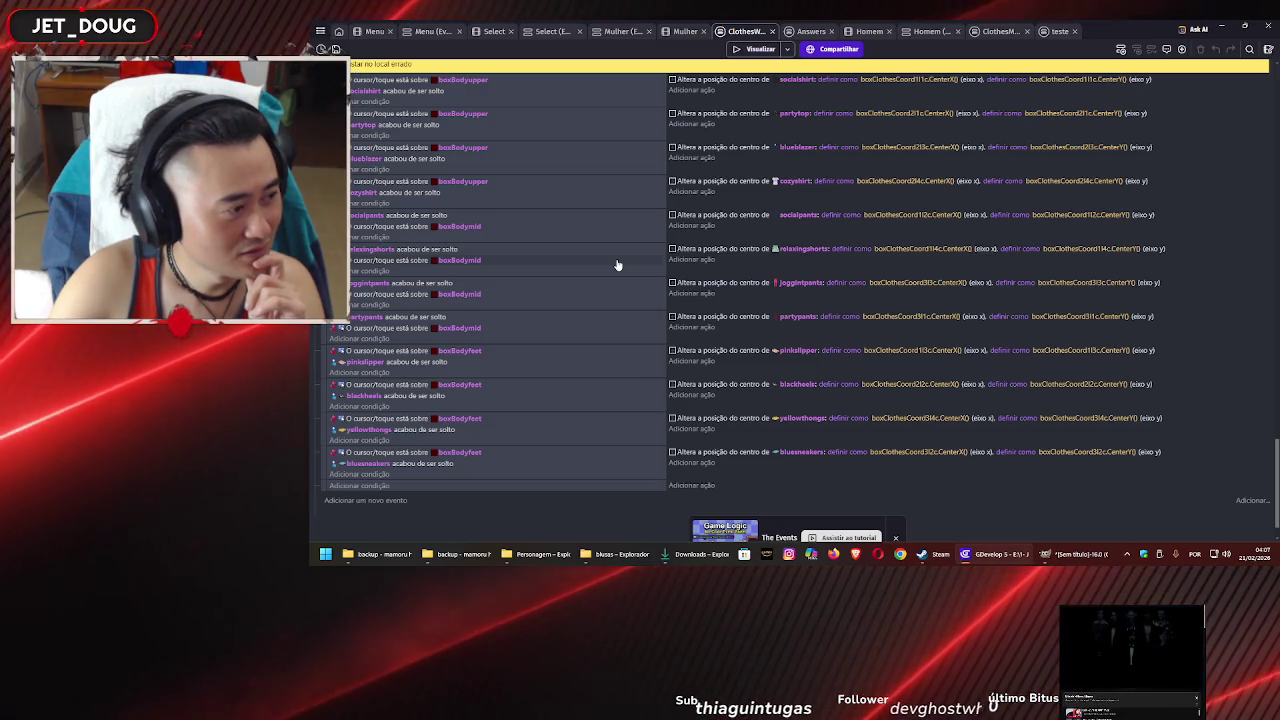
{"action": "scroll", "coordinate": [617, 265], "scroll_direction": "up", "scroll_amount": 3}
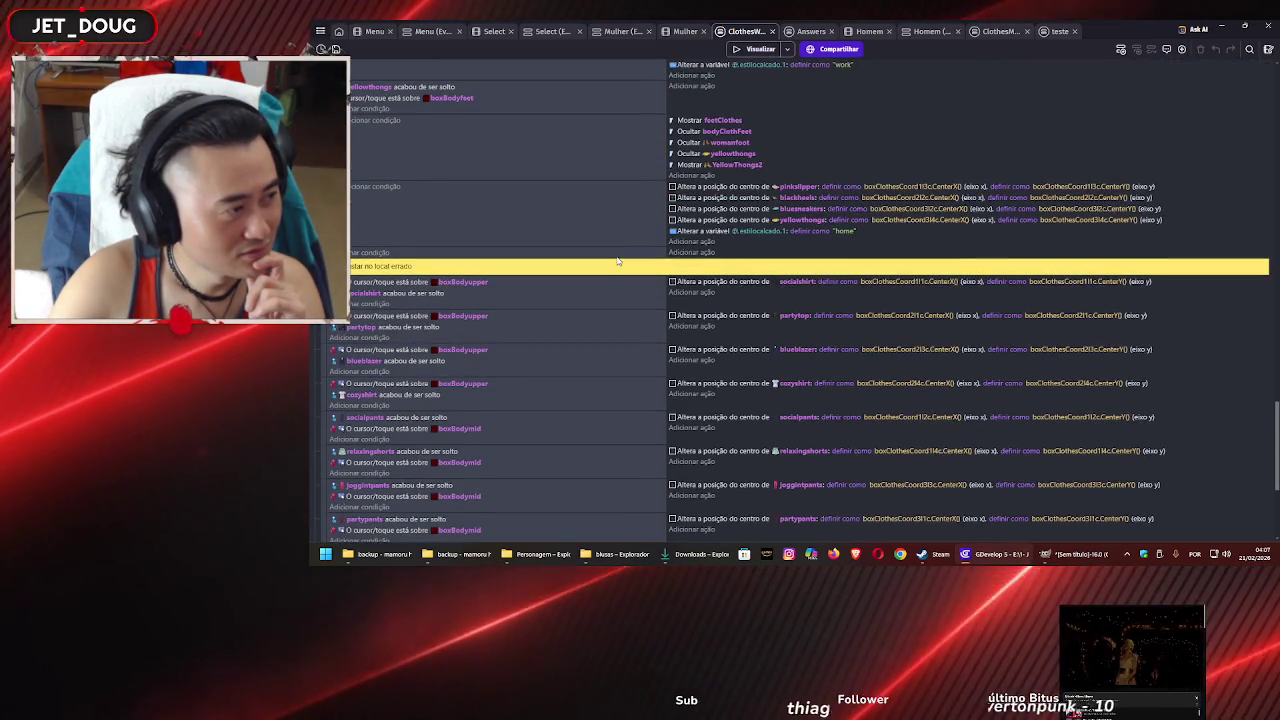
{"action": "scroll", "coordinate": [617, 261], "scroll_direction": "down", "scroll_amount": 1}
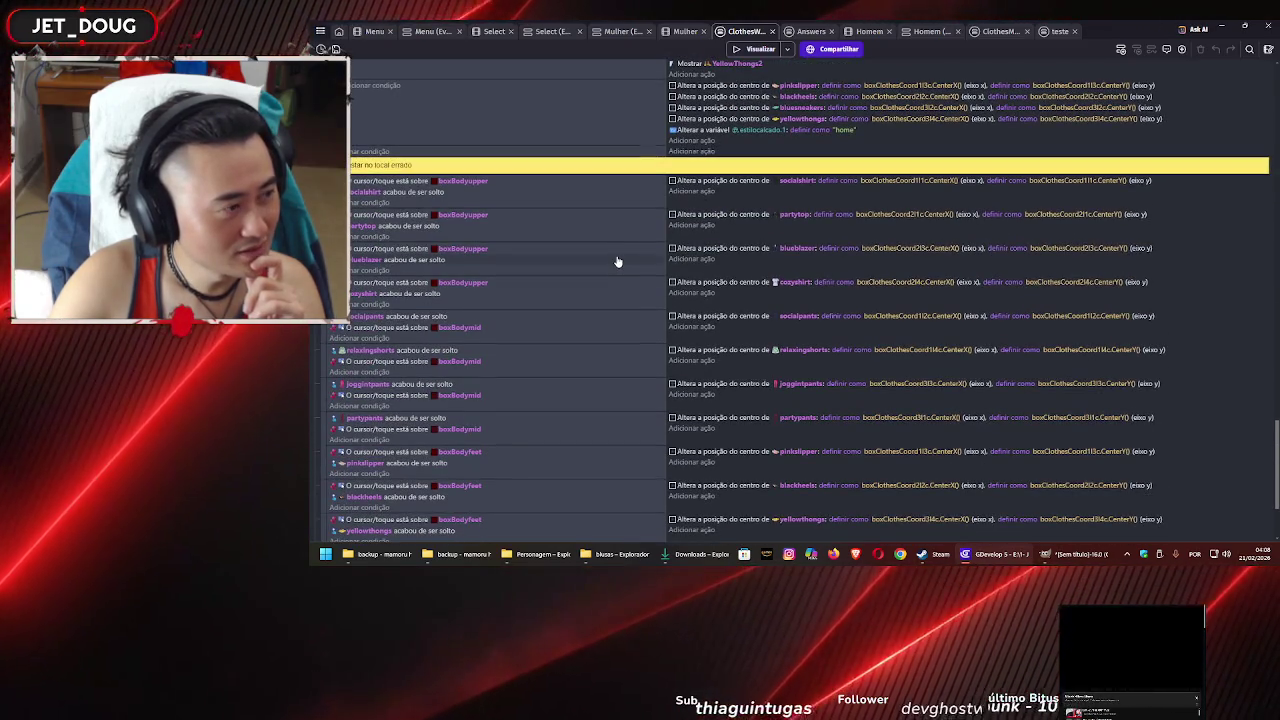
{"action": "scroll", "coordinate": [617, 261], "scroll_direction": "up", "scroll_amount": 5}
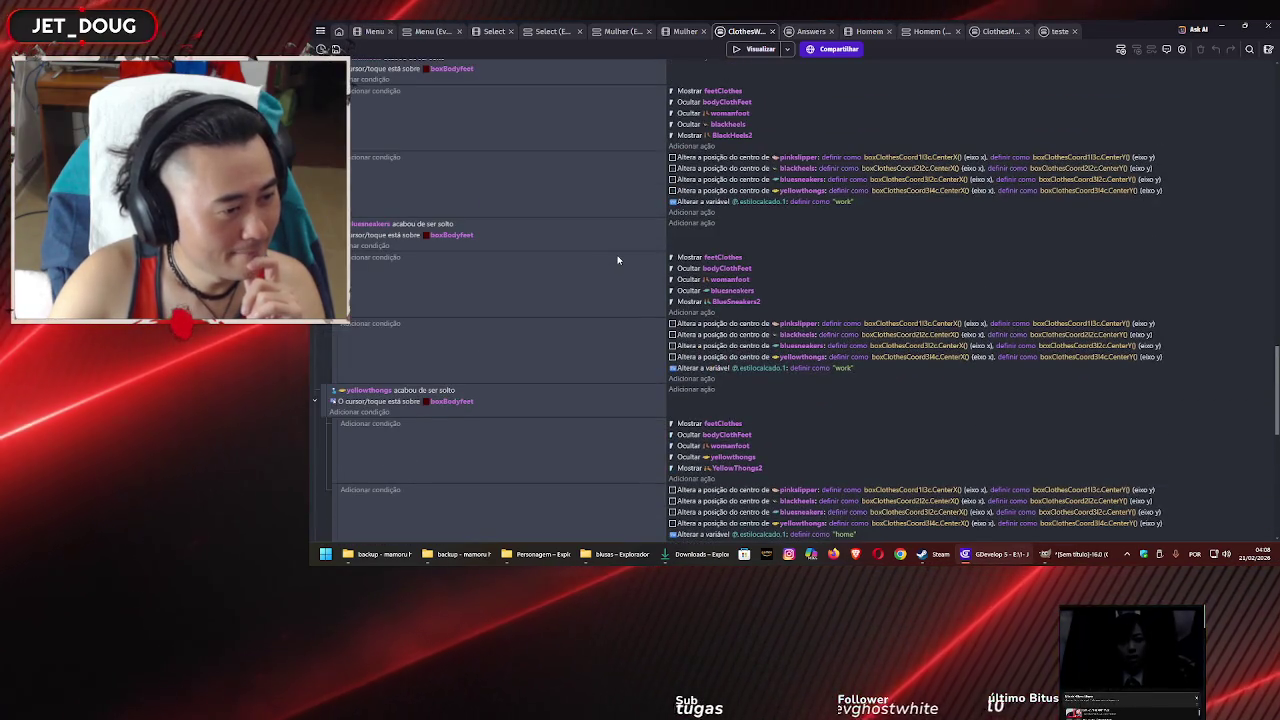
{"action": "scroll", "coordinate": [617, 260], "scroll_direction": "down", "scroll_amount": 2}
{"action": "scroll", "coordinate": [617, 259], "scroll_direction": "up", "scroll_amount": 1}
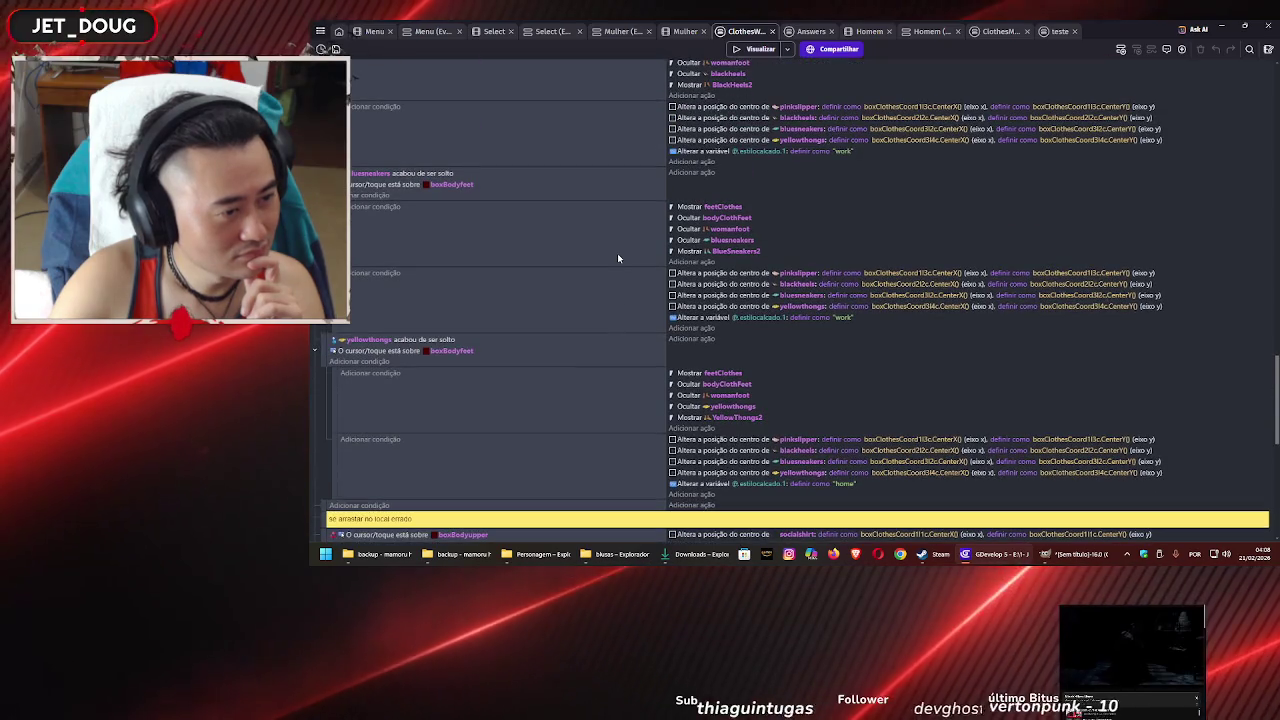
{"action": "scroll", "coordinate": [619, 256], "scroll_direction": "down", "scroll_amount": 10}
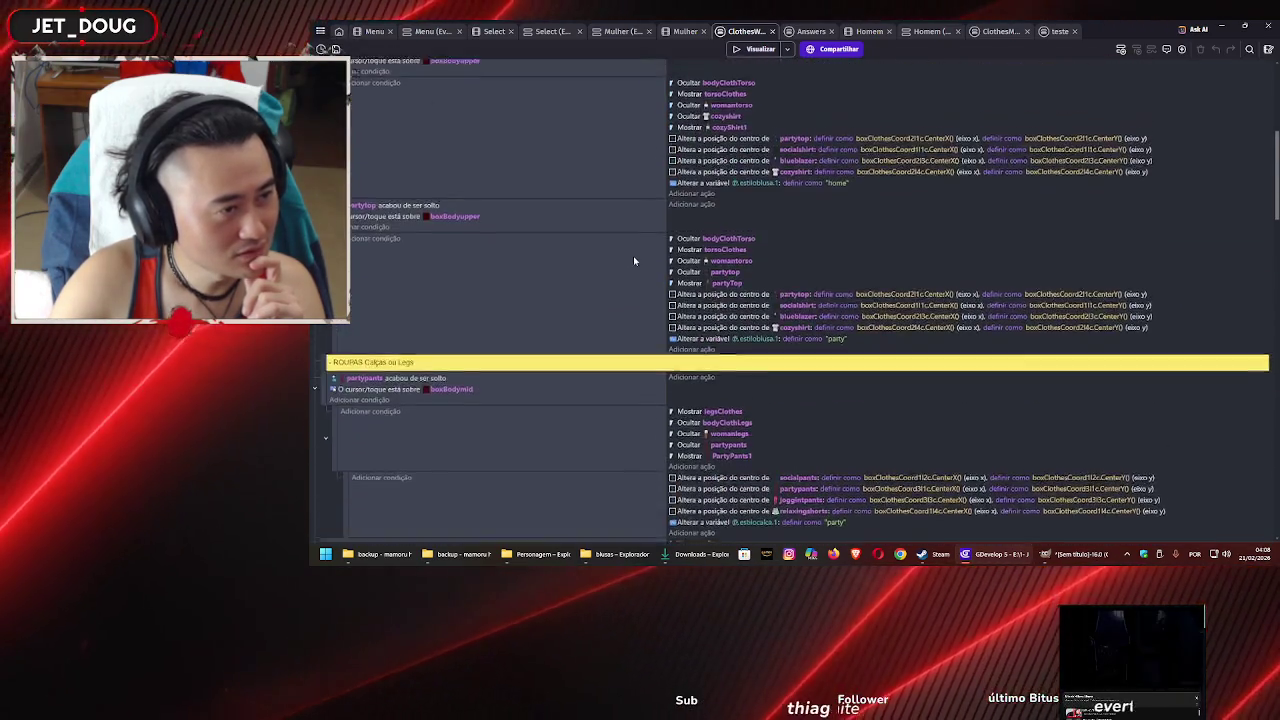
{"action": "scroll", "coordinate": [634, 258], "scroll_direction": "up", "scroll_amount": 5}
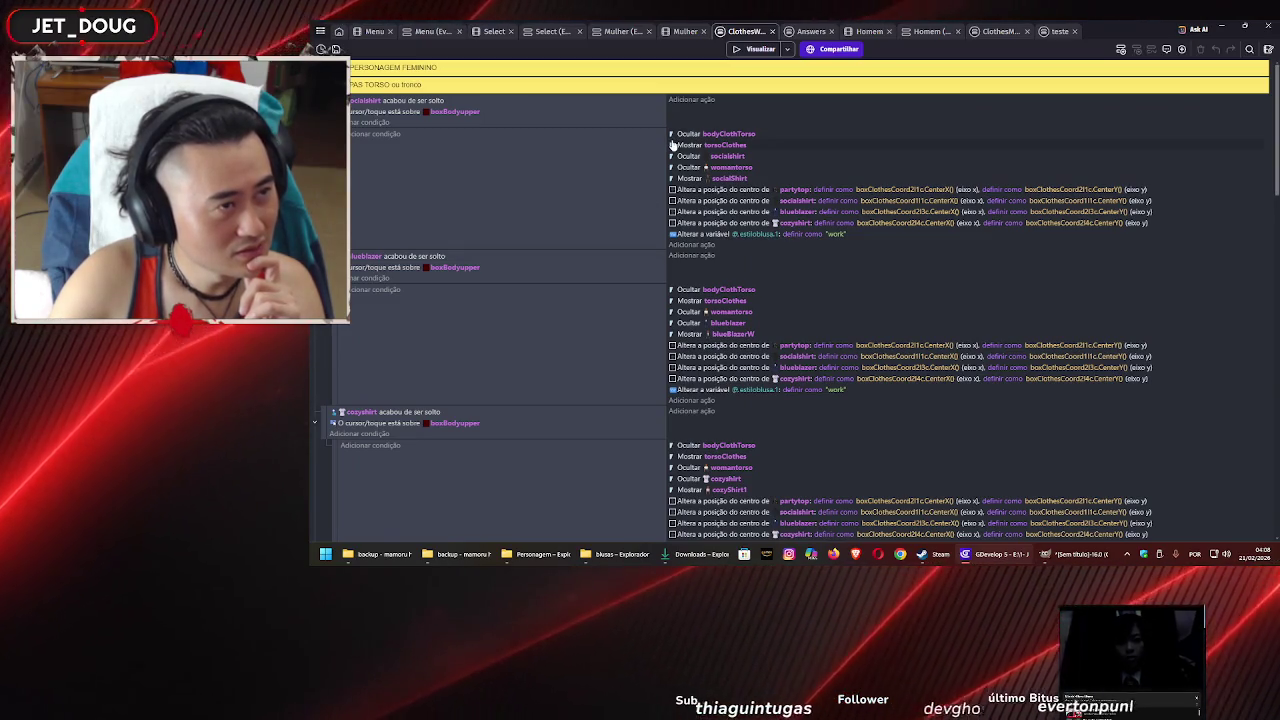
In the Mulher scene, inspect the bodyClothLegs, bodyClothTorso and bodyClothFeet groups and close each
{"action": "left_click", "coordinate": [688, 31]}
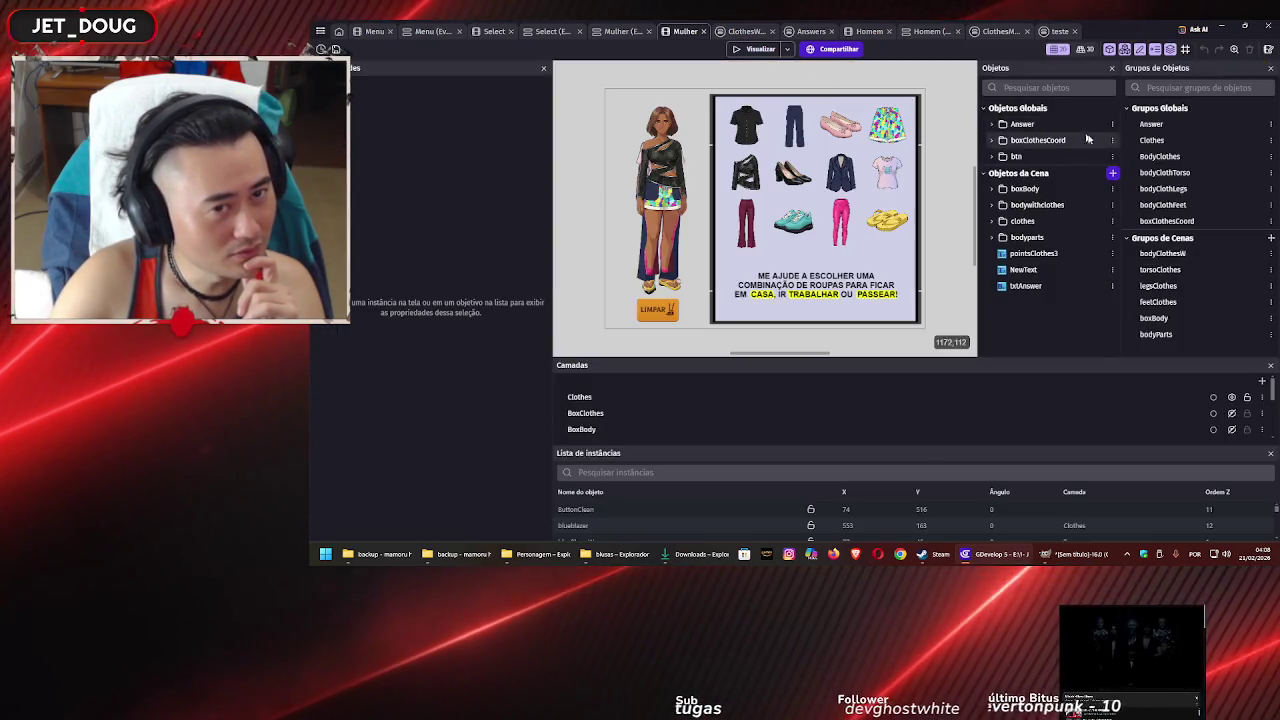
{"action": "double_click", "coordinate": [1163, 189]}
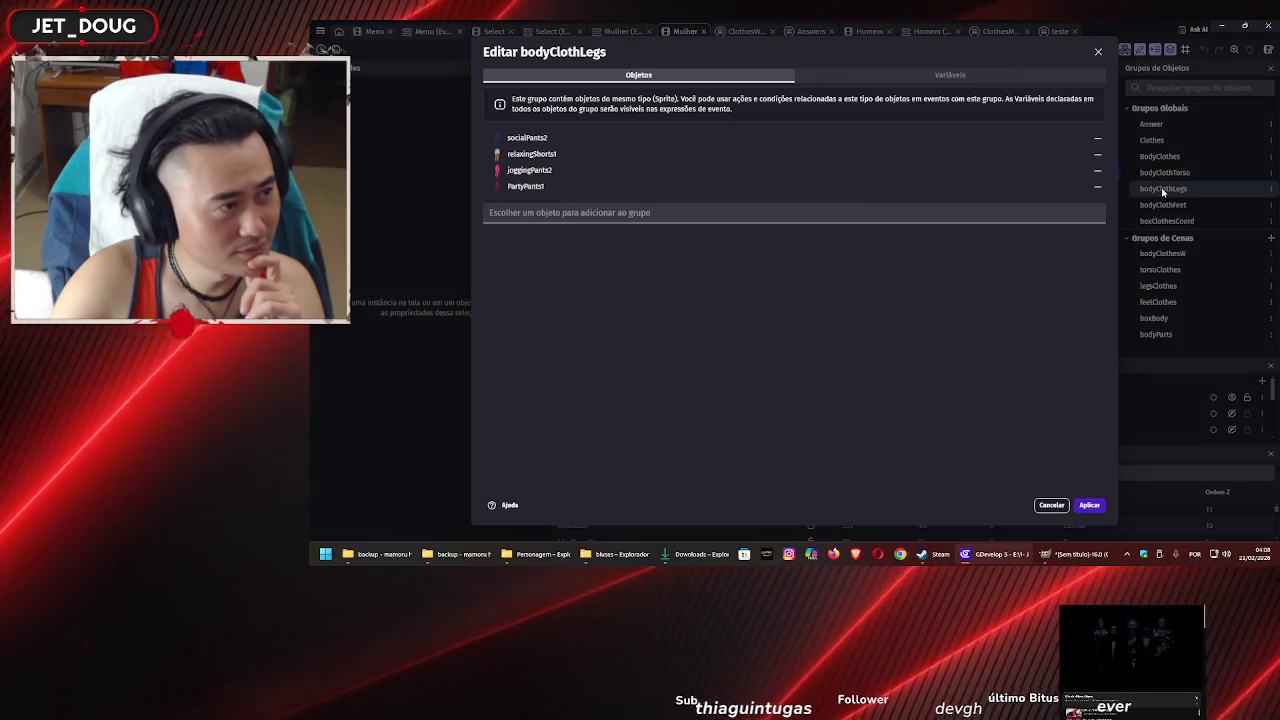
{"action": "key", "text": "Escape"}
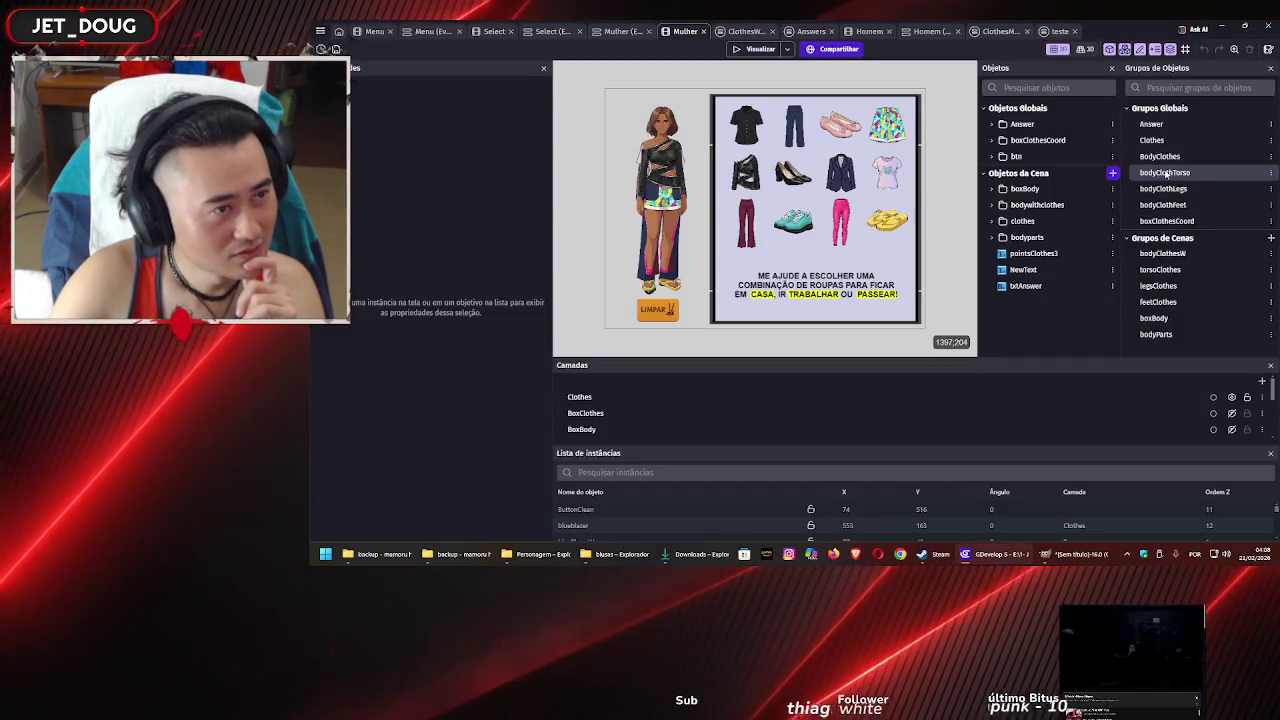
{"action": "double_click", "coordinate": [1166, 173]}
{"action": "left_click", "coordinate": [1095, 54]}
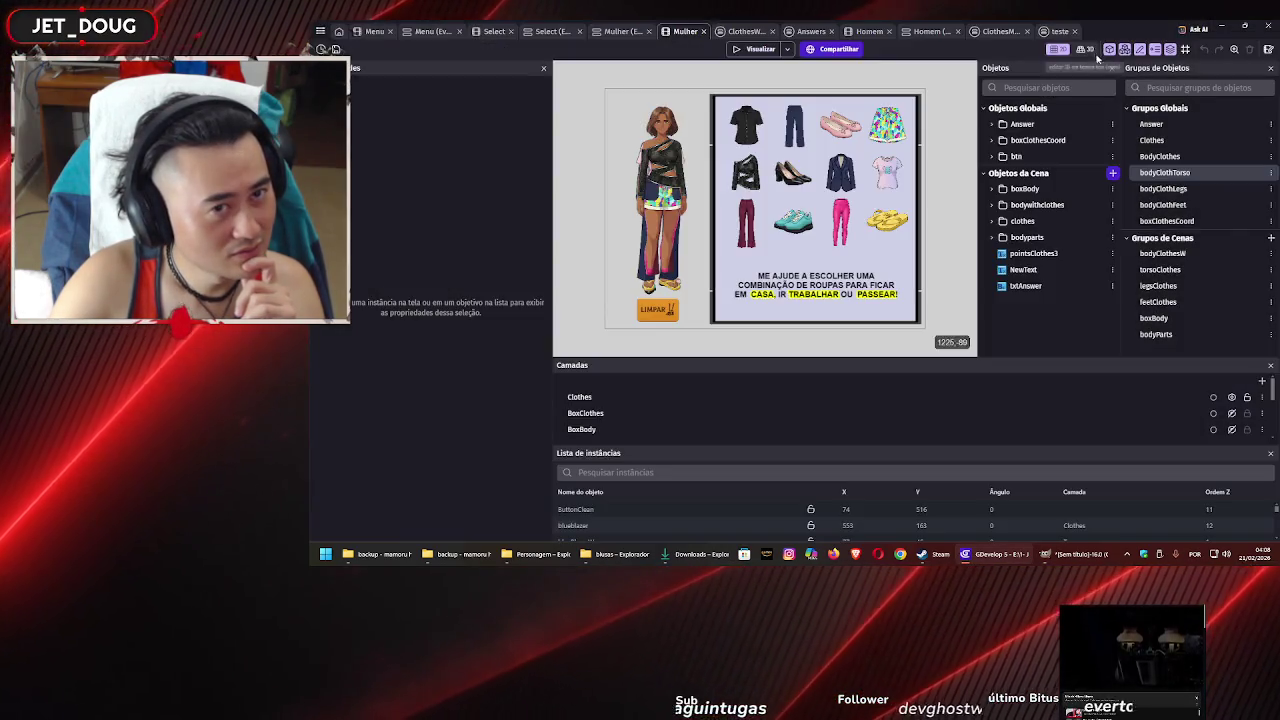
{"action": "double_click", "coordinate": [1162, 205]}
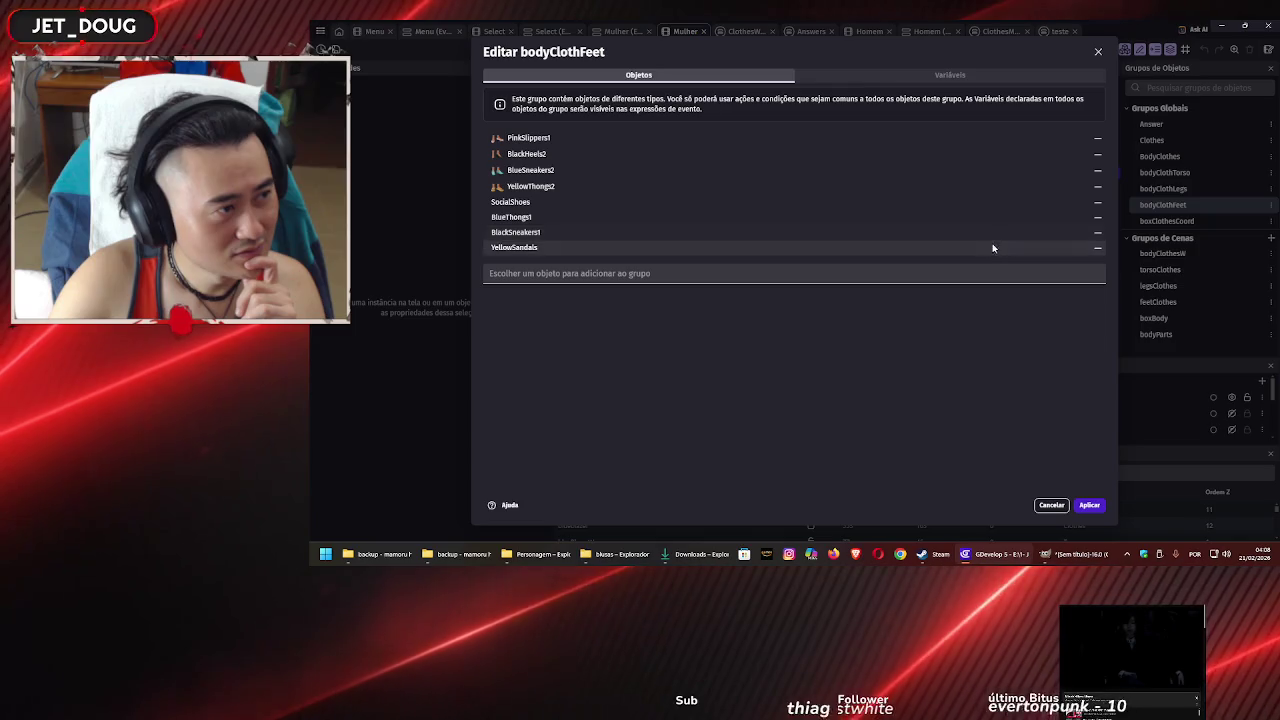
{"action": "left_click", "coordinate": [1098, 51]}
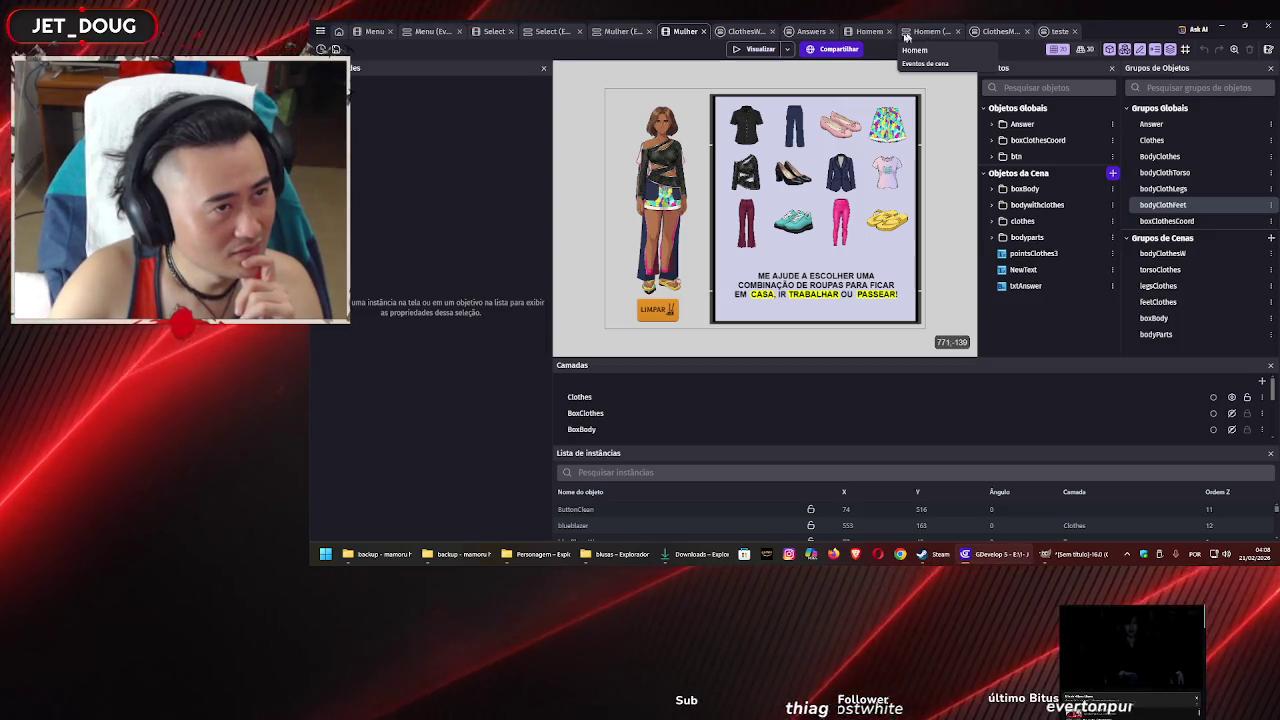
On the Answers sheet, change the work and party BlackSneakers1 footwear conditions to 'blue'
{"action": "left_click", "coordinate": [808, 32]}
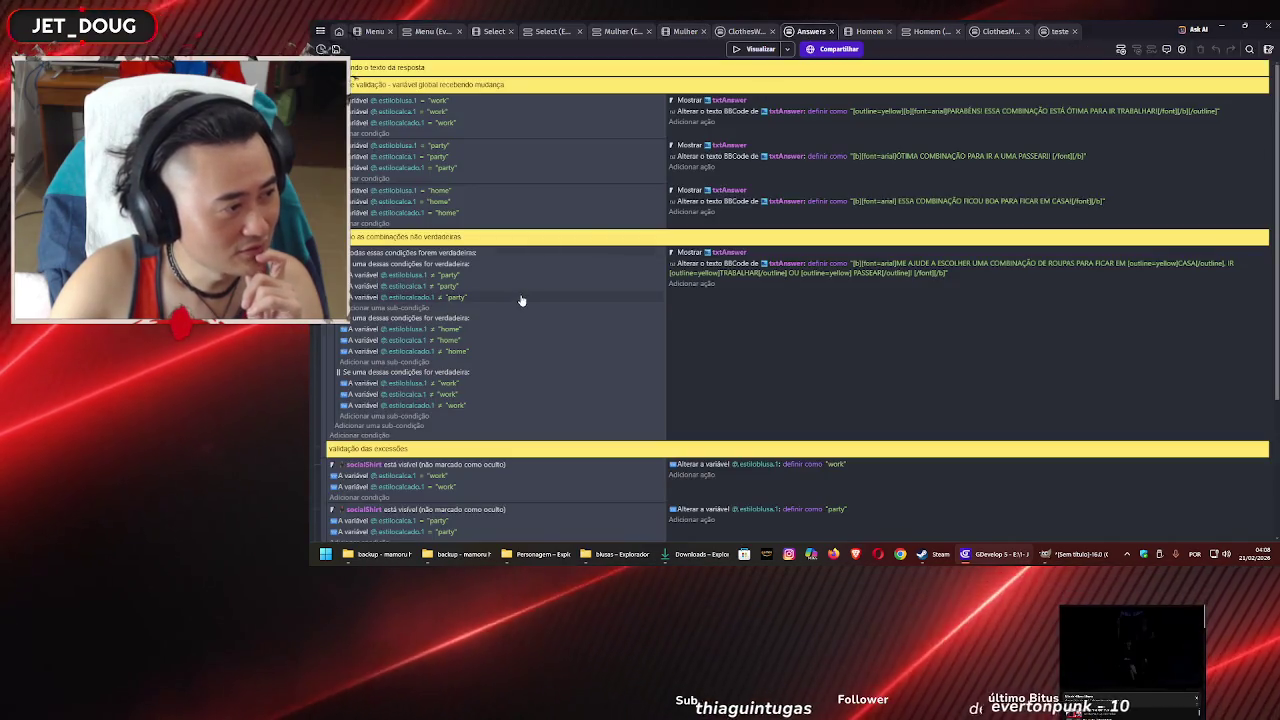
{"action": "scroll", "coordinate": [521, 300], "scroll_direction": "down", "scroll_amount": 5}
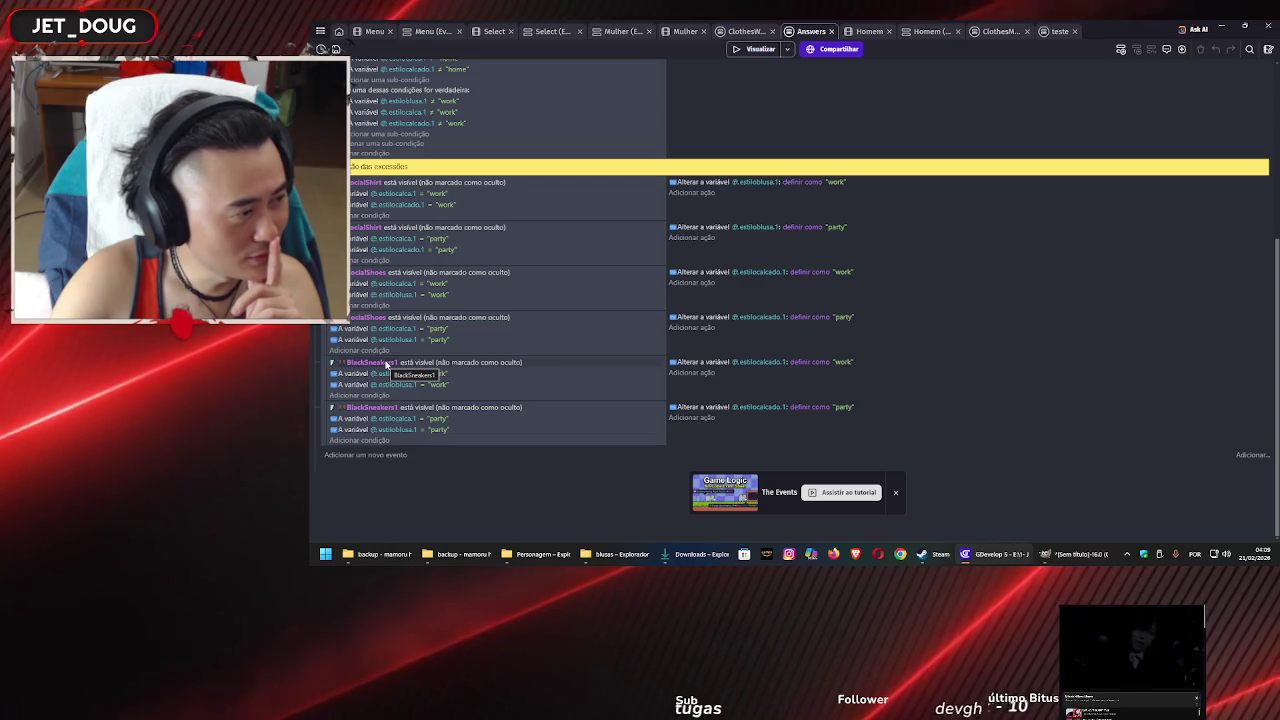
{"action": "left_click", "coordinate": [386, 365]}
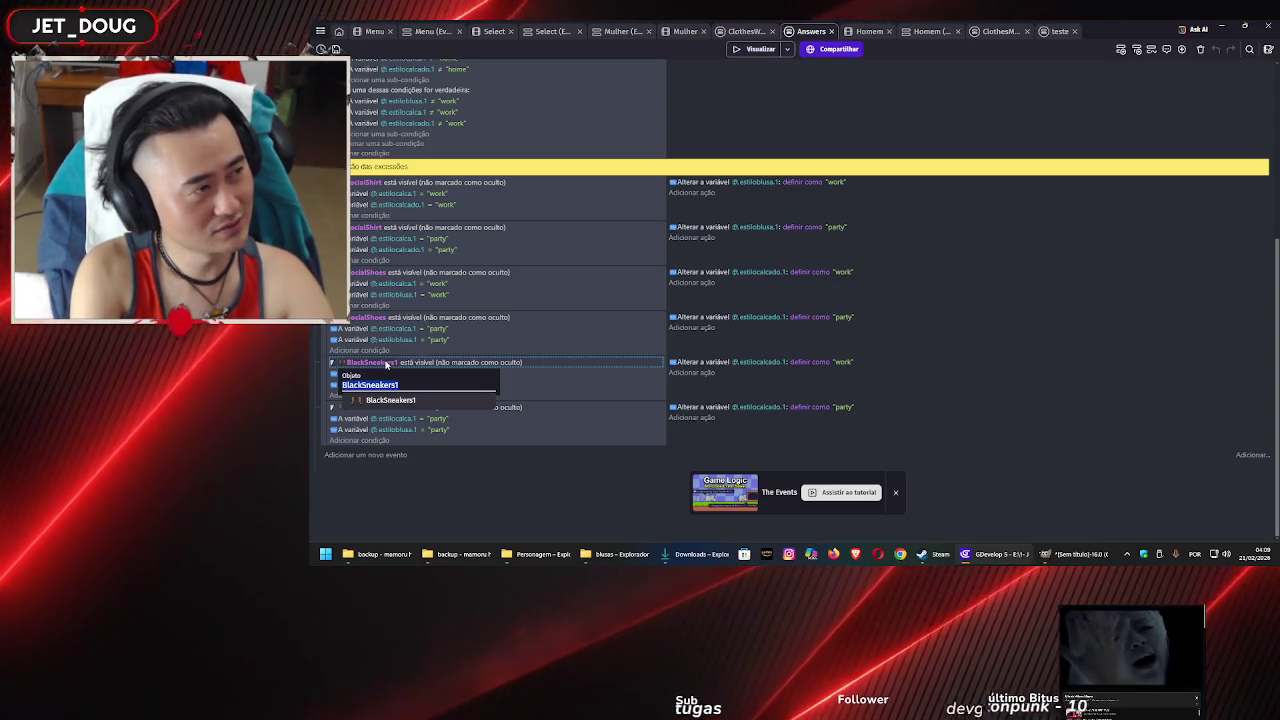
{"action": "type", "text": "blue"}
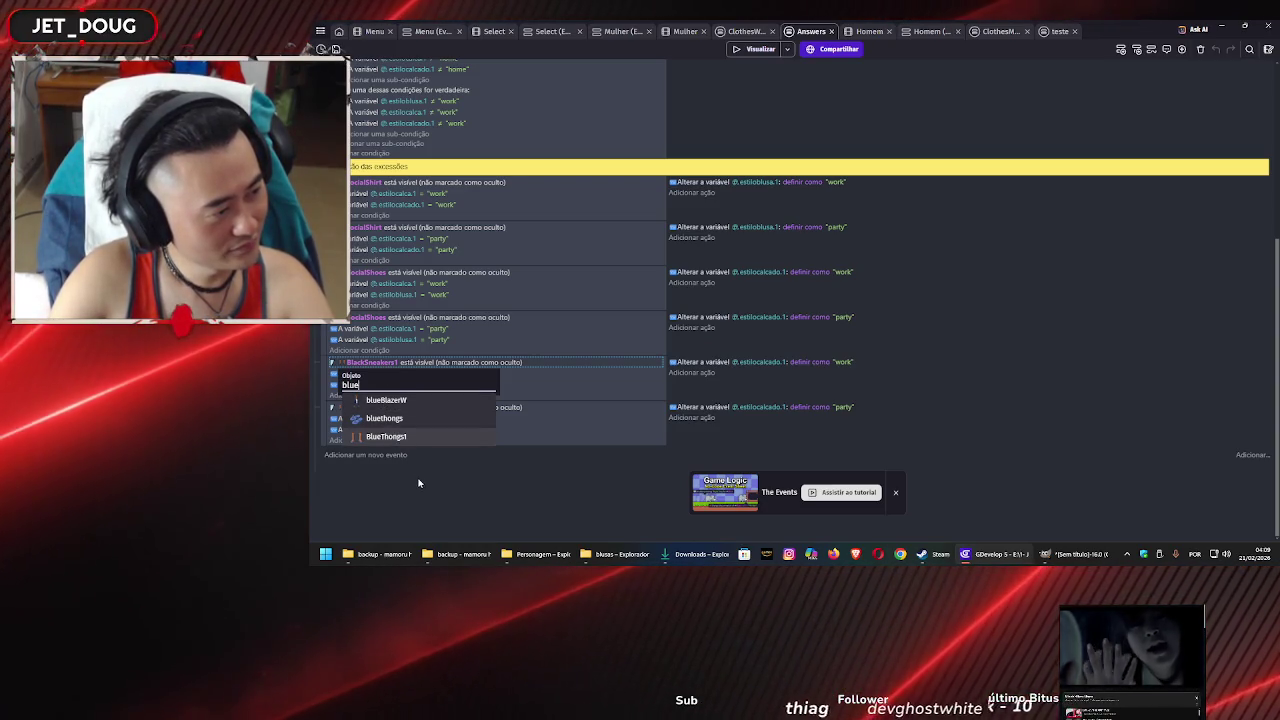
{"action": "key", "text": "Return"}
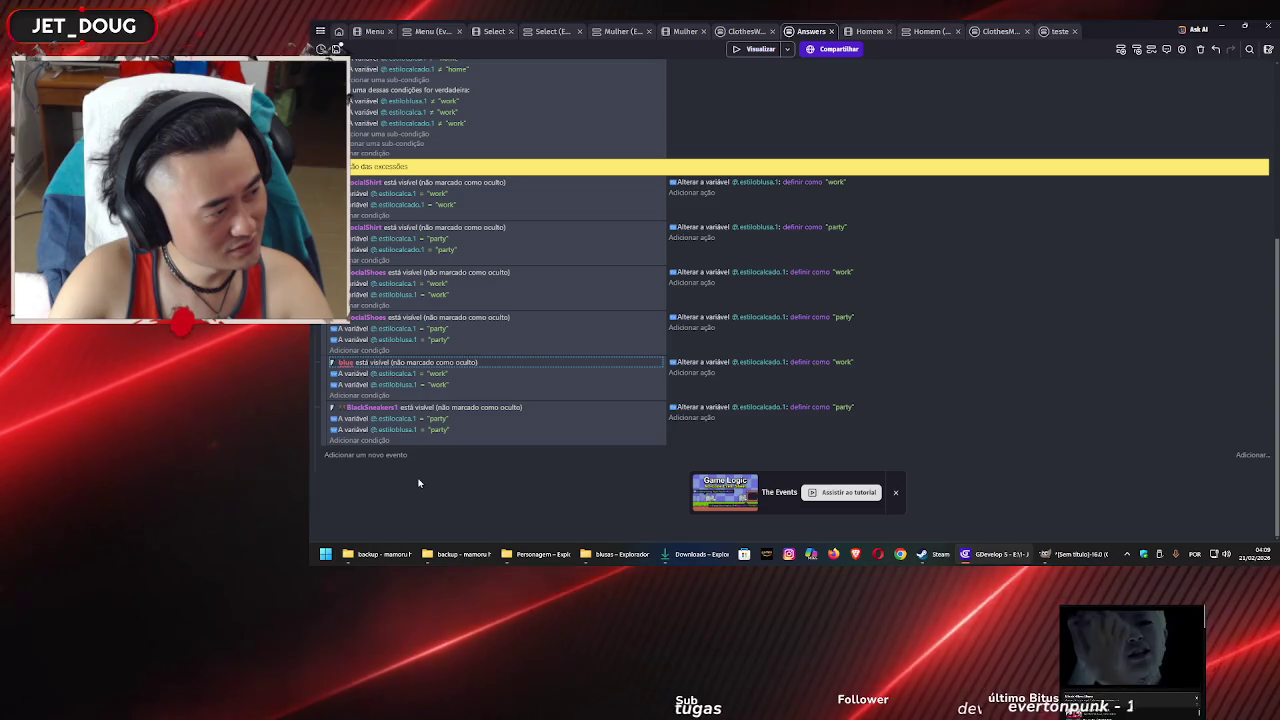
{"action": "left_click", "coordinate": [363, 410]}
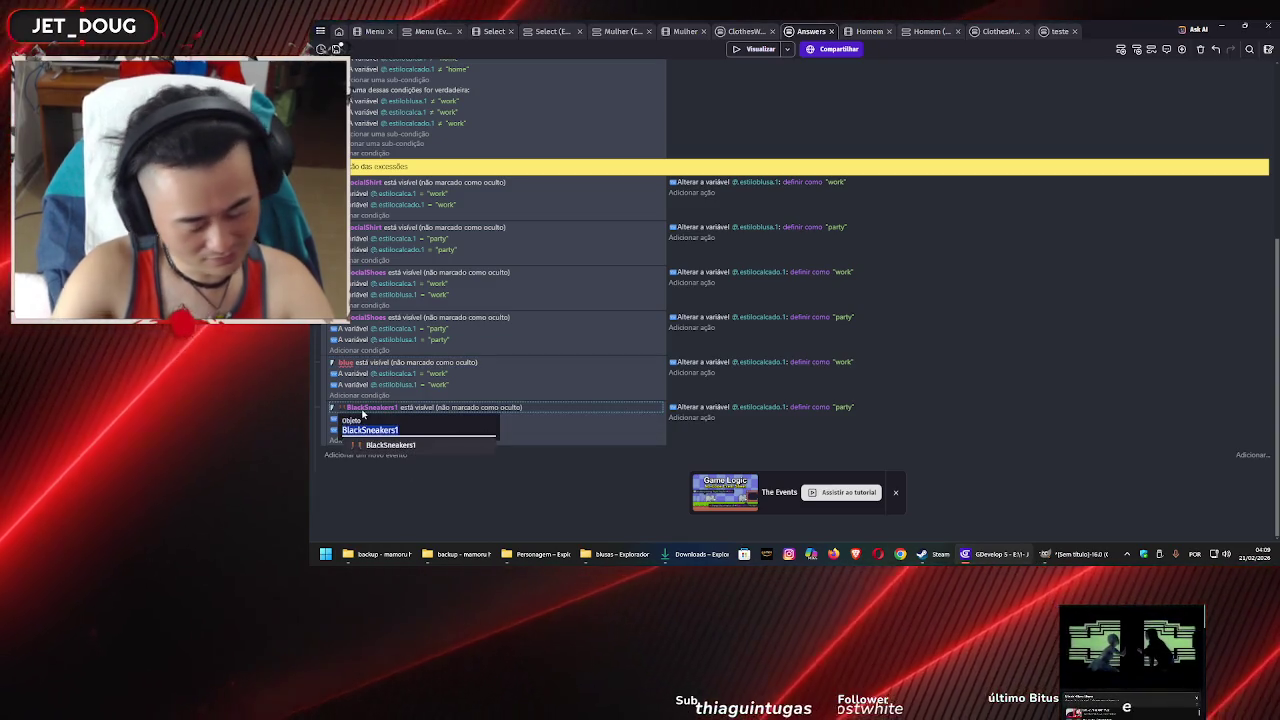
{"action": "type", "text": "blue"}
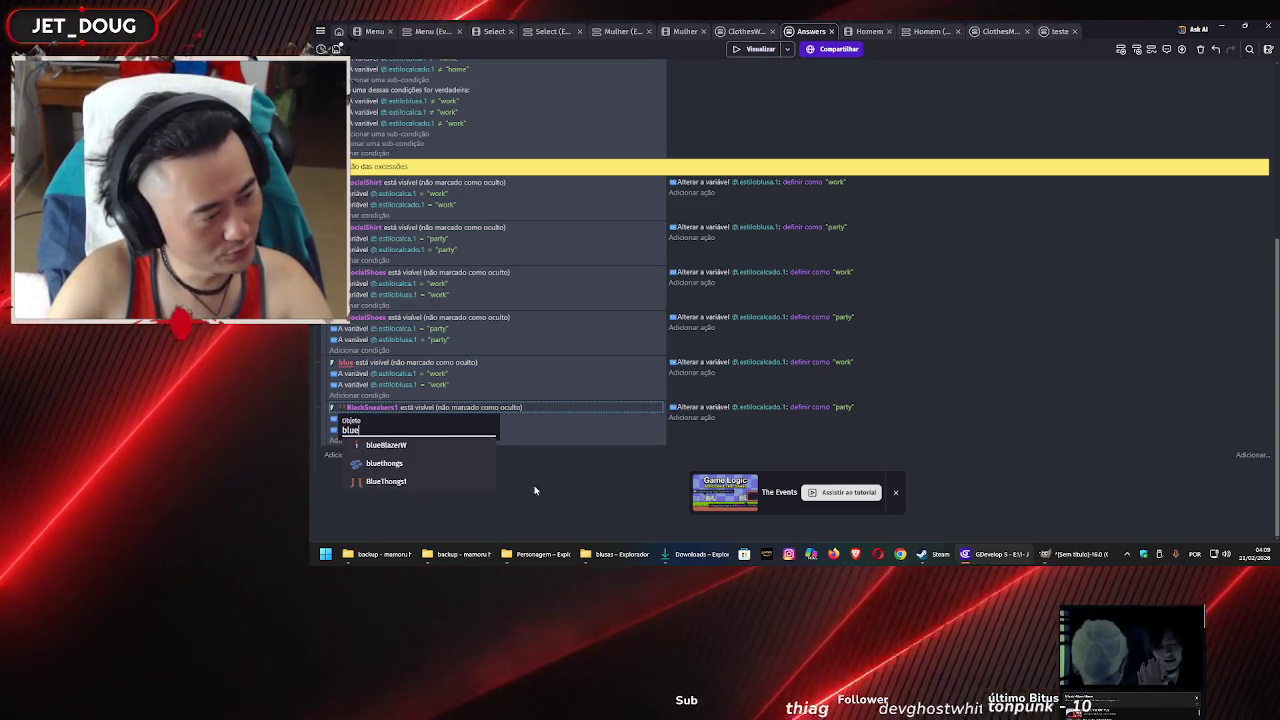
{"action": "key", "text": "Return"}
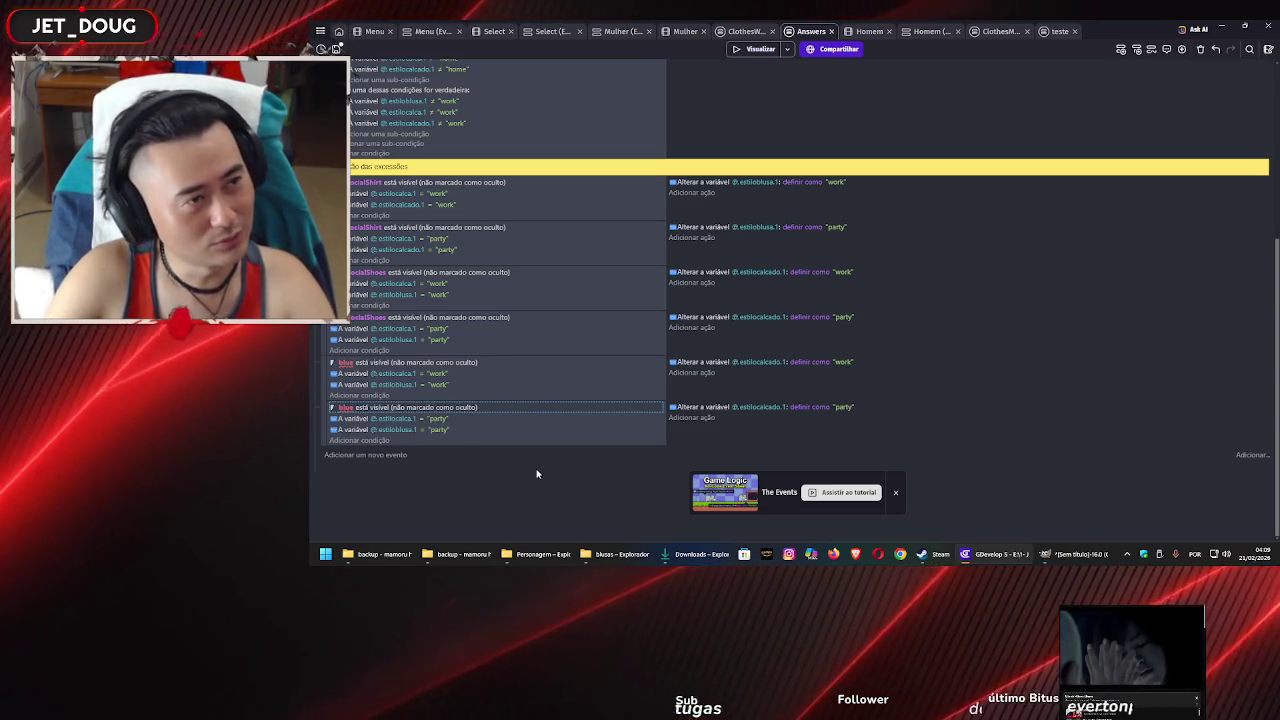
Switch to the Homem scene and scroll through its clothing objects in the Objects panel
{"action": "left_click", "coordinate": [872, 33]}
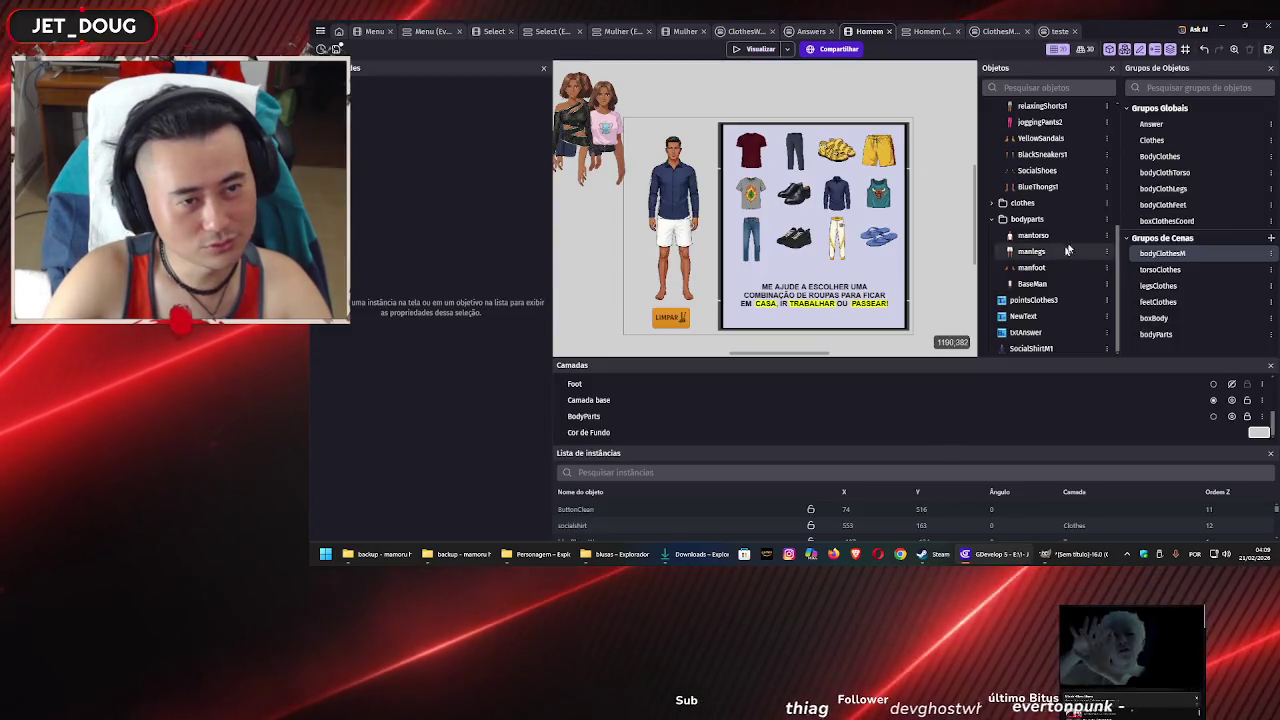
{"action": "scroll", "coordinate": [1068, 250], "scroll_direction": "up", "scroll_amount": 5}
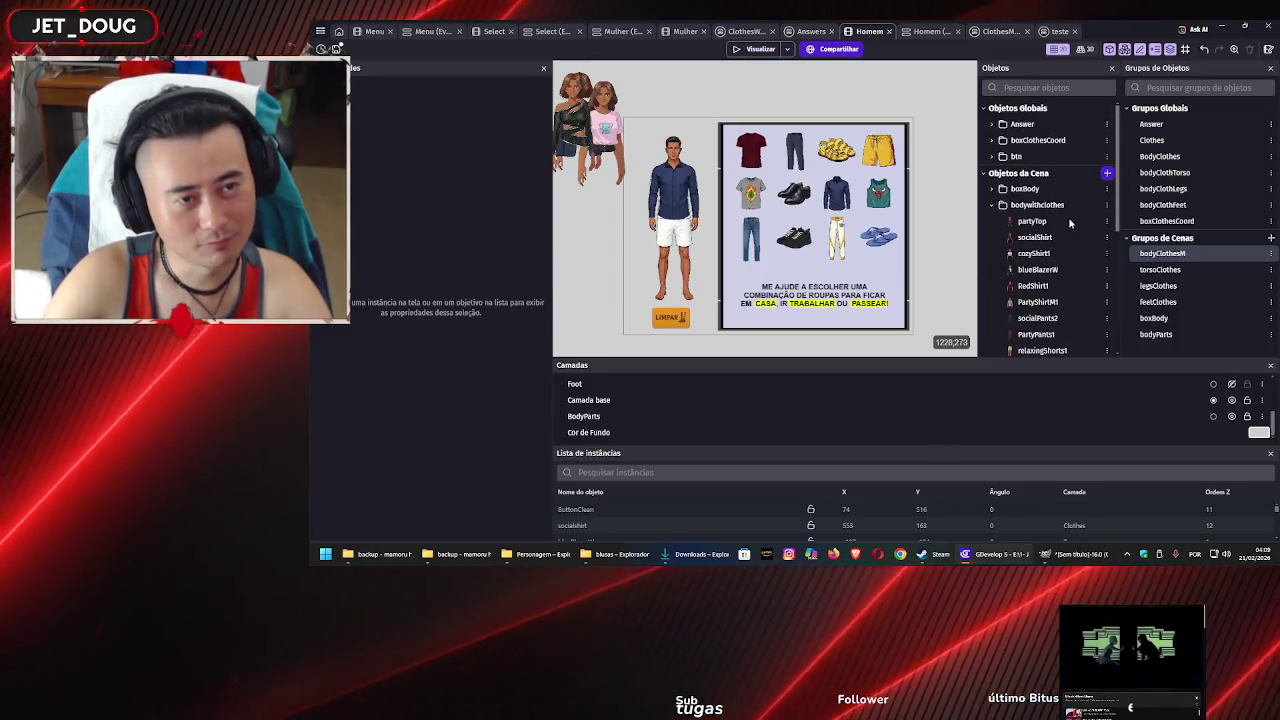
{"action": "scroll", "coordinate": [1068, 222], "scroll_direction": "down", "scroll_amount": 3}
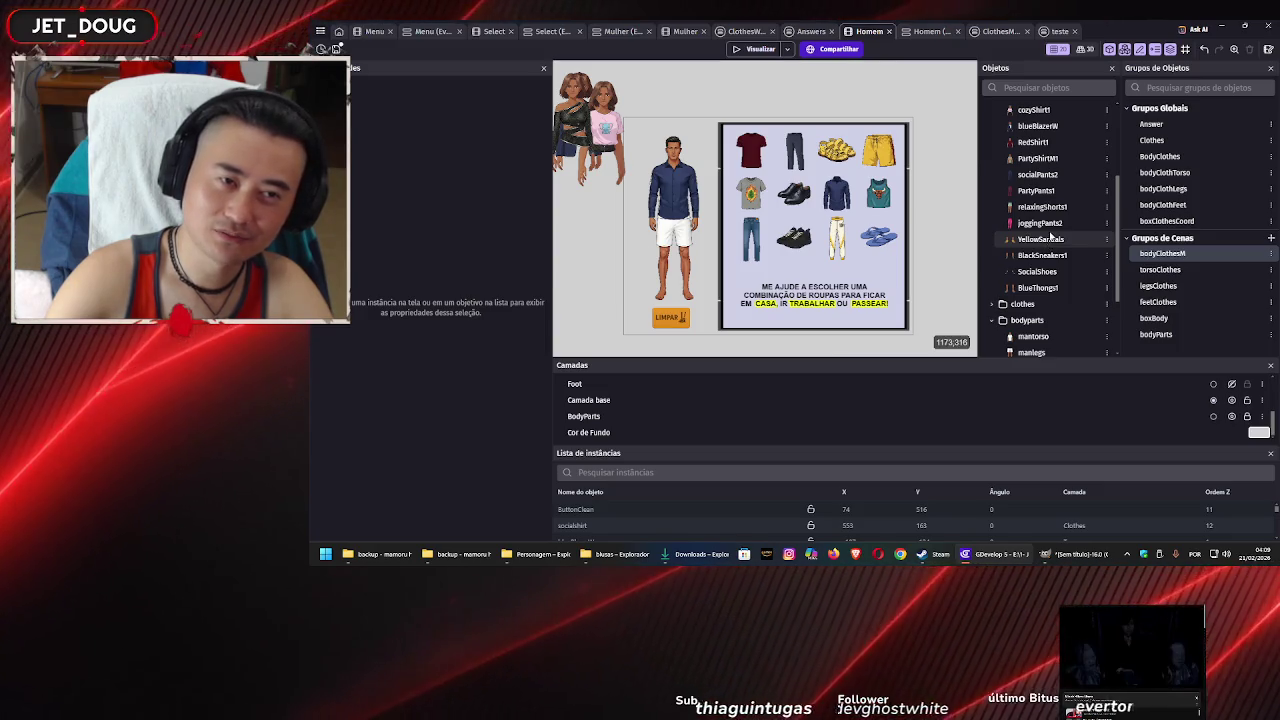
{"action": "scroll", "coordinate": [1050, 238], "scroll_direction": "up", "scroll_amount": 5}
{"action": "scroll", "coordinate": [1056, 233], "scroll_direction": "down", "scroll_amount": 5}
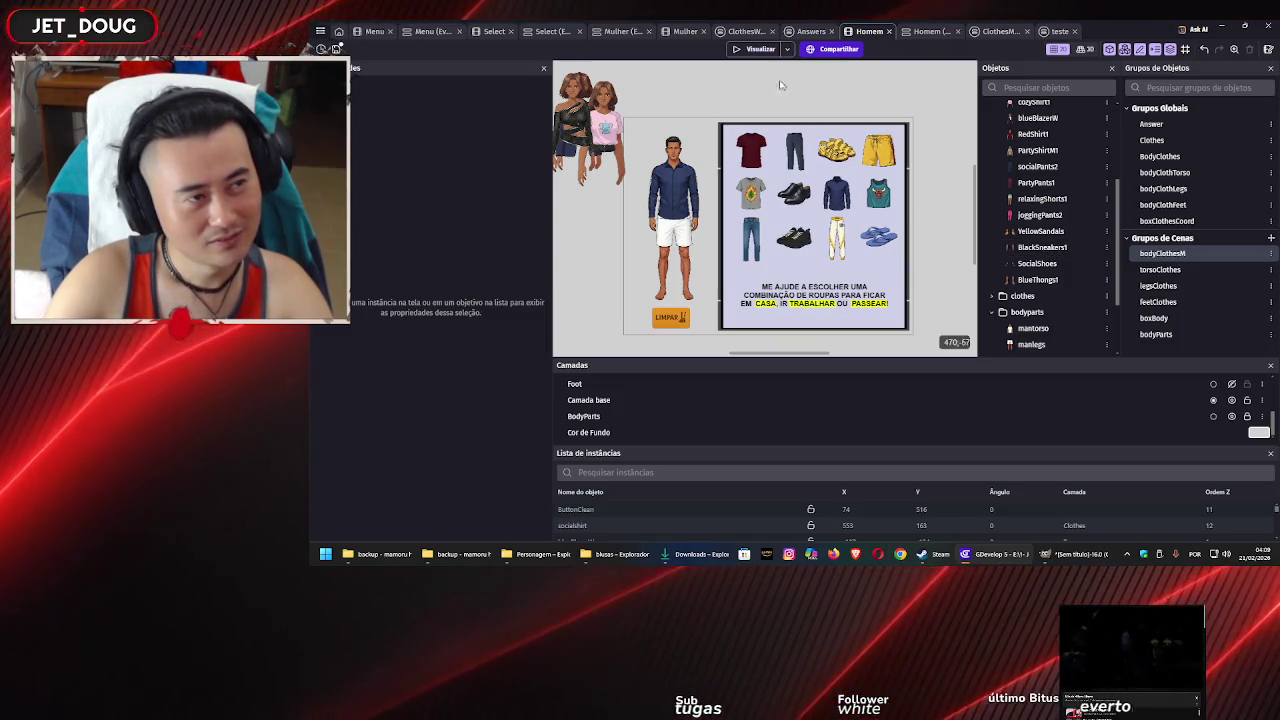
Preview the male scene, then close the preview and the missing-objects diagnostic report
{"action": "left_click", "coordinate": [759, 54]}
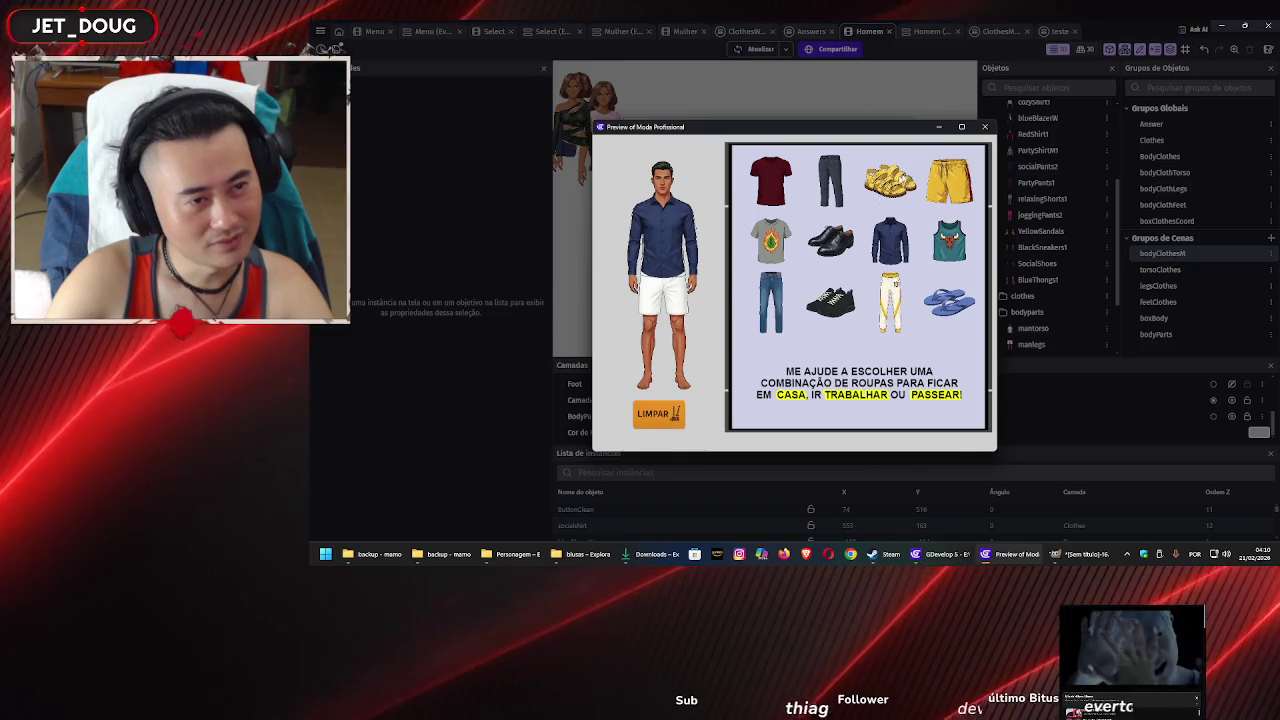
{"action": "left_click", "coordinate": [986, 129]}
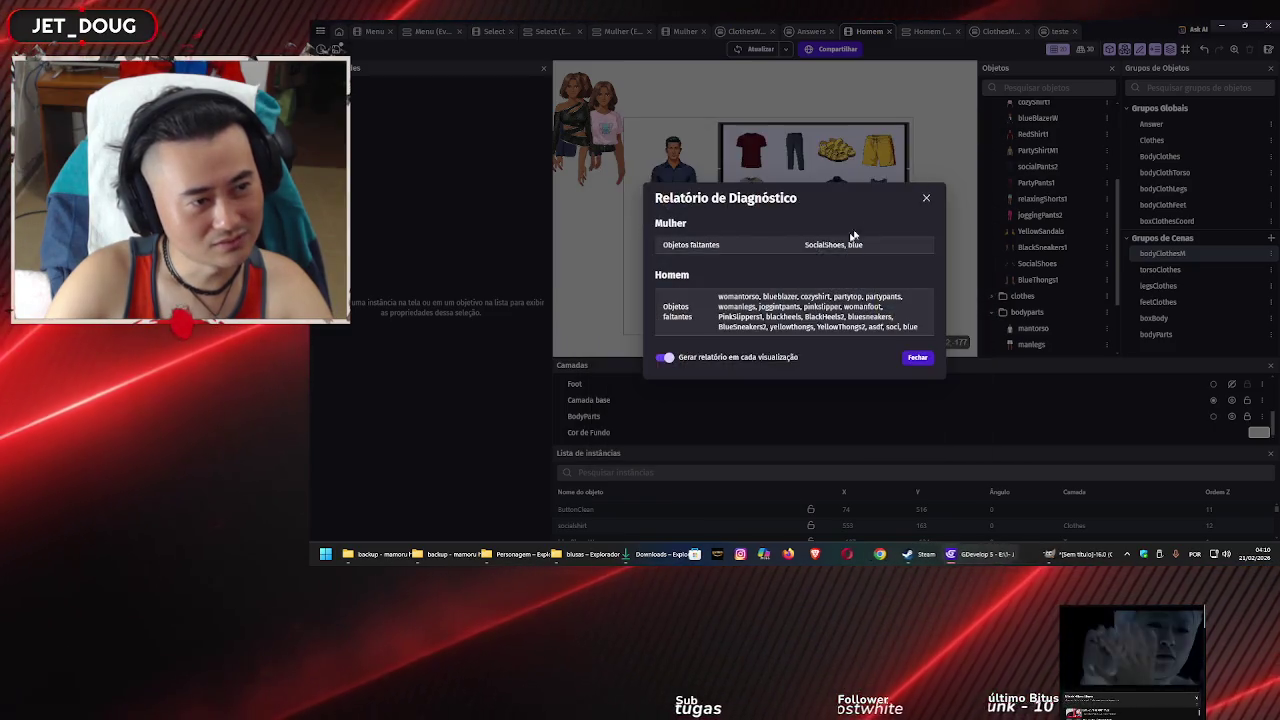
{"action": "left_click", "coordinate": [918, 358]}
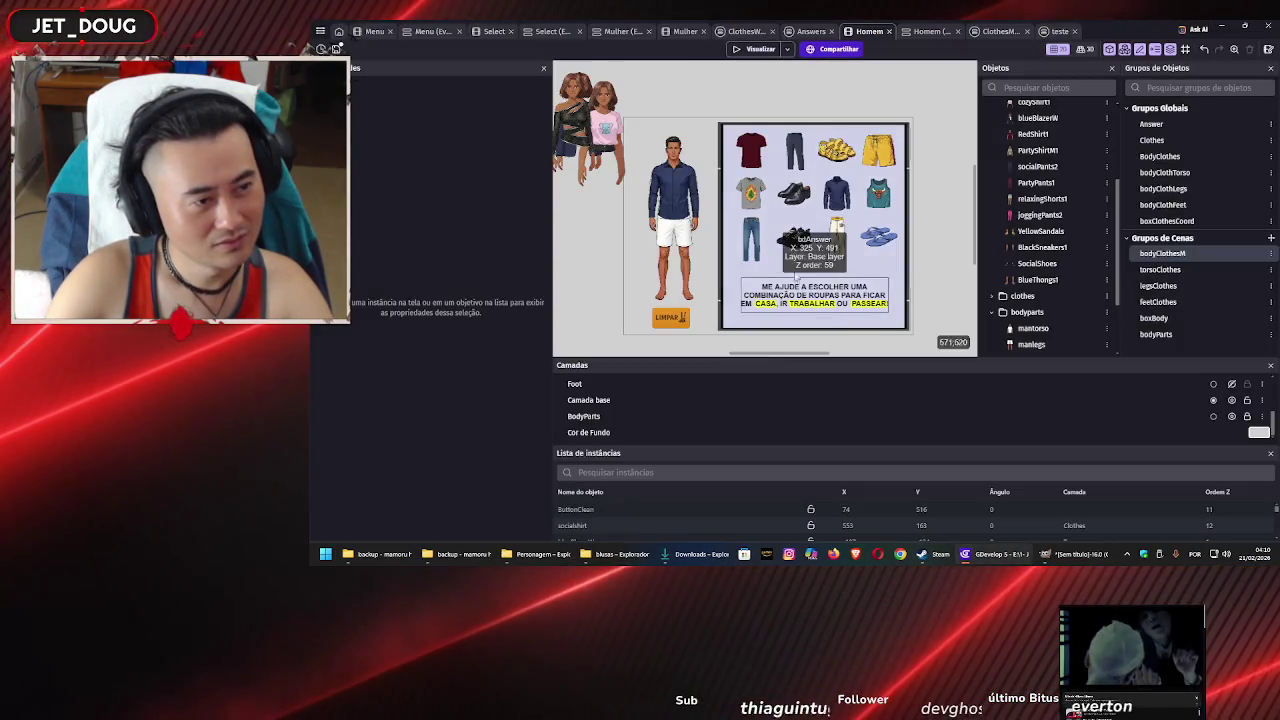
Nudge jeanspants up to Y 275, save, and open the bodyClothFeet group editor
{"action": "left_click", "coordinate": [760, 240]}
{"action": "key", "text": "Up"}
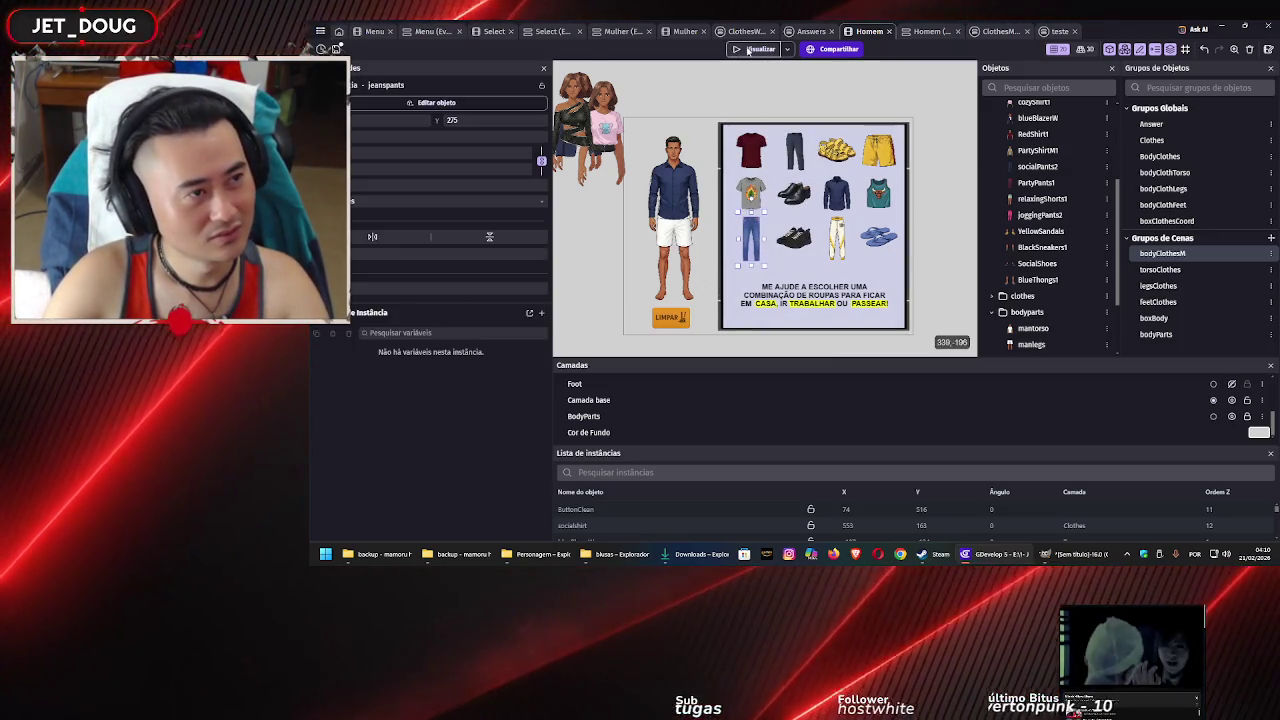
{"action": "key", "text": "ctrl+s"}
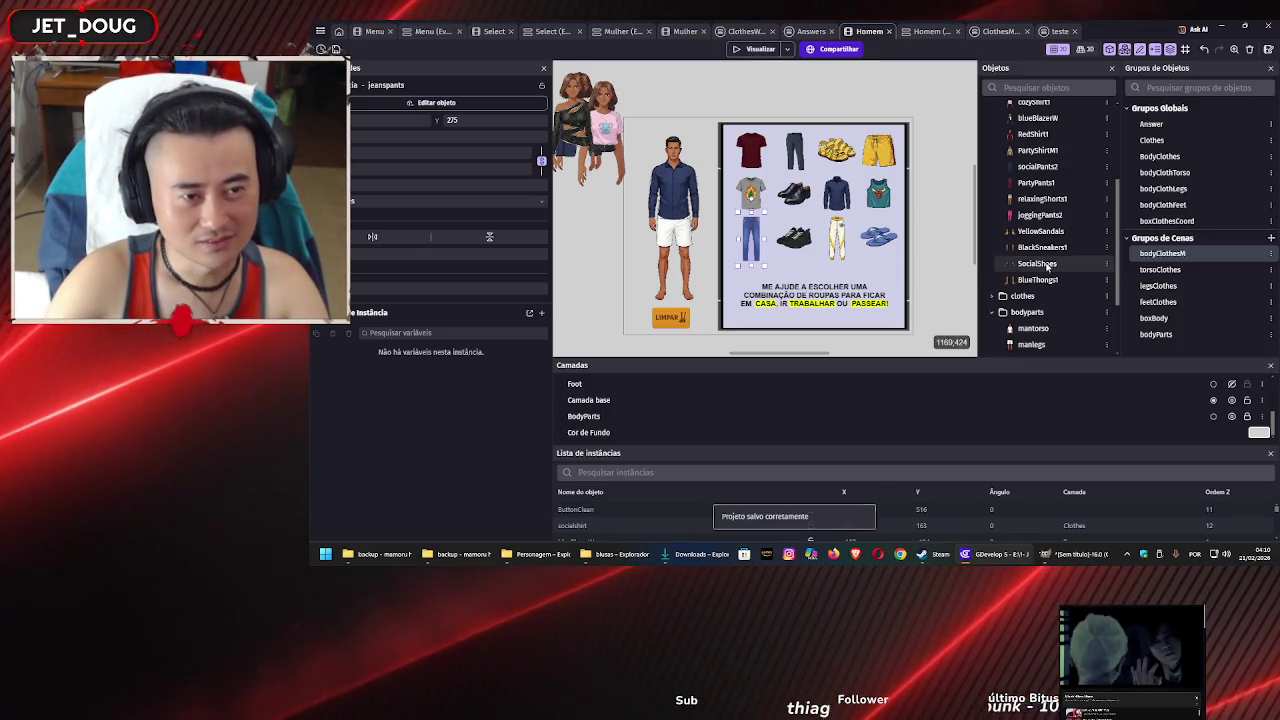
{"action": "left_click", "coordinate": [1046, 247]}
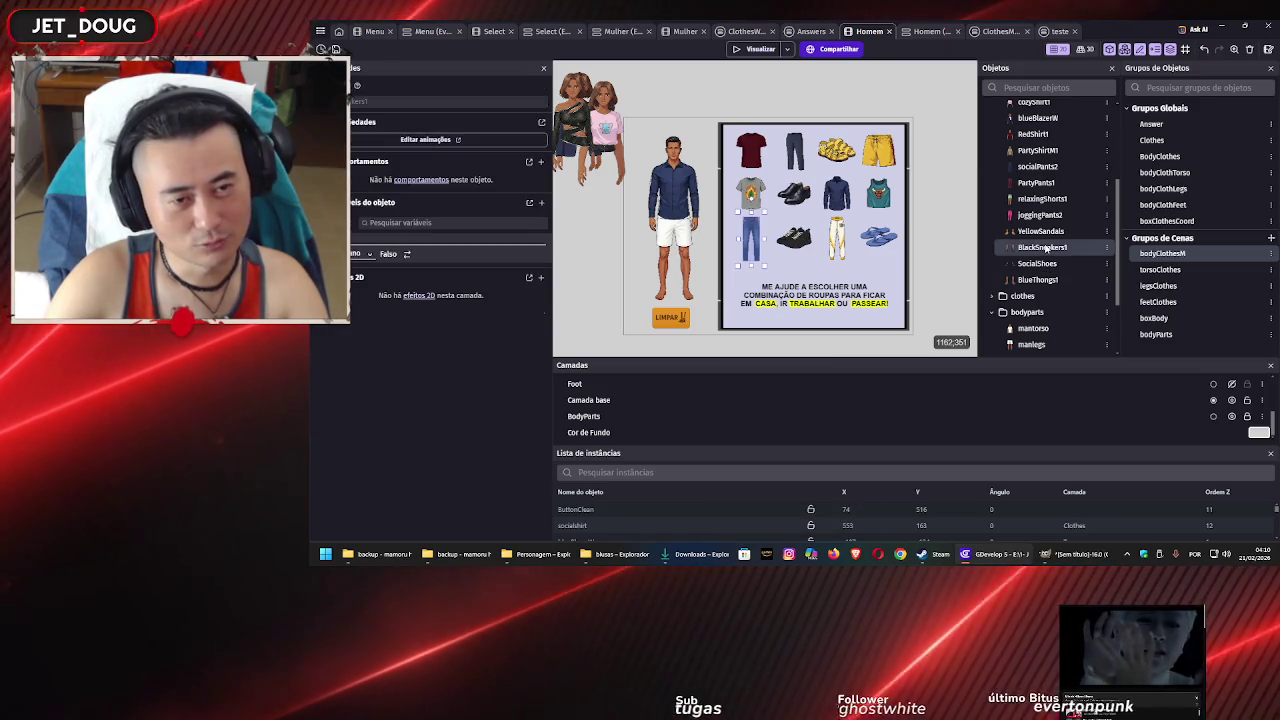
{"action": "double_click", "coordinate": [1159, 205]}
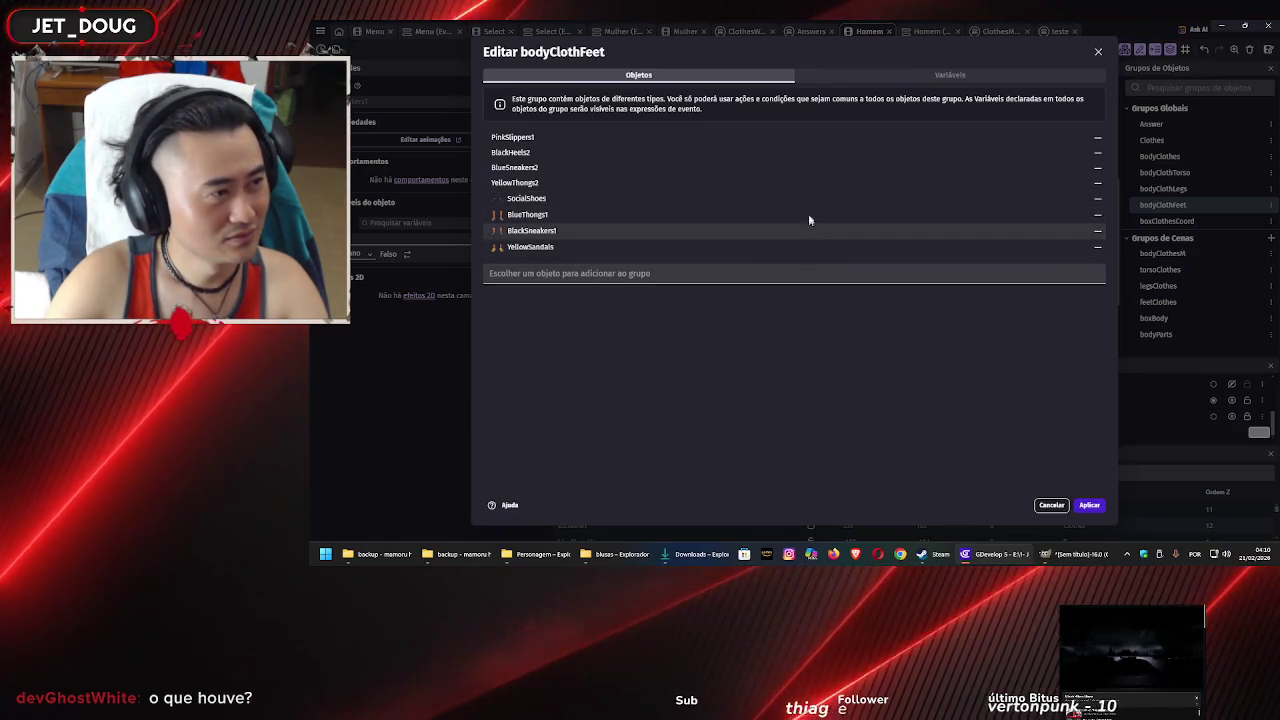
Close the group editor, then inspect and close bodyClothFeet in the Mulher scene
{"action": "left_click", "coordinate": [1099, 53]}
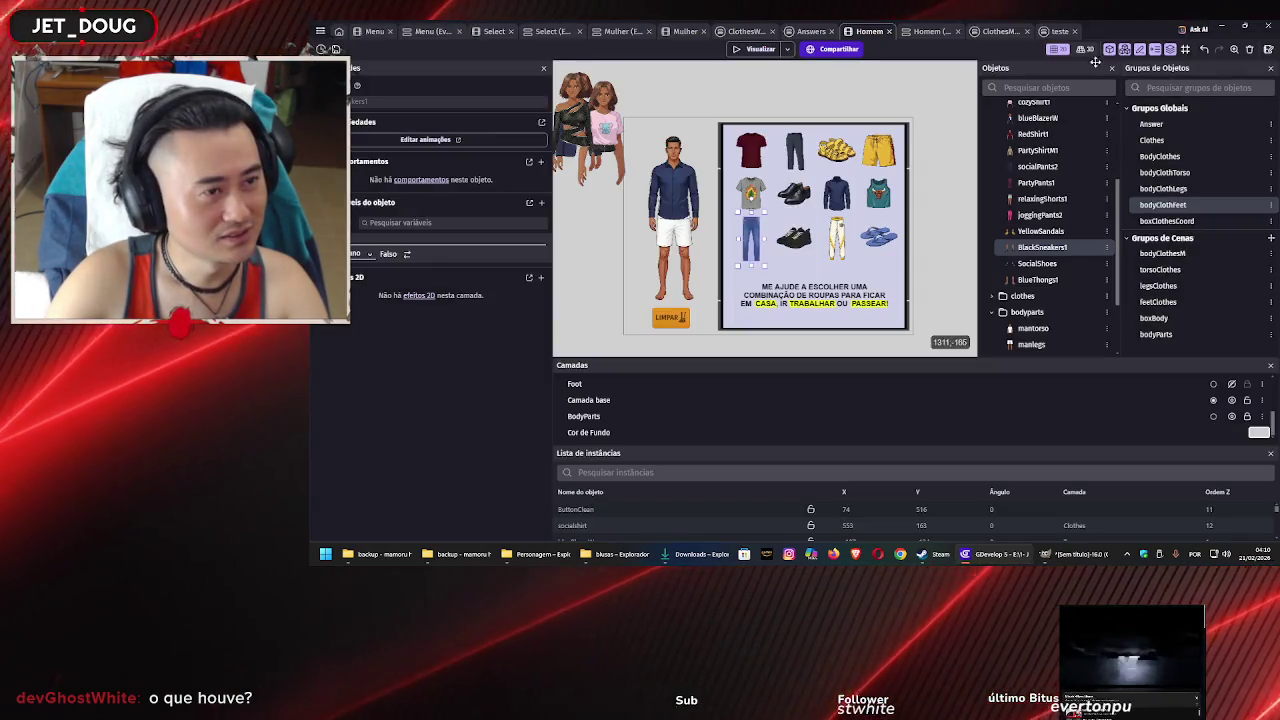
{"action": "left_click", "coordinate": [679, 33]}
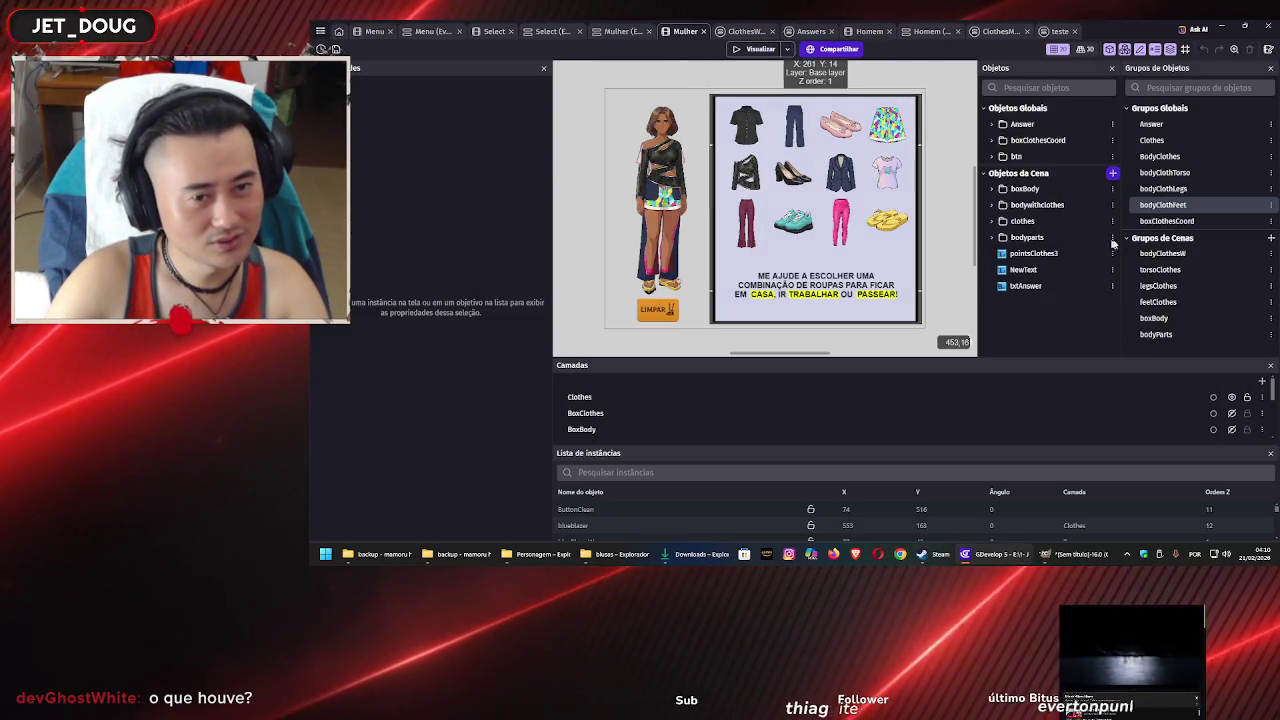
{"action": "double_click", "coordinate": [1167, 205]}
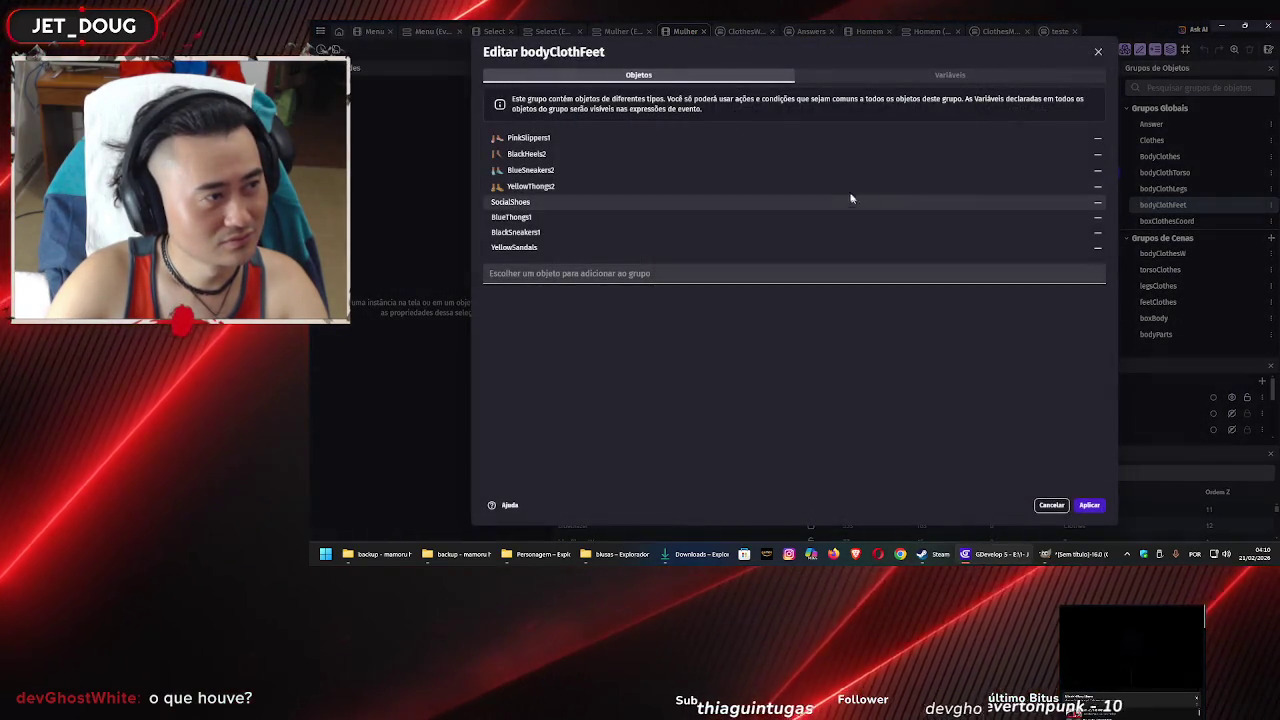
{"action": "left_click", "coordinate": [1097, 52]}
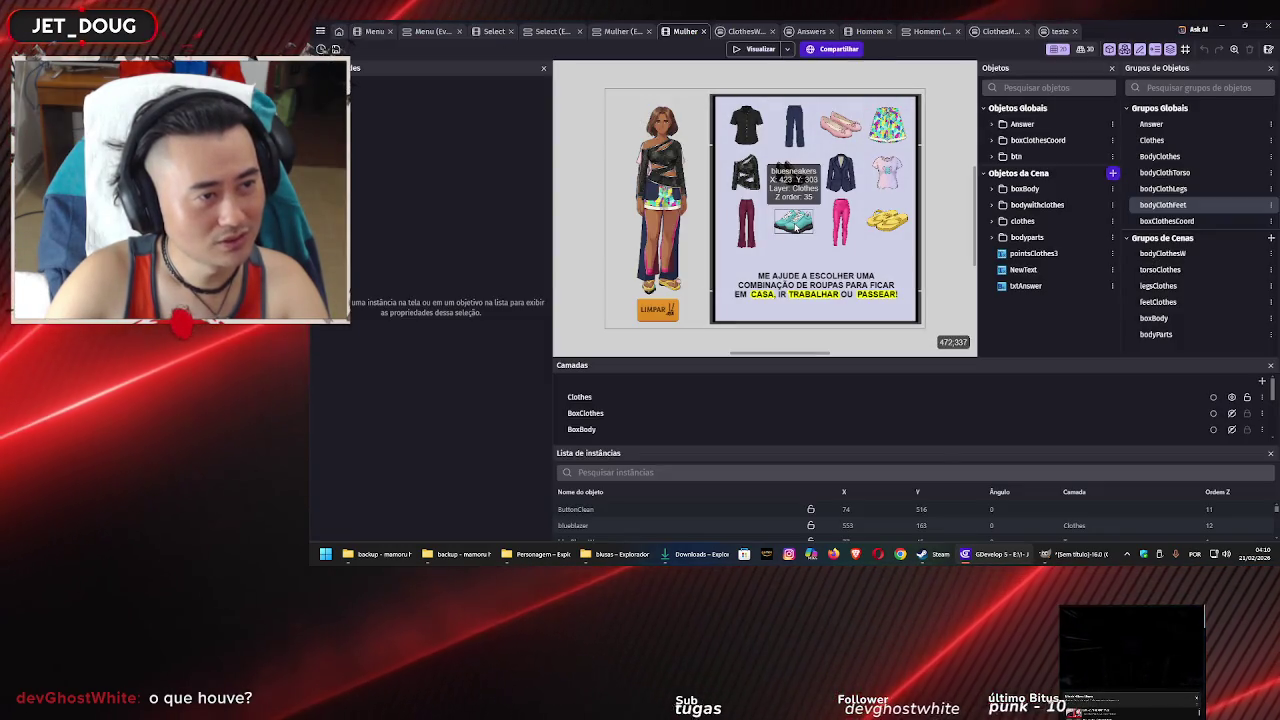
Set the blue condition's object name to 'bl' in Answers, then return to the Mulher scene
{"action": "left_click", "coordinate": [811, 31]}
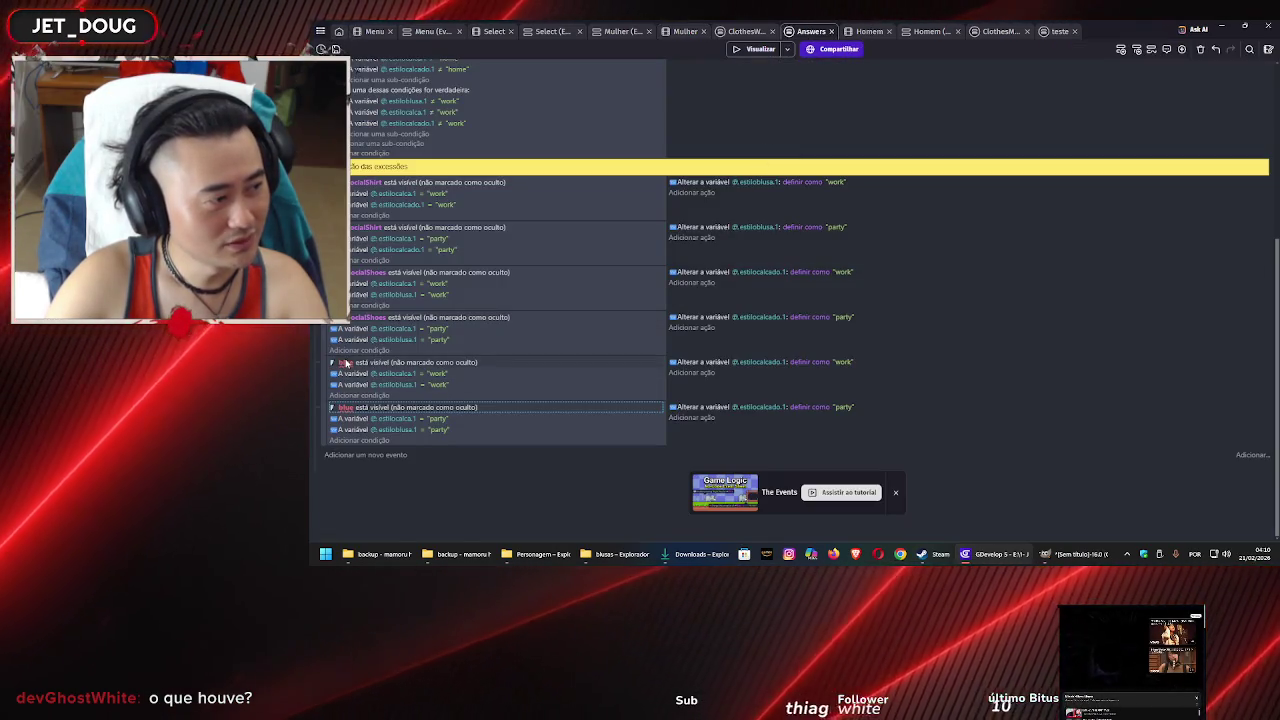
{"action": "left_click", "coordinate": [346, 363]}
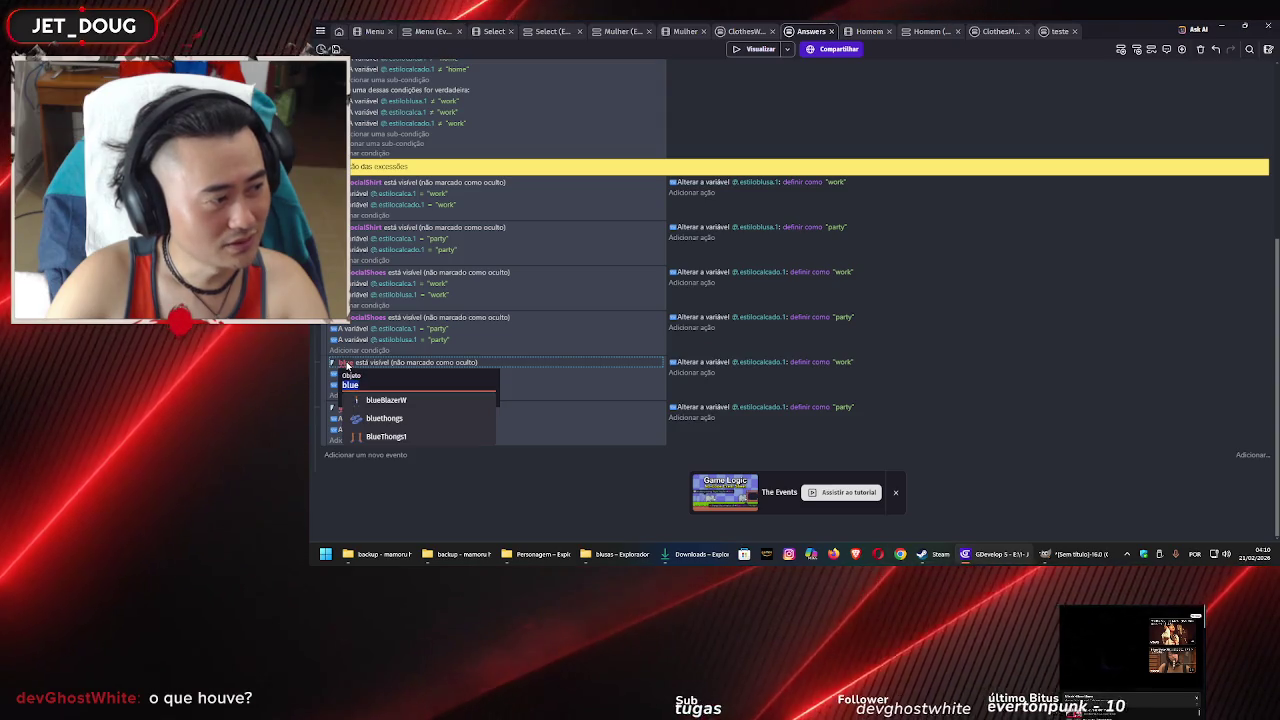
{"action": "type", "text": "bl"}
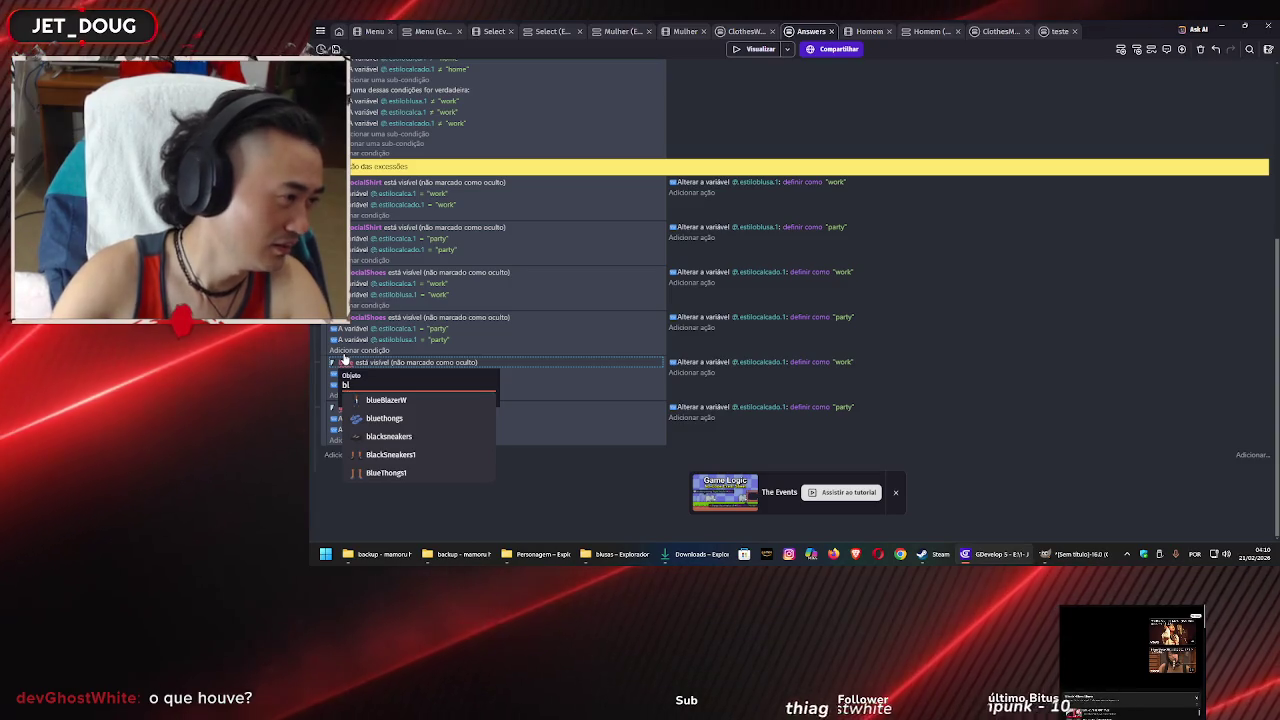
{"action": "left_click", "coordinate": [558, 504]}
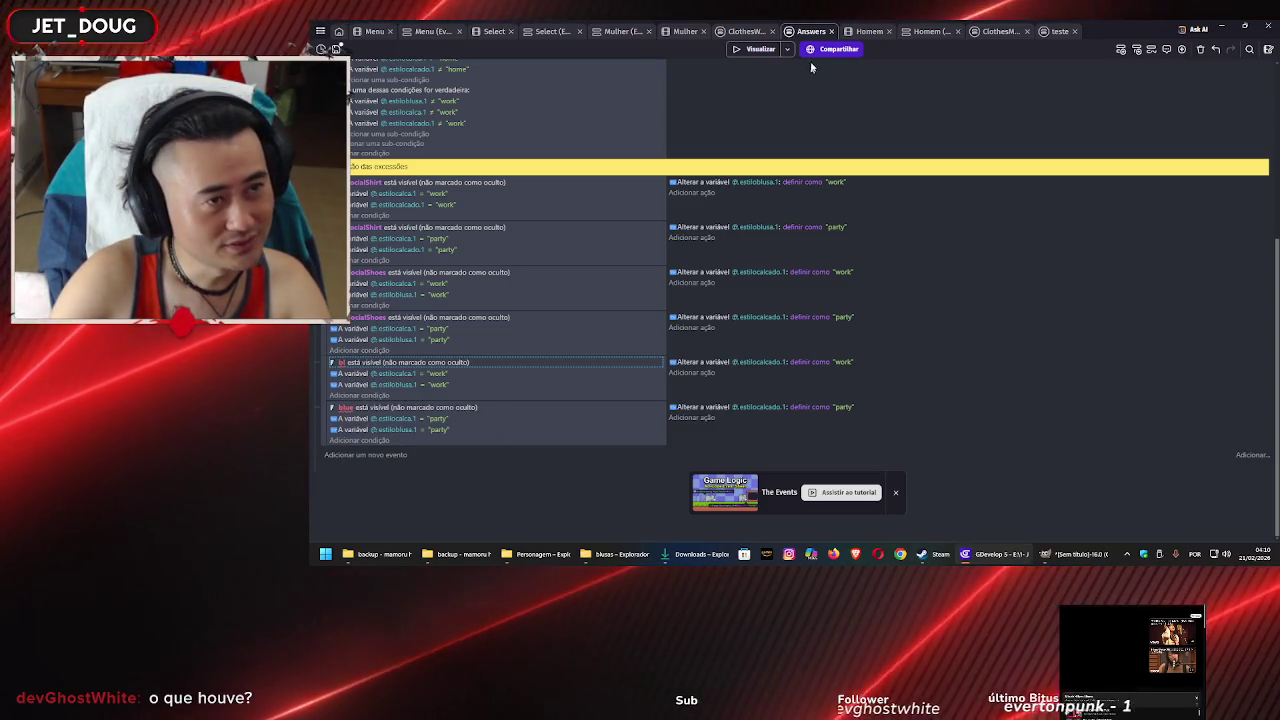
{"action": "left_click", "coordinate": [680, 31]}
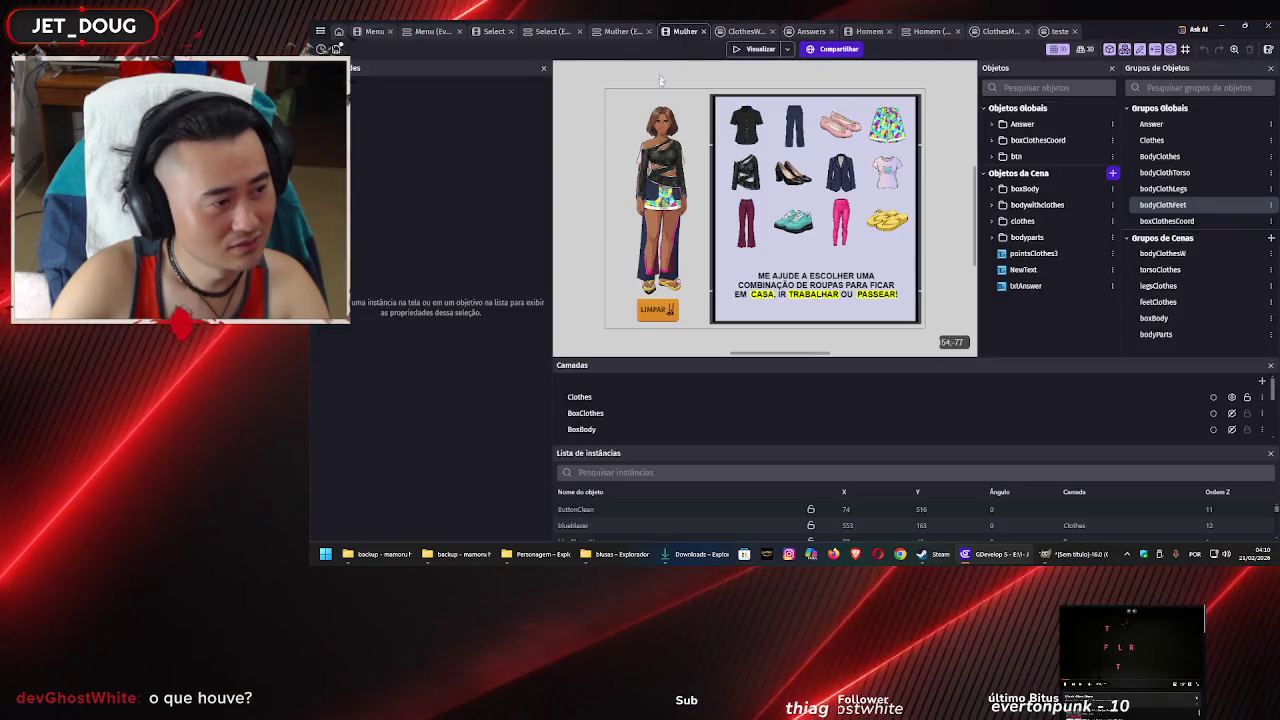
{"action": "double_click", "coordinate": [1151, 206]}
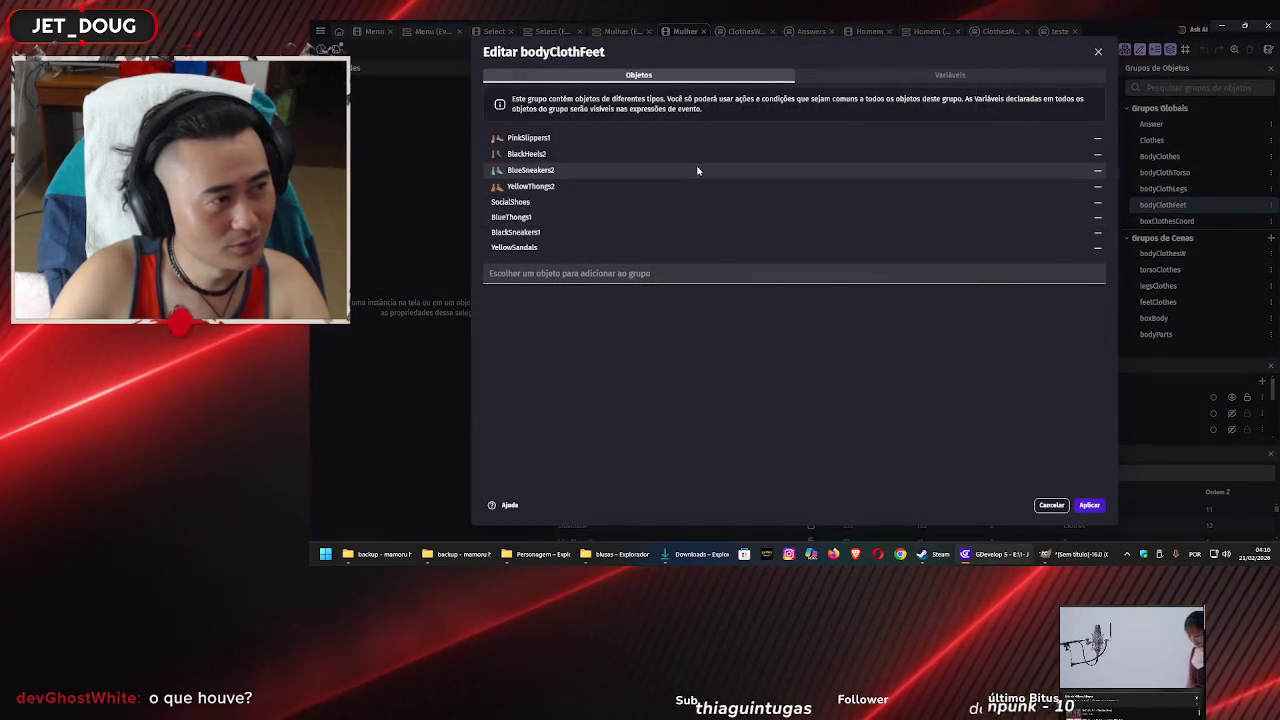
{"action": "left_click", "coordinate": [1089, 505]}
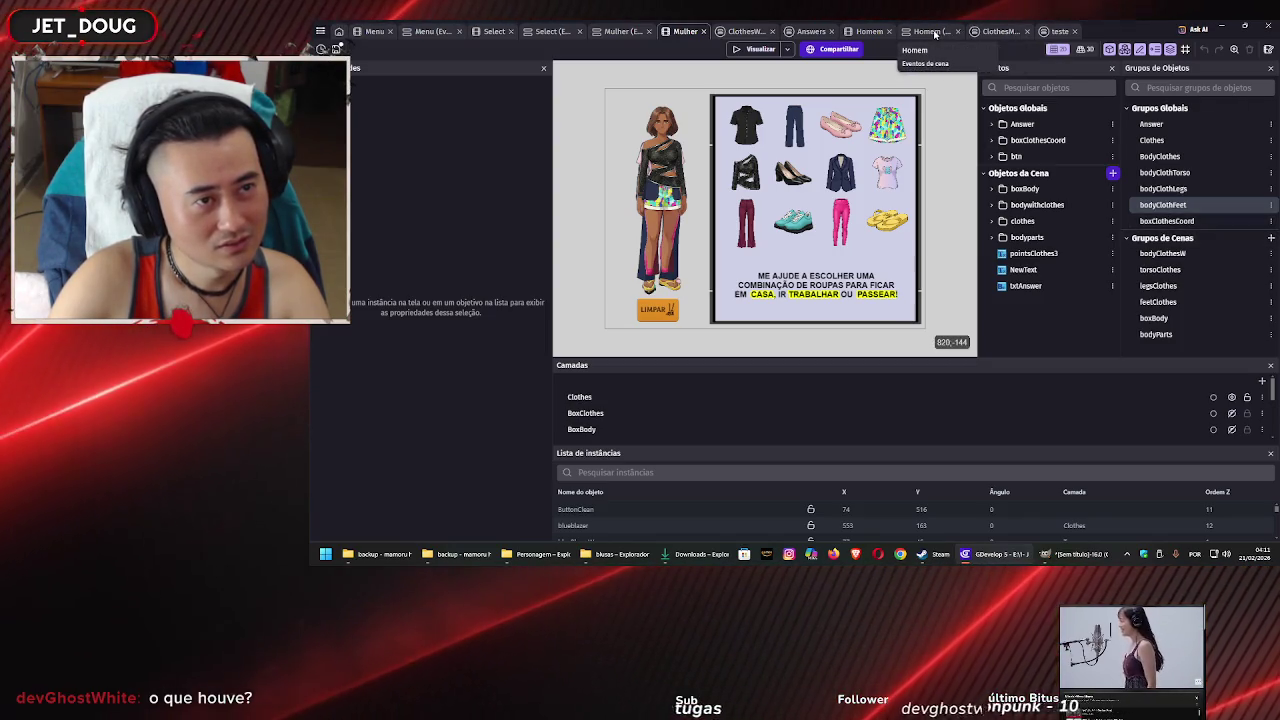
{"action": "left_click", "coordinate": [868, 31]}
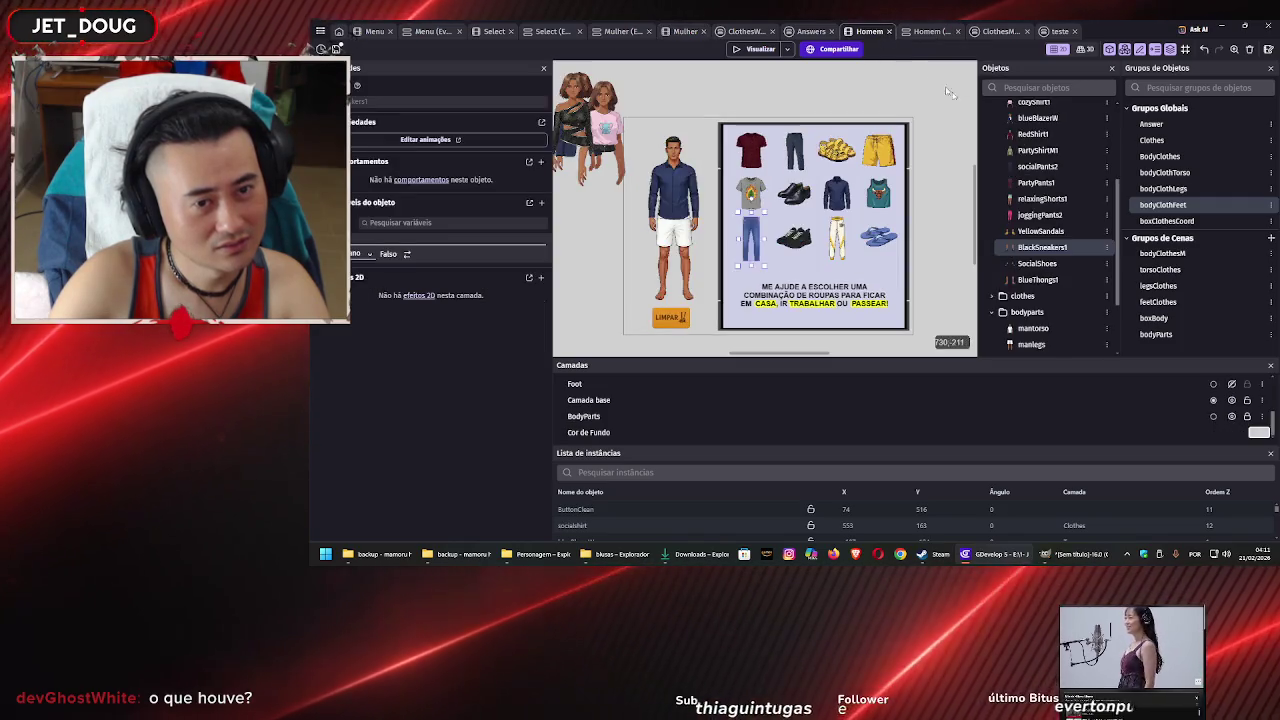
{"action": "double_click", "coordinate": [1160, 205]}
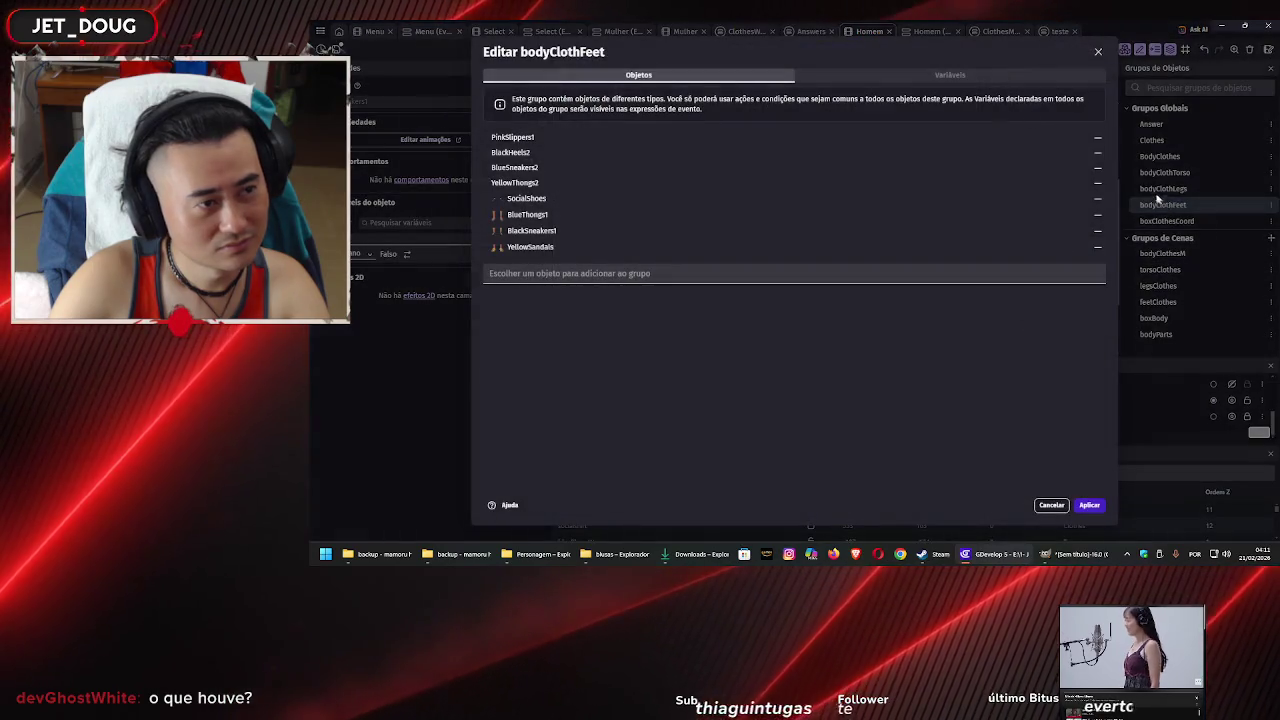
{"action": "left_click", "coordinate": [1100, 52]}
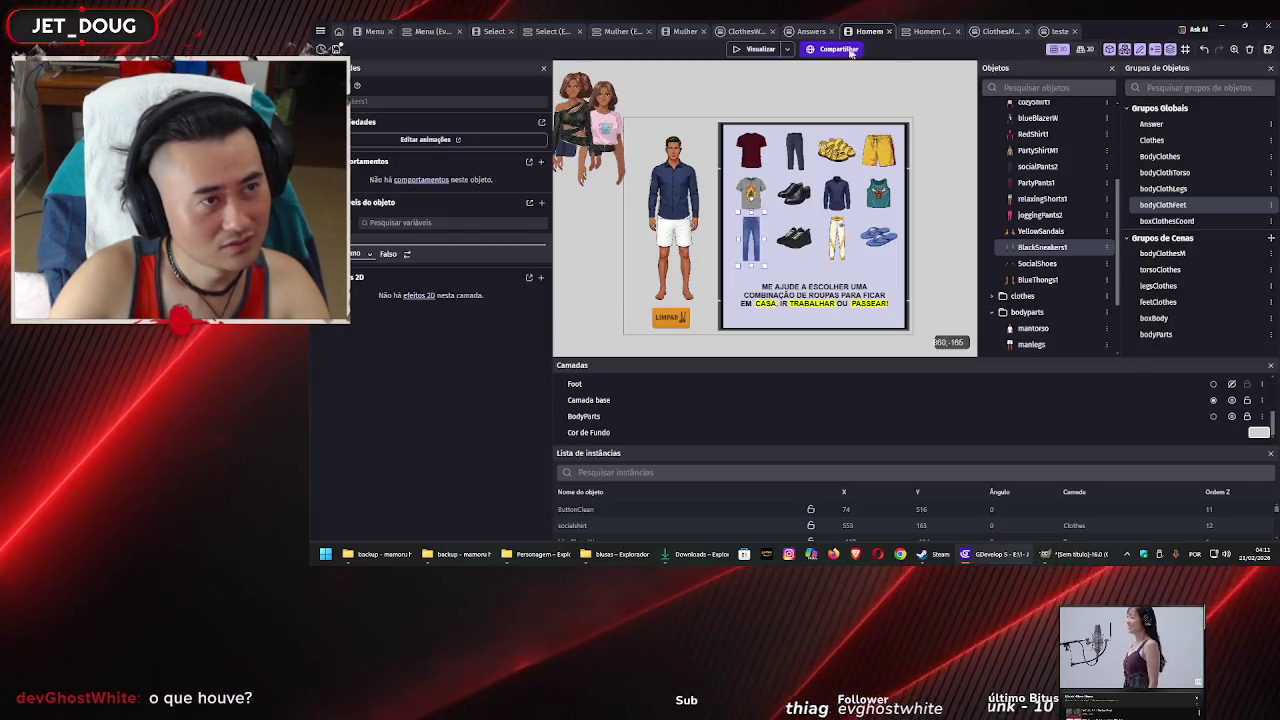
{"action": "left_click", "coordinate": [680, 31]}
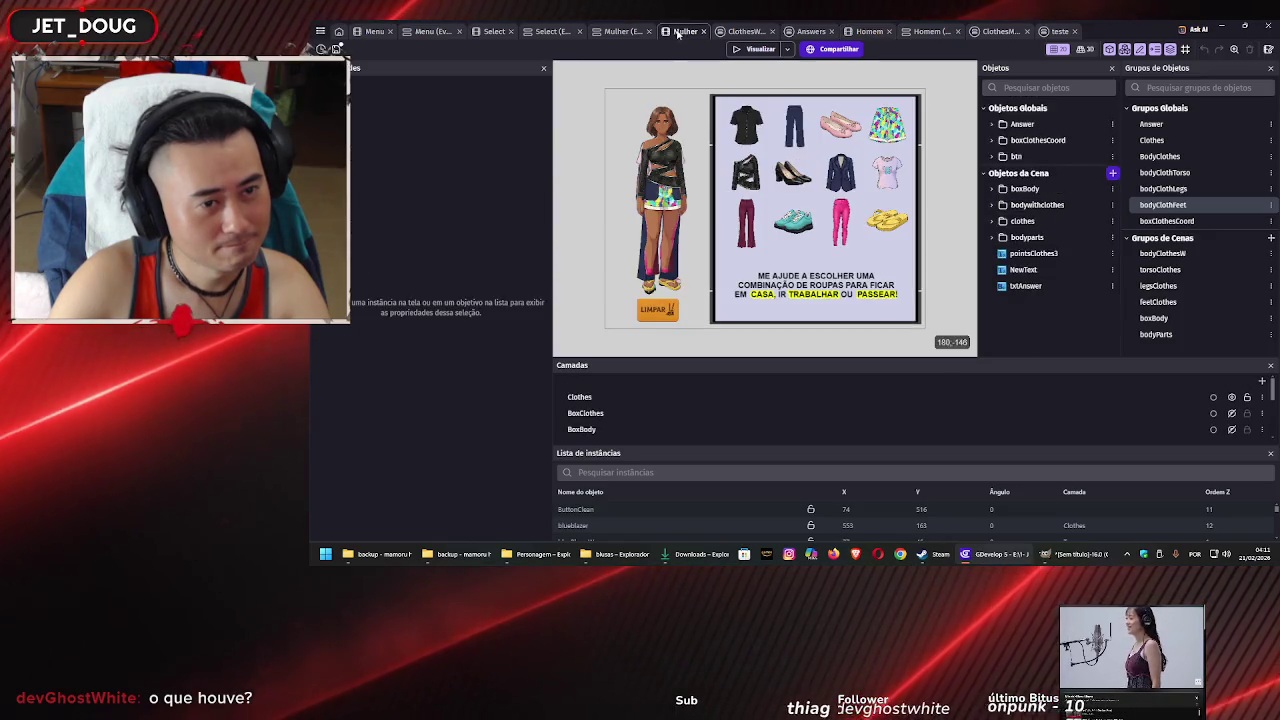
{"action": "left_click", "coordinate": [992, 205]}
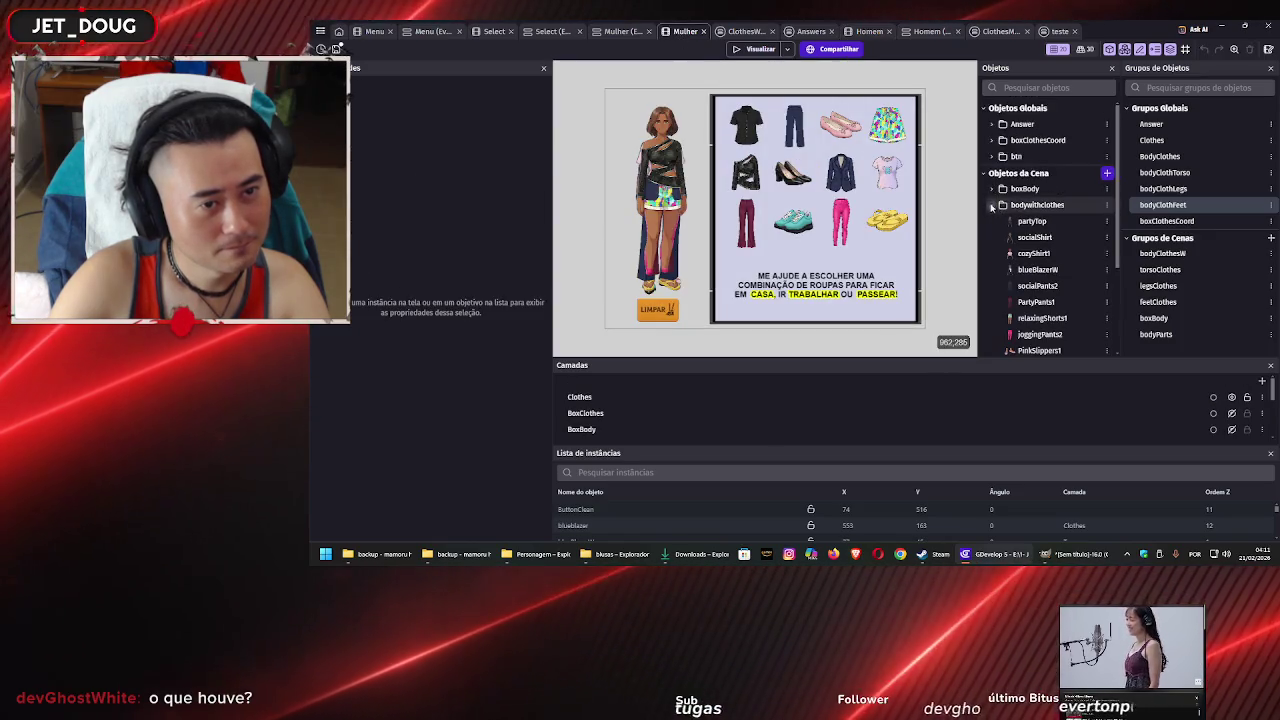
{"action": "scroll", "coordinate": [1050, 268], "scroll_direction": "down", "scroll_amount": 5}
{"action": "left_click", "coordinate": [1050, 268]}
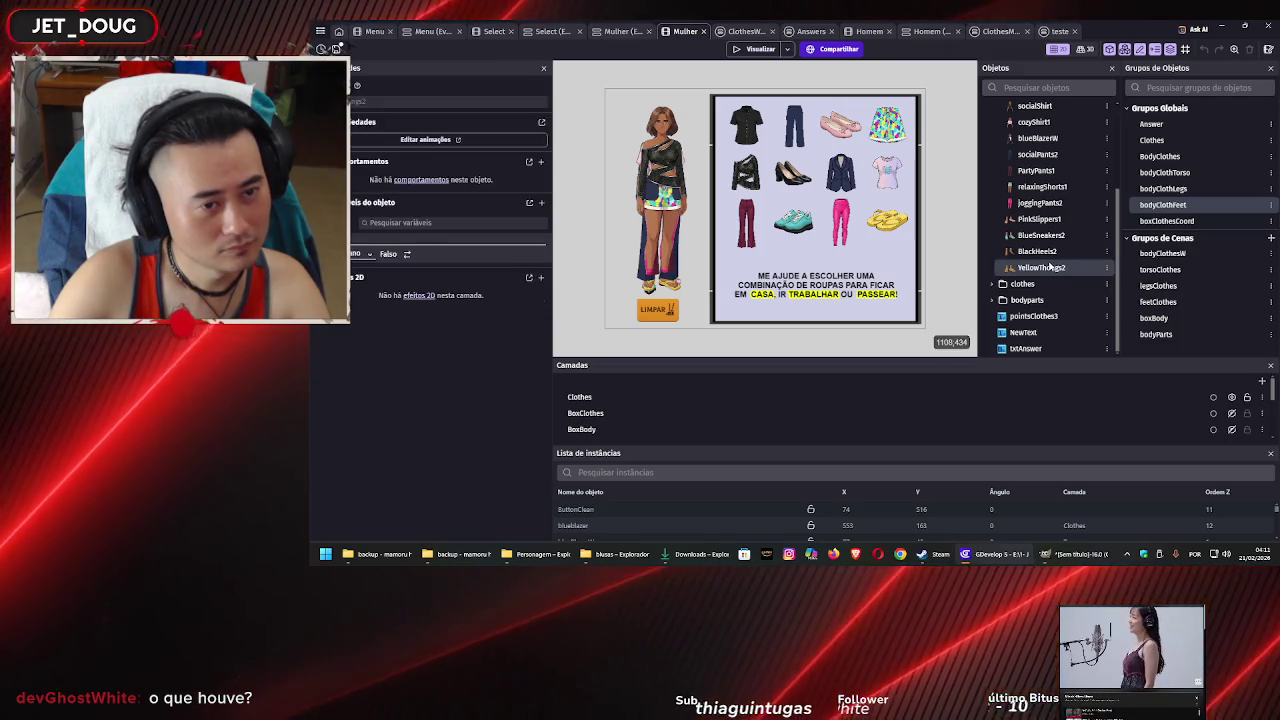
{"action": "left_click", "coordinate": [1048, 240]}
{"action": "left_click", "coordinate": [1048, 250]}
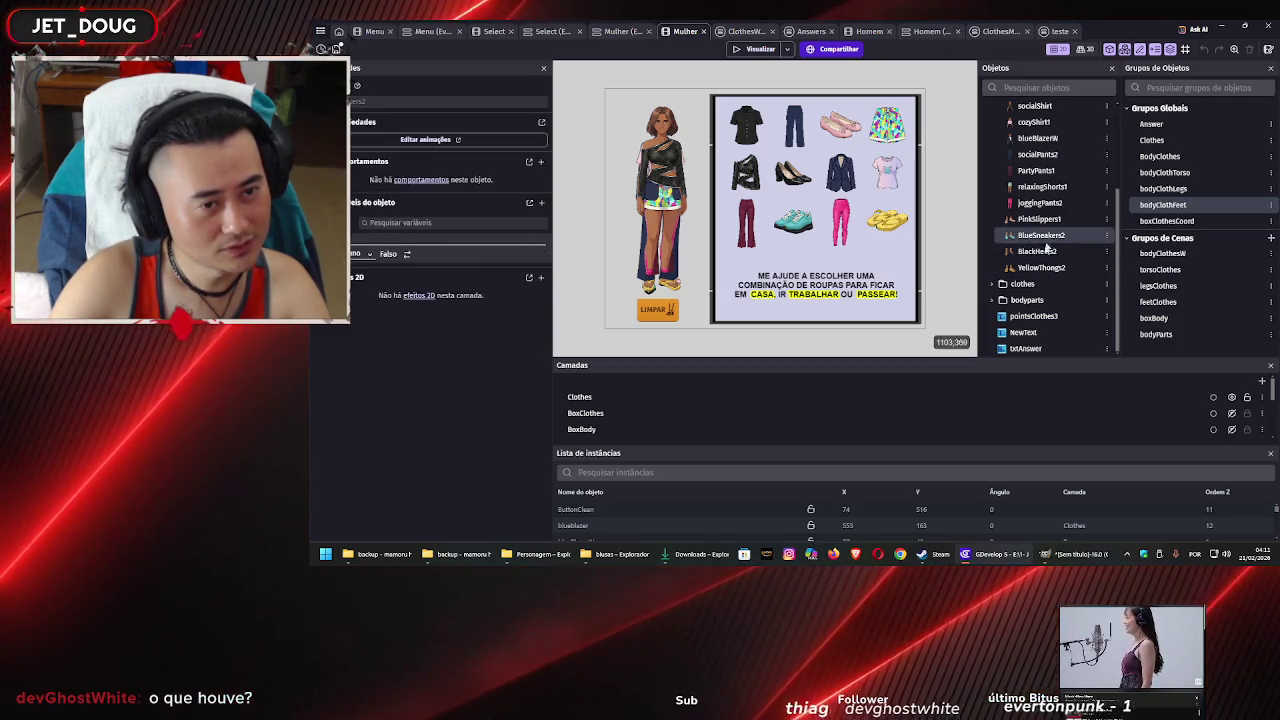
{"action": "left_click", "coordinate": [1045, 268]}
{"action": "left_click", "coordinate": [1047, 224]}
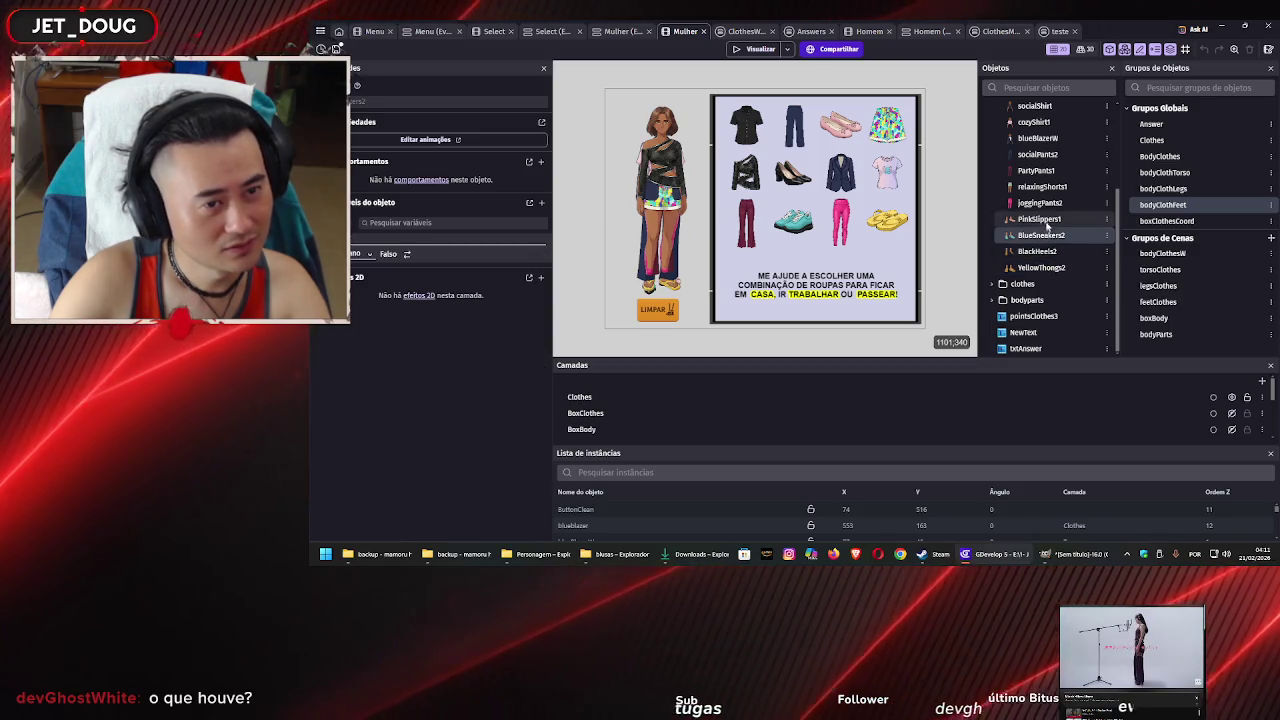
{"action": "left_click", "coordinate": [650, 280]}
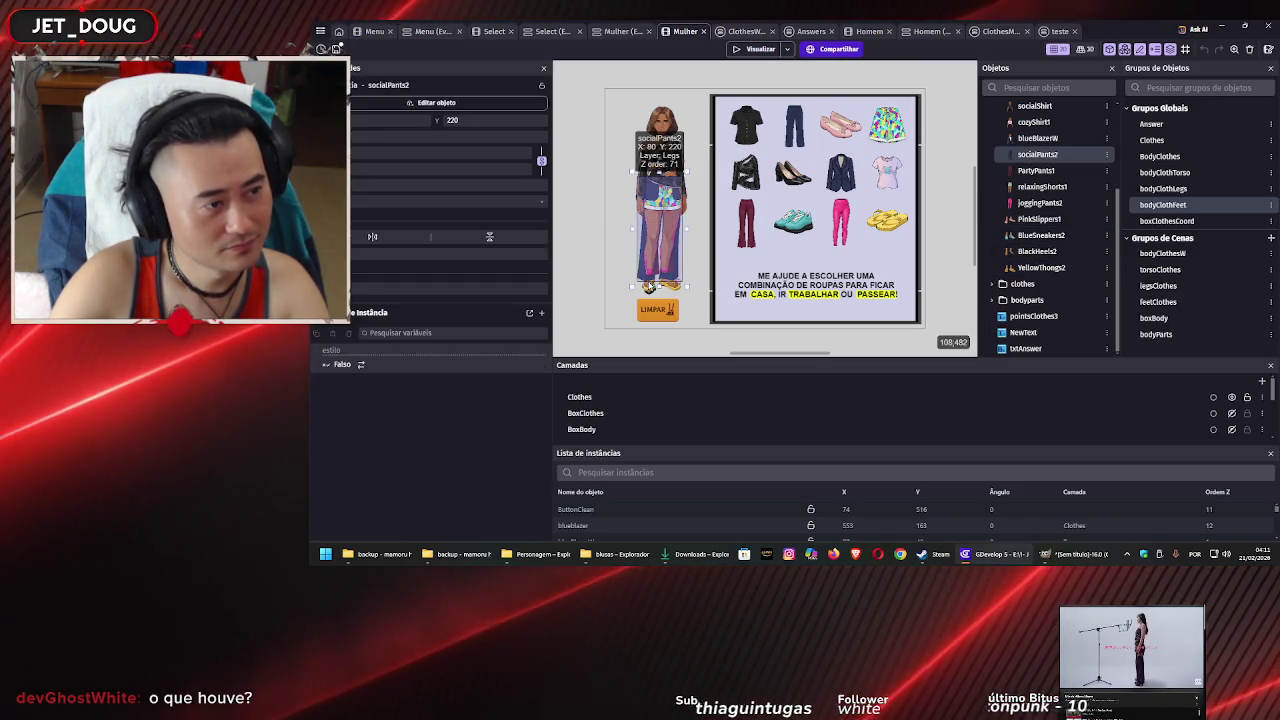
{"action": "left_click", "coordinate": [648, 287]}
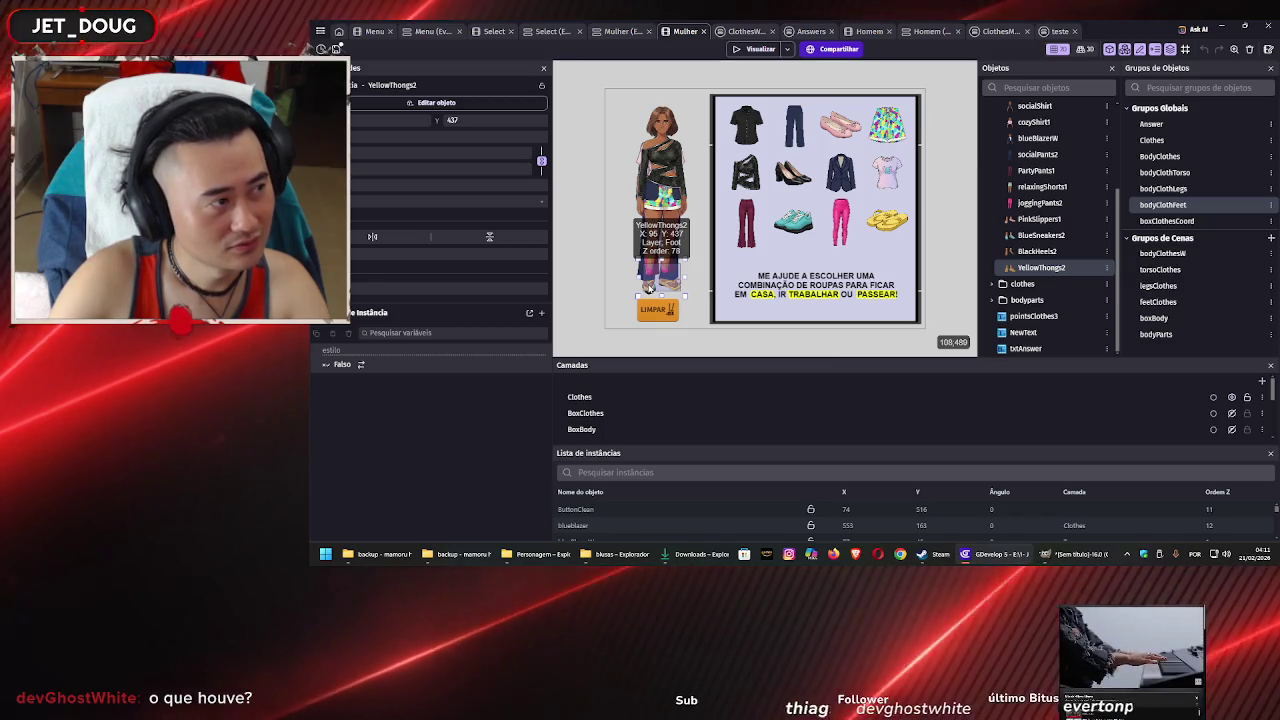
{"action": "scroll", "coordinate": [648, 287], "scroll_direction": "up", "scroll_amount": 5}
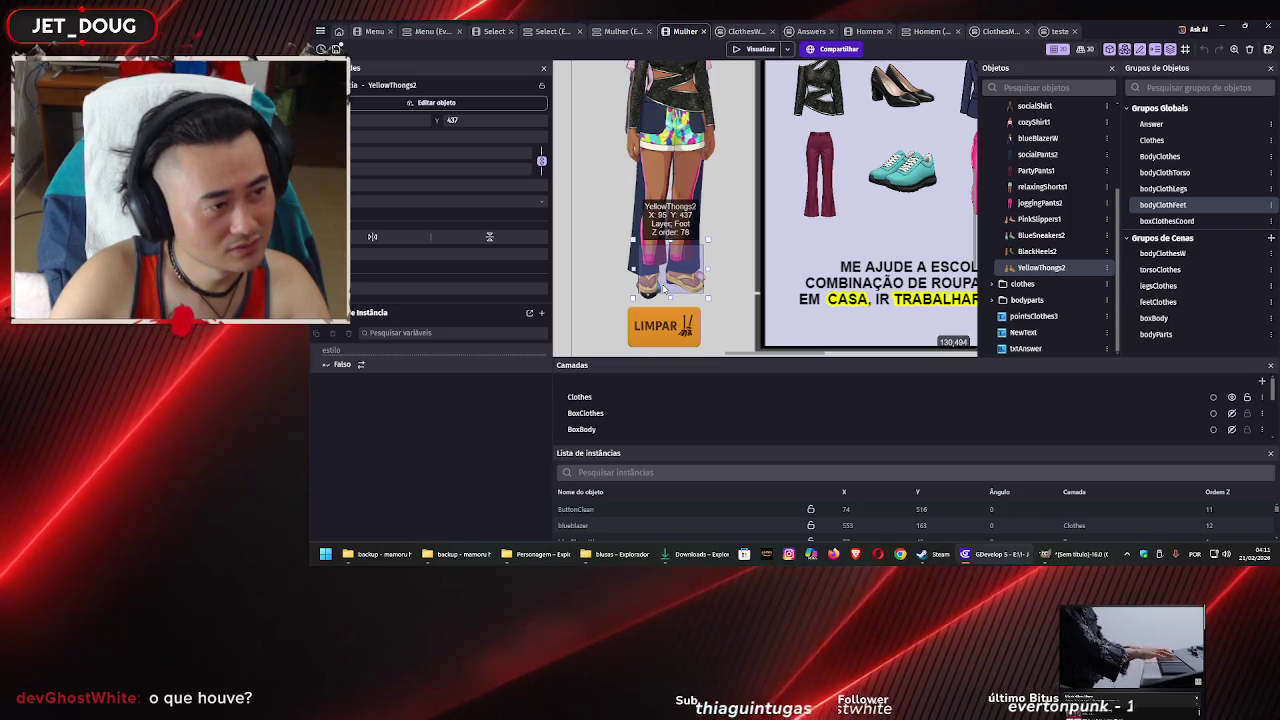
{"action": "scroll", "coordinate": [664, 289], "scroll_direction": "up", "scroll_amount": 3}
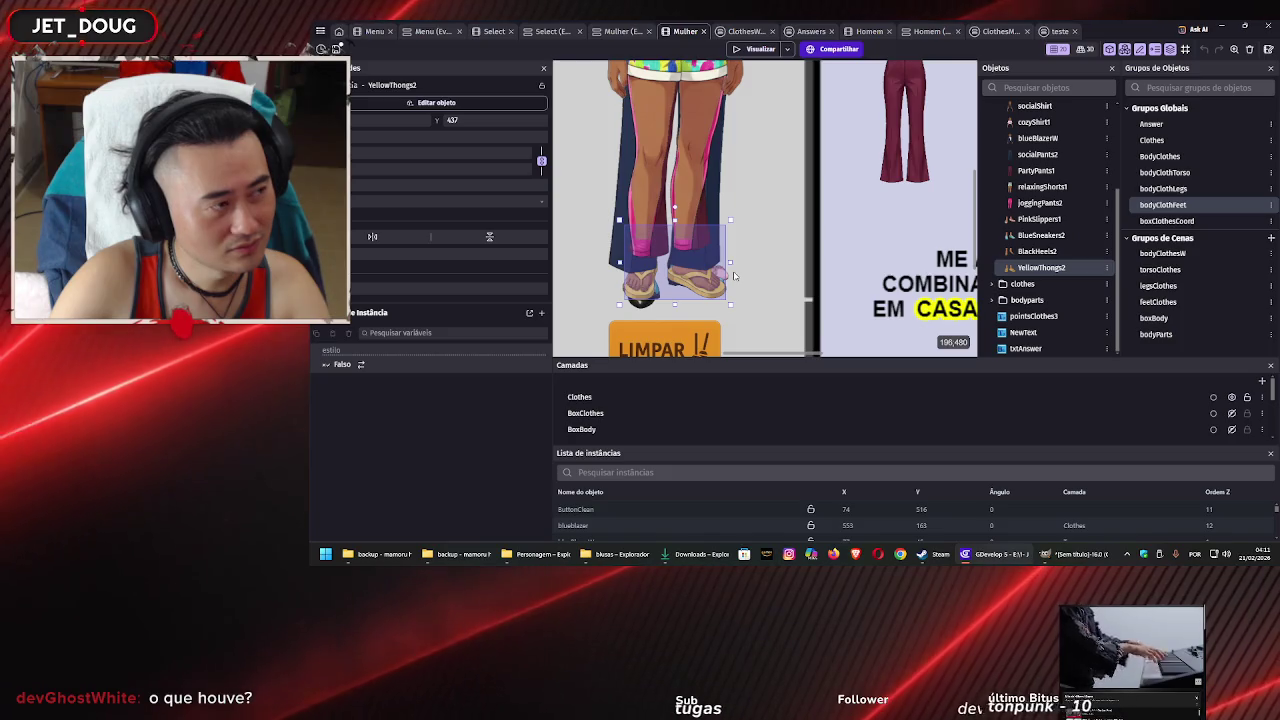
{"action": "scroll", "coordinate": [736, 277], "scroll_direction": "up", "scroll_amount": 2}
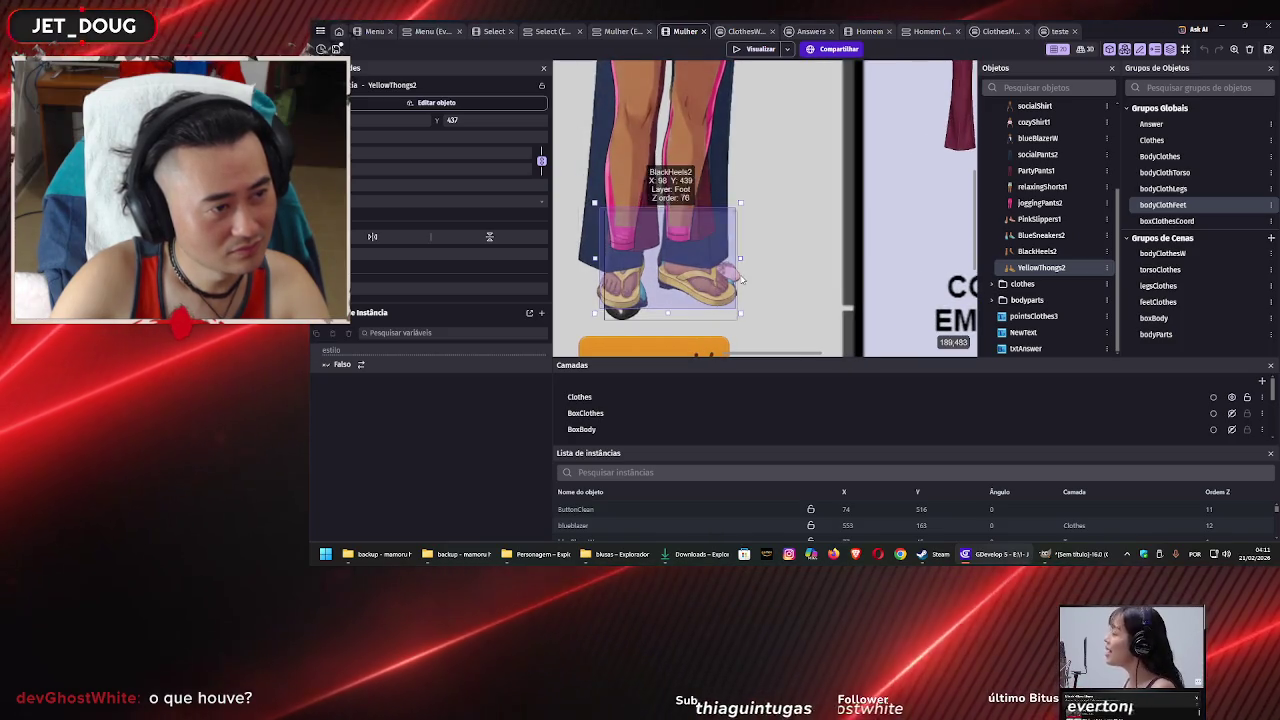
{"action": "left_click", "coordinate": [1041, 235]}
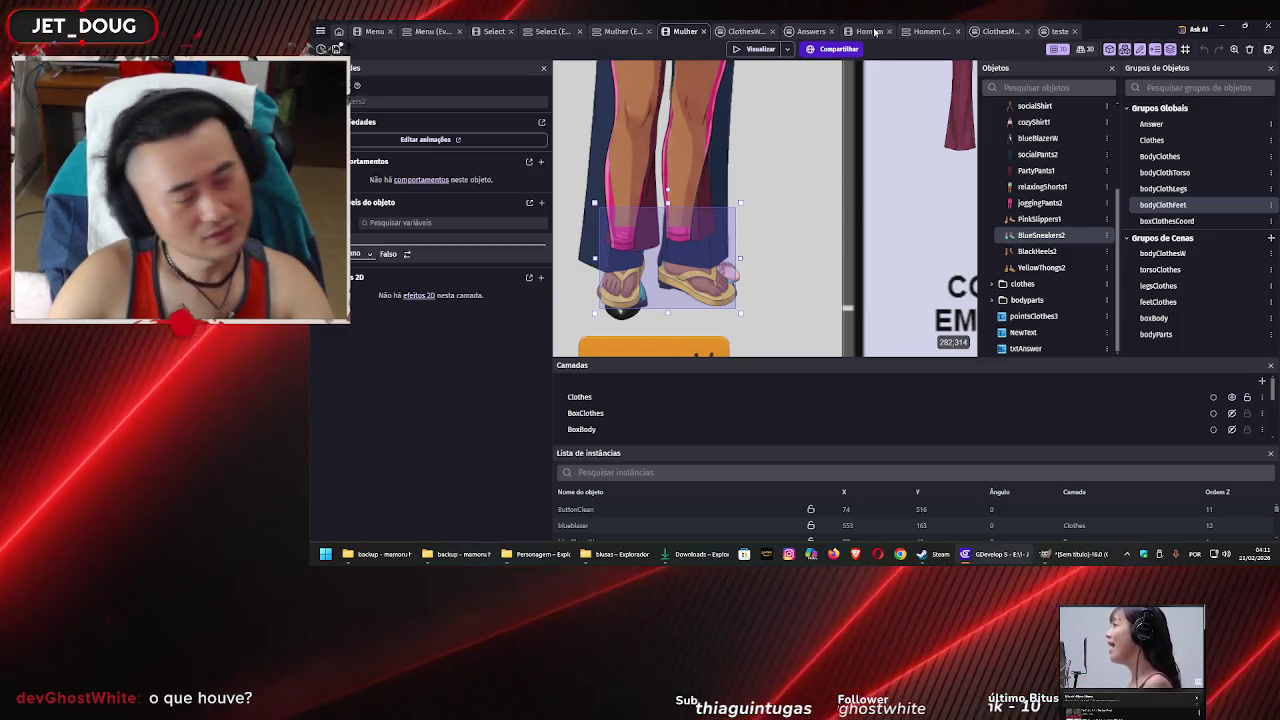
Save the project from the Answers events sheet
{"action": "left_click", "coordinate": [808, 31]}
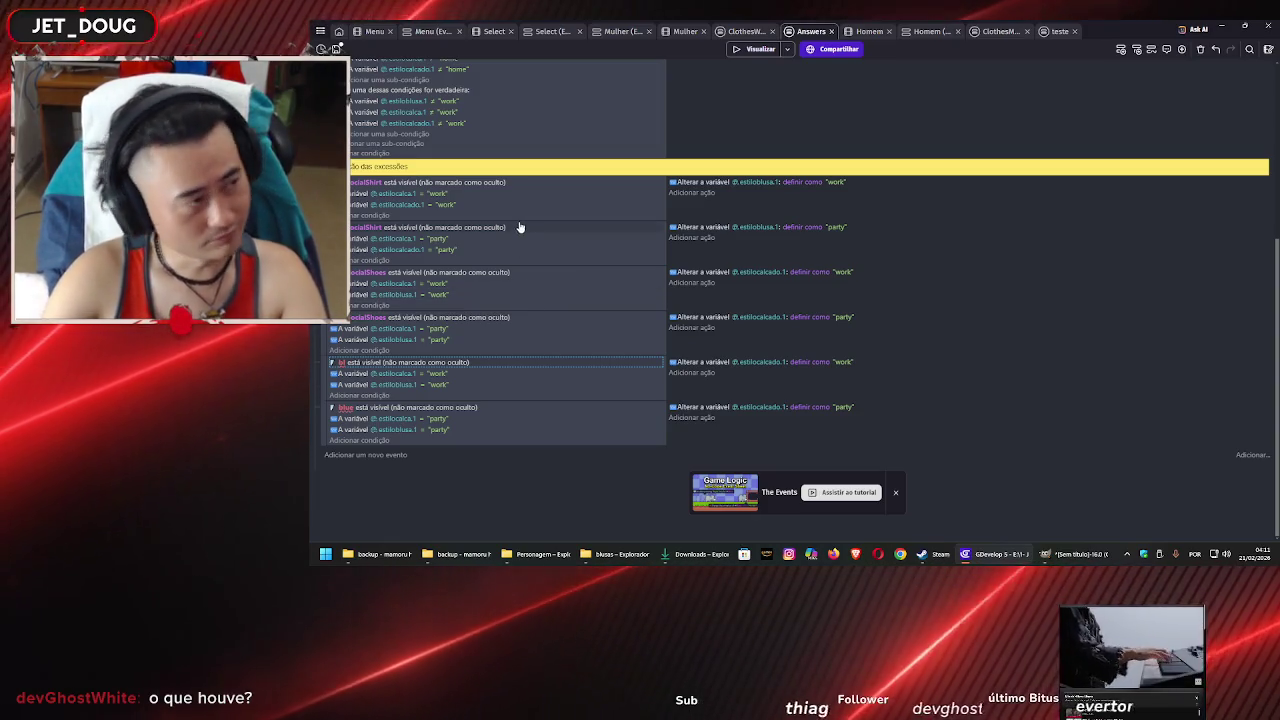
{"action": "key", "text": "ctrl+s"}
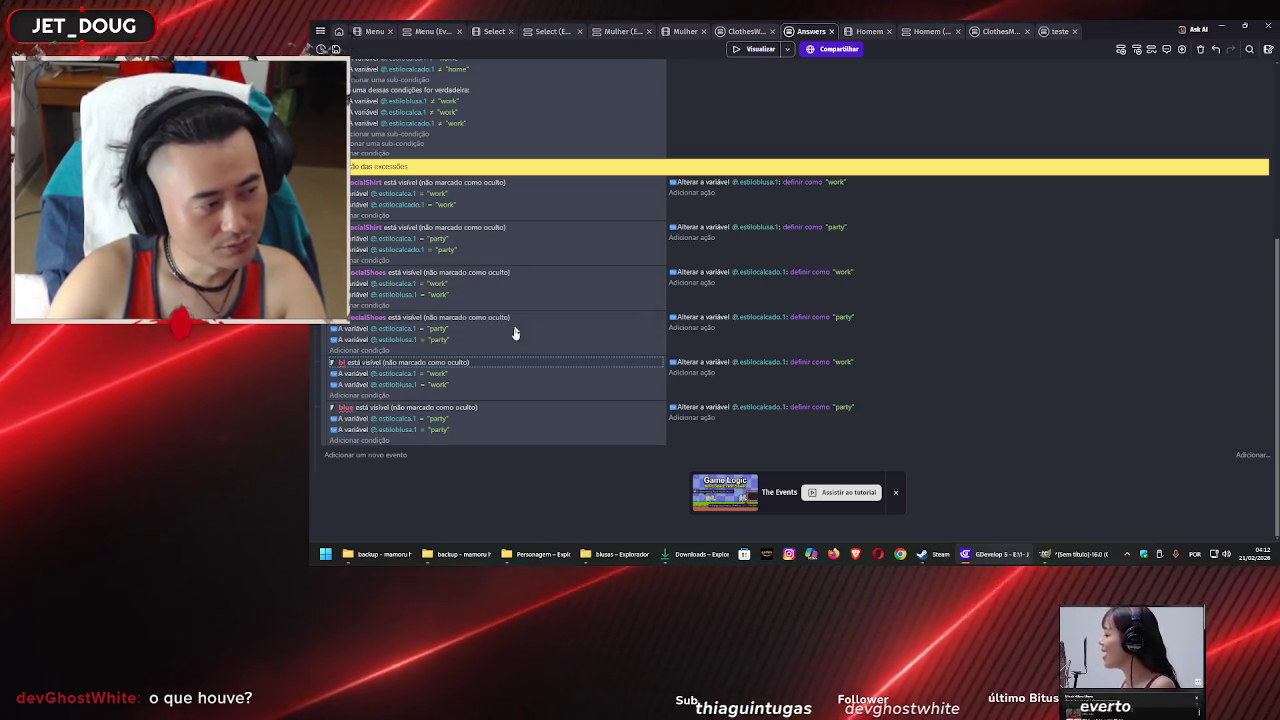
{"action": "scroll", "coordinate": [552, 338], "scroll_direction": "up", "scroll_amount": 5}
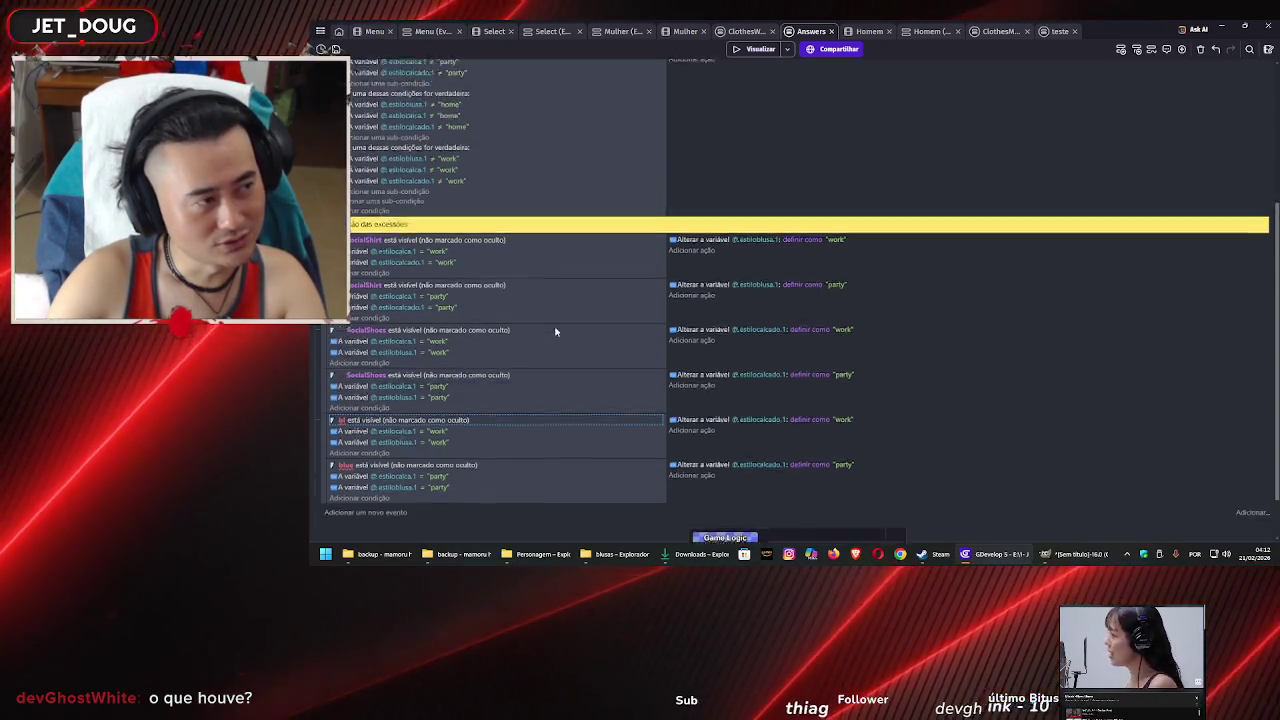
{"action": "scroll", "coordinate": [630, 390], "scroll_direction": "down", "scroll_amount": 5}
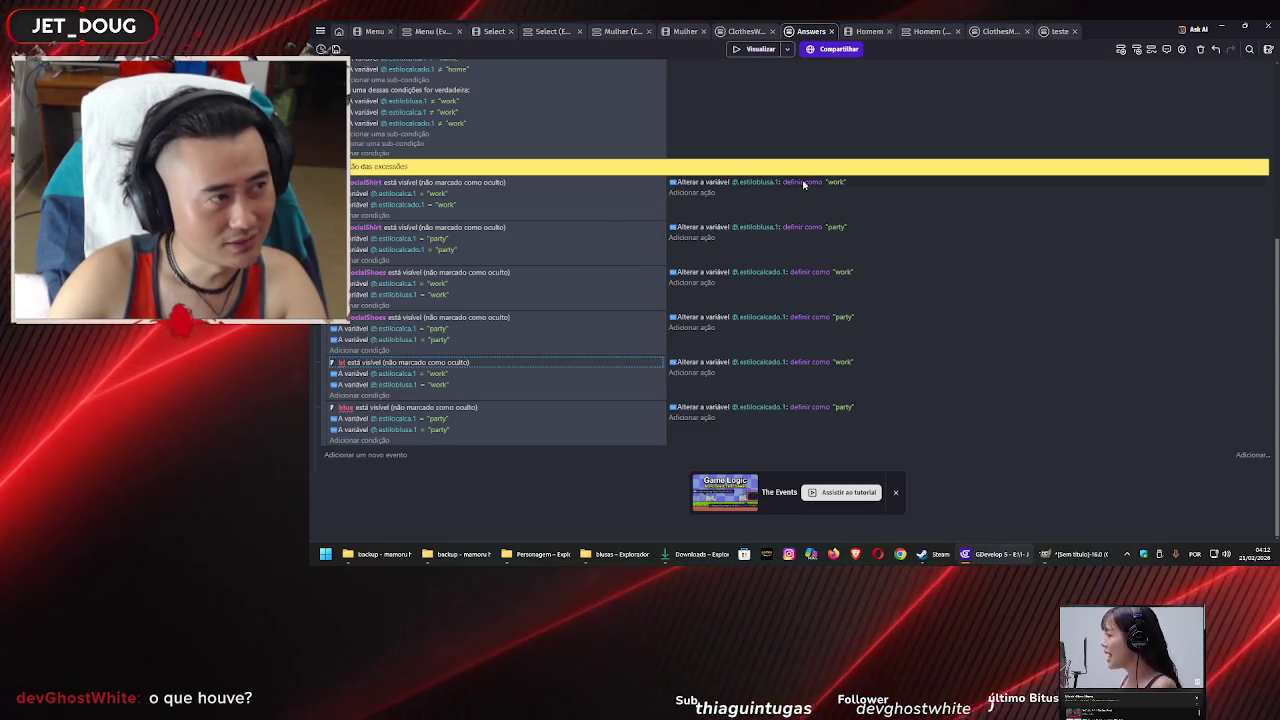
Review the Mulher and Answers events, then return to the Homem scene editor
{"action": "left_click", "coordinate": [613, 33]}
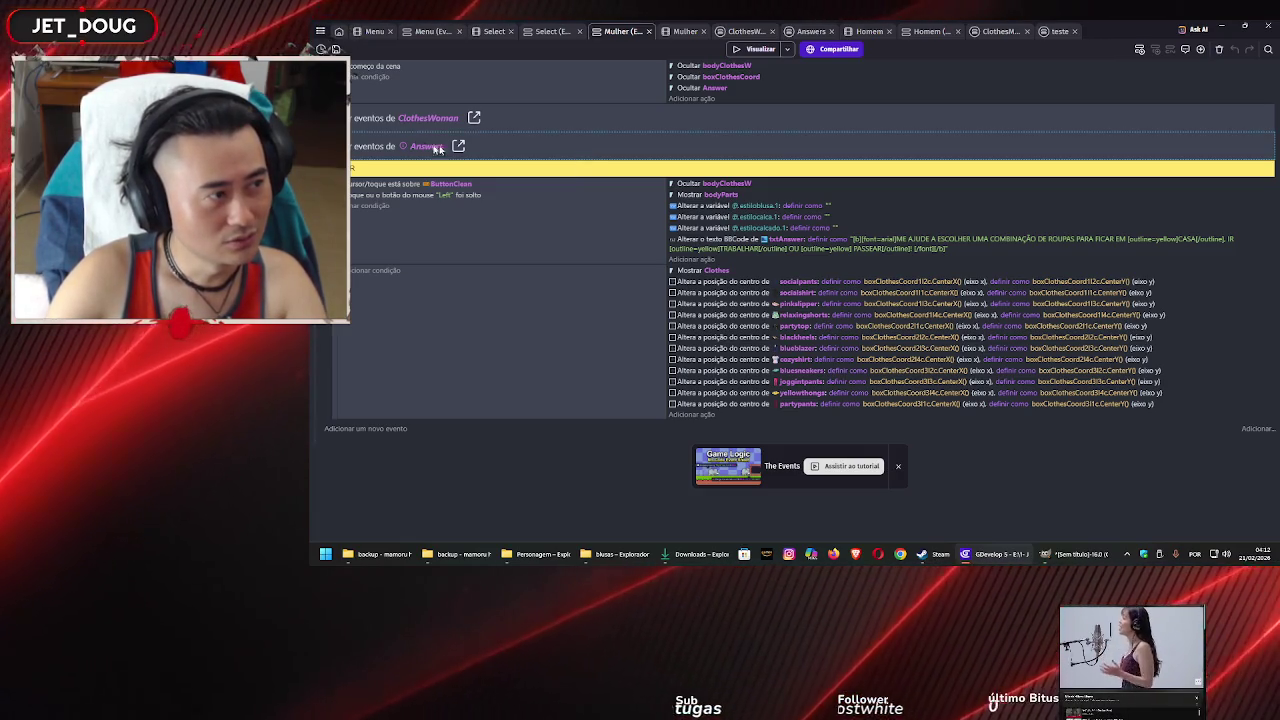
{"action": "left_click", "coordinate": [809, 31]}
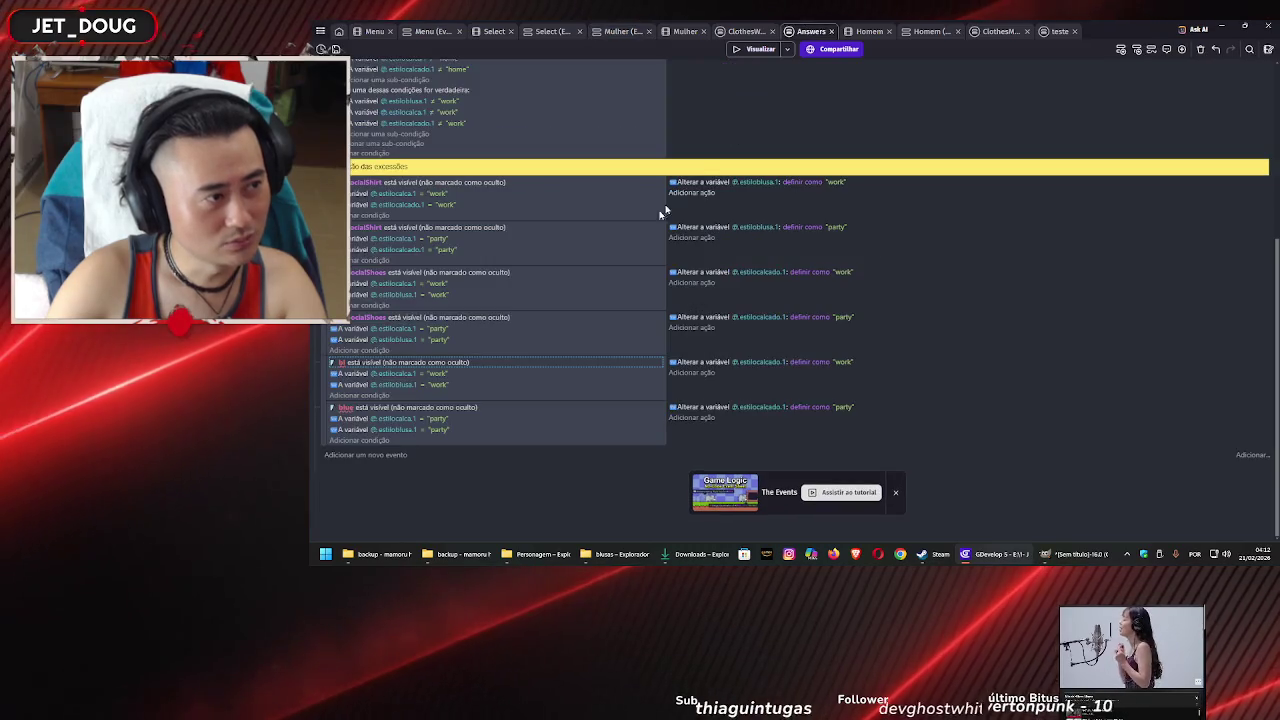
{"action": "scroll", "coordinate": [566, 251], "scroll_direction": "up", "scroll_amount": 2}
{"action": "scroll", "coordinate": [570, 257], "scroll_direction": "down", "scroll_amount": 5}
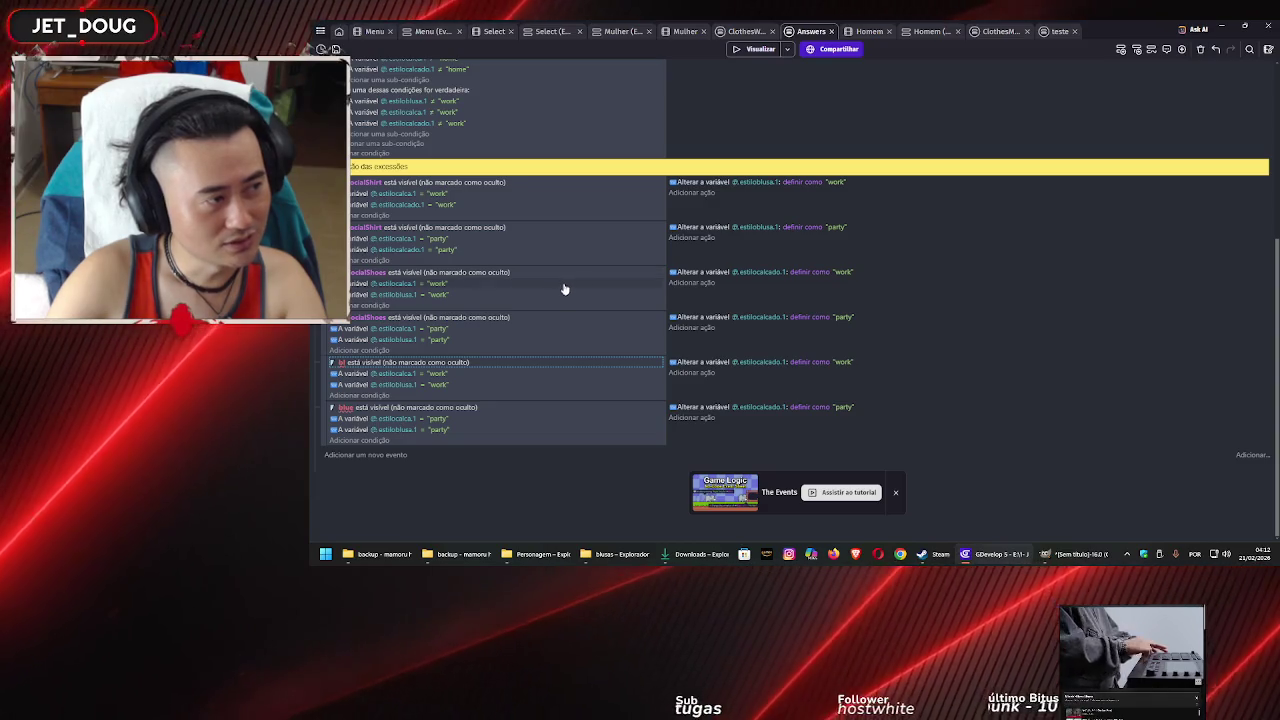
{"action": "scroll", "coordinate": [588, 320], "scroll_direction": "up", "scroll_amount": 5}
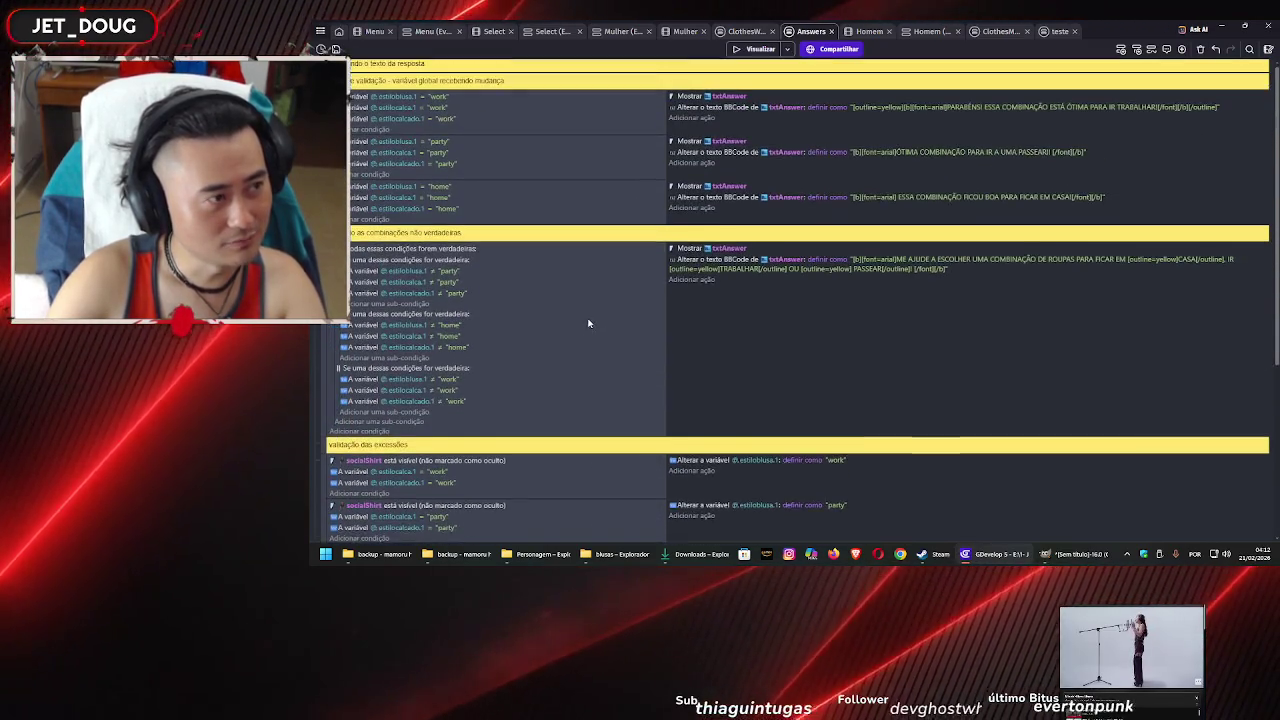
{"action": "scroll", "coordinate": [585, 322], "scroll_direction": "down", "scroll_amount": 5}
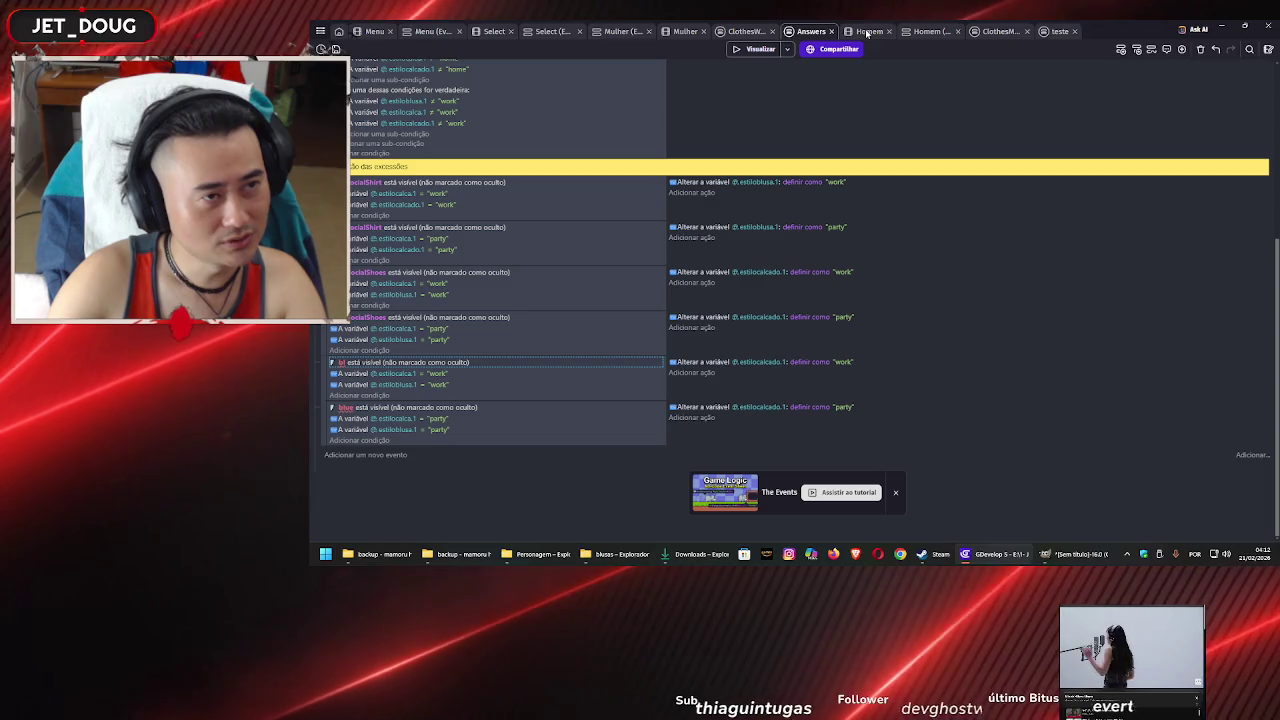
{"action": "left_click", "coordinate": [866, 31]}
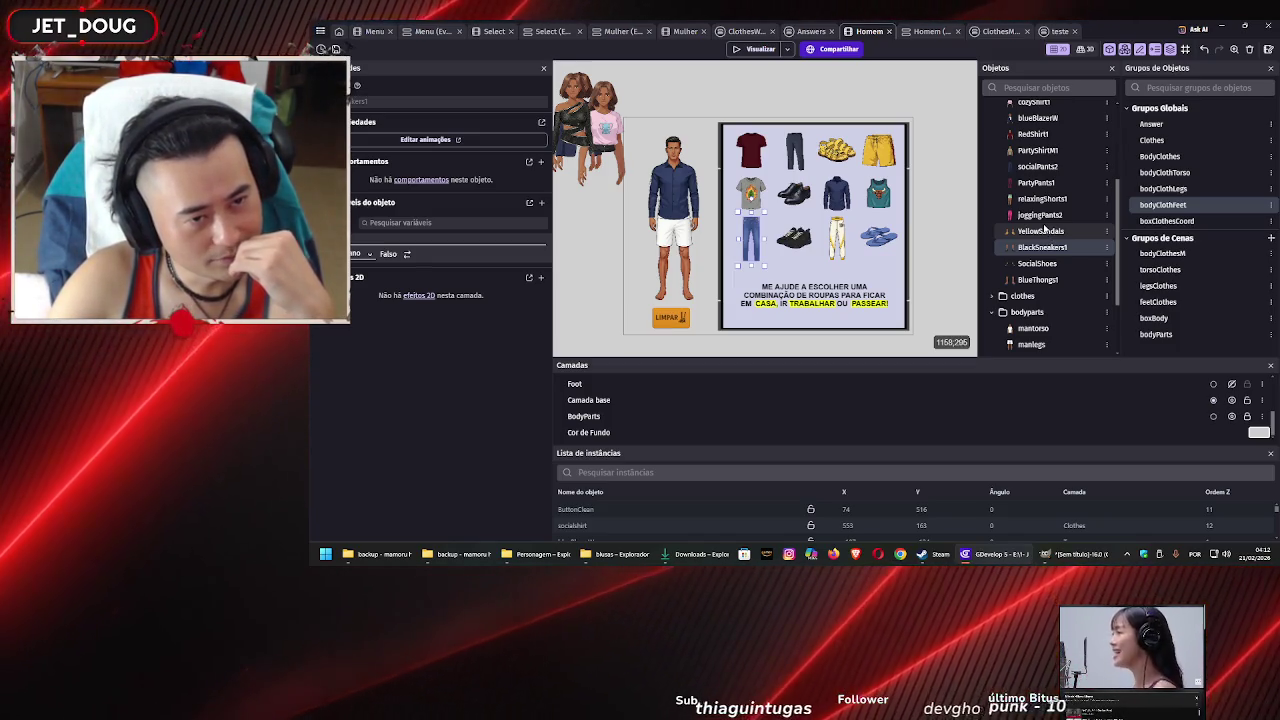
Move the yellow sandals onto the woman's feet in the Mulher scene
{"action": "left_click", "coordinate": [681, 33]}
{"action": "left_click", "coordinate": [703, 290]}
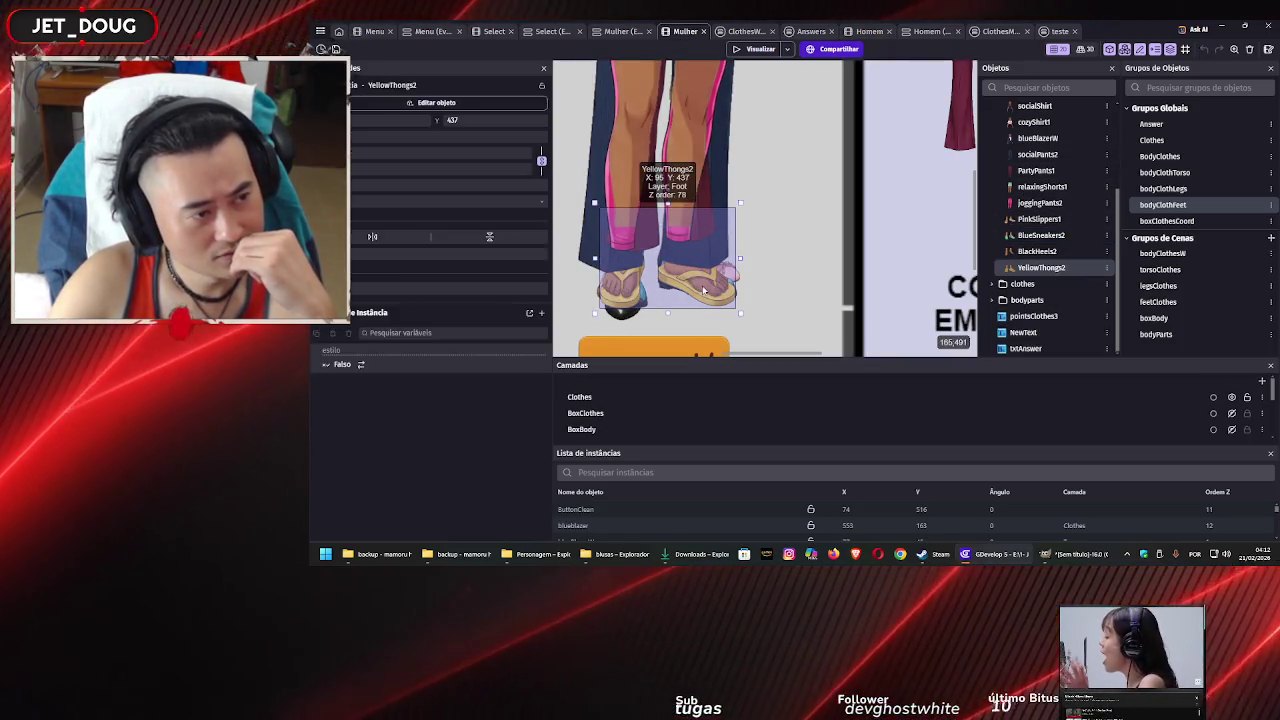
{"action": "double_click", "coordinate": [703, 290]}
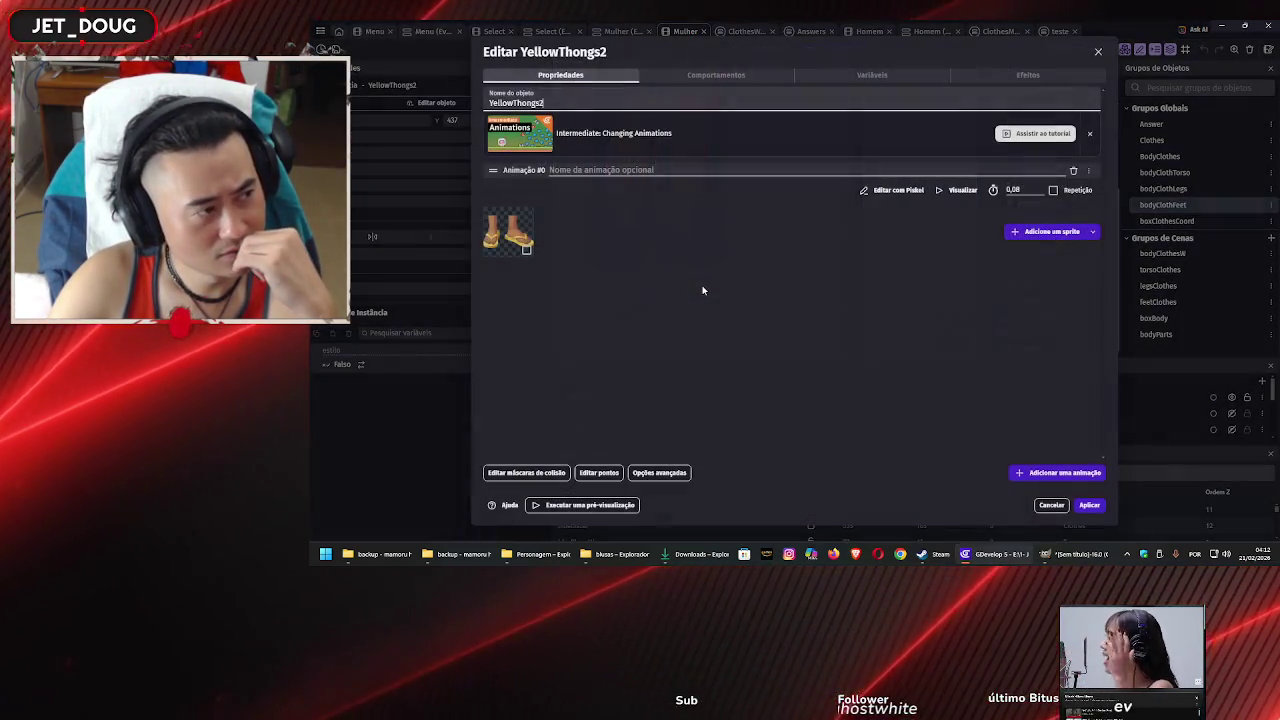
{"action": "left_click", "coordinate": [1051, 505]}
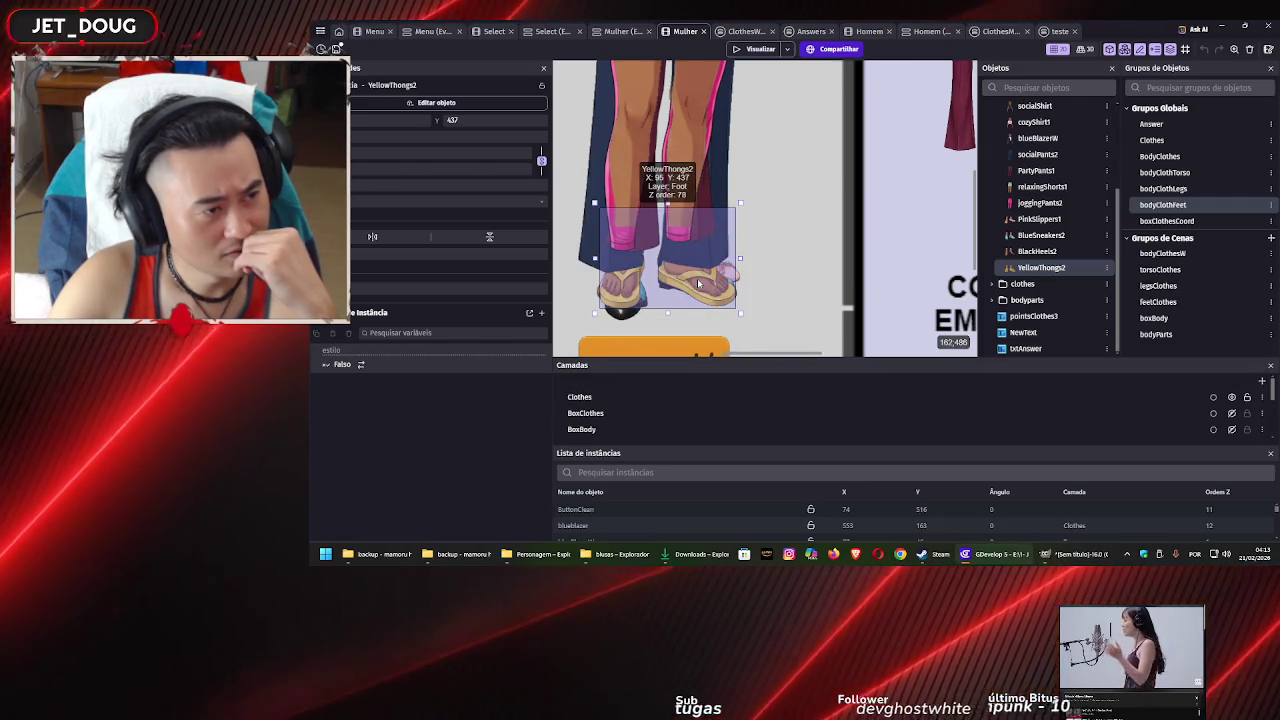
{"action": "left_click_drag", "start_coordinate": [704, 296], "coordinate": [753, 333]}
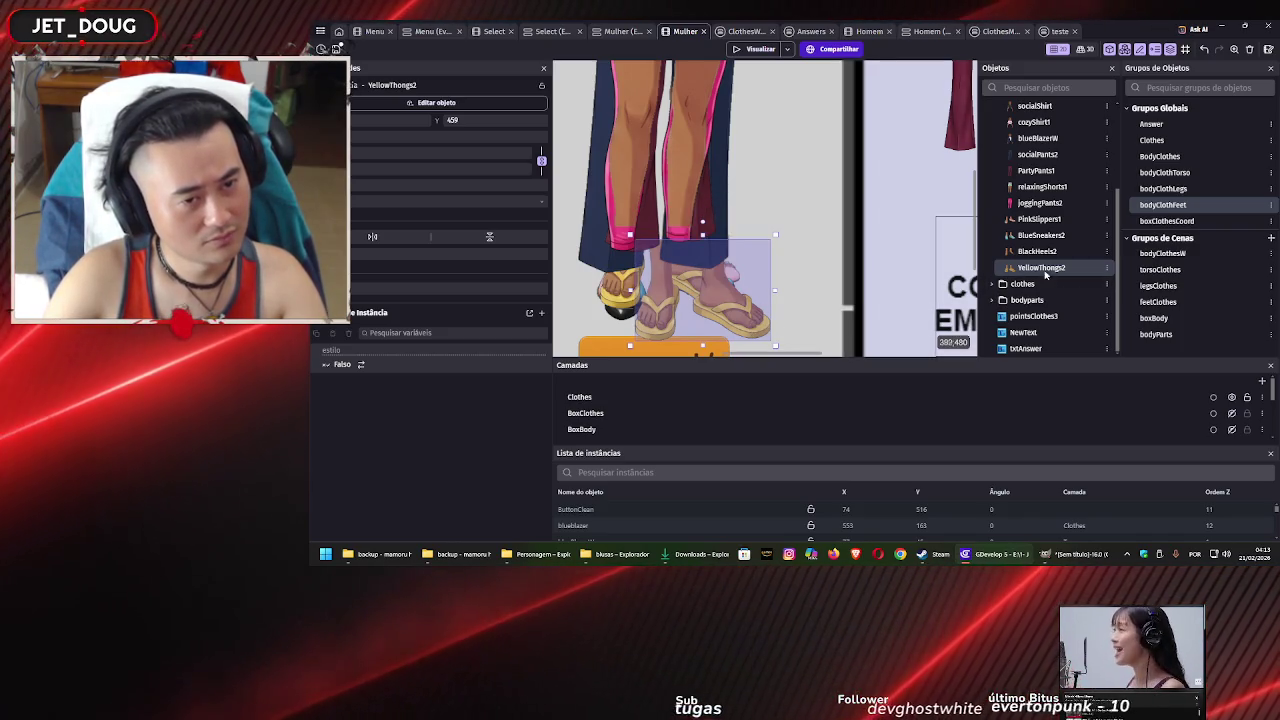
{"action": "scroll", "coordinate": [1050, 285], "scroll_direction": "up", "scroll_amount": 5}
{"action": "scroll", "coordinate": [1043, 299], "scroll_direction": "down", "scroll_amount": 5}
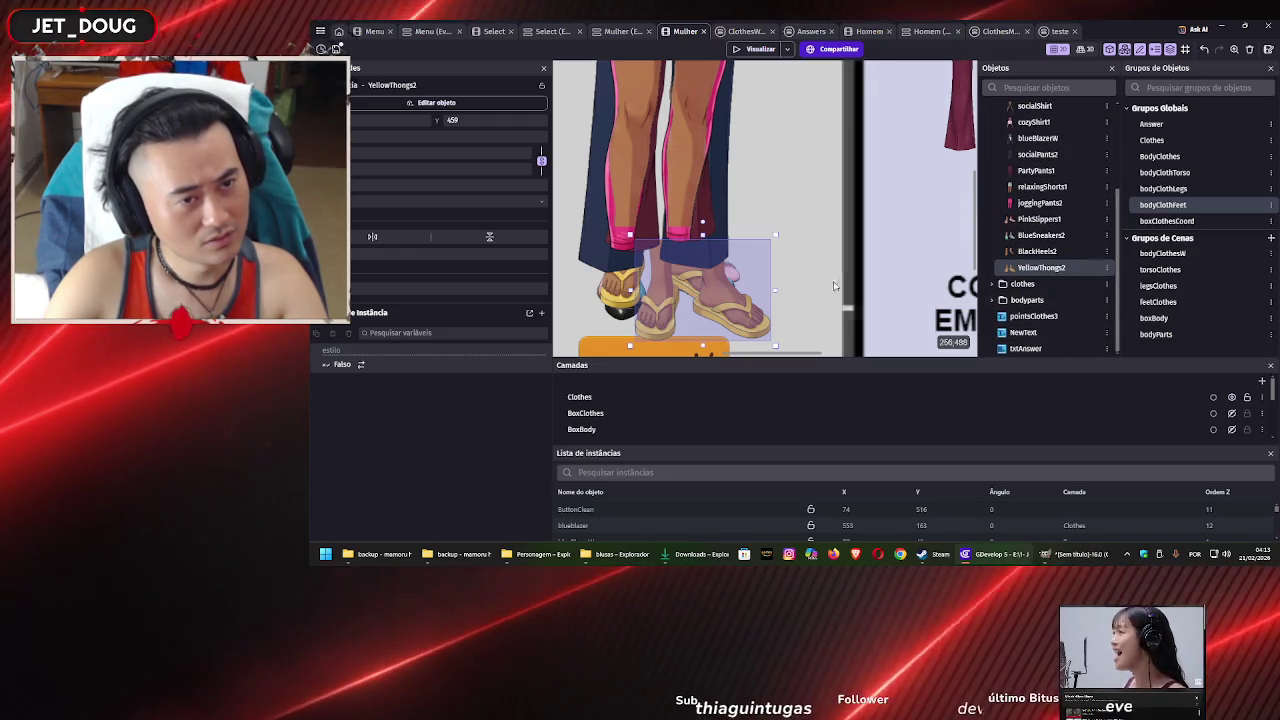
{"action": "left_click_drag", "start_coordinate": [700, 290], "coordinate": [819, 292]}
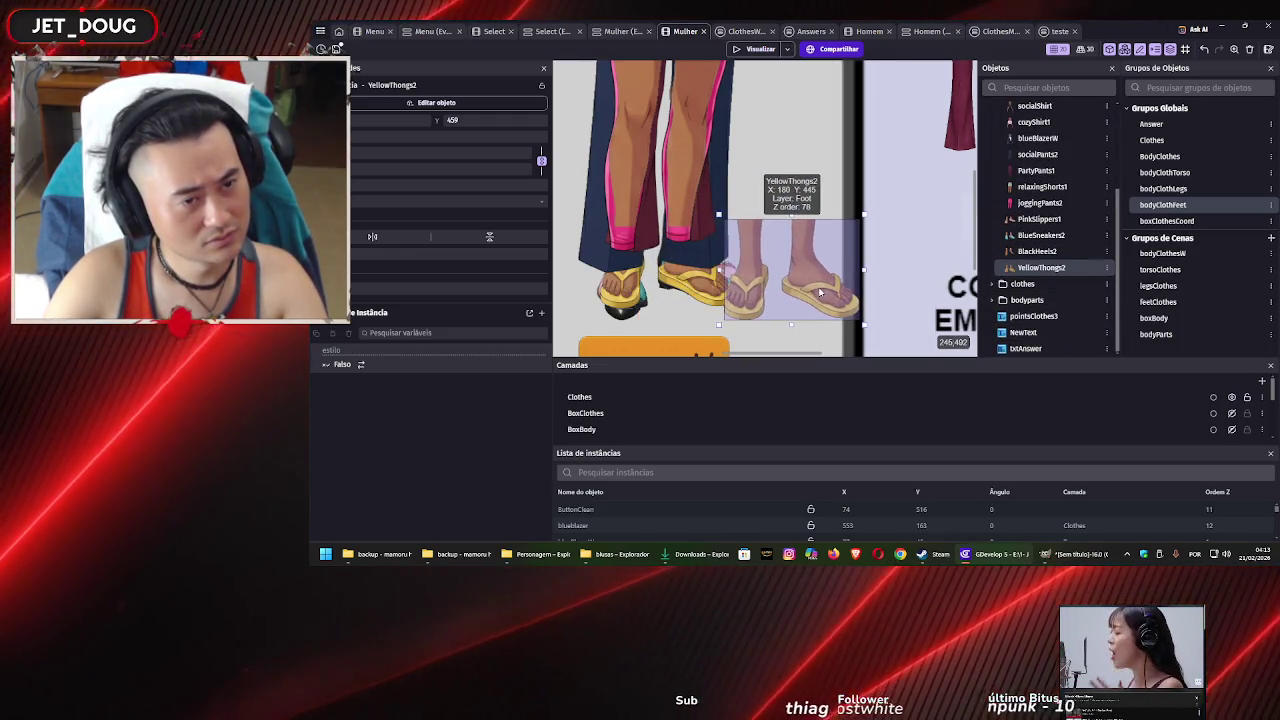
Rename the sandal object to YellowThongs3 and delete the extra feet instance
{"action": "double_click", "coordinate": [752, 250]}
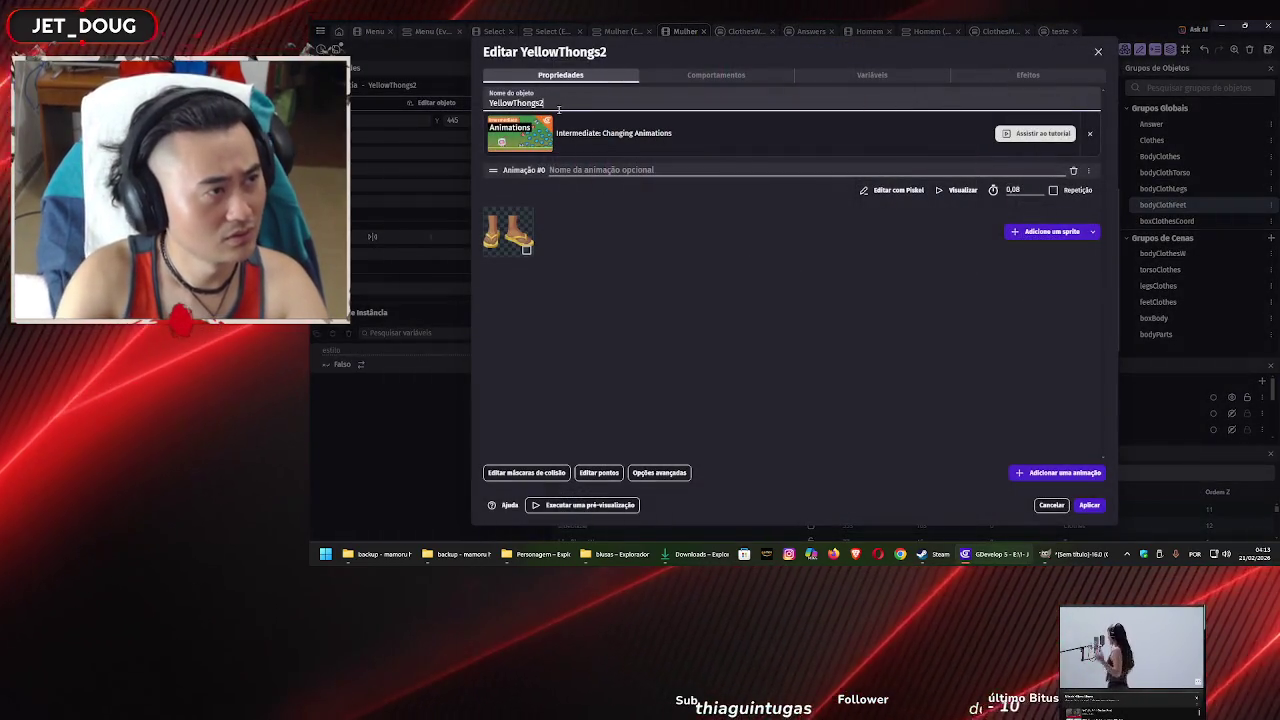
{"action": "left_click", "coordinate": [1089, 506]}
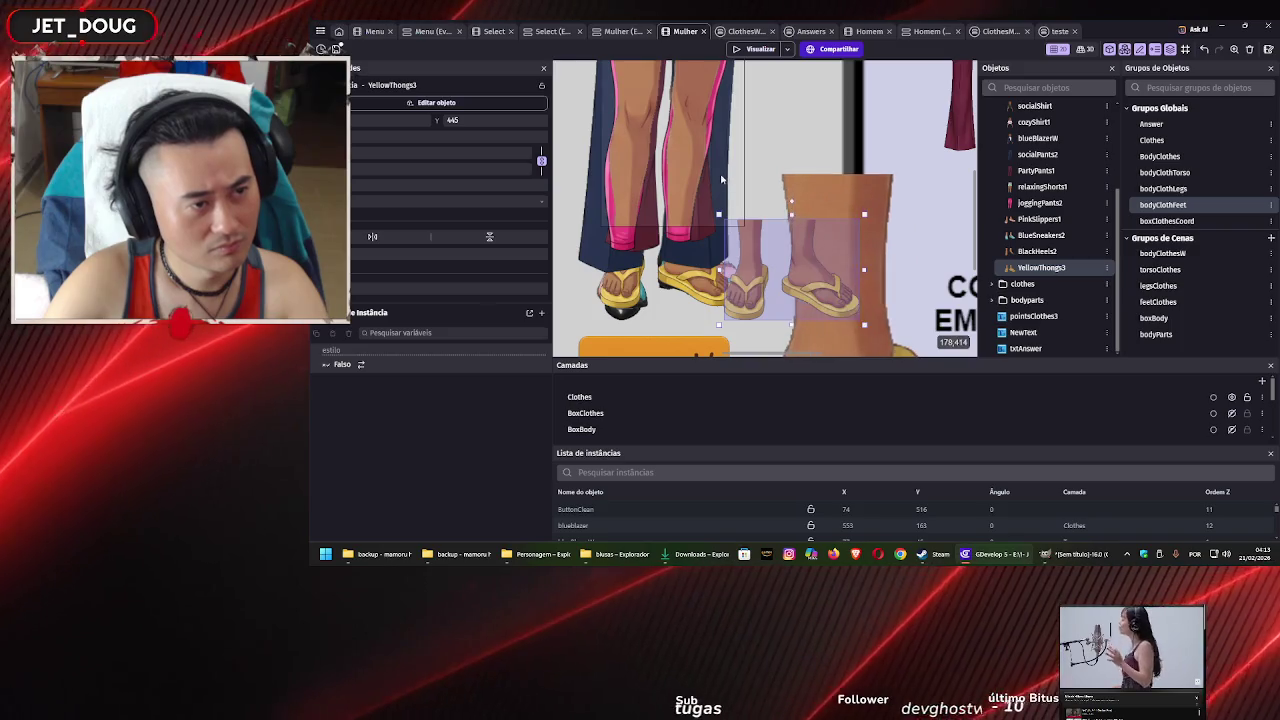
{"action": "left_click", "coordinate": [834, 190]}
{"action": "left_click", "coordinate": [863, 205]}
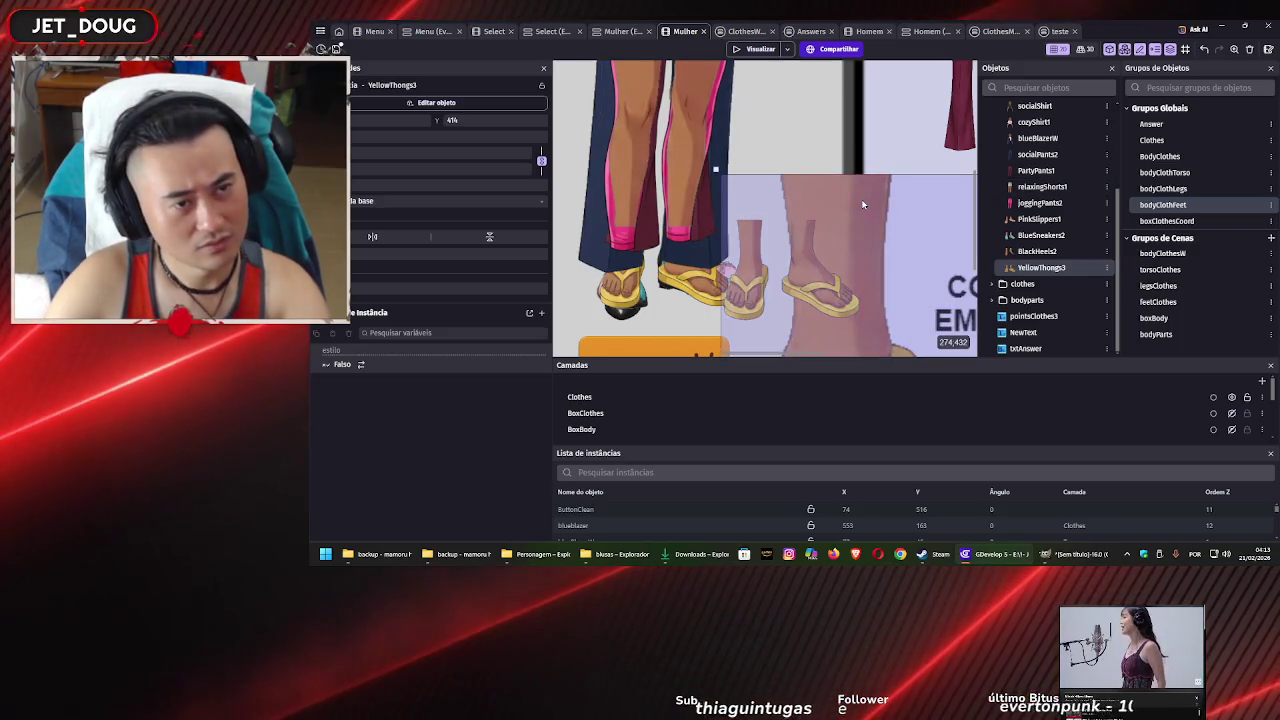
{"action": "left_click", "coordinate": [811, 266]}
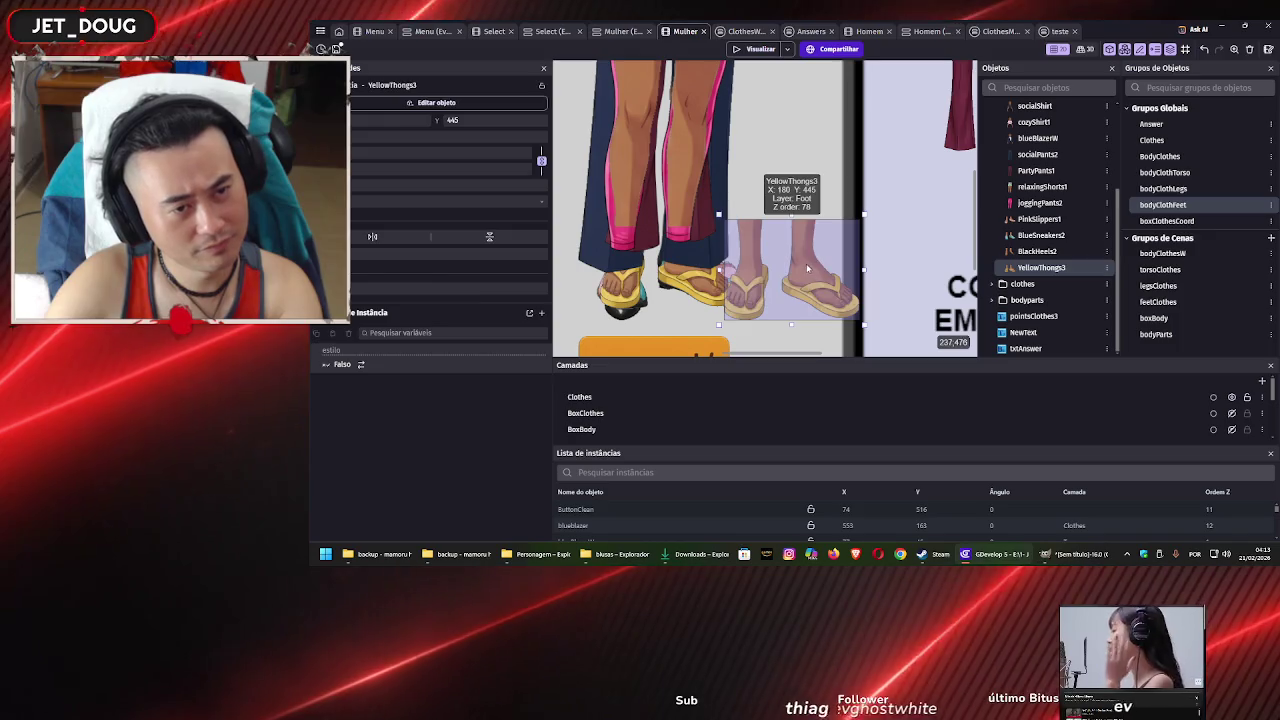
{"action": "key", "text": "Delete"}
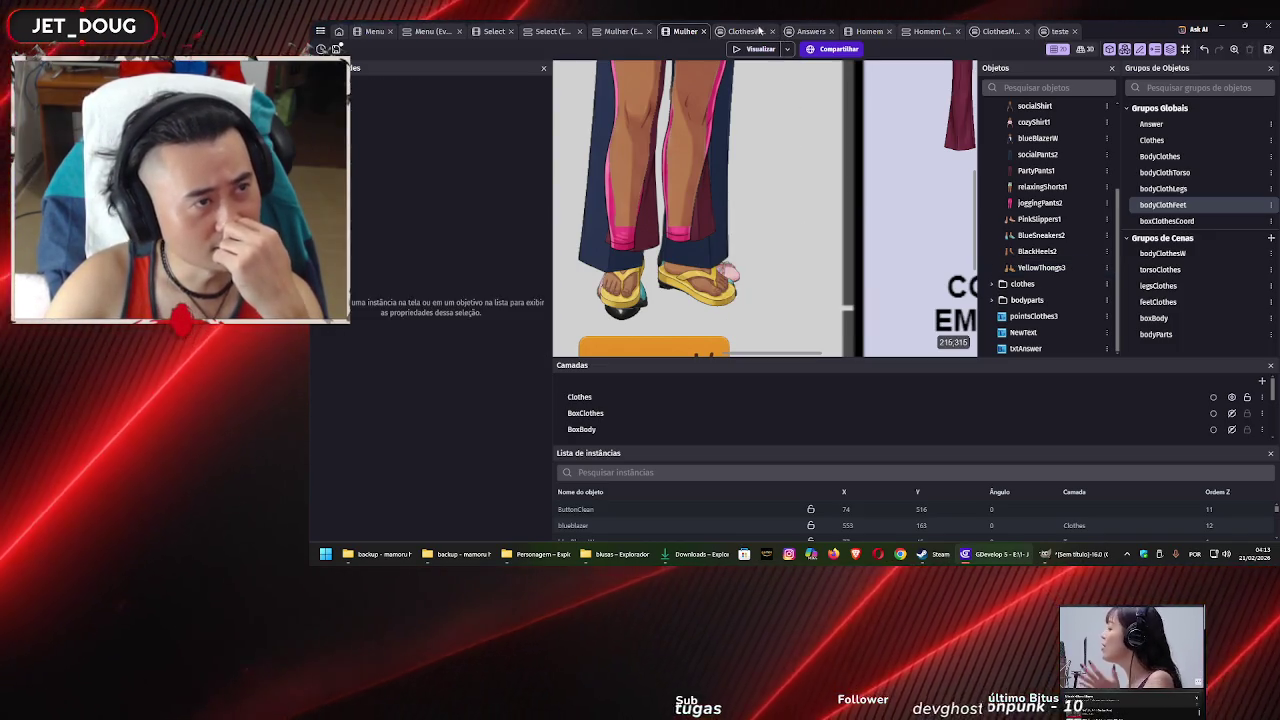
Add a new empty event at the end of the Answers event sheet
{"action": "left_click", "coordinate": [811, 31]}
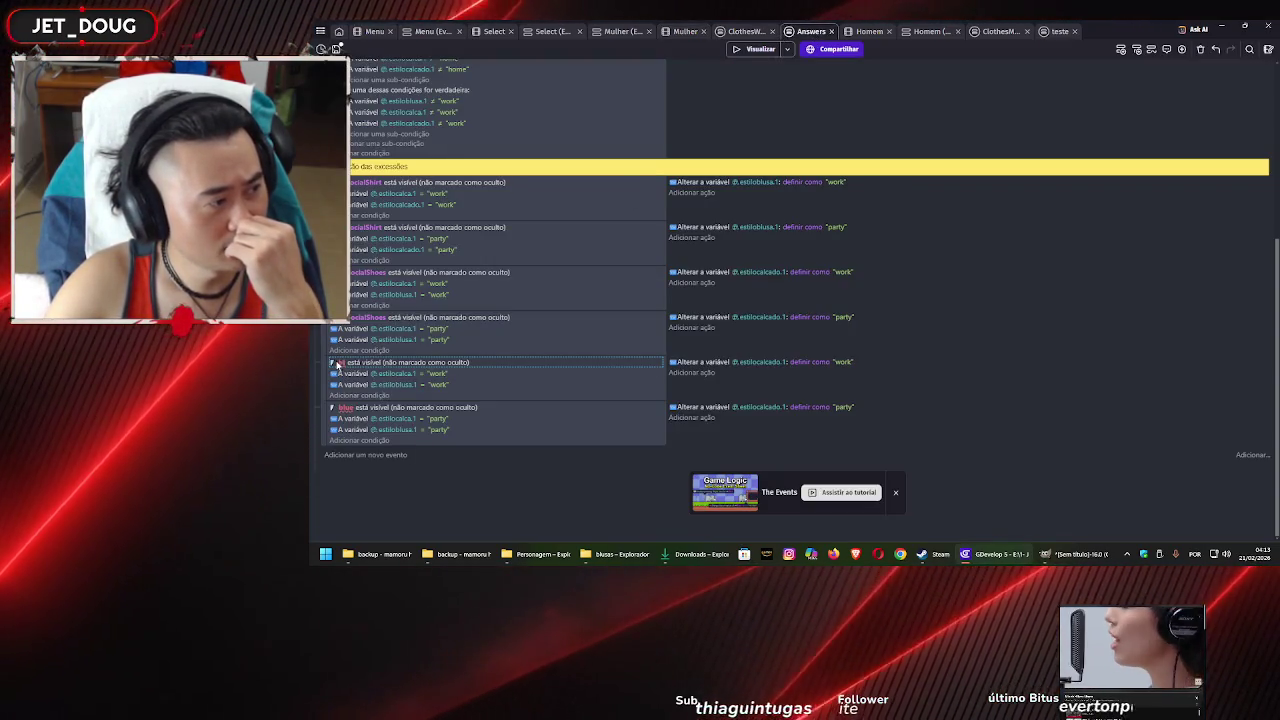
{"action": "left_click", "coordinate": [340, 363]}
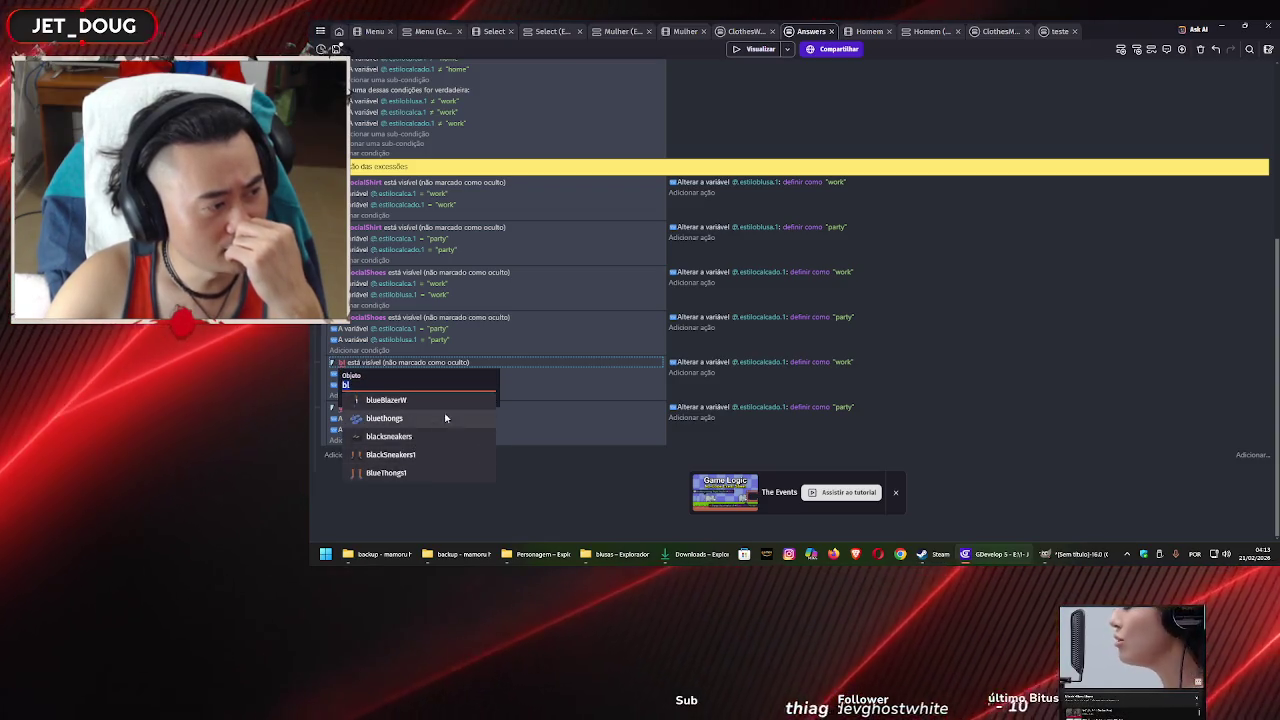
{"action": "left_click", "coordinate": [388, 371]}
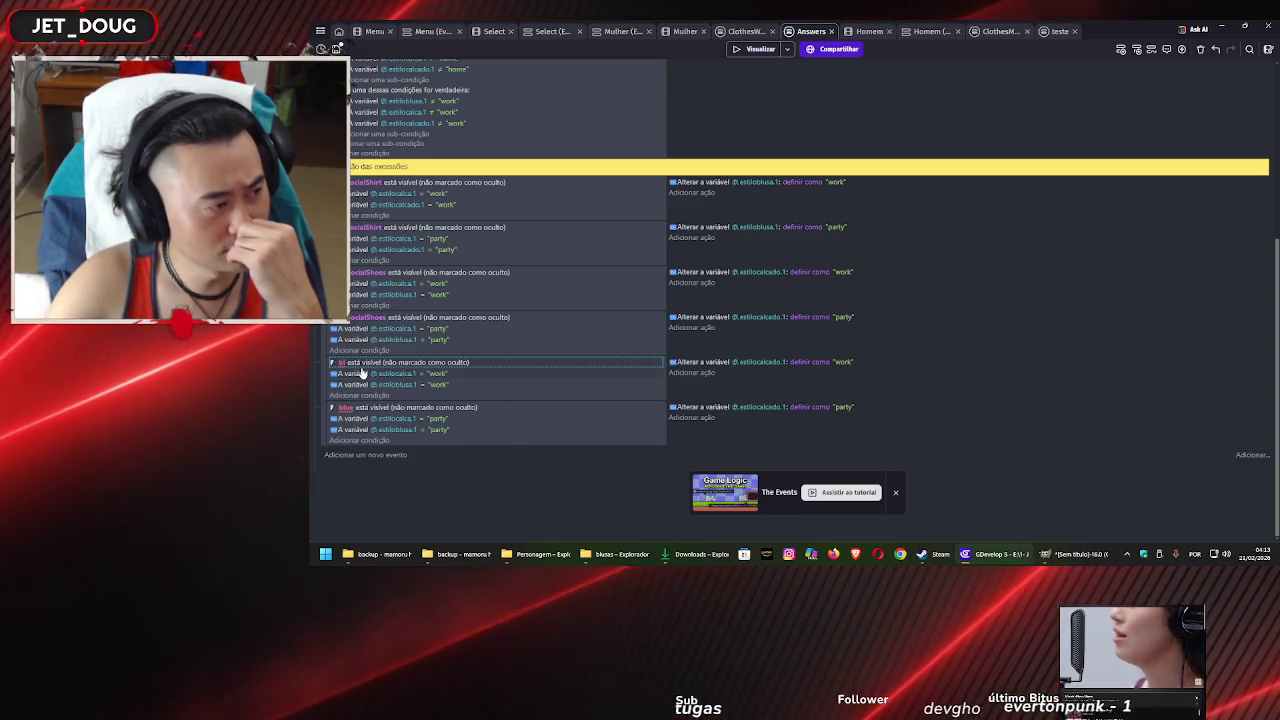
{"action": "left_click", "coordinate": [383, 455]}
Try a bodyClothFeet condition on the new event, cancel it, and return to Homem
{"action": "left_click", "coordinate": [383, 452]}
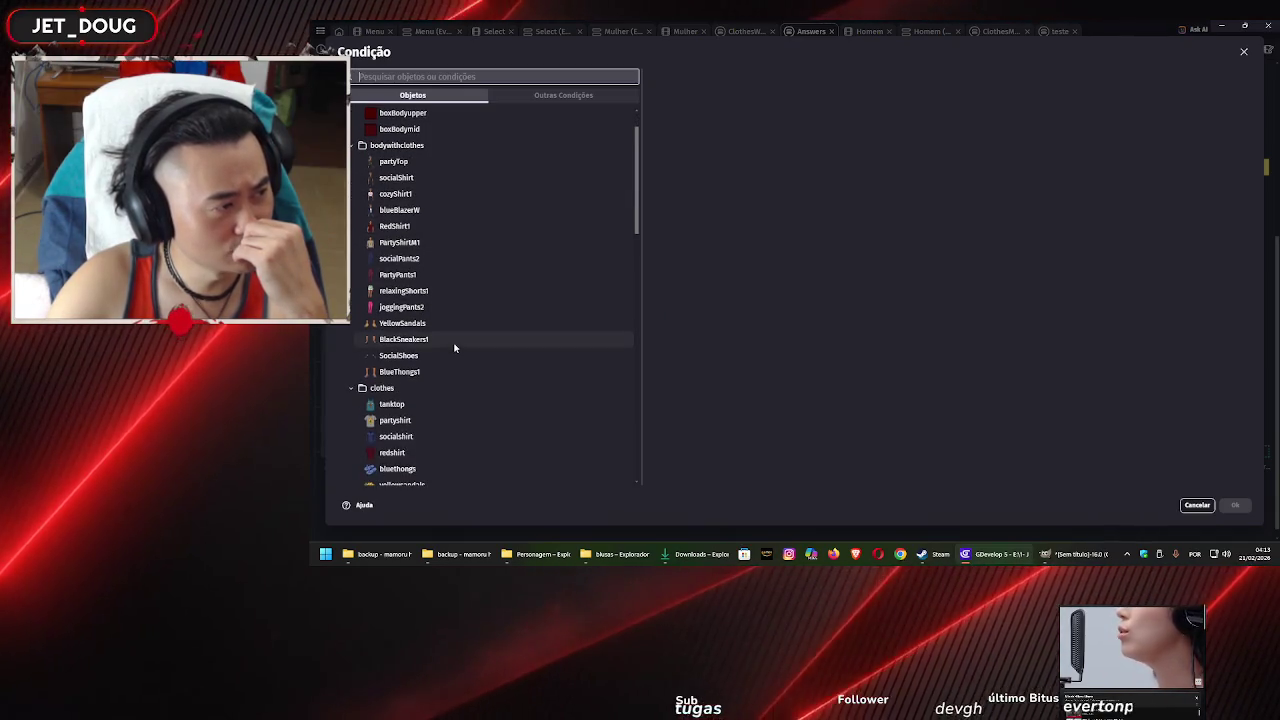
{"action": "scroll", "coordinate": [454, 347], "scroll_direction": "down", "scroll_amount": 2}
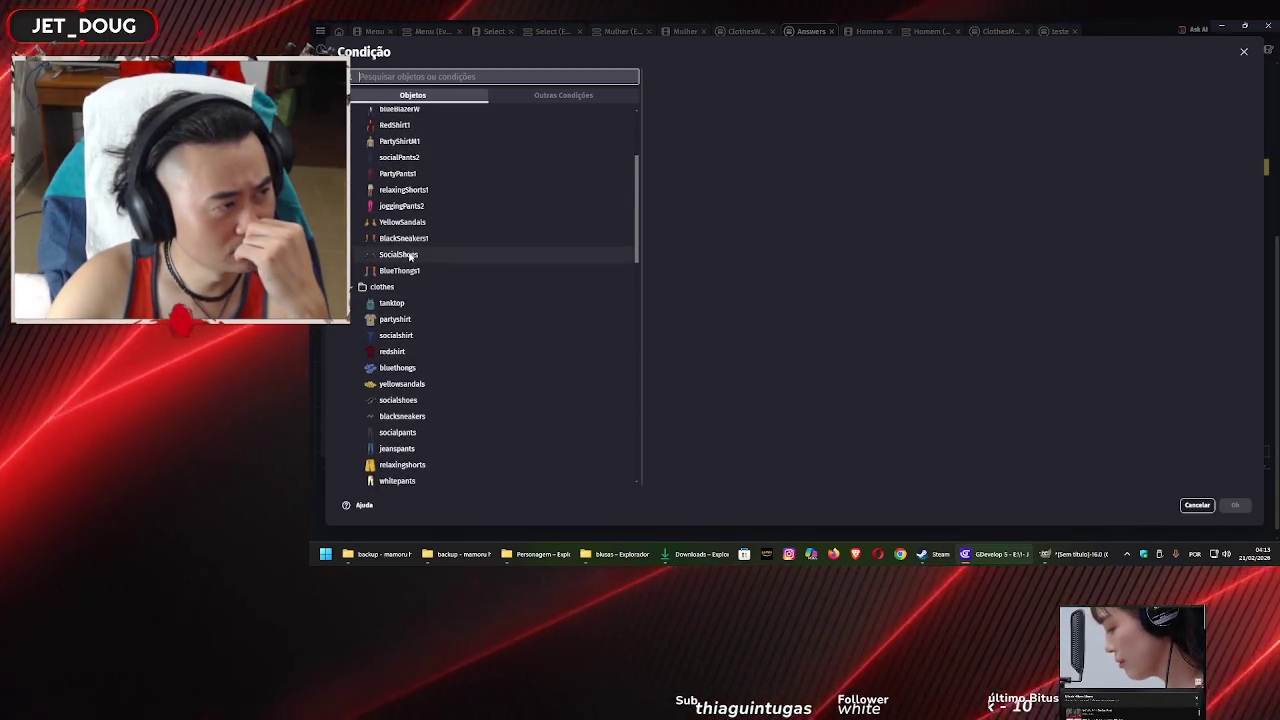
{"action": "scroll", "coordinate": [417, 326], "scroll_direction": "down", "scroll_amount": 8}
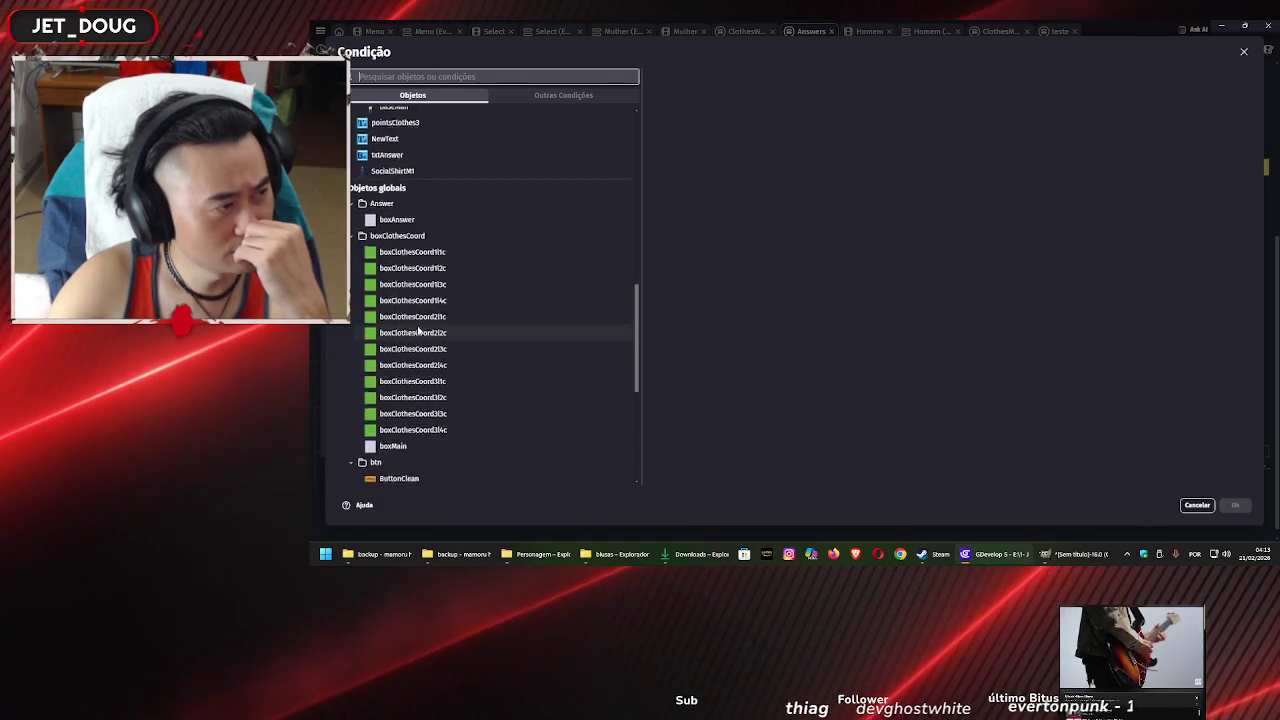
{"action": "scroll", "coordinate": [419, 335], "scroll_direction": "down", "scroll_amount": 6}
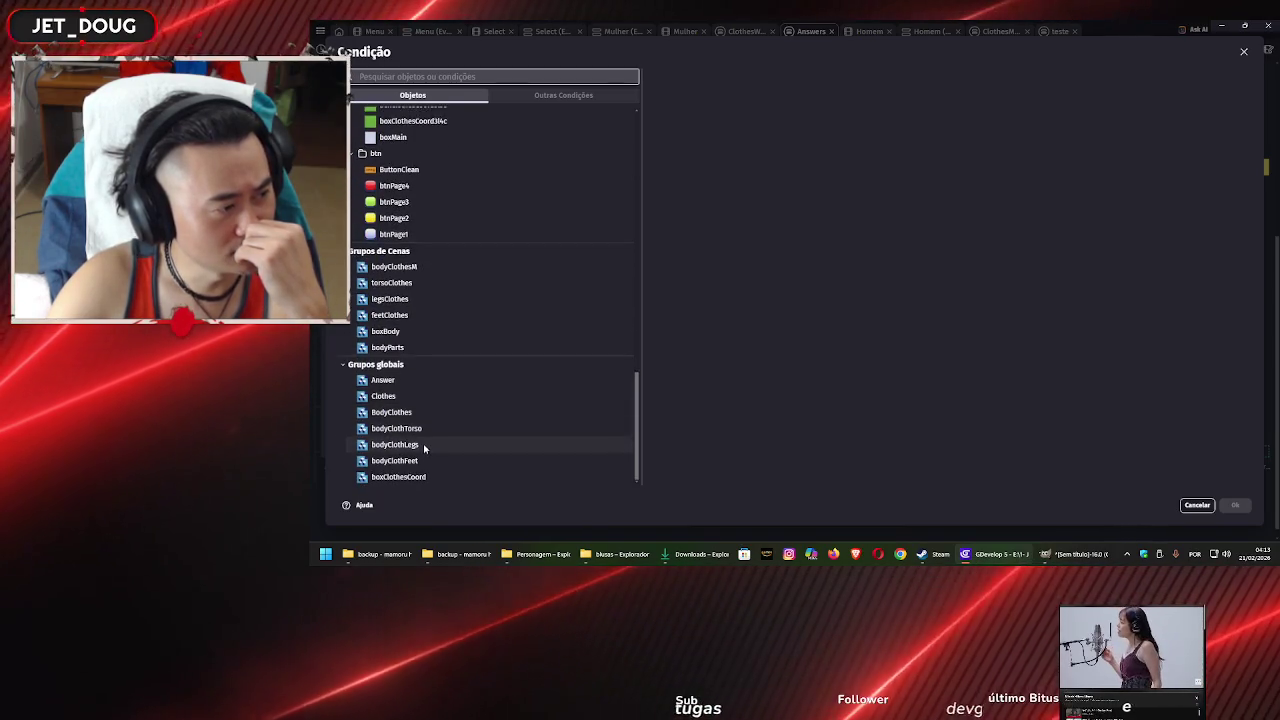
{"action": "left_click", "coordinate": [425, 462]}
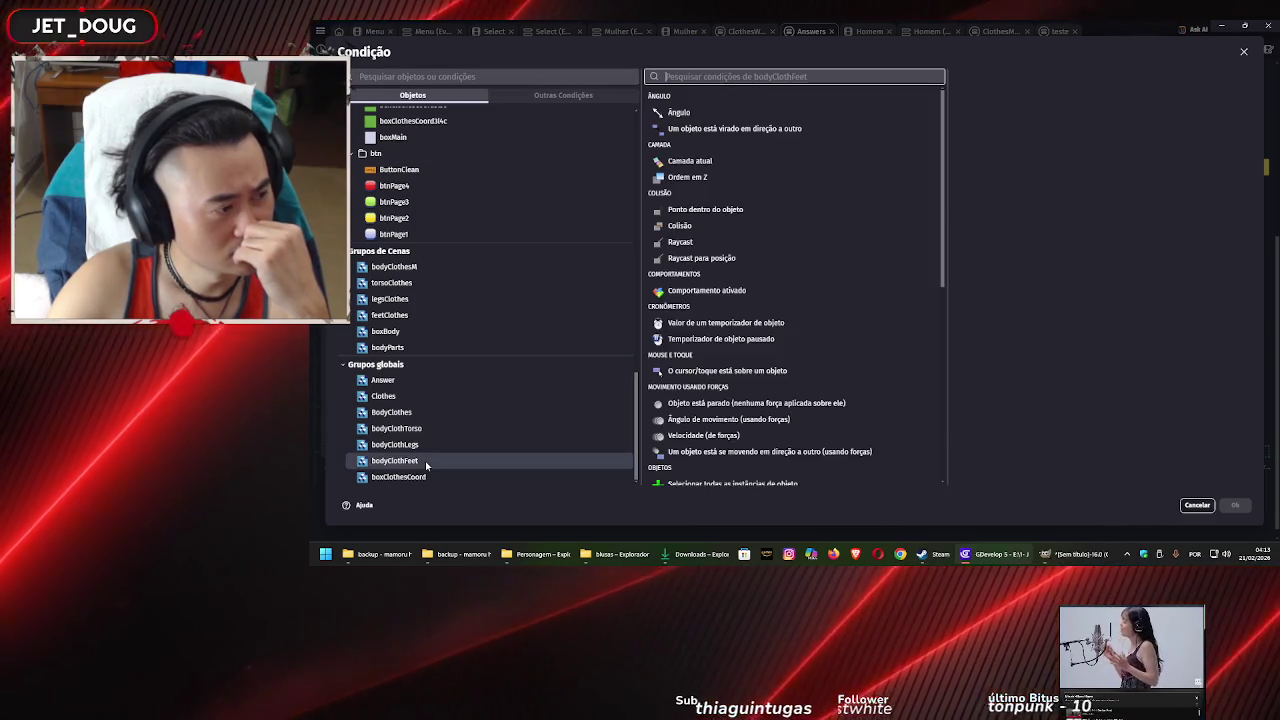
{"action": "left_click", "coordinate": [1197, 505]}
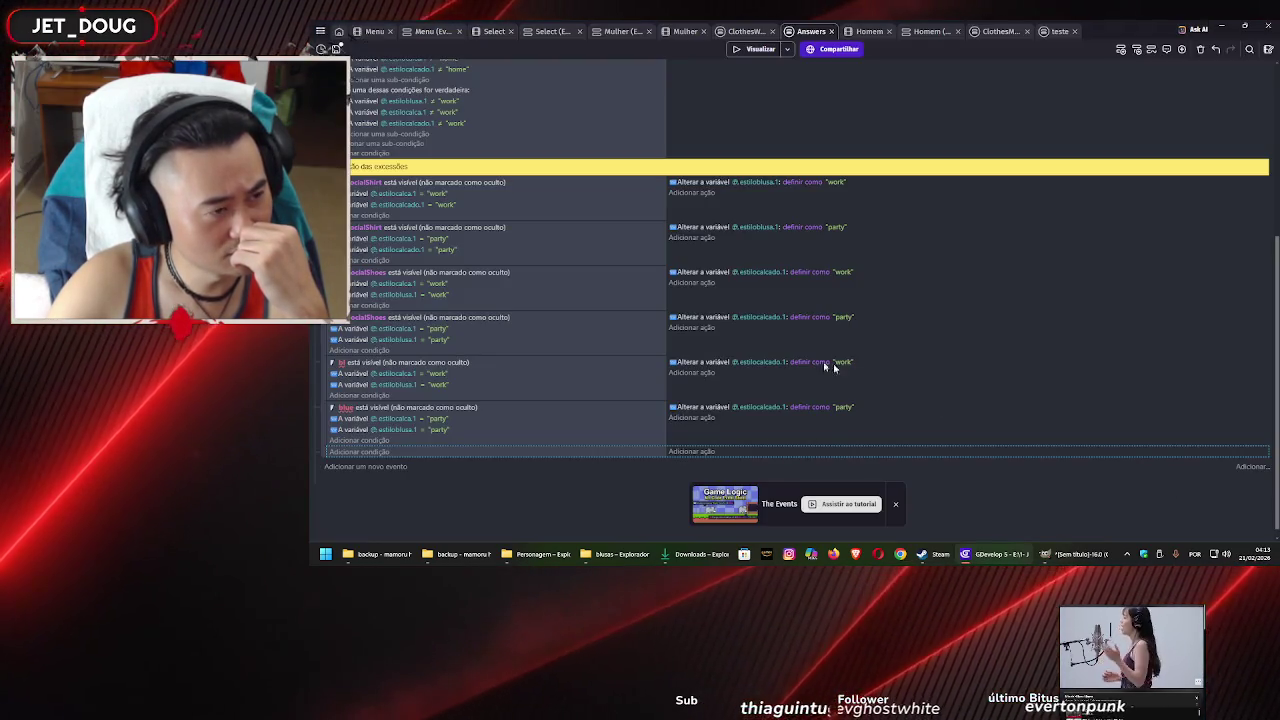
{"action": "left_click", "coordinate": [866, 33]}
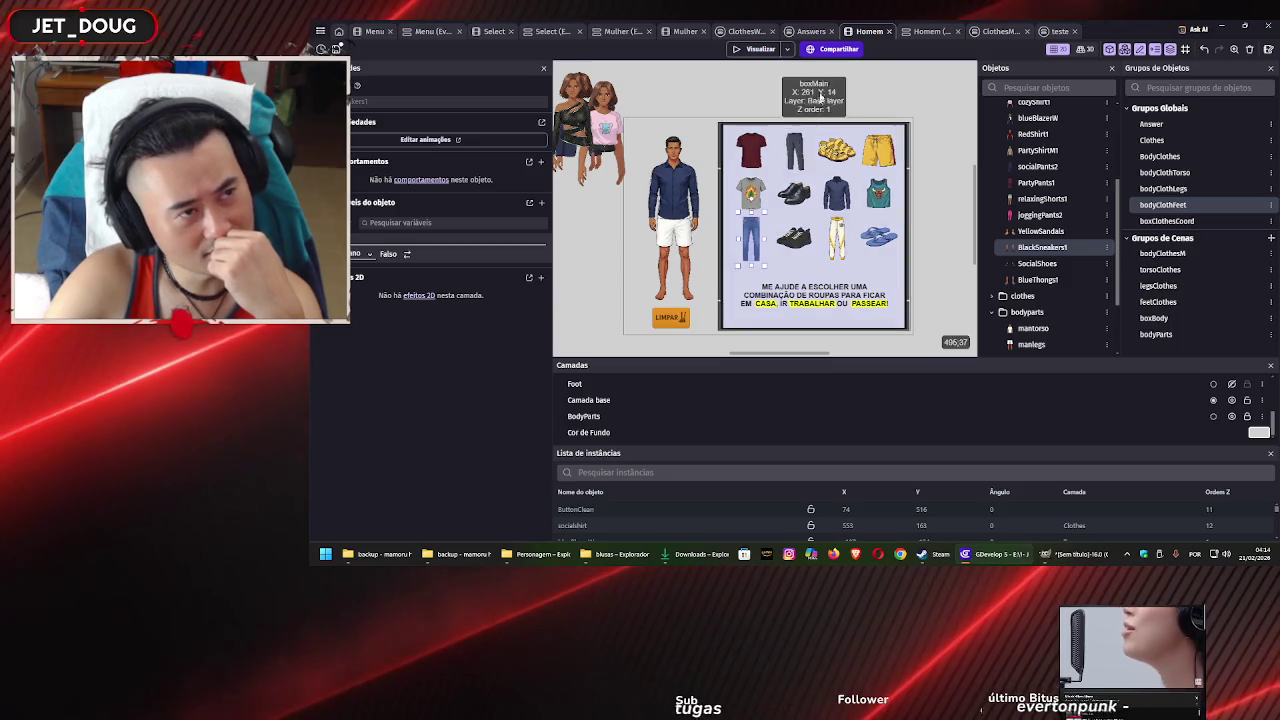
Save from the Answers sheet, check the Mulher events, and go back to Homem
{"action": "left_click", "coordinate": [807, 35]}
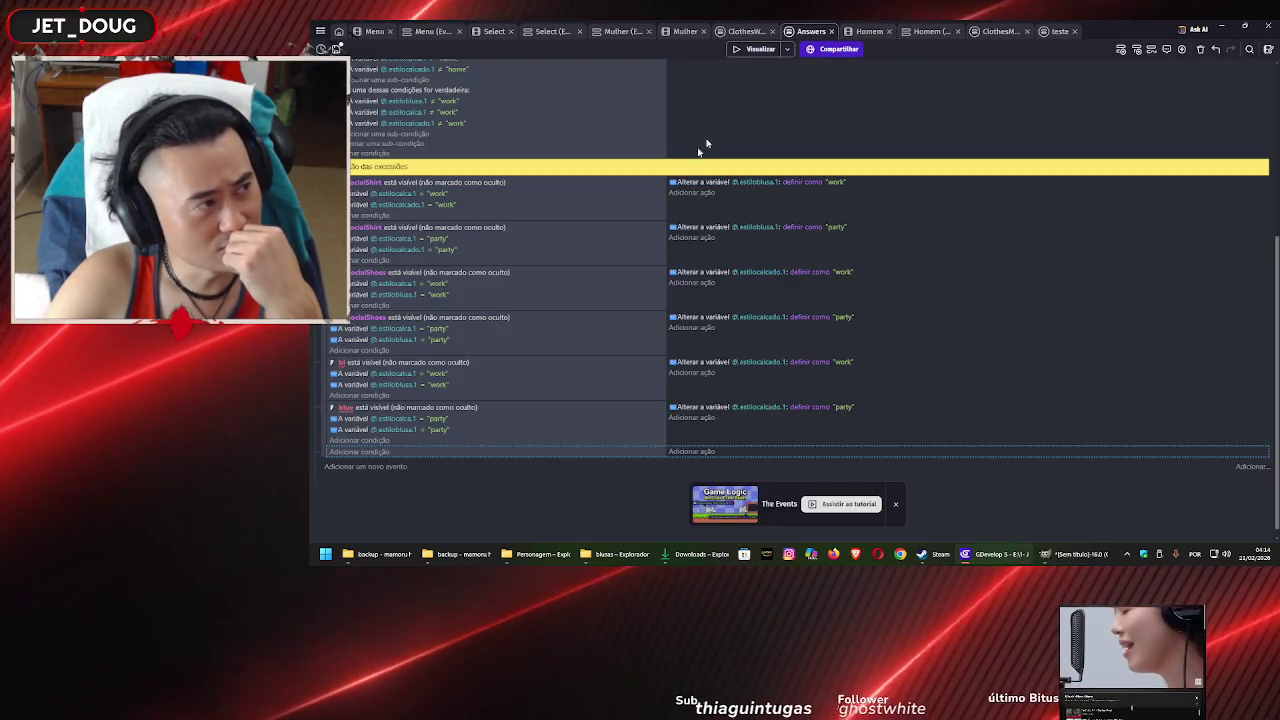
{"action": "scroll", "coordinate": [680, 160], "scroll_direction": "up", "scroll_amount": 5}
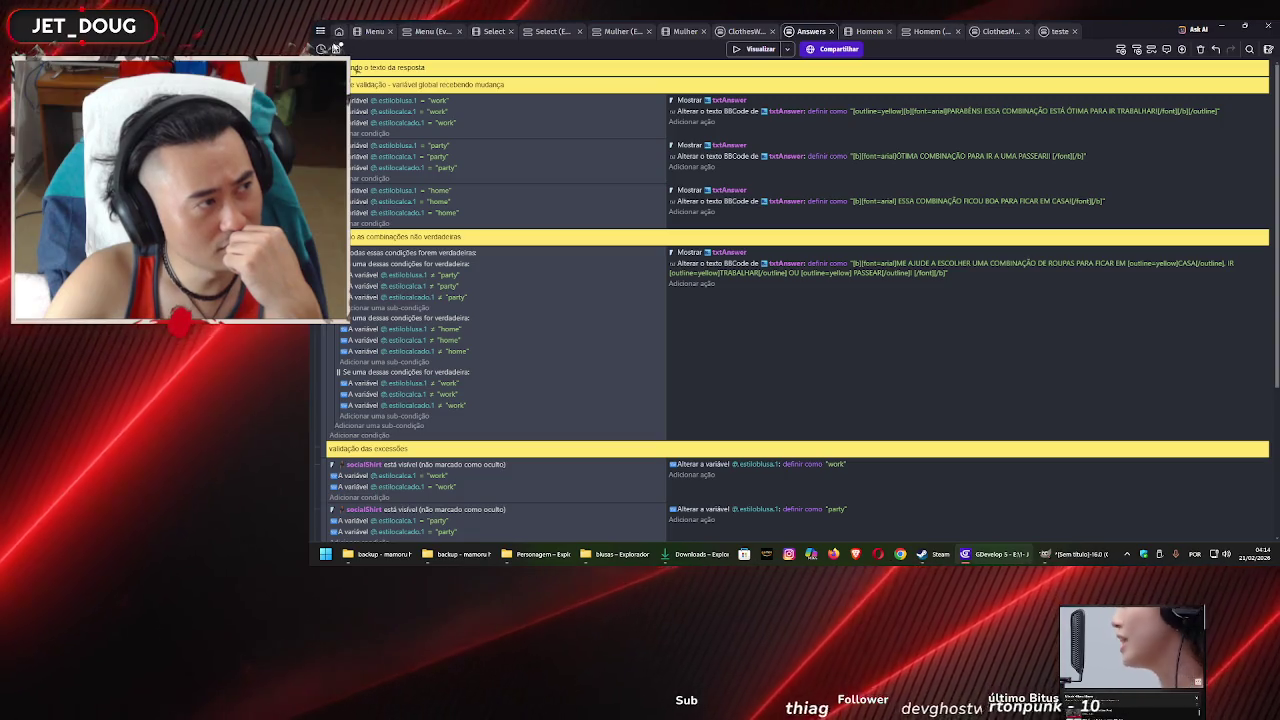
{"action": "key", "text": "ctrl+s"}
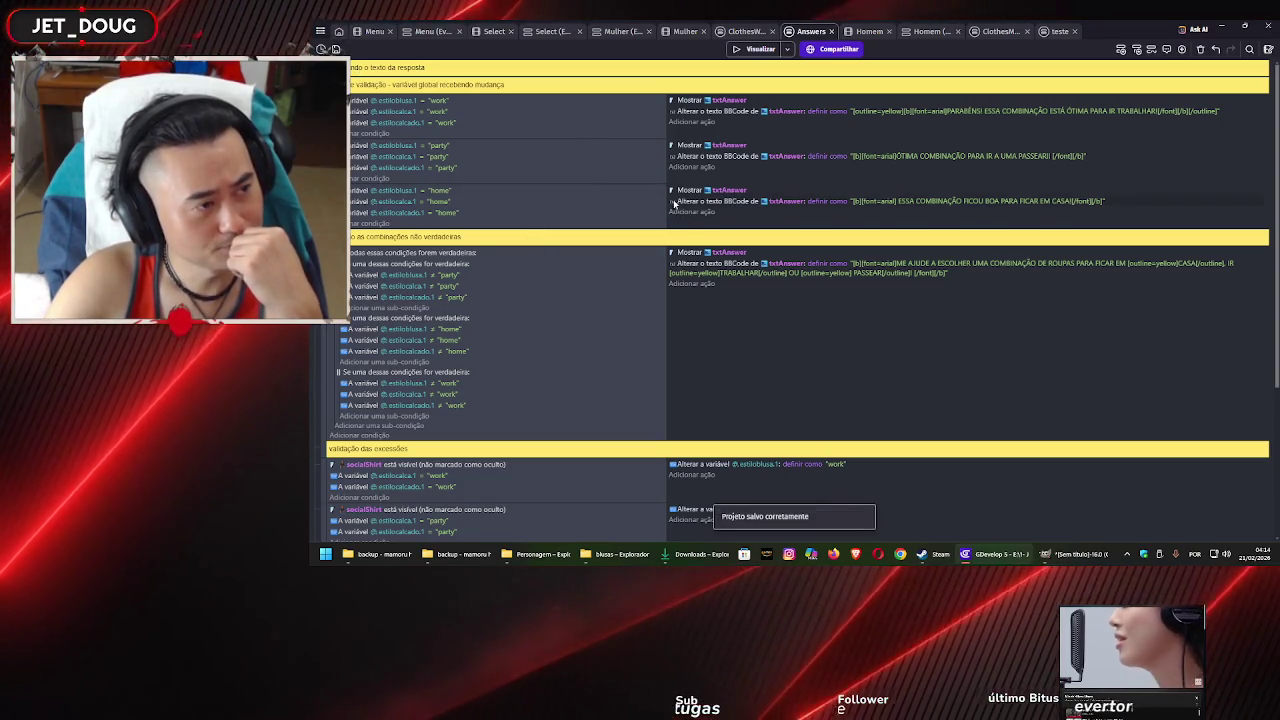
{"action": "scroll", "coordinate": [640, 197], "scroll_direction": "down", "scroll_amount": 5}
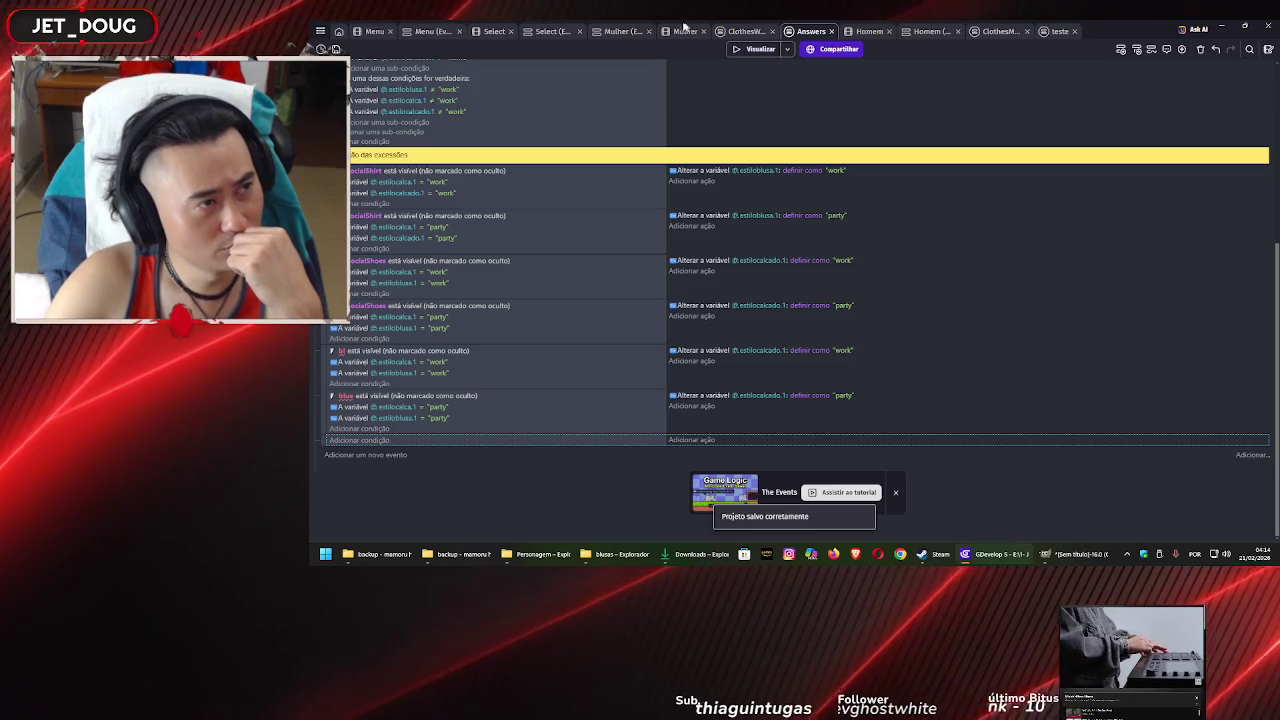
{"action": "left_click", "coordinate": [622, 33]}
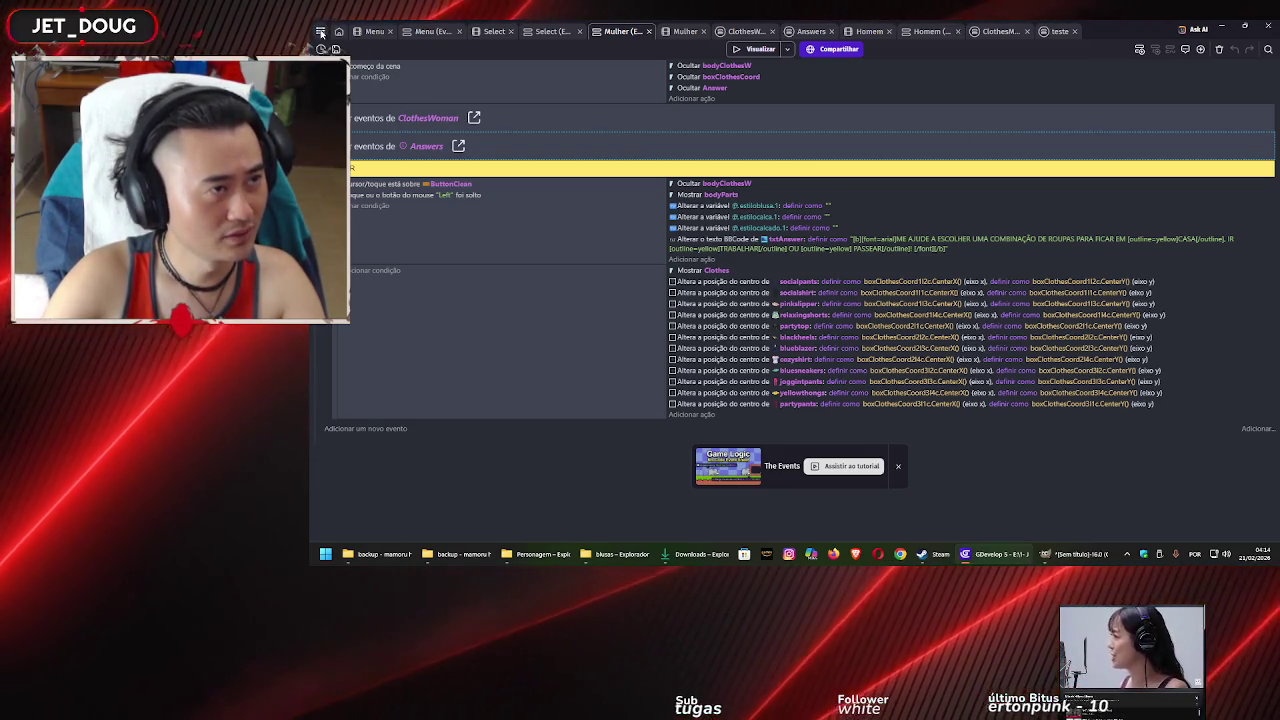
{"action": "left_click", "coordinate": [869, 31]}
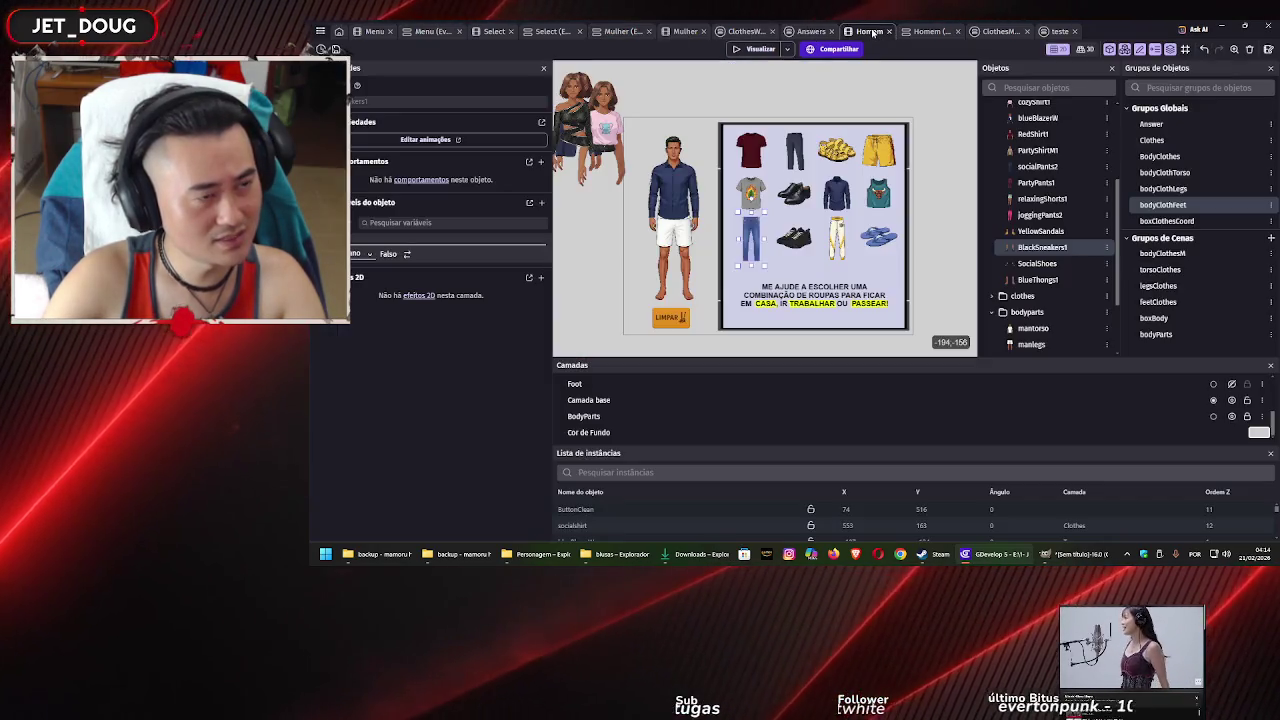
Insert a new Sprite object, NewSprite, via the Homem canvas's Inserir novo... menu
{"action": "left_click", "coordinate": [635, 250]}
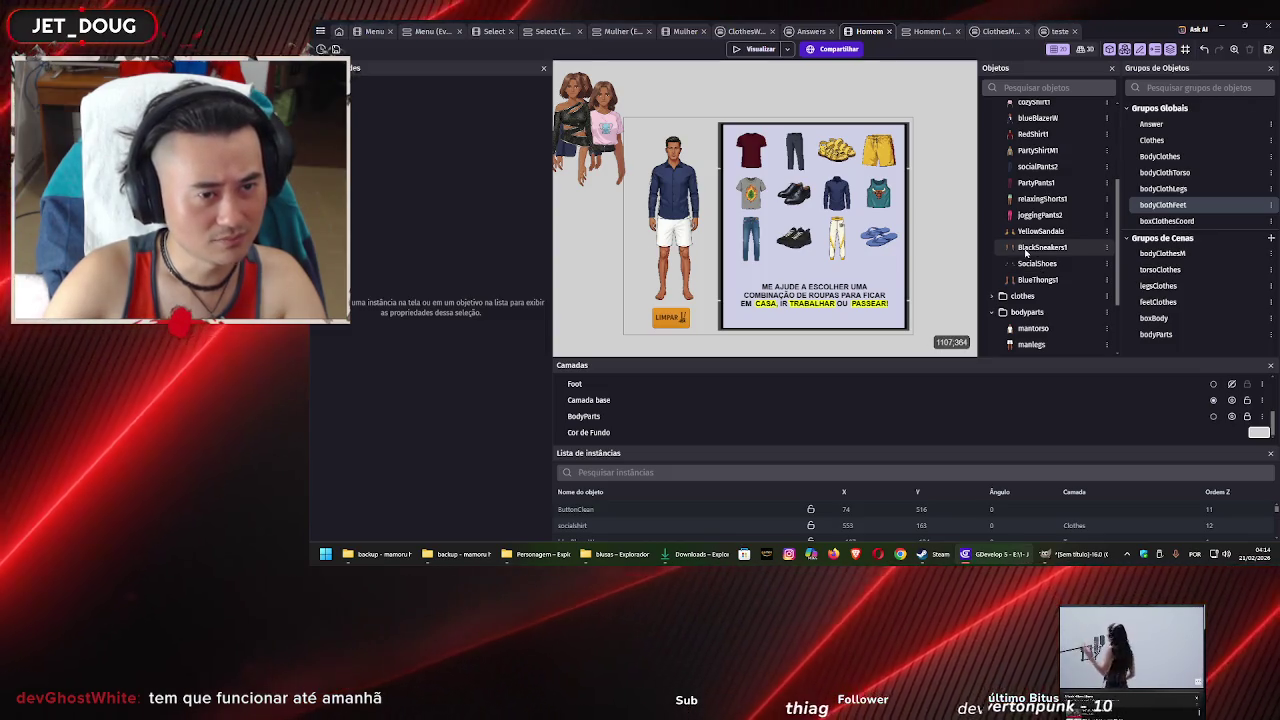
{"action": "right_click", "coordinate": [943, 261]}
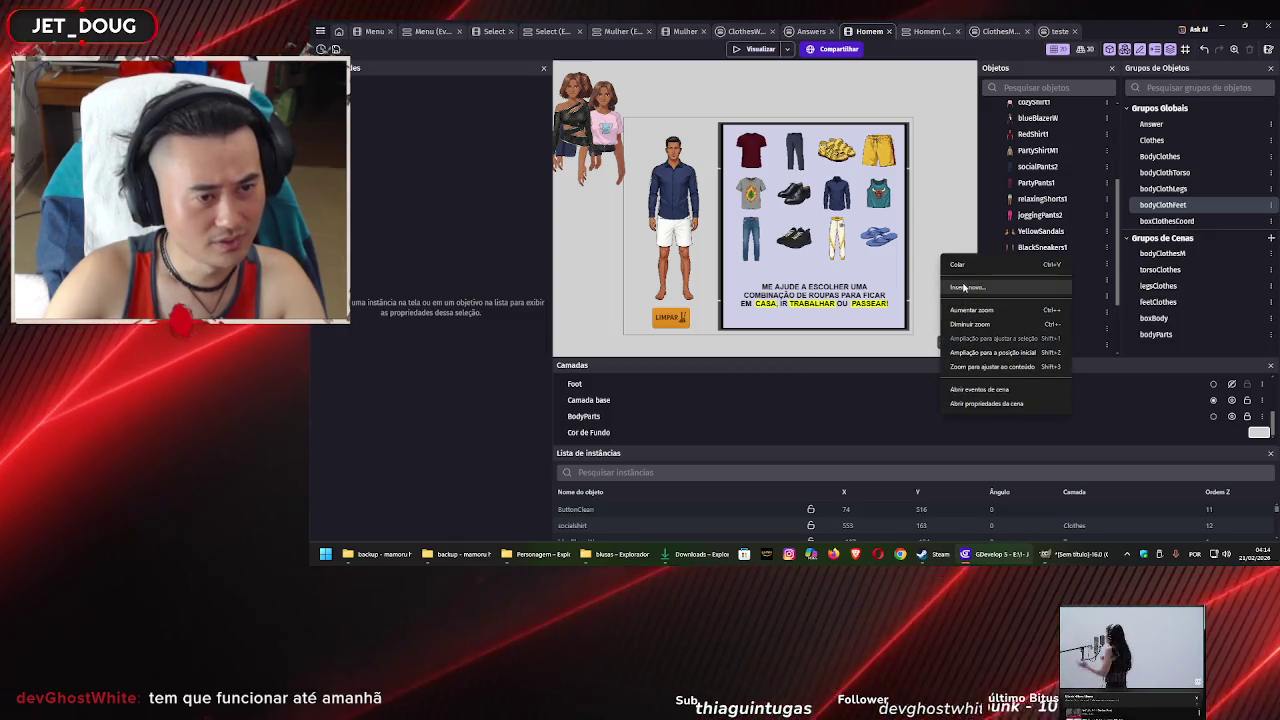
{"action": "left_click", "coordinate": [964, 287]}
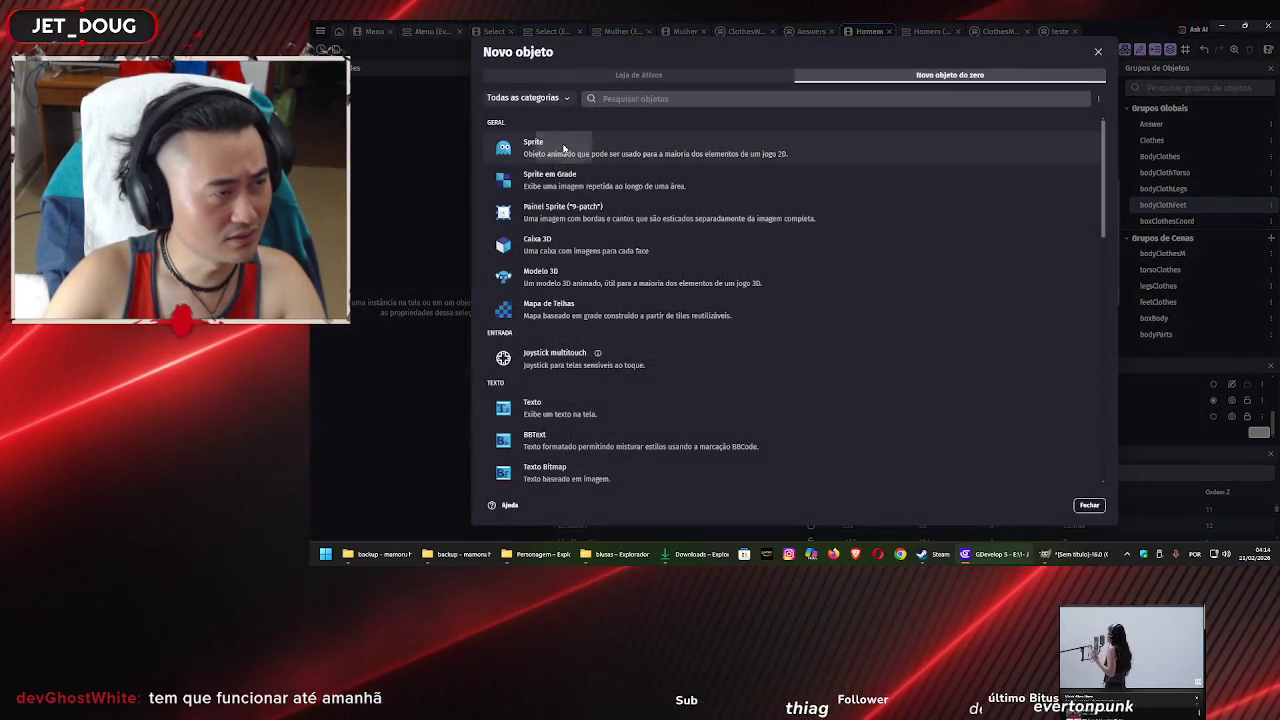
{"action": "left_click", "coordinate": [564, 150]}
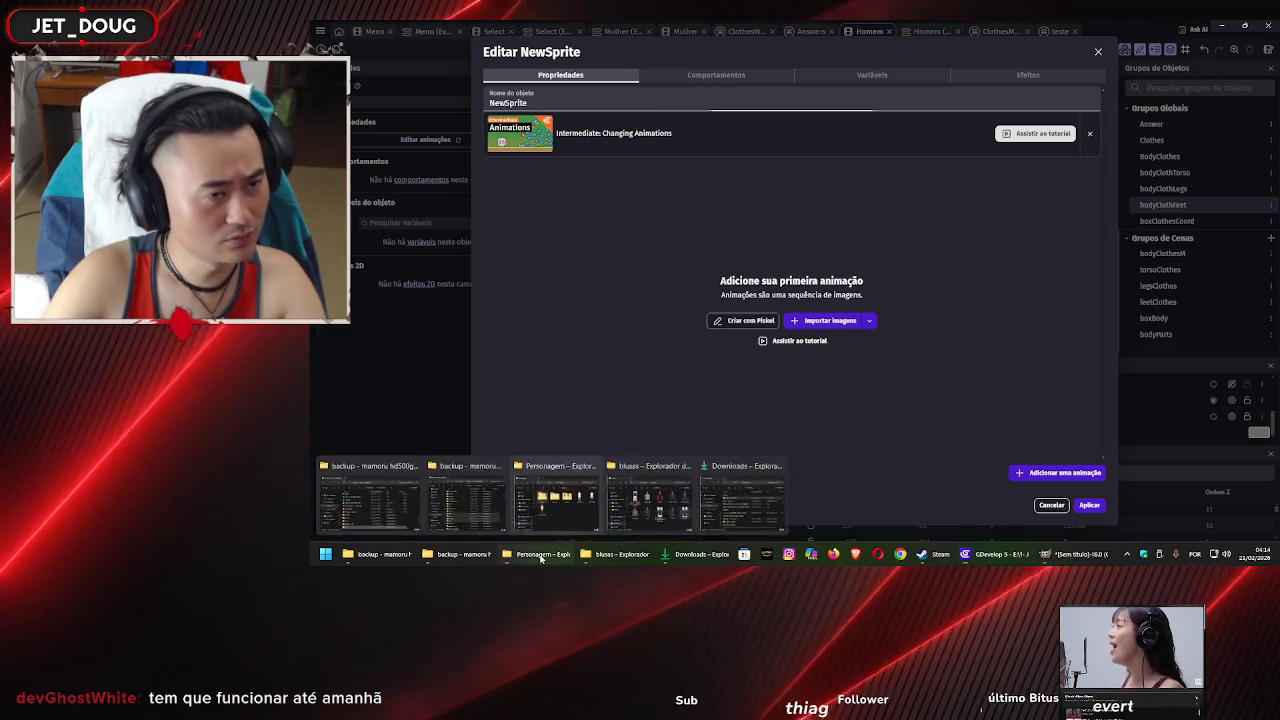
Bring up the asset Explorer windows and go up to the masculino folder
{"action": "left_click", "coordinate": [545, 554]}
{"action": "left_click", "coordinate": [618, 554]}
{"action": "left_click", "coordinate": [1068, 387]}
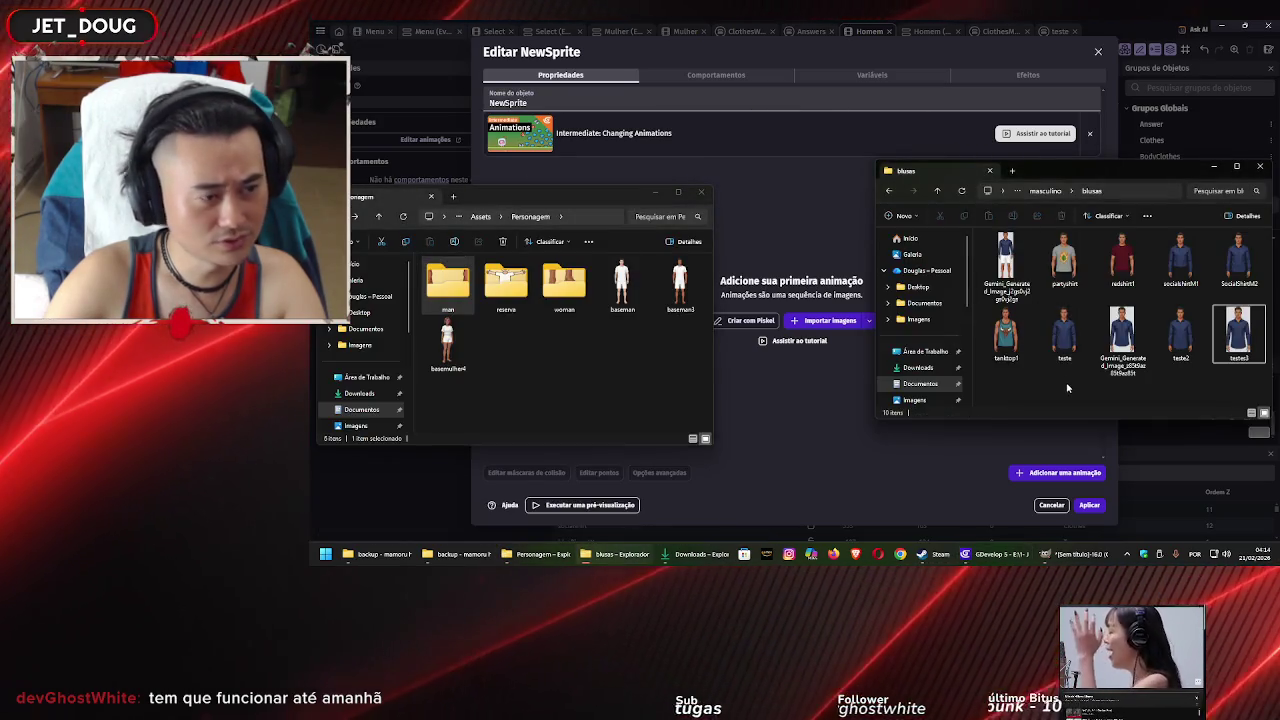
{"action": "left_click", "coordinate": [1043, 192]}
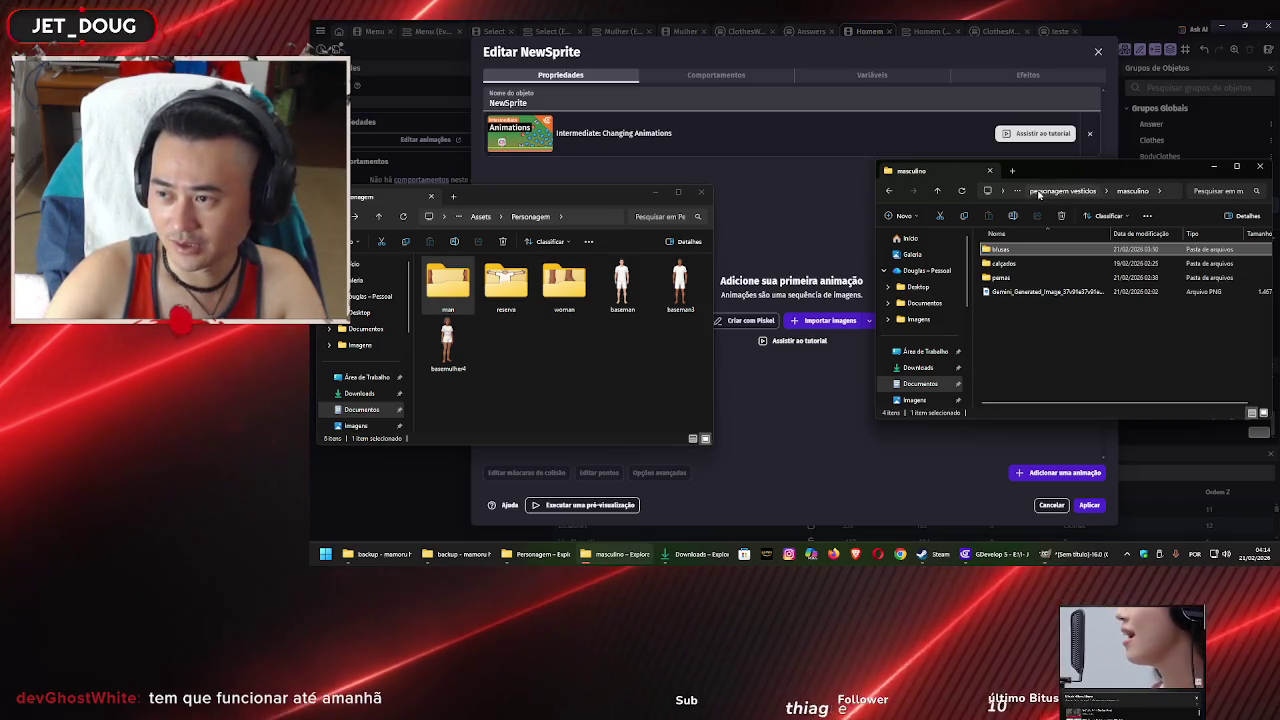
{"action": "left_click", "coordinate": [1035, 325]}
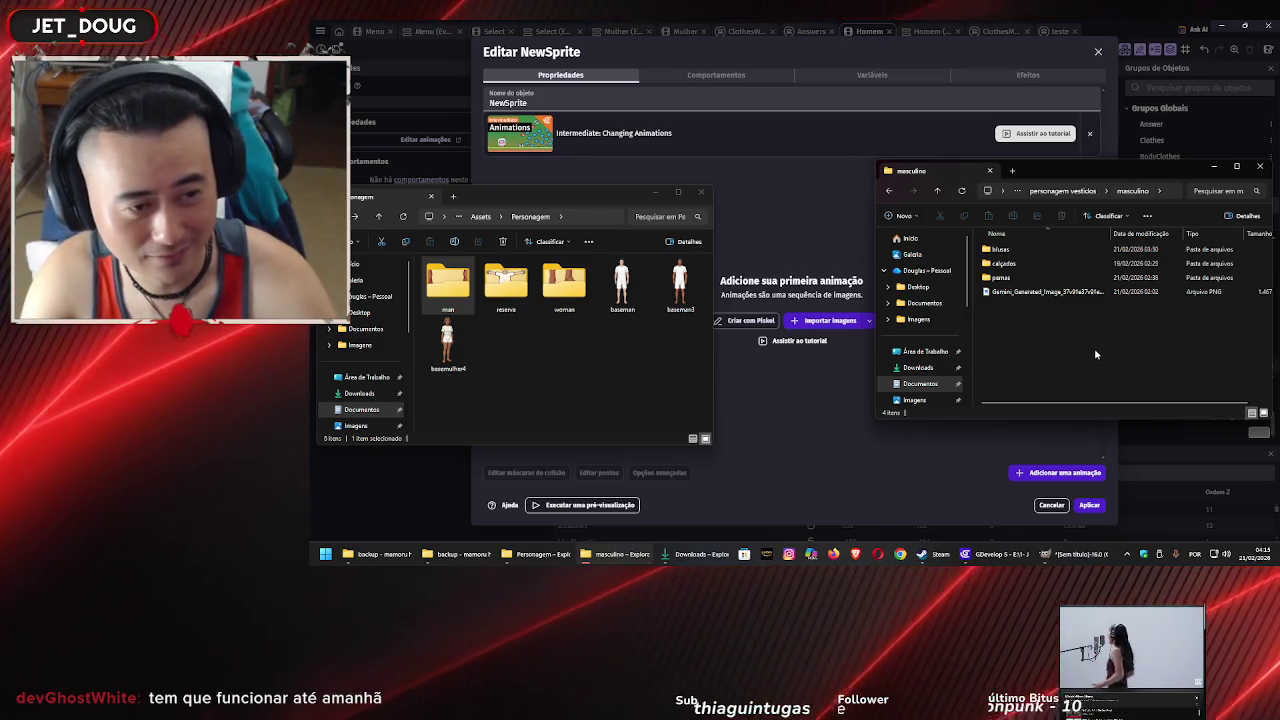
Browse the masculino subfolders (pernas, blusas, calçados), then go up to personagem vestidos
{"action": "left_click", "coordinate": [1013, 279]}
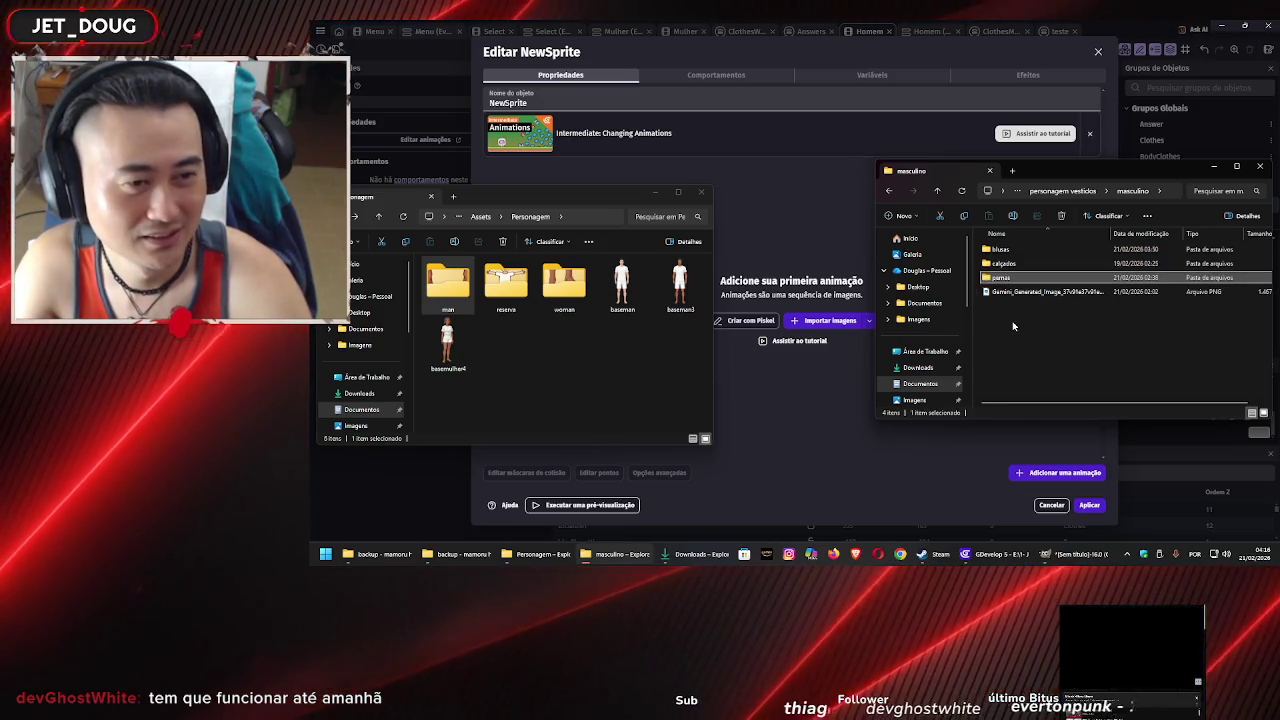
{"action": "key", "text": "Up"}
{"action": "key", "text": "Up"}
{"action": "key", "text": "Down"}
{"action": "key", "text": "Down"}
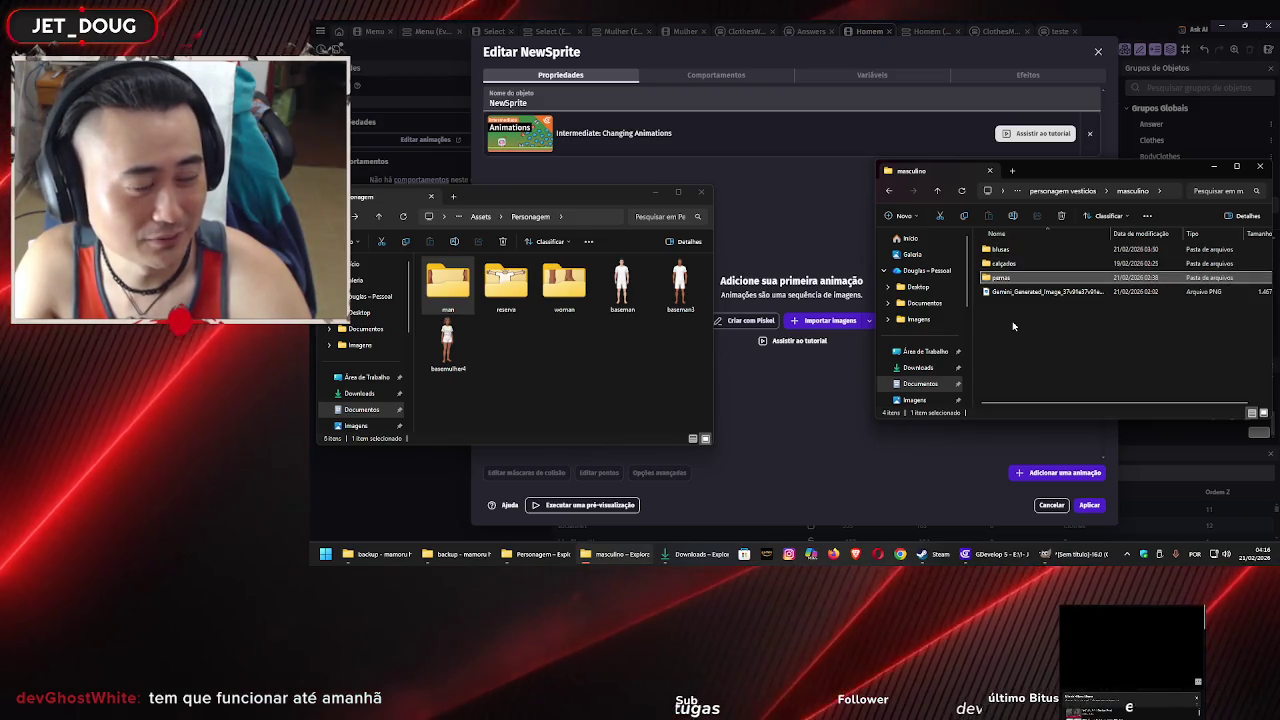
{"action": "key", "text": "Down"}
{"action": "key", "text": "Up"}
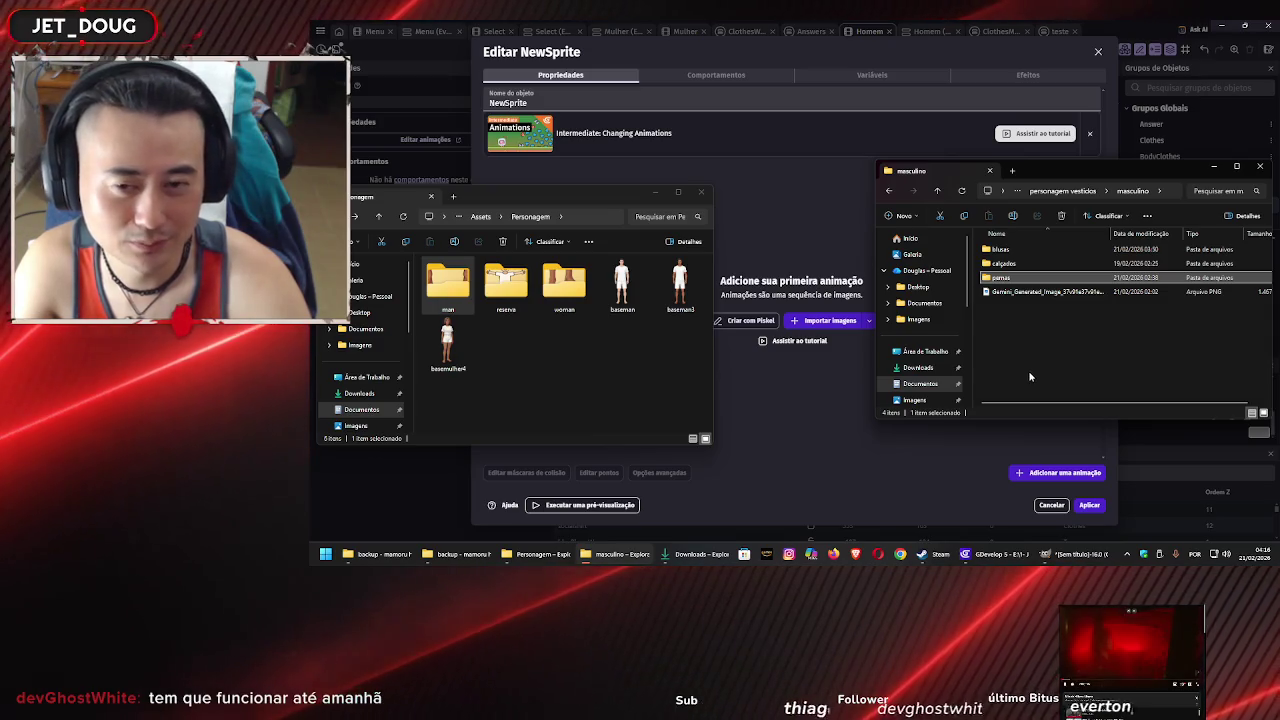
{"action": "key", "text": "Up"}
{"action": "key", "text": "Down"}
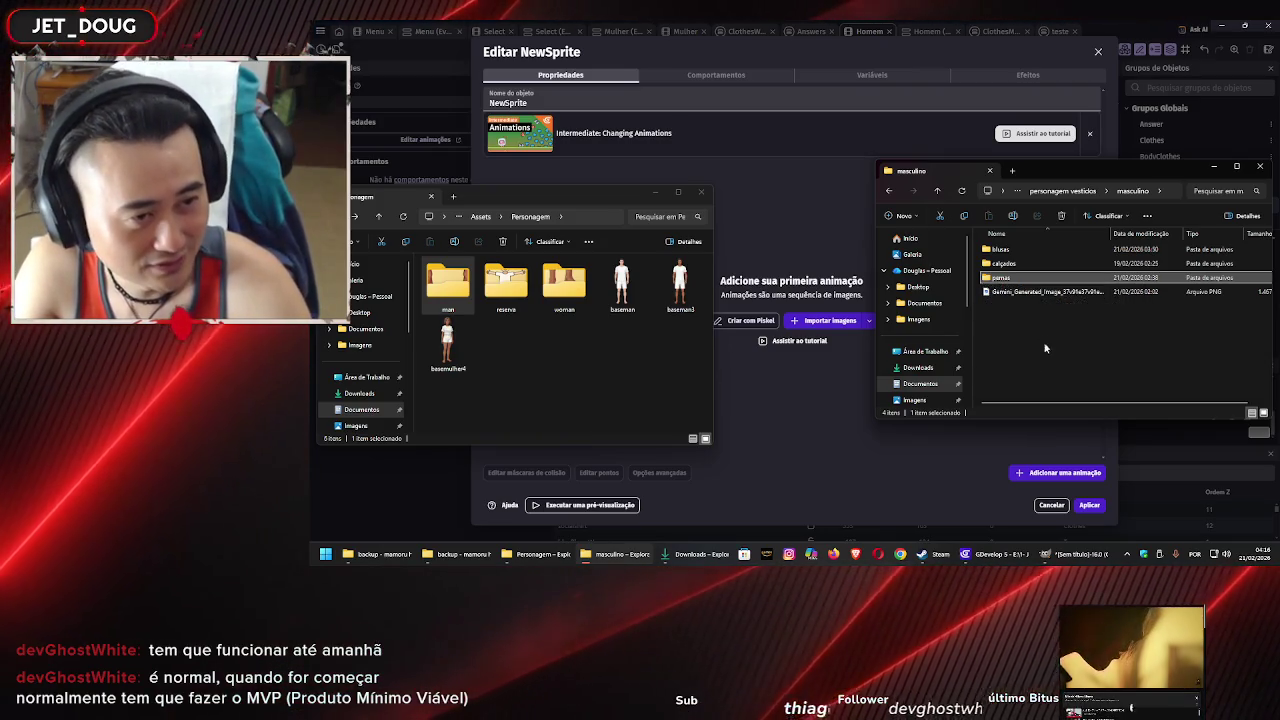
{"action": "key", "text": "Up"}
{"action": "key", "text": "Up"}
{"action": "key", "text": "Down"}
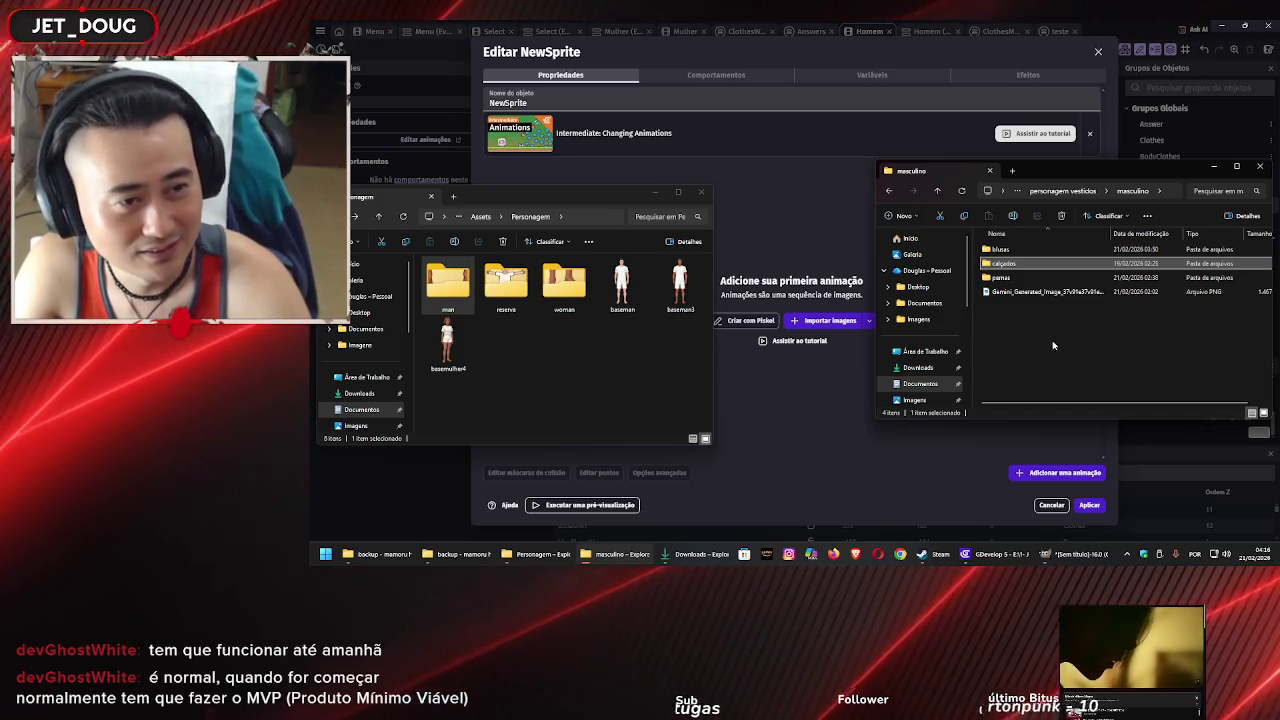
{"action": "key", "text": "Up"}
{"action": "key", "text": "Return"}
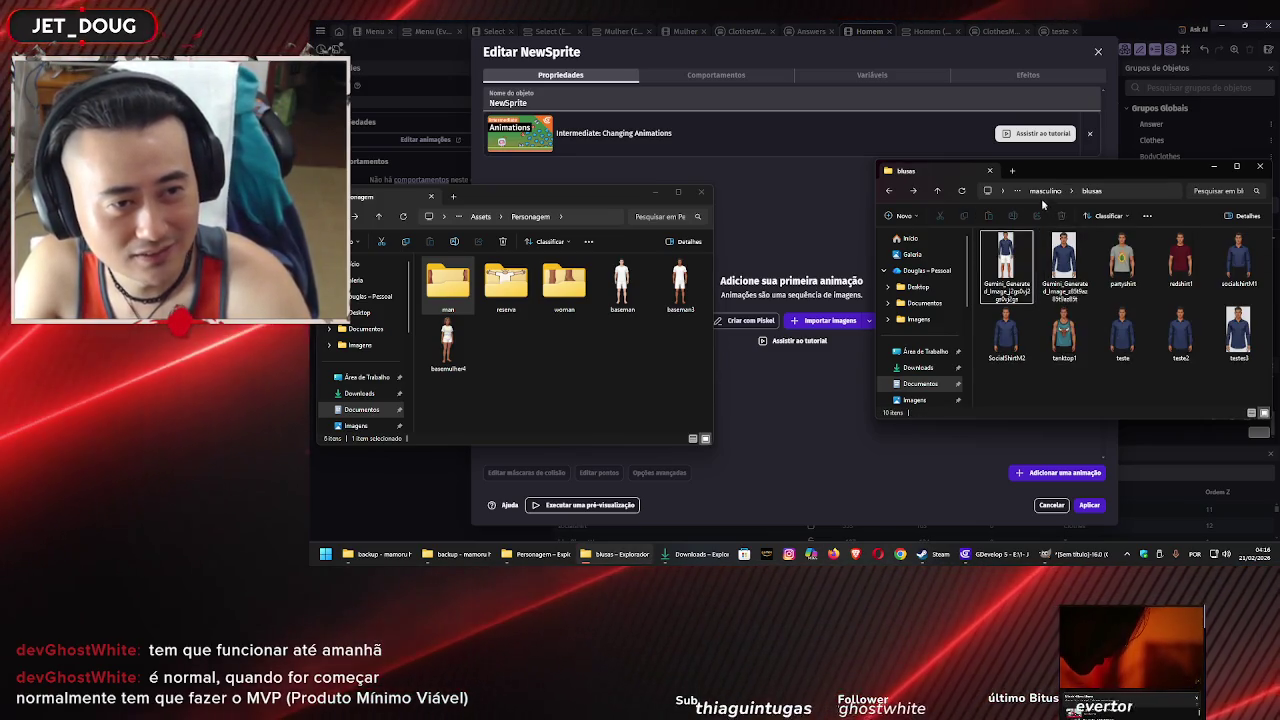
{"action": "left_click", "coordinate": [1043, 192]}
{"action": "key", "text": "alt+Up"}
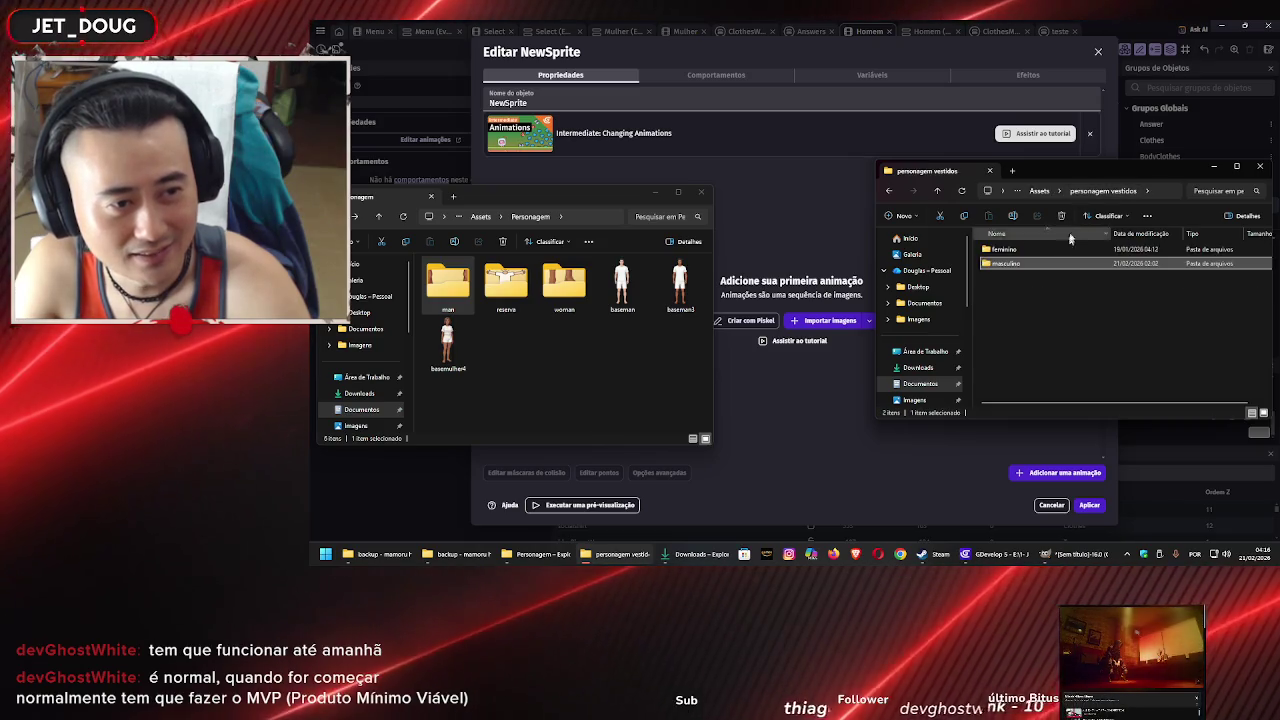
Open feminino > calçados and preview the BlueSneakers2 image full size
{"action": "double_click", "coordinate": [1023, 254]}
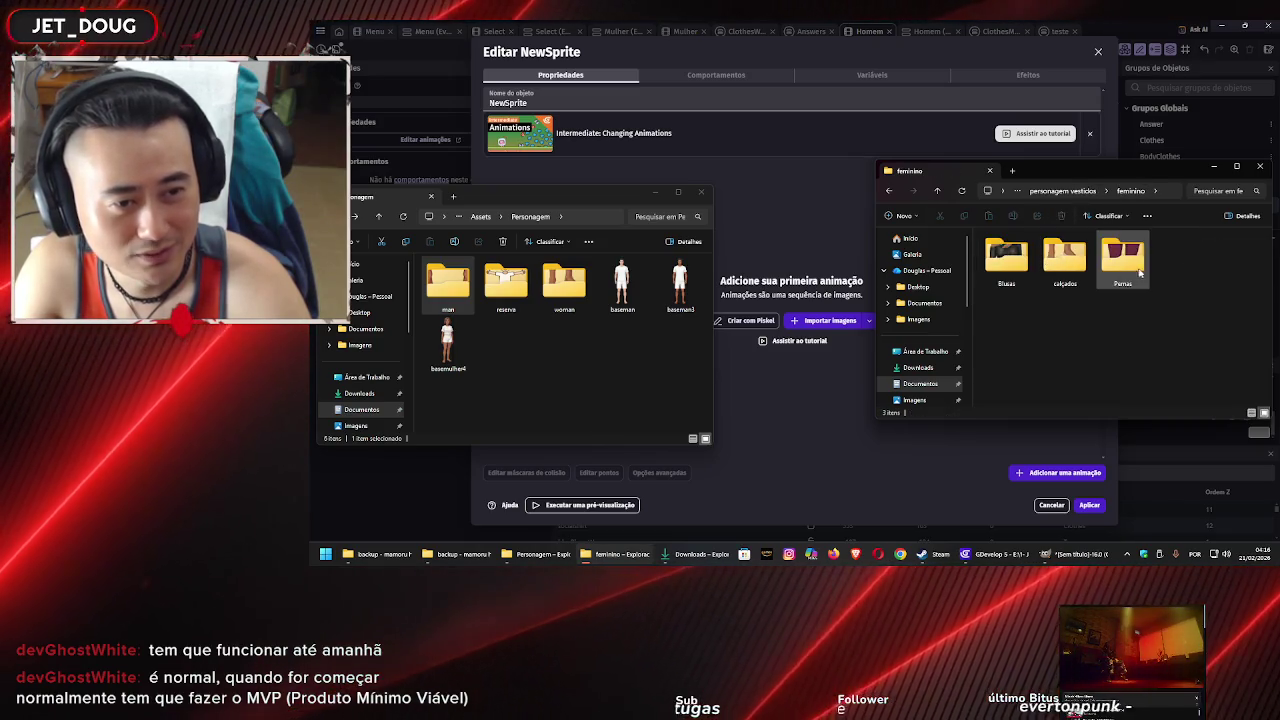
{"action": "left_click", "coordinate": [1064, 256]}
{"action": "double_click", "coordinate": [1064, 256]}
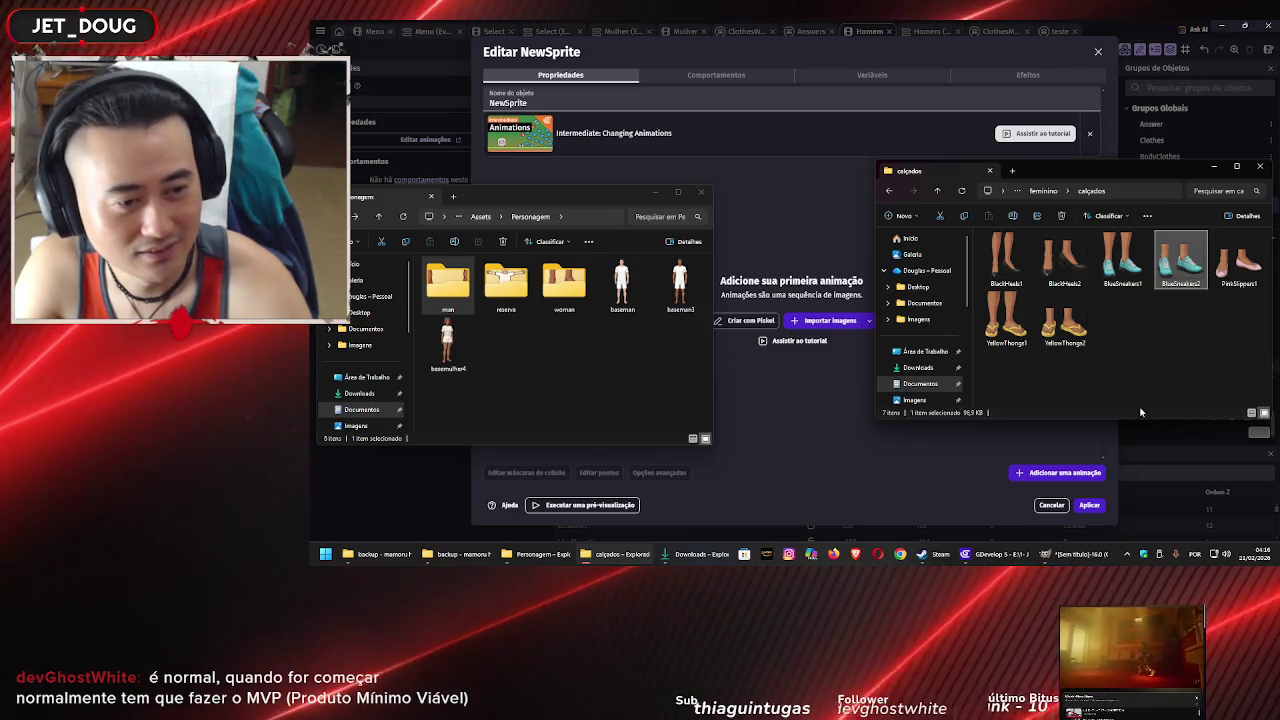
{"action": "double_click", "coordinate": [1180, 258]}
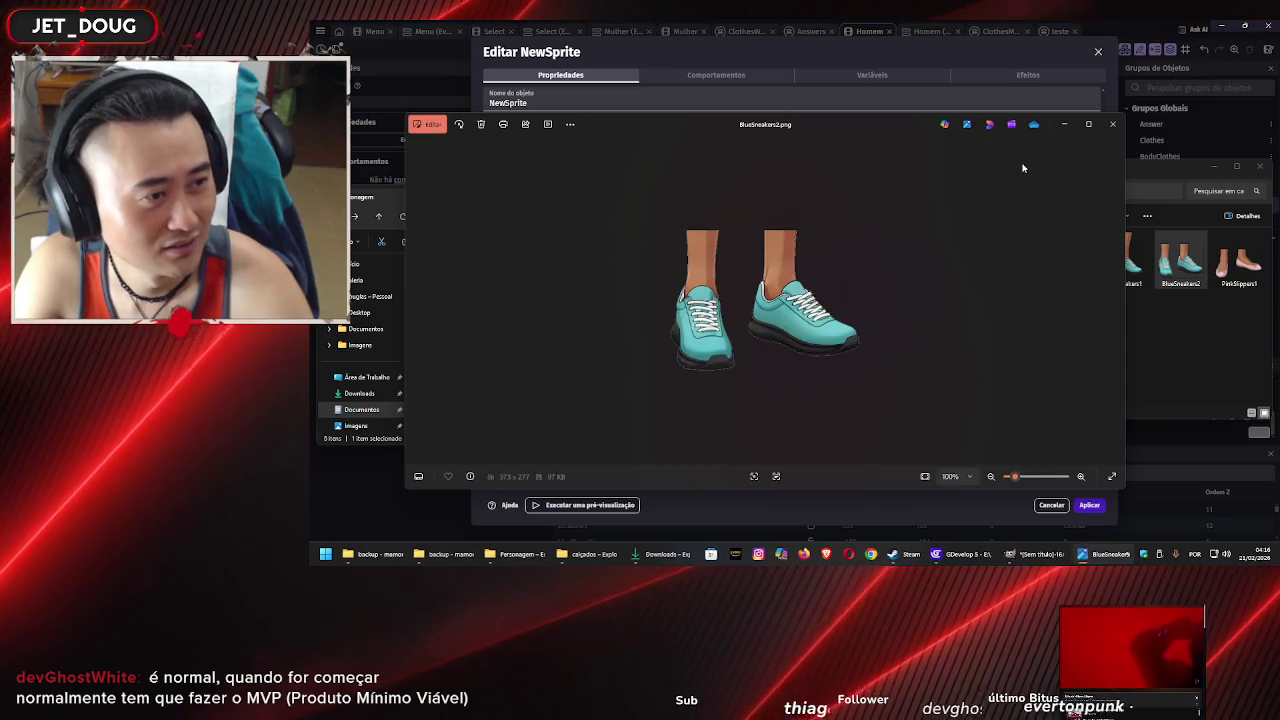
{"action": "left_click", "coordinate": [1104, 126]}
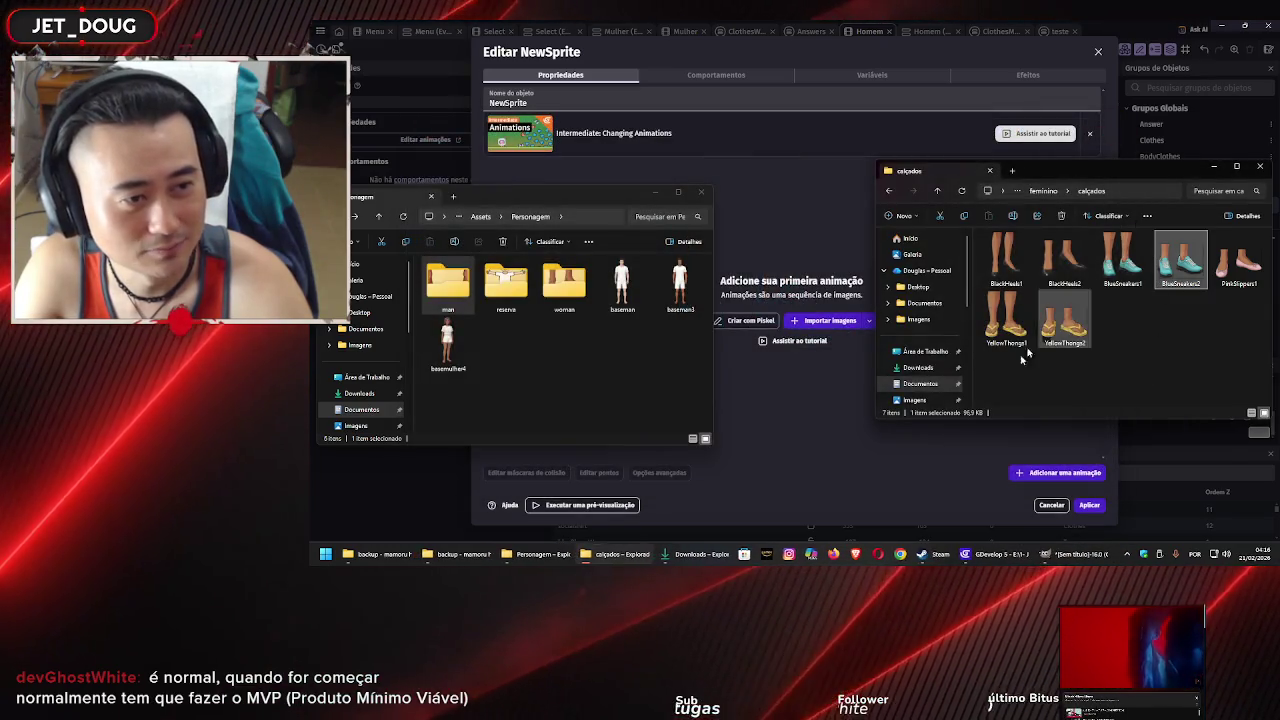
Name the new sprite object BlueSneakers2
{"action": "left_click", "coordinate": [632, 100]}
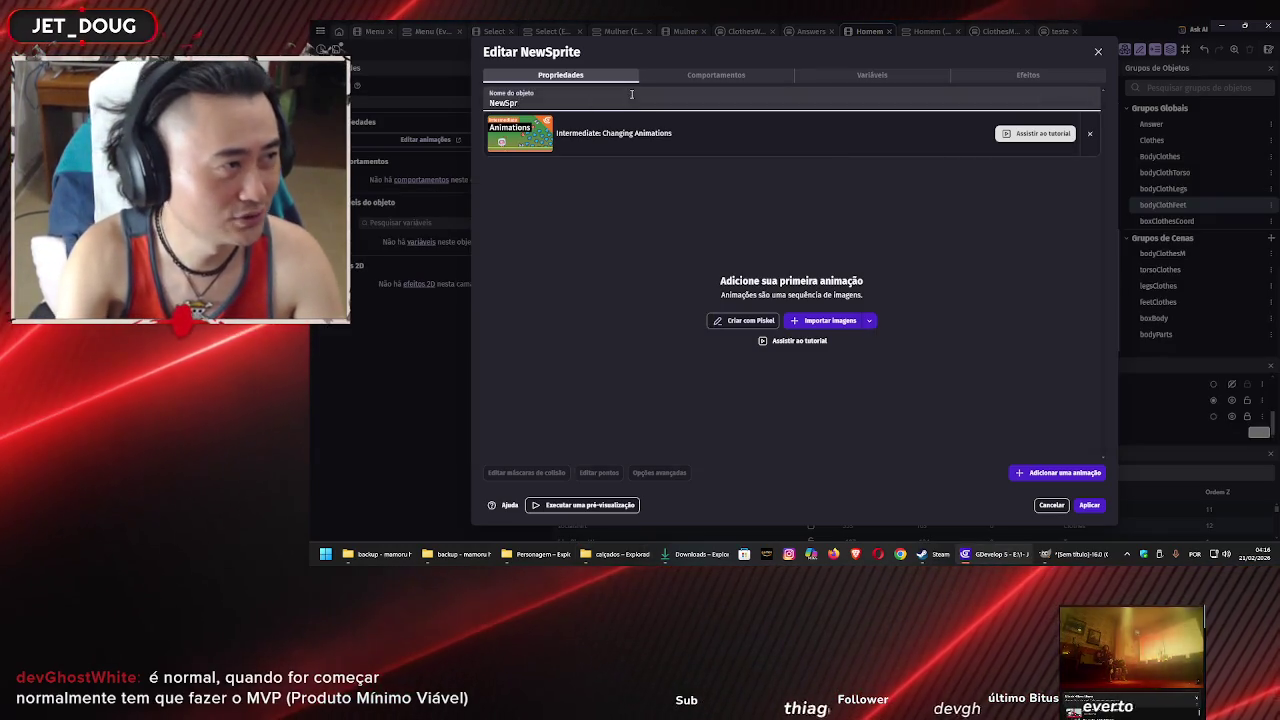
{"action": "type", "text": "Bl"}
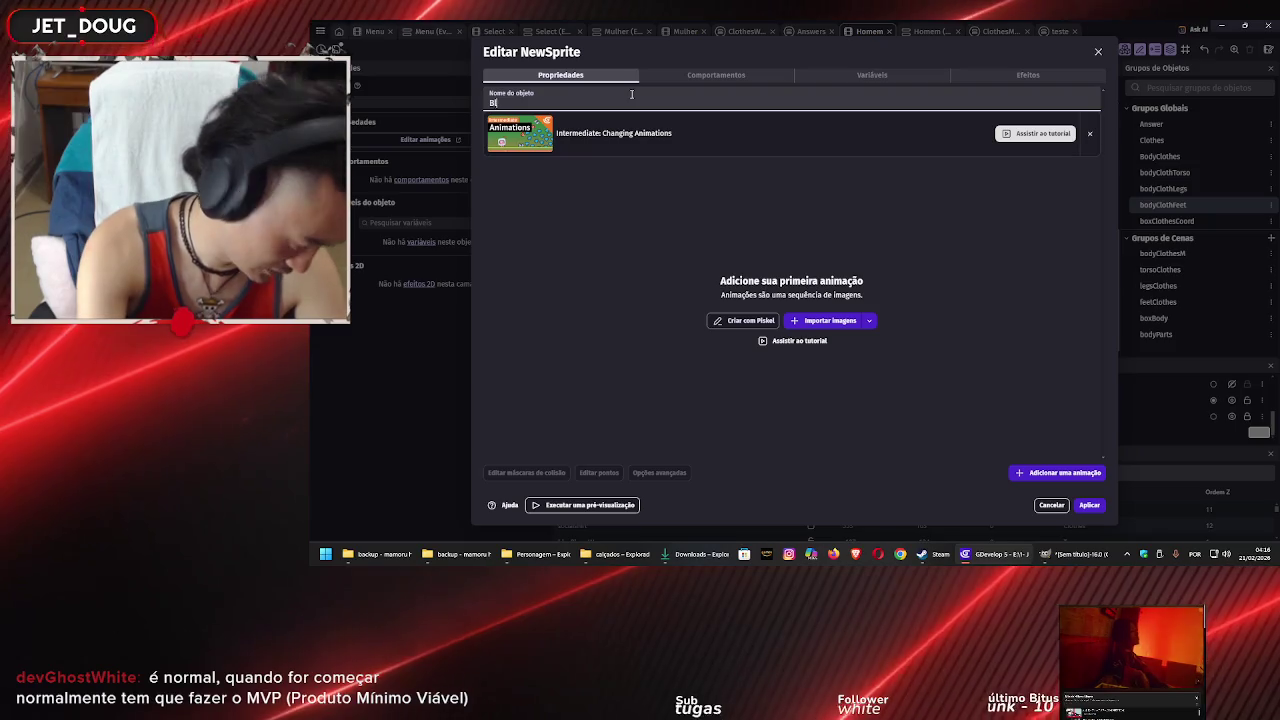
{"action": "type", "text": "ueSneakers2"}
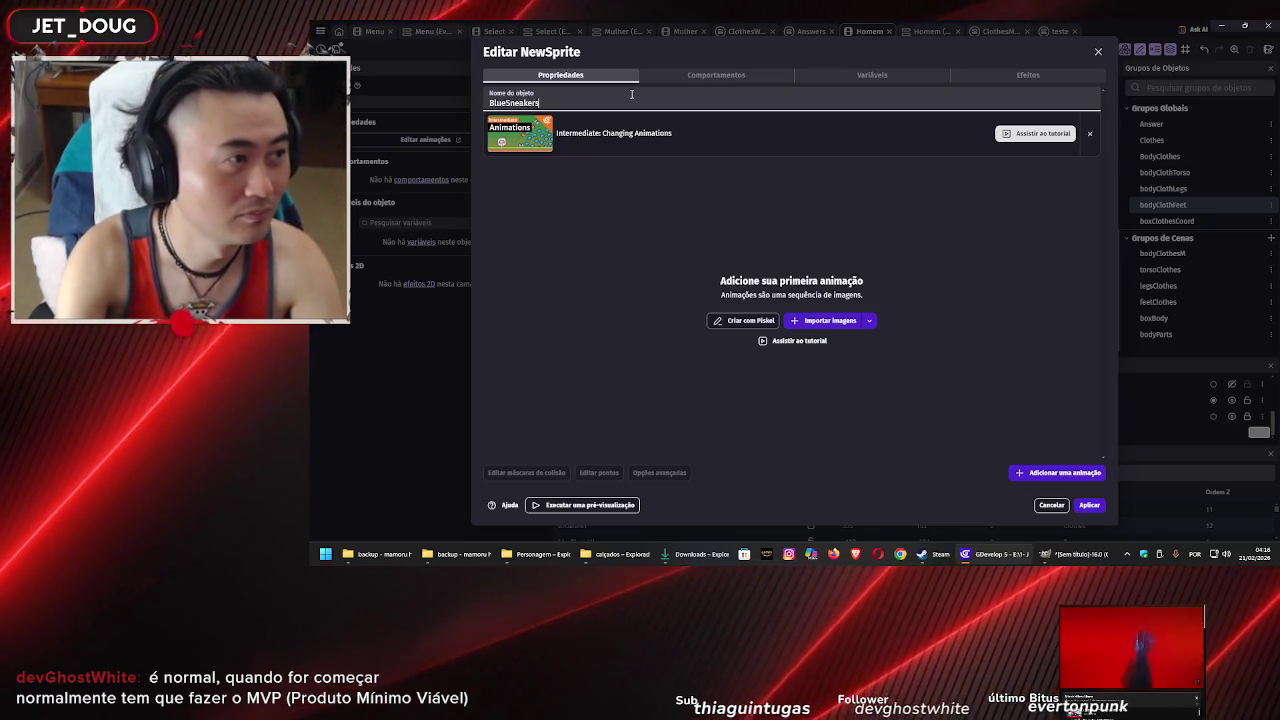
{"action": "left_click", "coordinate": [845, 346]}
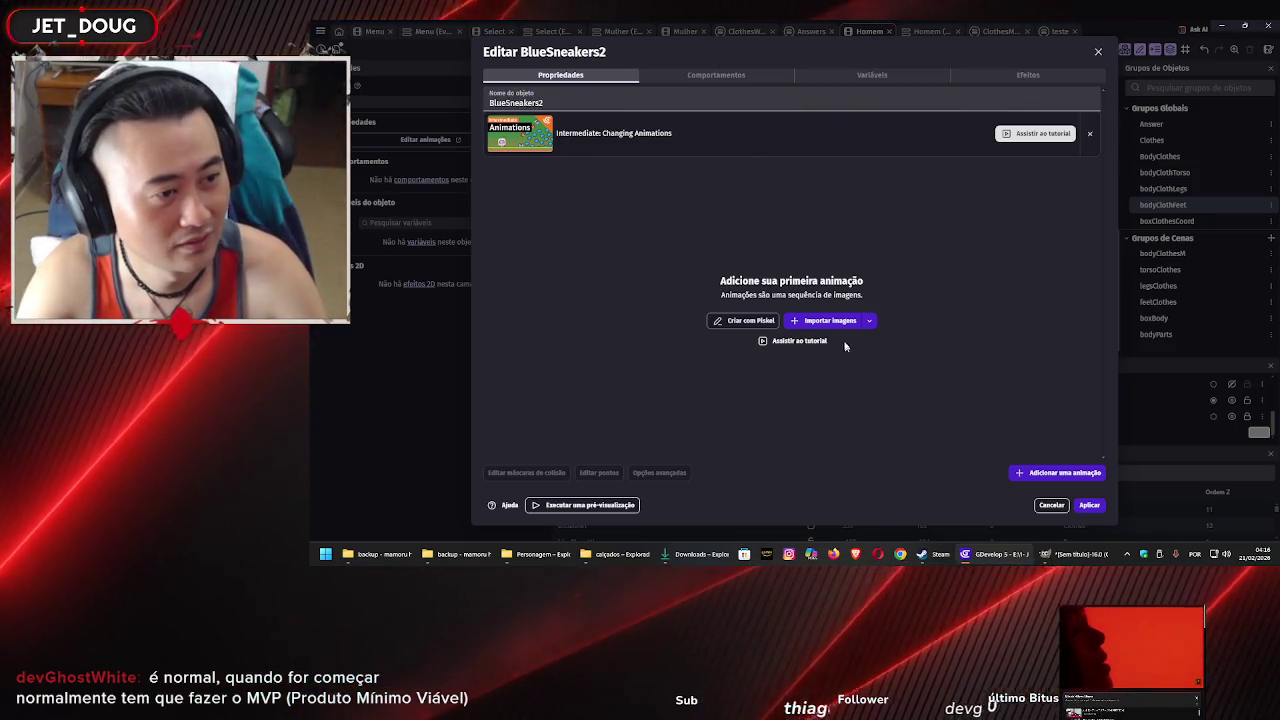
Import the BlueSneakers2 image from feminino > calçados as the object's animation and apply it
{"action": "left_click", "coordinate": [836, 322]}
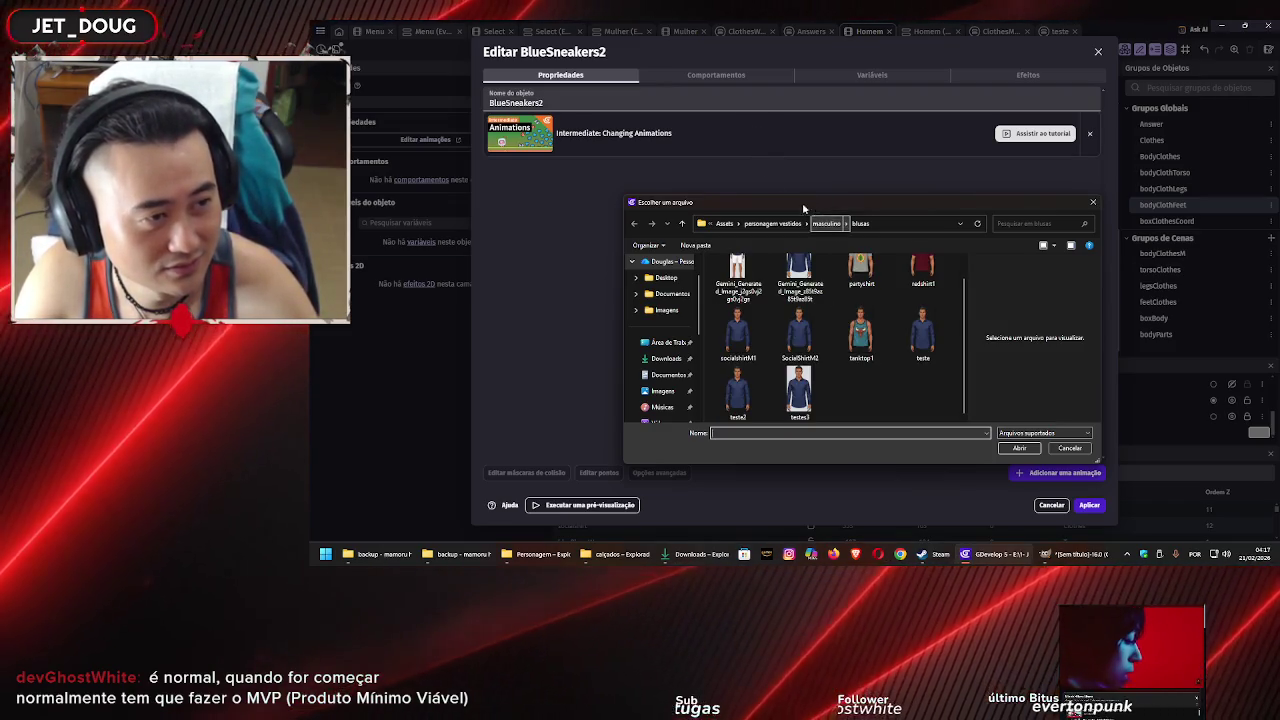
{"action": "left_click", "coordinate": [775, 223]}
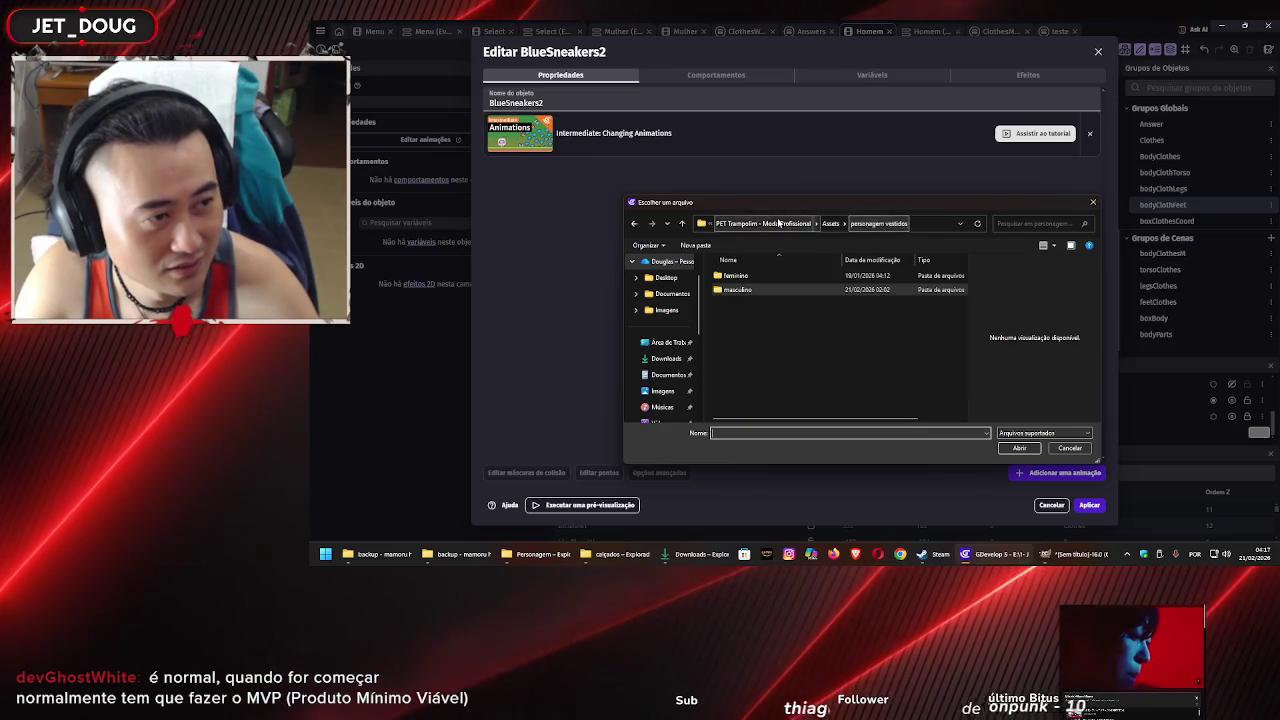
{"action": "double_click", "coordinate": [748, 274]}
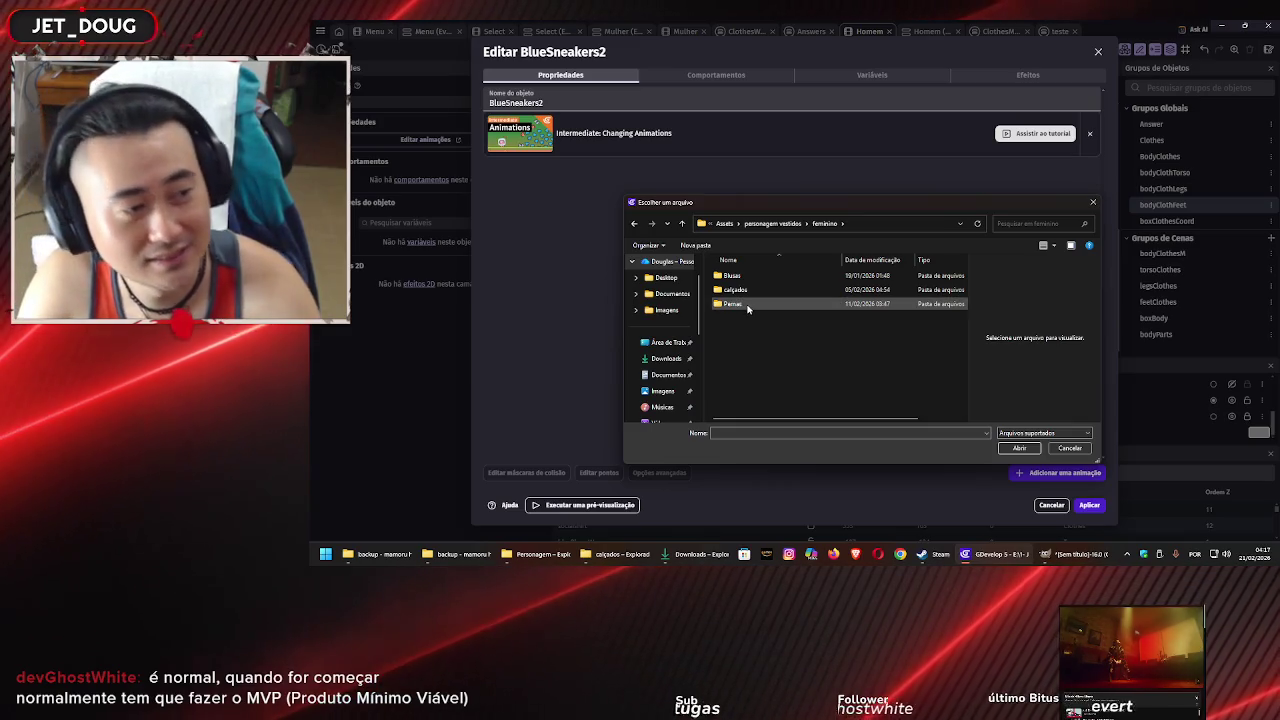
{"action": "double_click", "coordinate": [754, 290]}
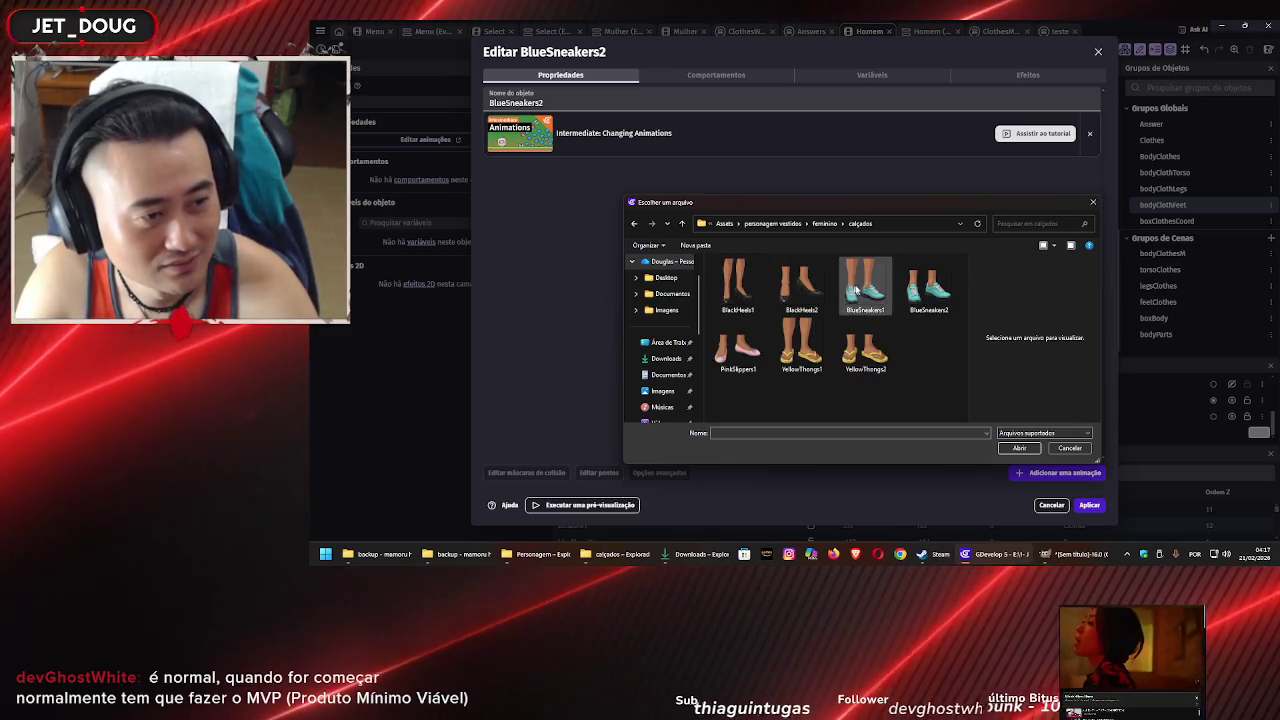
{"action": "left_click", "coordinate": [933, 288]}
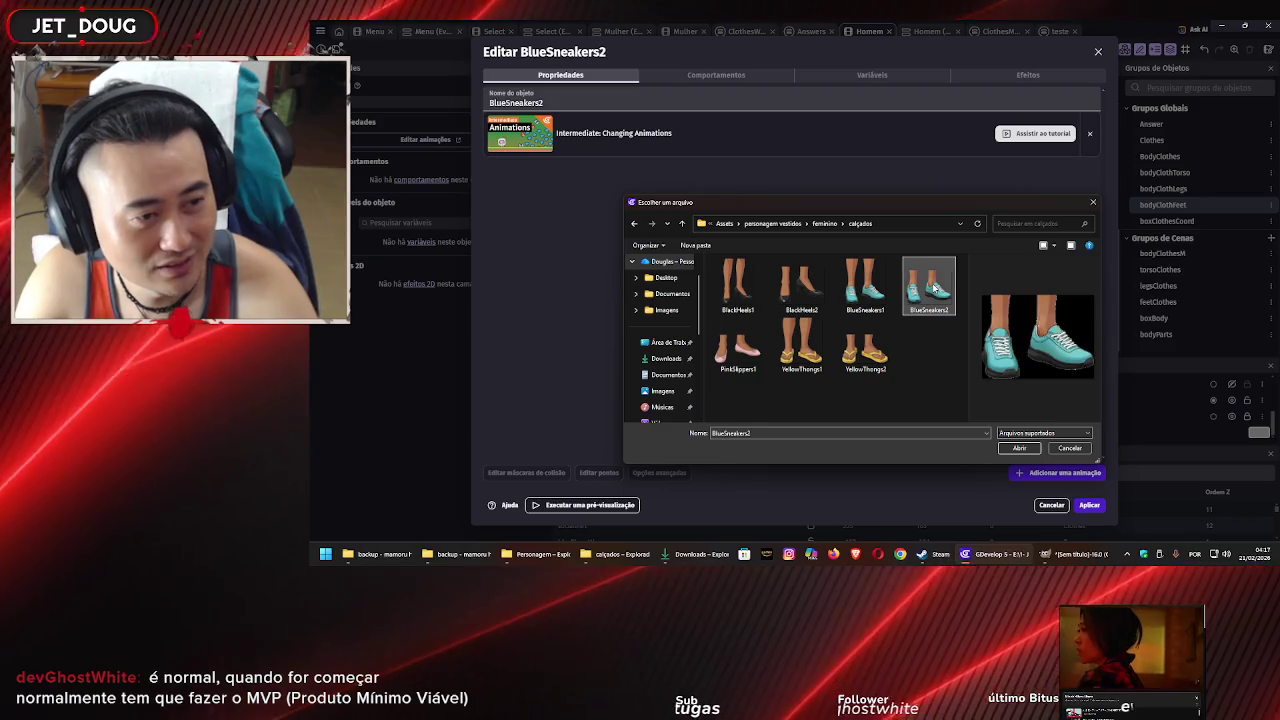
{"action": "left_click", "coordinate": [1017, 447]}
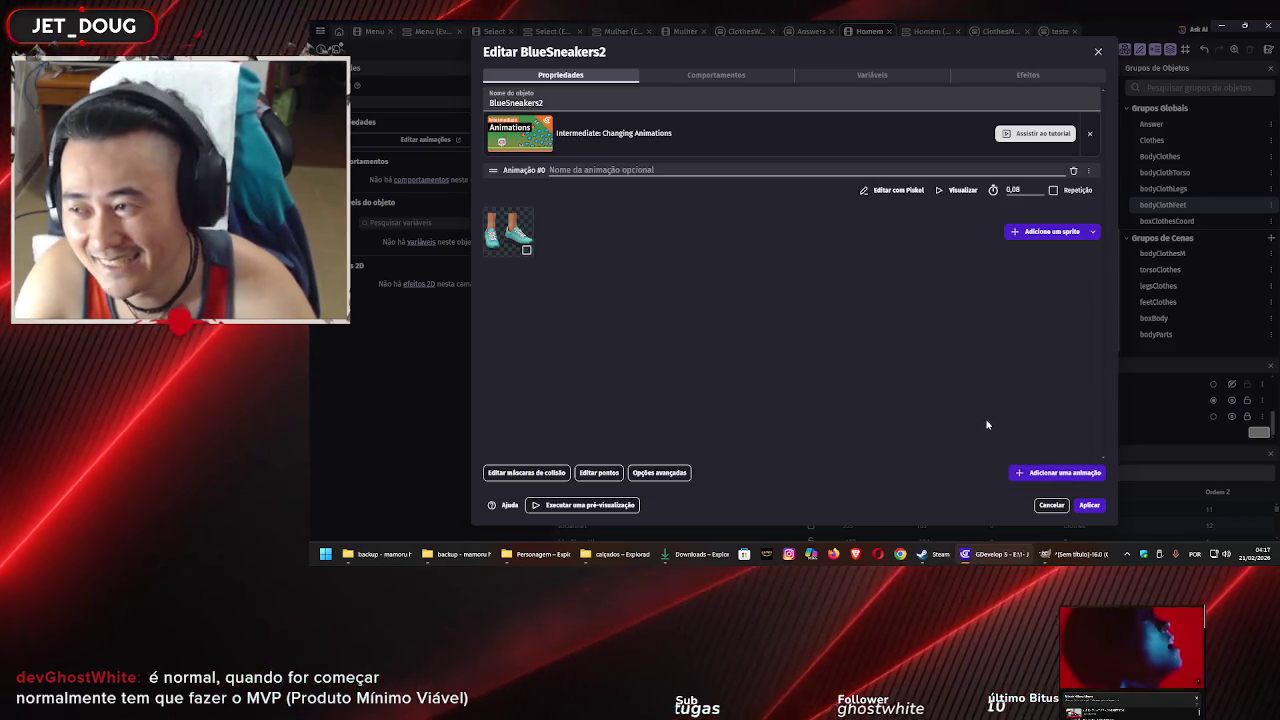
{"action": "left_click", "coordinate": [1085, 505]}
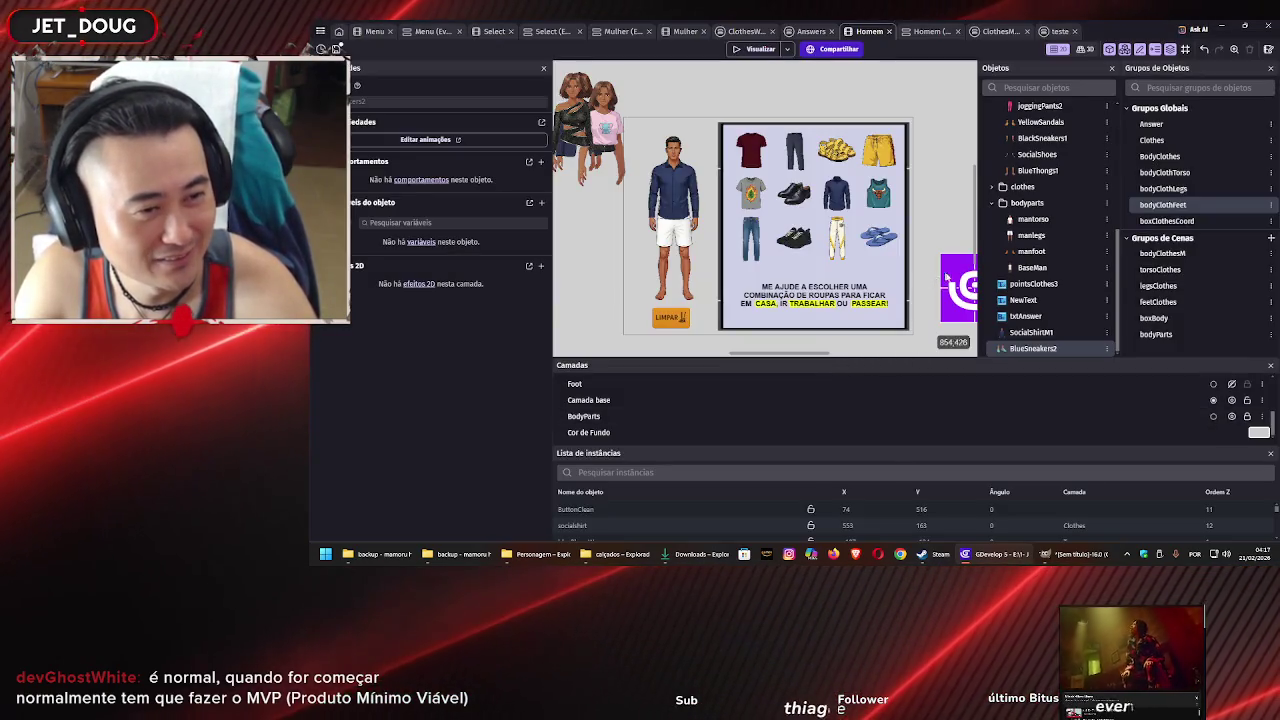
Place a shrunken BlueSneakers2 instance left of the male character and review the bodyClothFeet group
{"action": "mouse_move", "coordinate": [946, 278]}
{"action": "left_mouse_down"}
{"action": "mouse_move", "coordinate": [766, 215]}
{"action": "mouse_move", "coordinate": [570, 235]}
{"action": "left_mouse_up"}
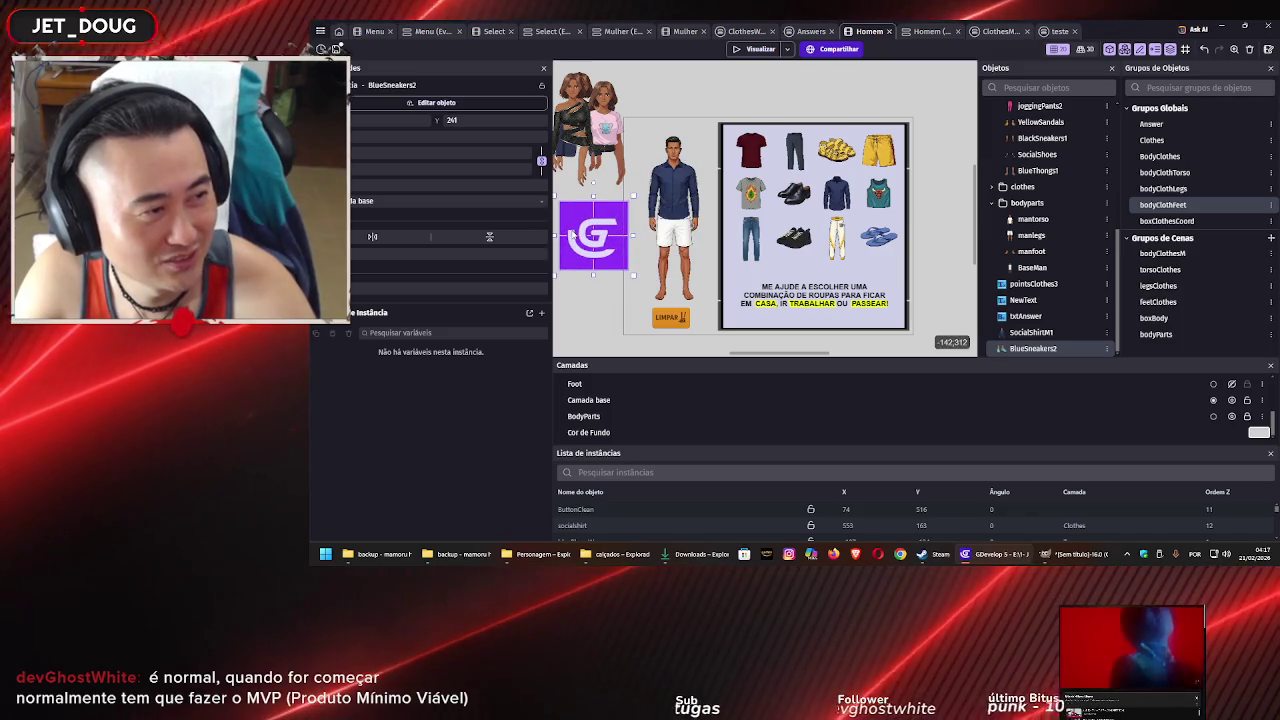
{"action": "double_click", "coordinate": [572, 231]}
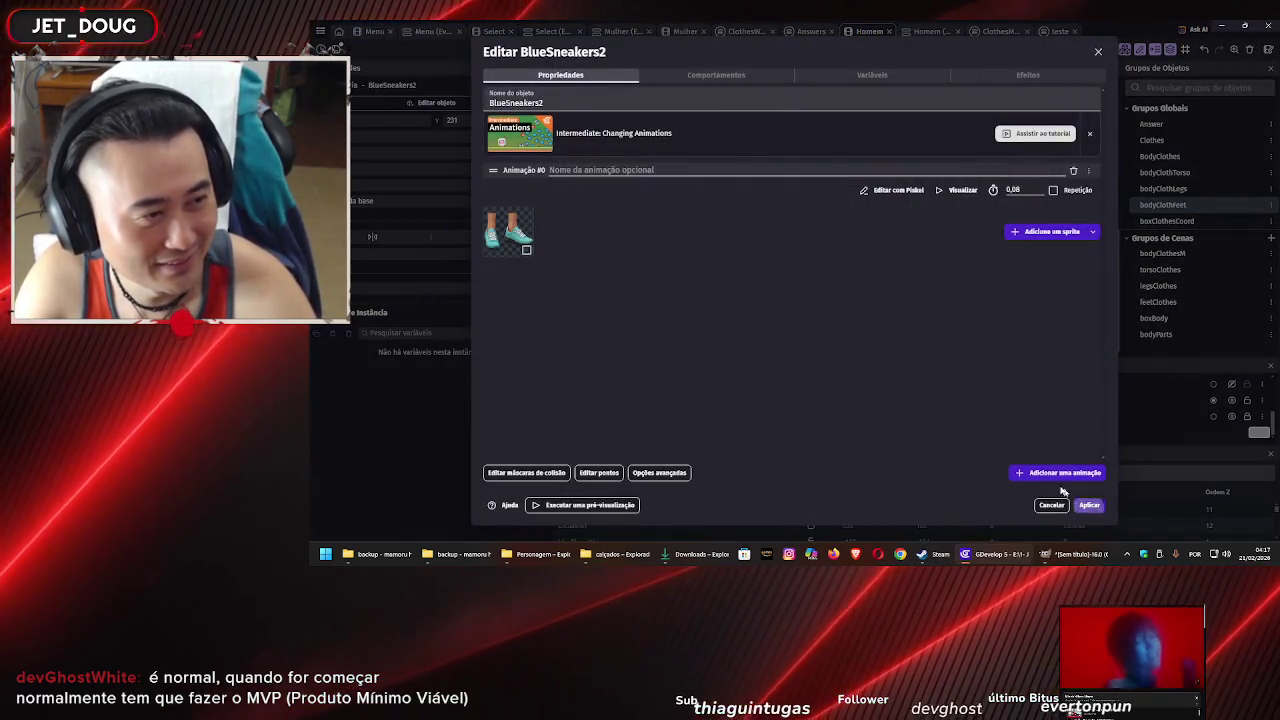
{"action": "left_click", "coordinate": [1088, 505]}
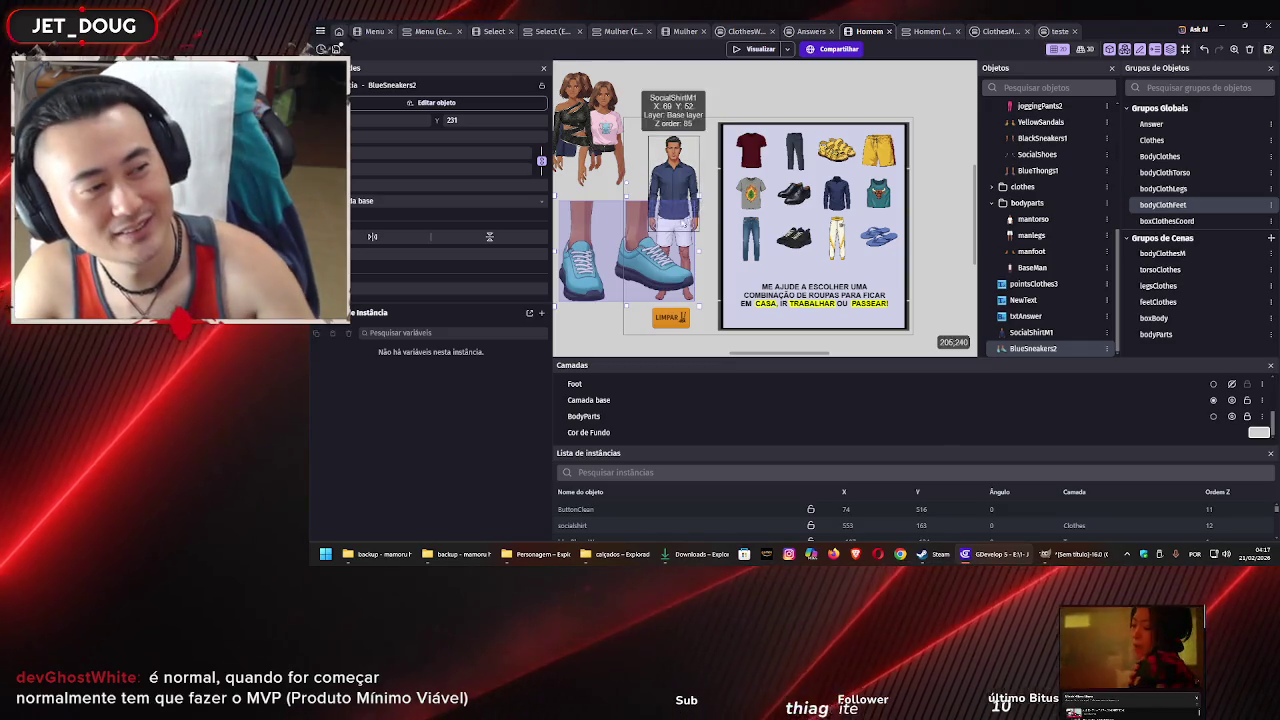
{"action": "scroll", "coordinate": [761, 271], "scroll_direction": "left", "scroll_amount": 3}
{"action": "left_click_drag", "start_coordinate": [761, 271], "coordinate": [607, 262]}
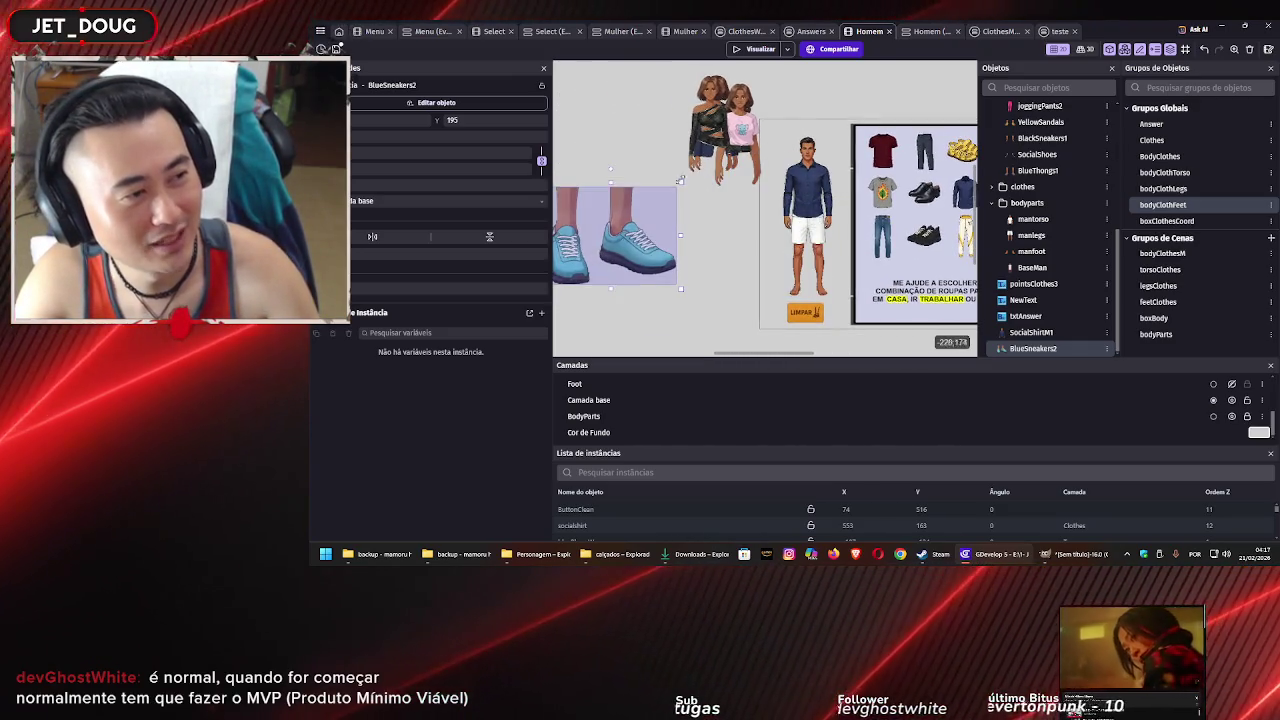
{"action": "mouse_move", "coordinate": [677, 188]}
{"action": "left_mouse_down"}
{"action": "mouse_move", "coordinate": [598, 240]}
{"action": "mouse_move", "coordinate": [677, 283]}
{"action": "left_mouse_up"}
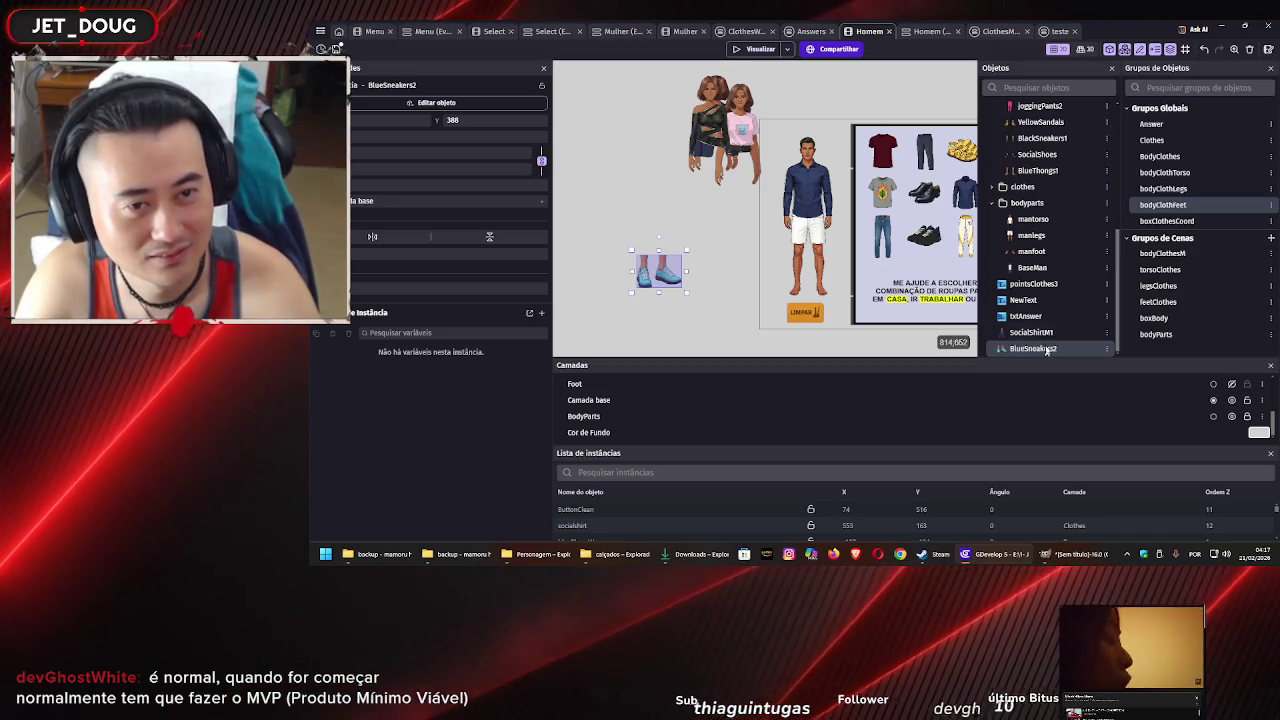
{"action": "double_click", "coordinate": [1157, 208]}
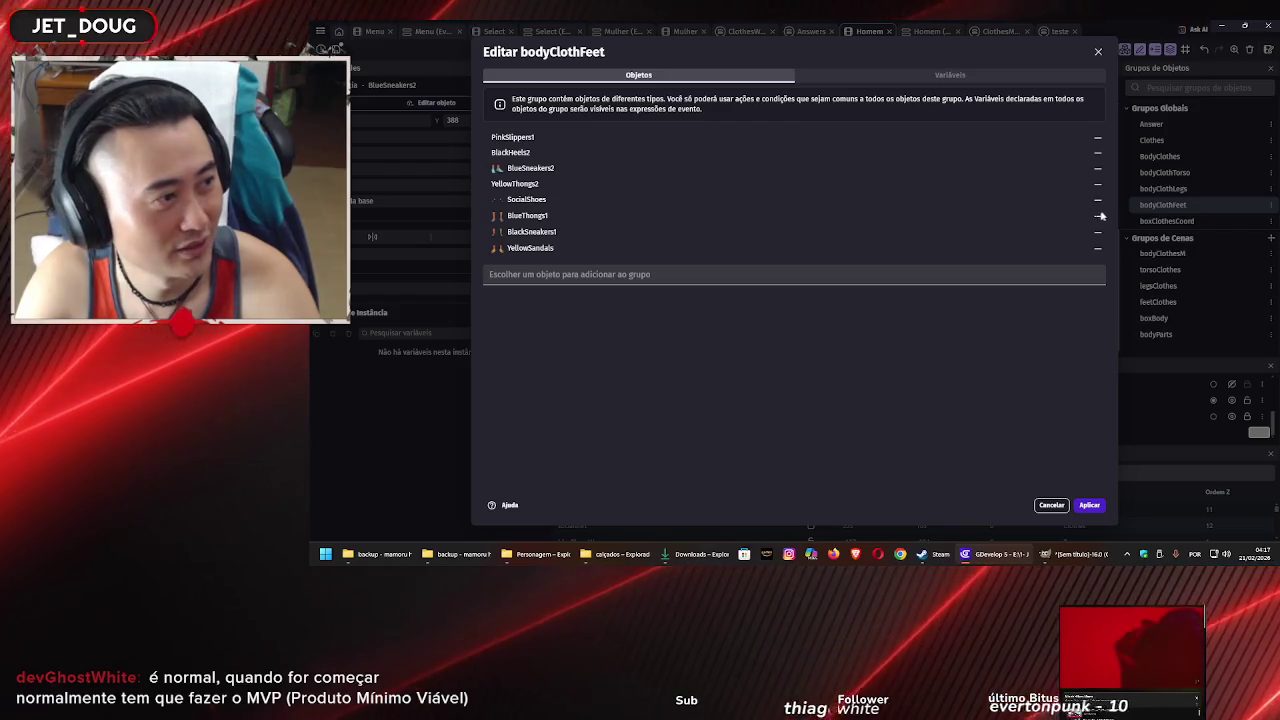
{"action": "left_click", "coordinate": [1097, 53]}
Make both the work and party shoe visibility conditions in Answers test BlueSneakers2
{"action": "left_click", "coordinate": [810, 31]}
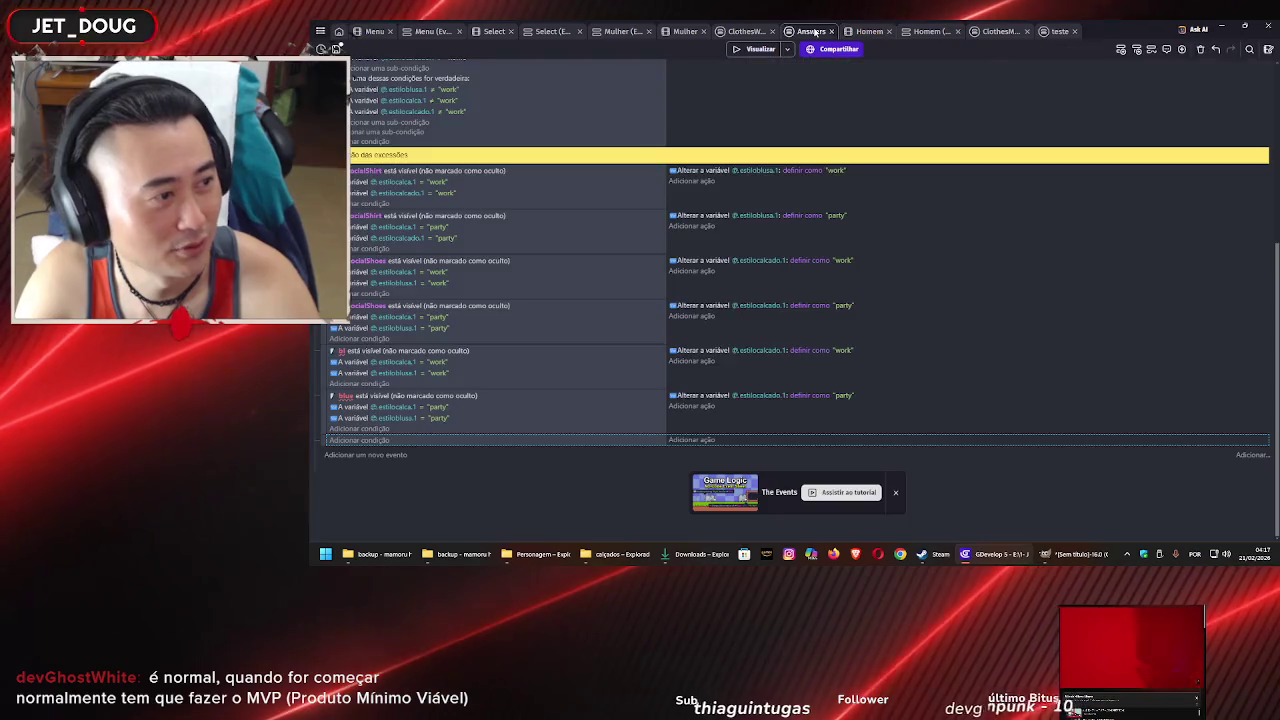
{"action": "left_click", "coordinate": [341, 352]}
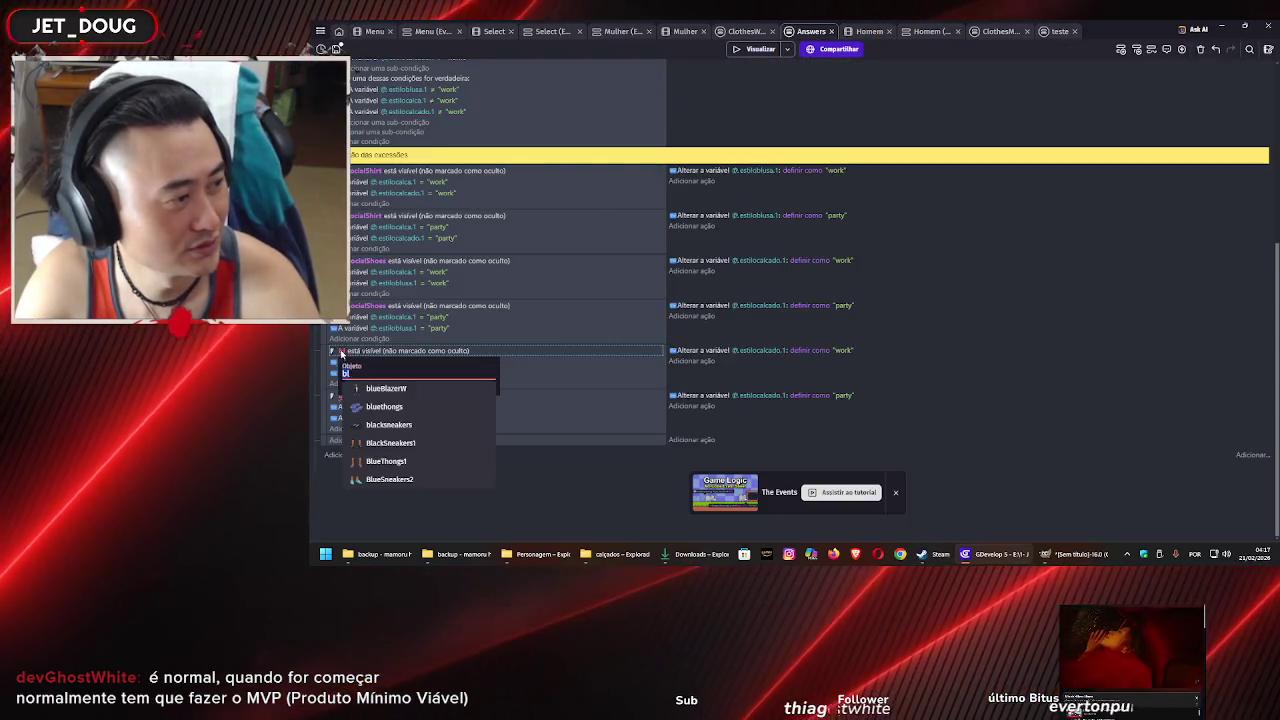
{"action": "left_click", "coordinate": [400, 480]}
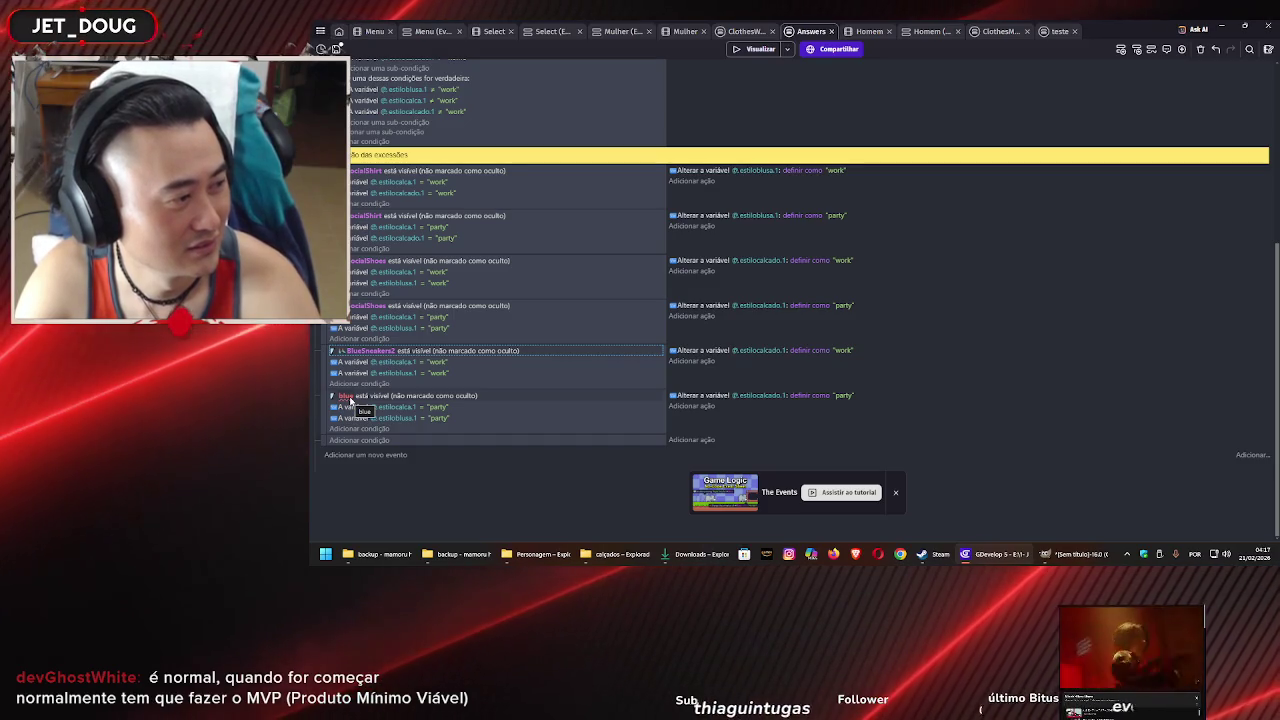
{"action": "left_click", "coordinate": [347, 396]}
{"action": "left_click", "coordinate": [405, 488]}
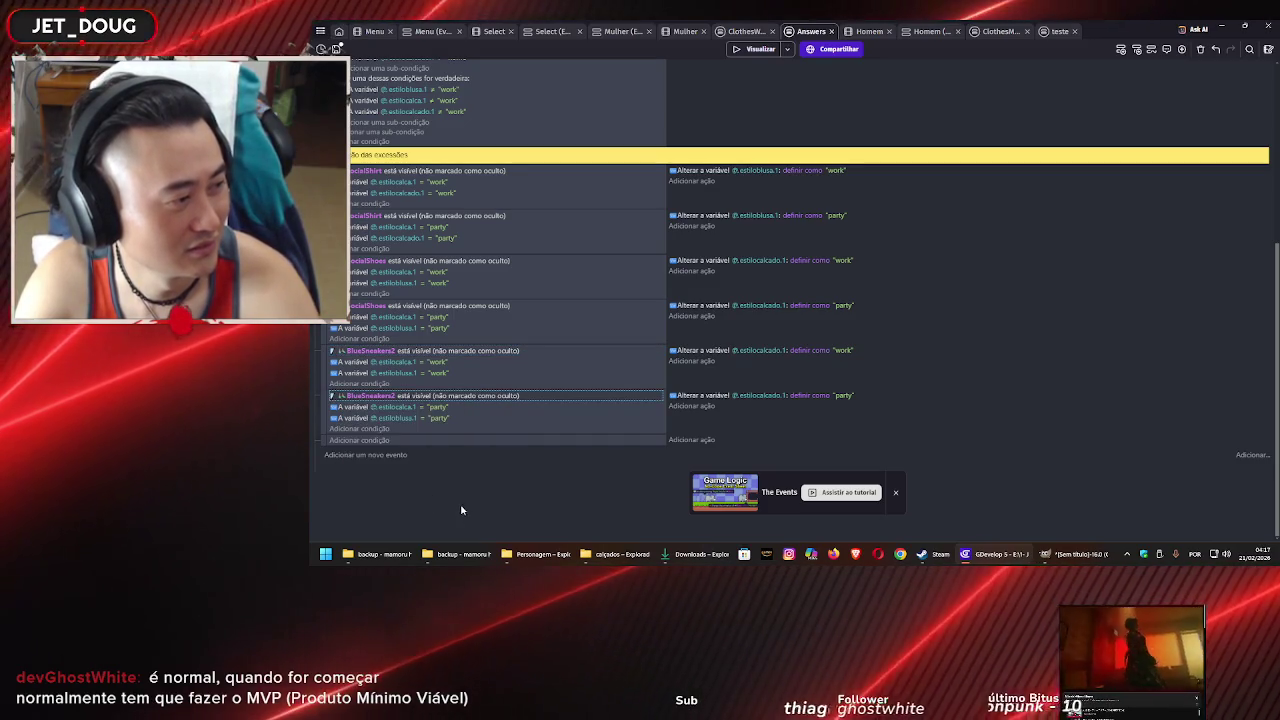
{"action": "left_click", "coordinate": [685, 33]}
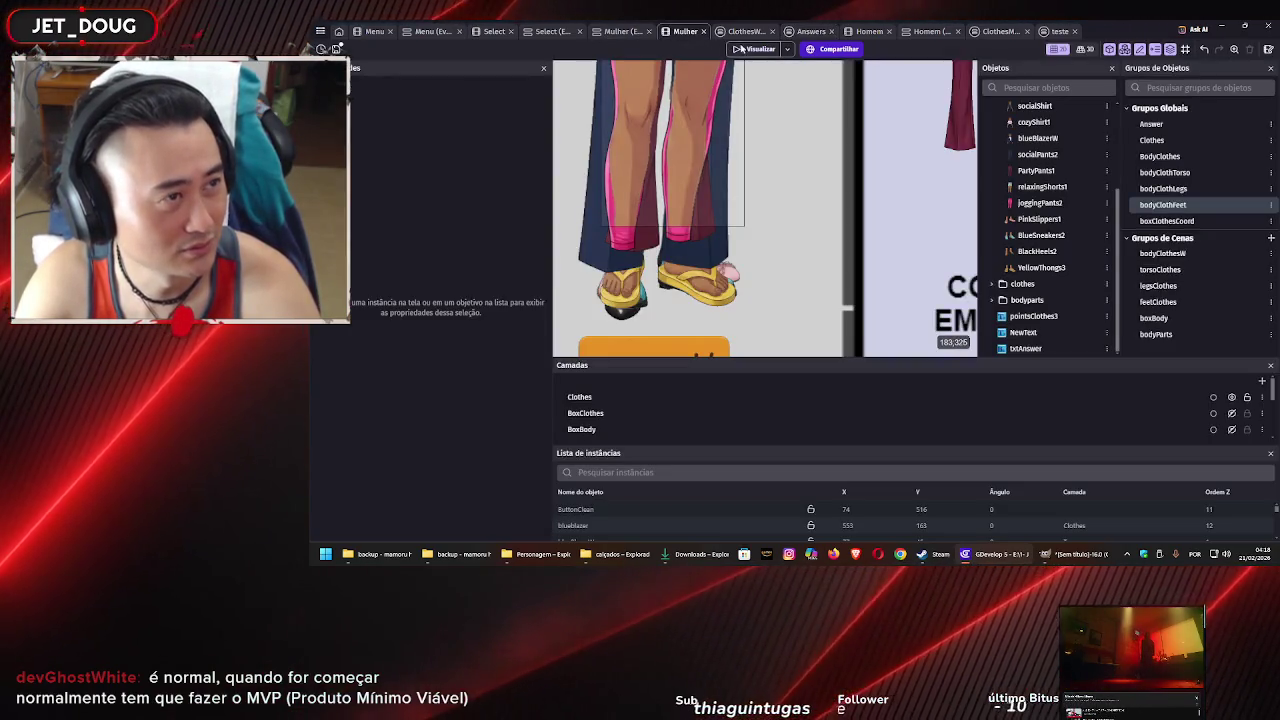
Preview the Mulher scene and try burgundy pants, black tops, black heels and pink flats on her
{"action": "key", "text": "F5"}
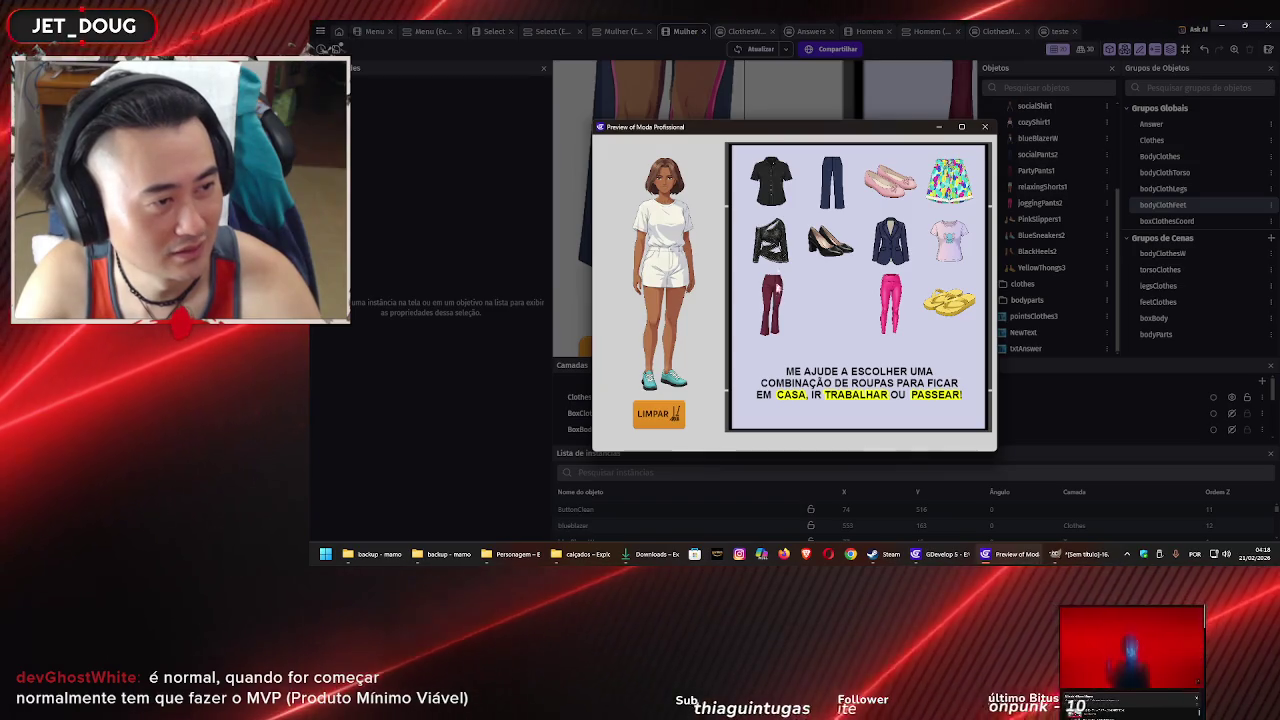
{"action": "left_click_drag", "start_coordinate": [773, 303], "coordinate": [662, 300]}
{"action": "left_click_drag", "start_coordinate": [770, 240], "coordinate": [660, 218]}
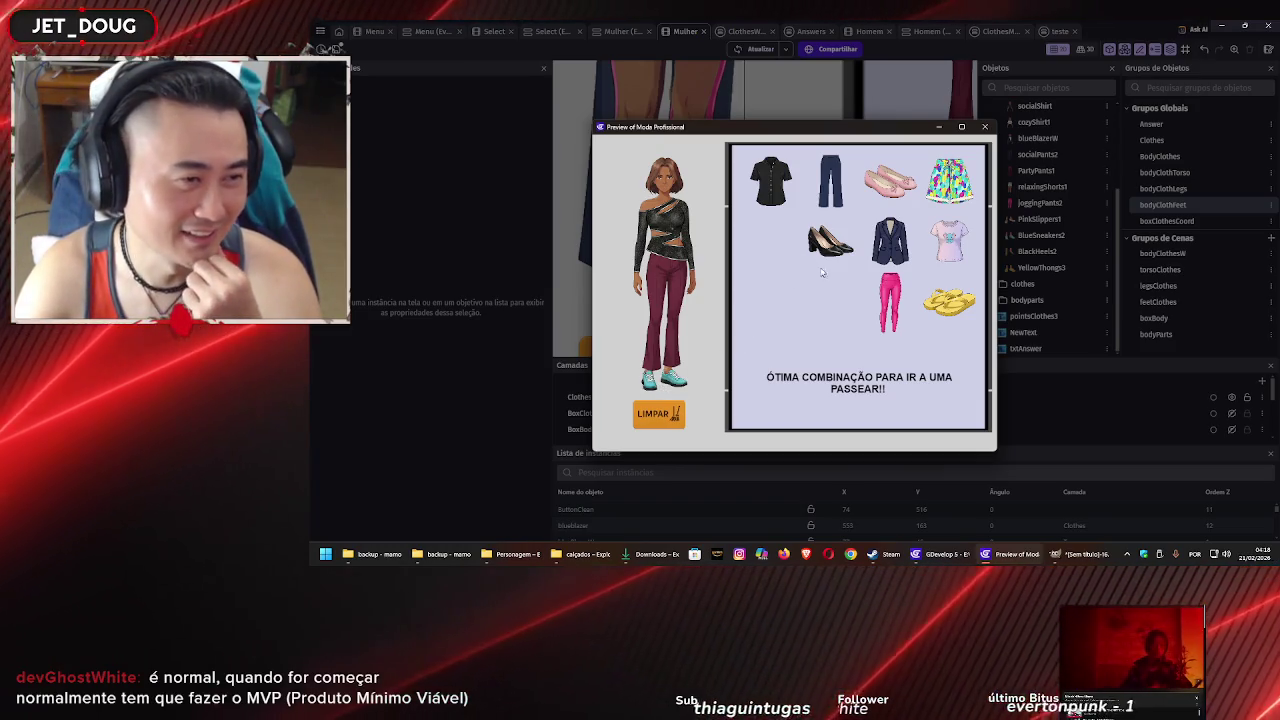
{"action": "left_click", "coordinate": [652, 318]}
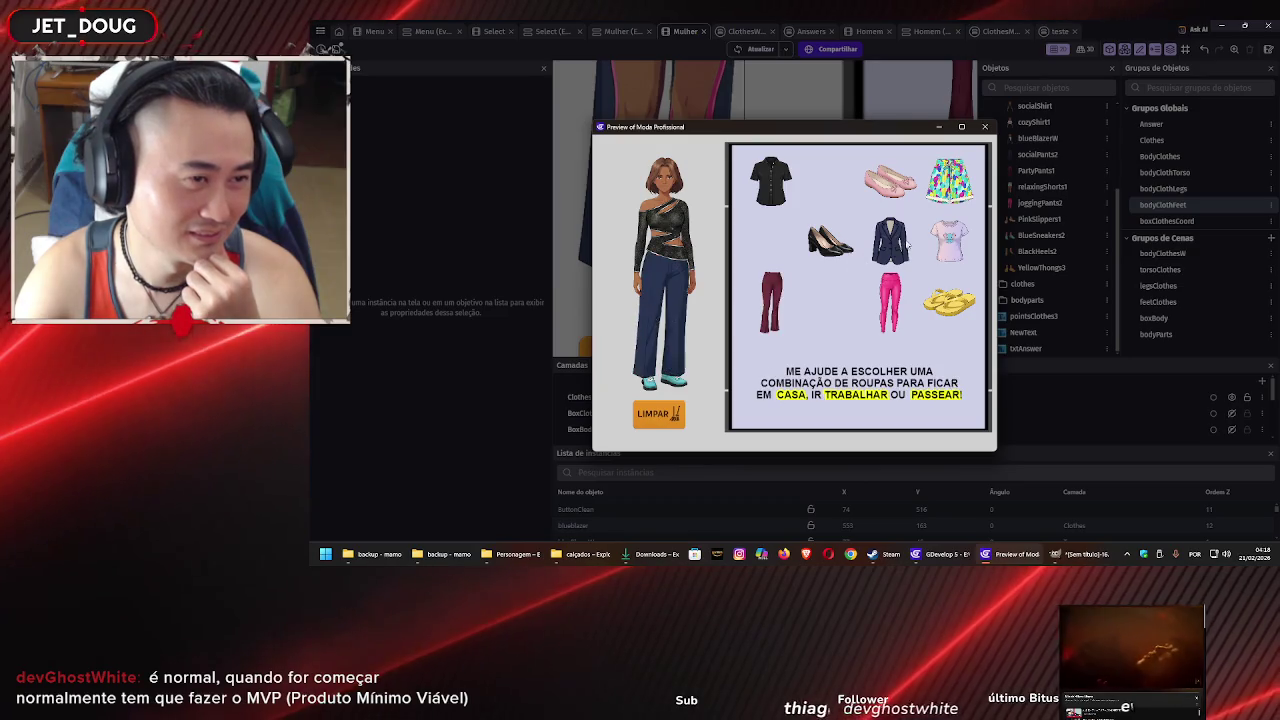
{"action": "left_click", "coordinate": [764, 199]}
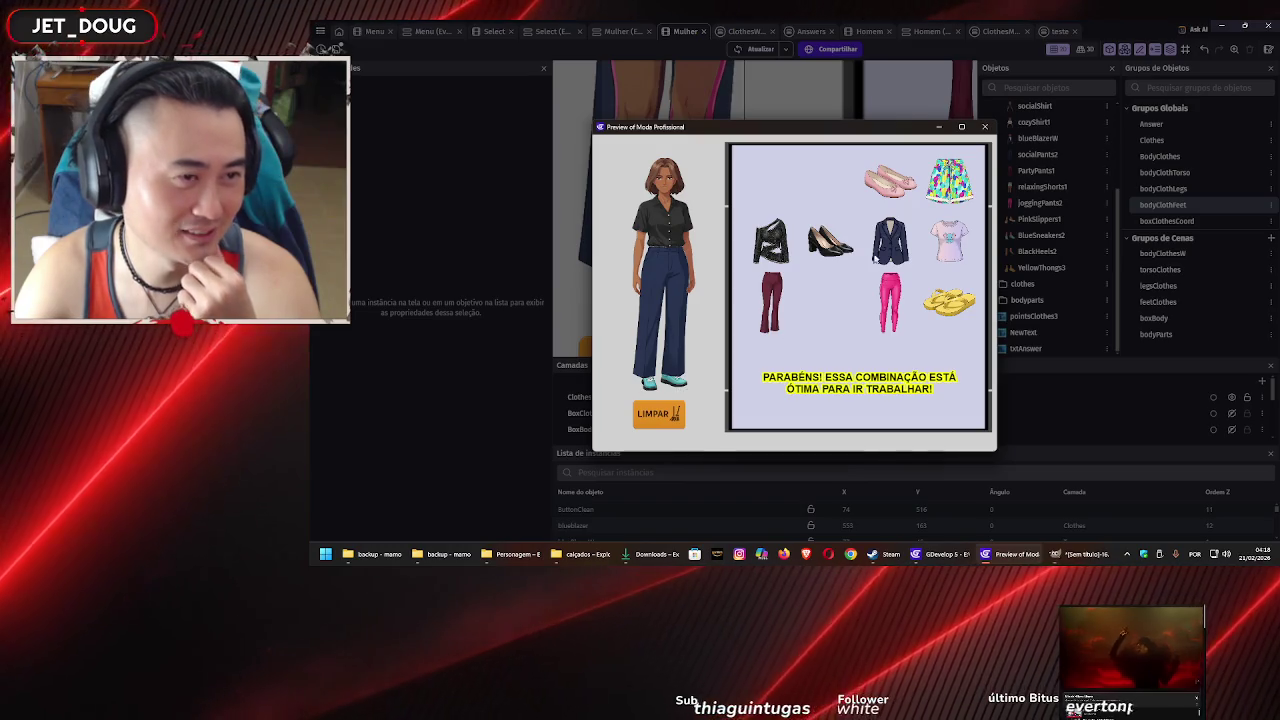
{"action": "mouse_move", "coordinate": [830, 240]}
{"action": "left_mouse_down"}
{"action": "mouse_move", "coordinate": [634, 383]}
{"action": "mouse_move", "coordinate": [662, 380]}
{"action": "left_mouse_up"}
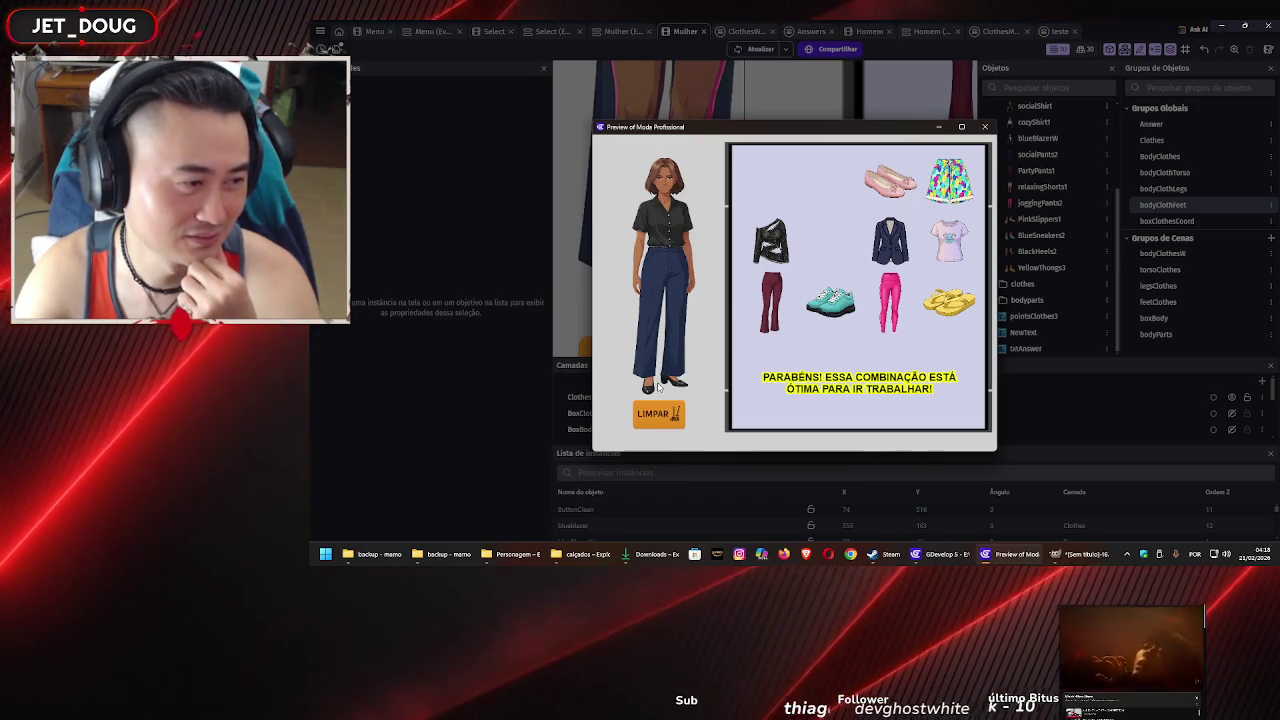
{"action": "left_click_drag", "start_coordinate": [890, 180], "coordinate": [663, 380]}
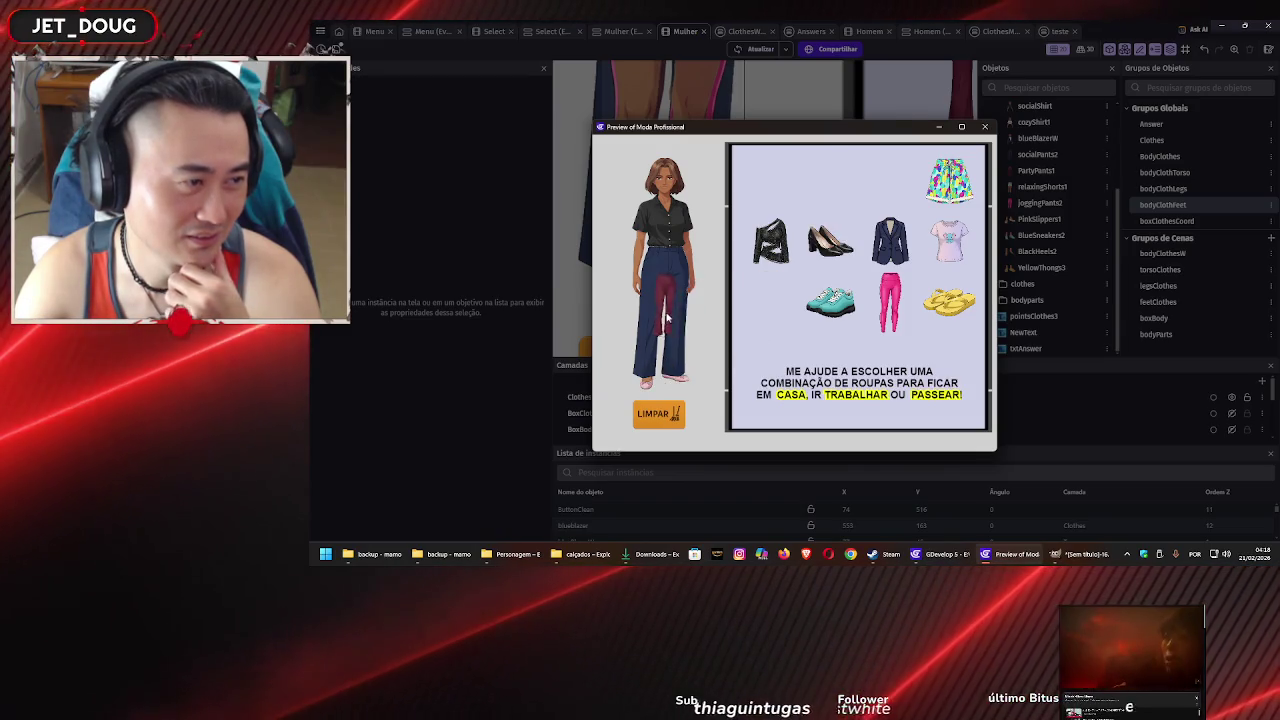
Test a black wrap top, navy blazer, navy trousers, teal sneakers, black heels and asymmetric top
{"action": "left_click_drag", "start_coordinate": [667, 317], "coordinate": [665, 320]}
{"action": "mouse_move", "coordinate": [775, 245]}
{"action": "left_mouse_down"}
{"action": "mouse_move", "coordinate": [650, 210]}
{"action": "mouse_move", "coordinate": [672, 210]}
{"action": "left_mouse_up"}
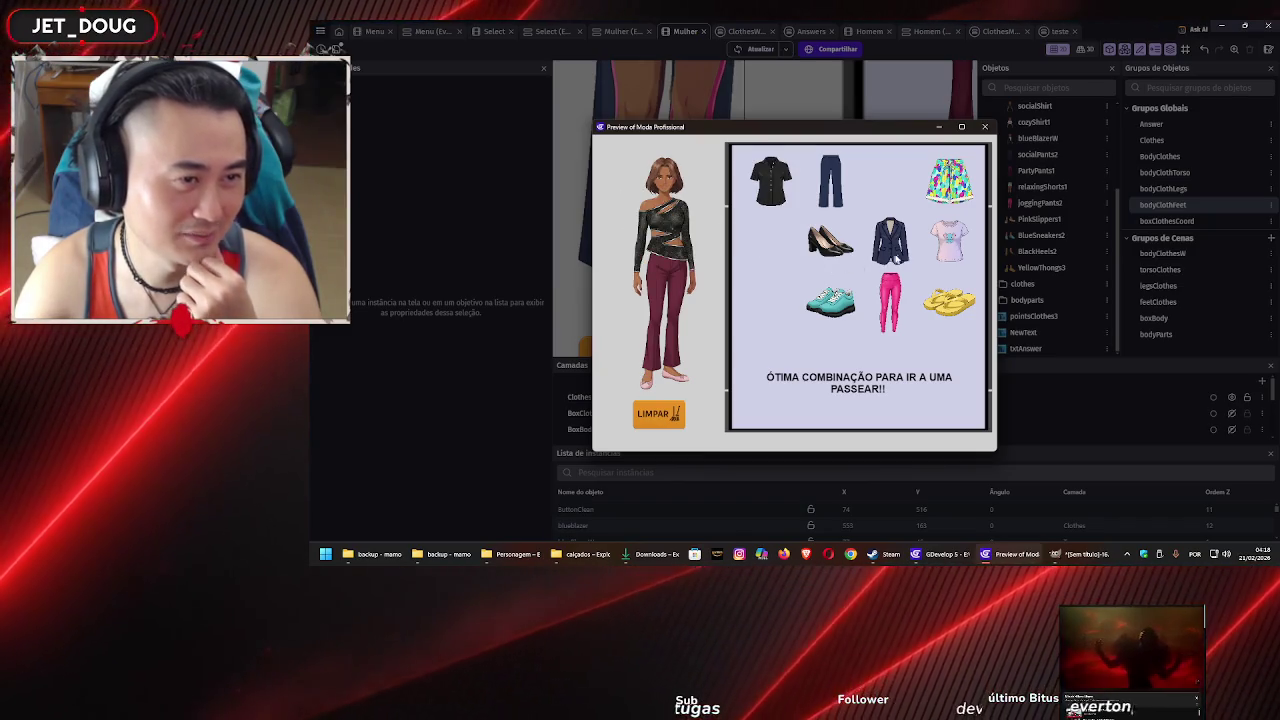
{"action": "mouse_move", "coordinate": [890, 240]}
{"action": "left_mouse_down"}
{"action": "mouse_move", "coordinate": [722, 250]}
{"action": "mouse_move", "coordinate": [684, 233]}
{"action": "left_mouse_up"}
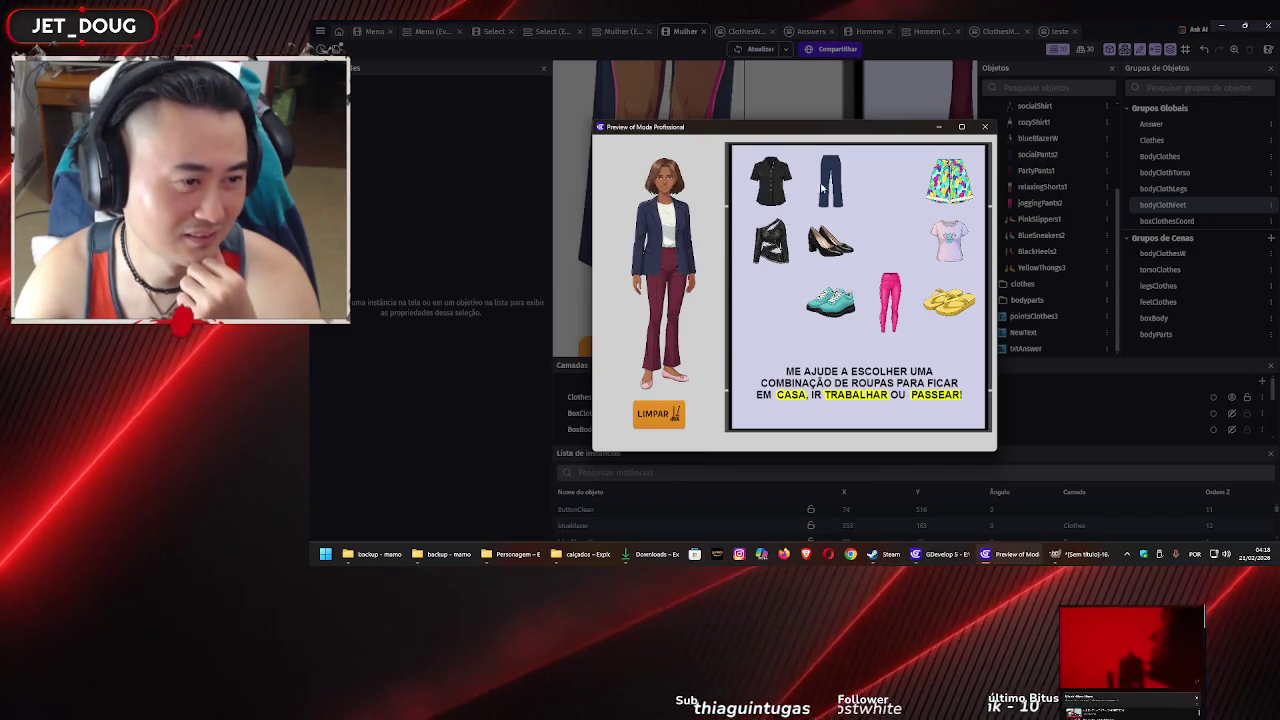
{"action": "mouse_move", "coordinate": [822, 186]}
{"action": "left_mouse_down"}
{"action": "mouse_move", "coordinate": [706, 282]}
{"action": "mouse_move", "coordinate": [665, 290]}
{"action": "left_mouse_up"}
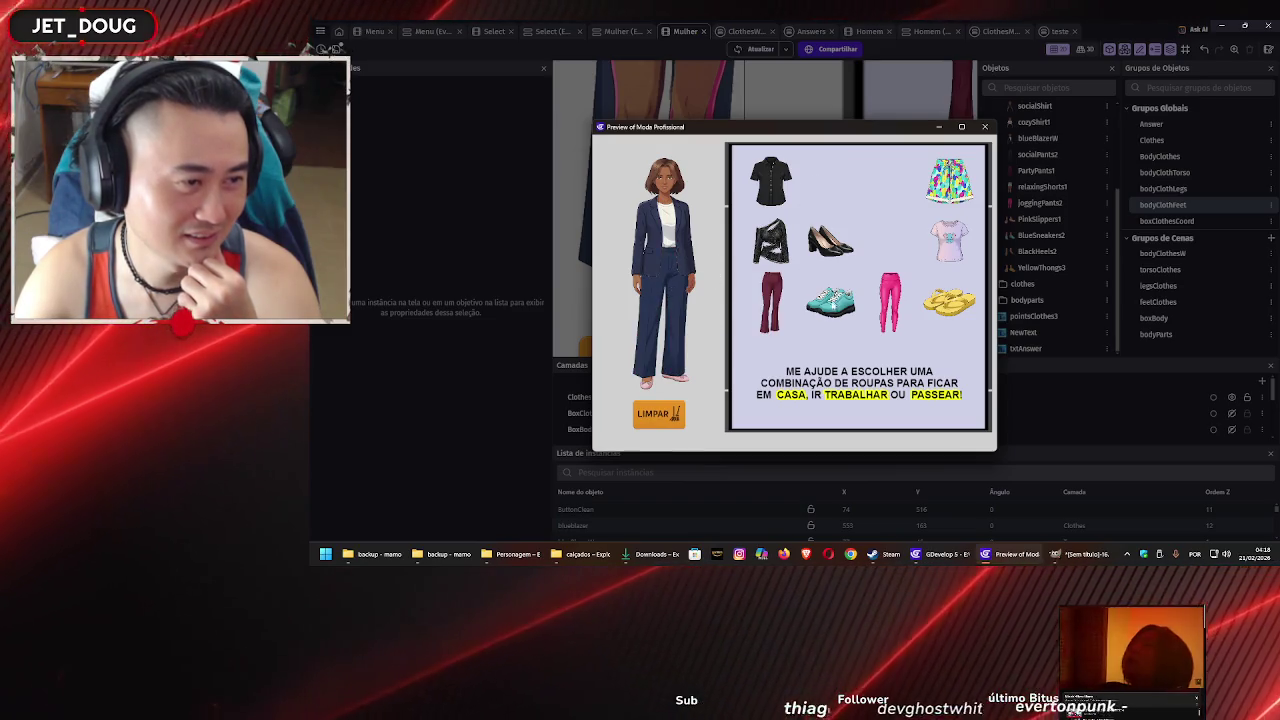
{"action": "left_click_drag", "start_coordinate": [656, 384], "coordinate": [655, 385]}
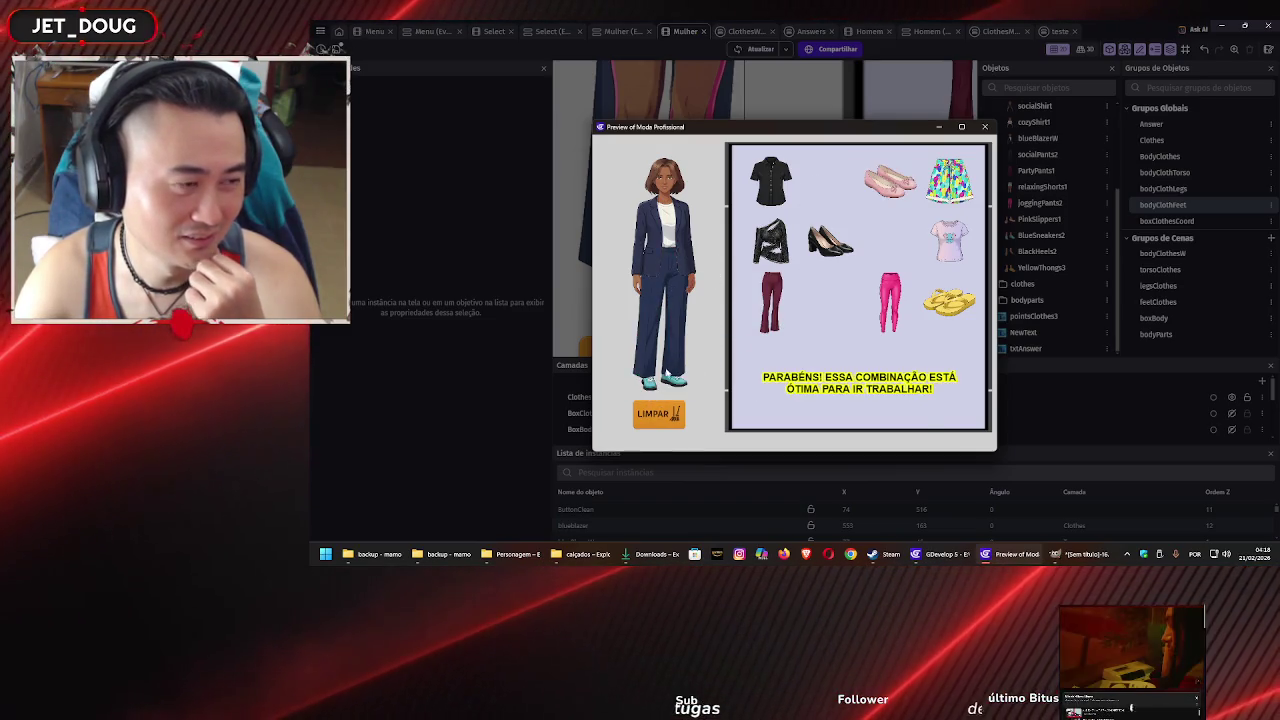
{"action": "mouse_move", "coordinate": [830, 240]}
{"action": "left_mouse_down"}
{"action": "mouse_move", "coordinate": [749, 286]}
{"action": "mouse_move", "coordinate": [660, 382]}
{"action": "left_mouse_up"}
{"action": "left_click_drag", "start_coordinate": [770, 240], "coordinate": [668, 243]}
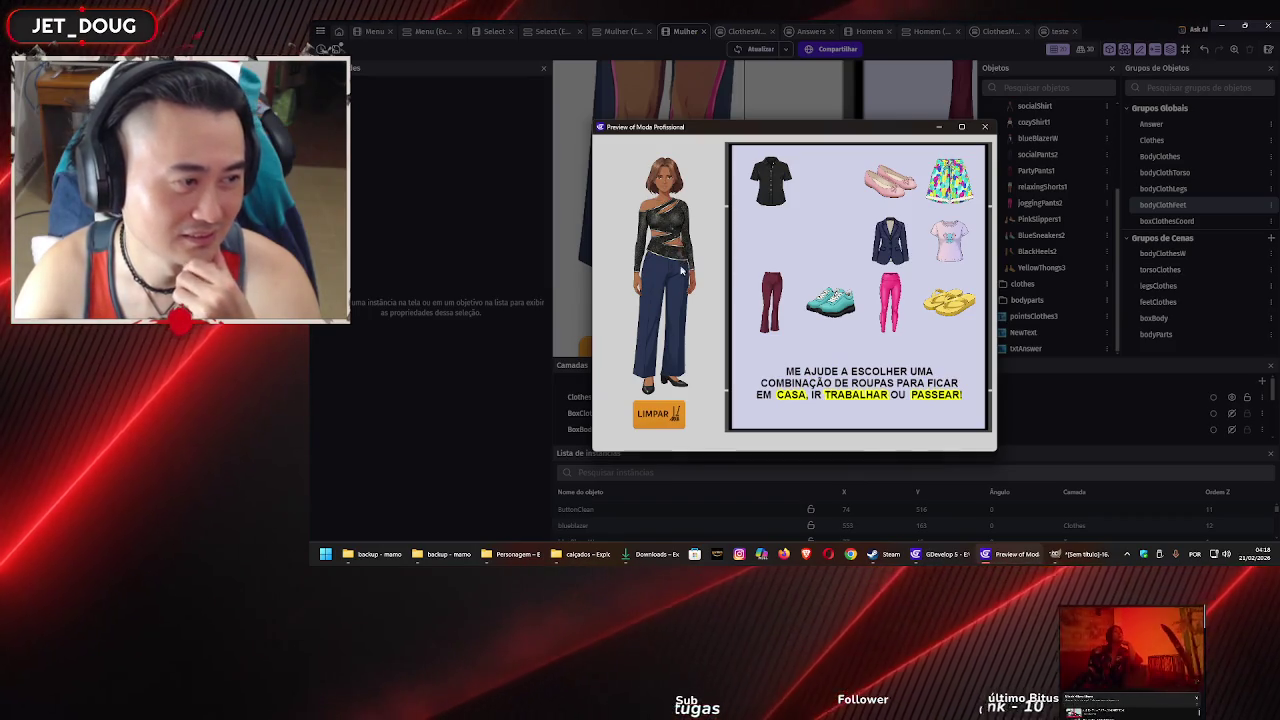
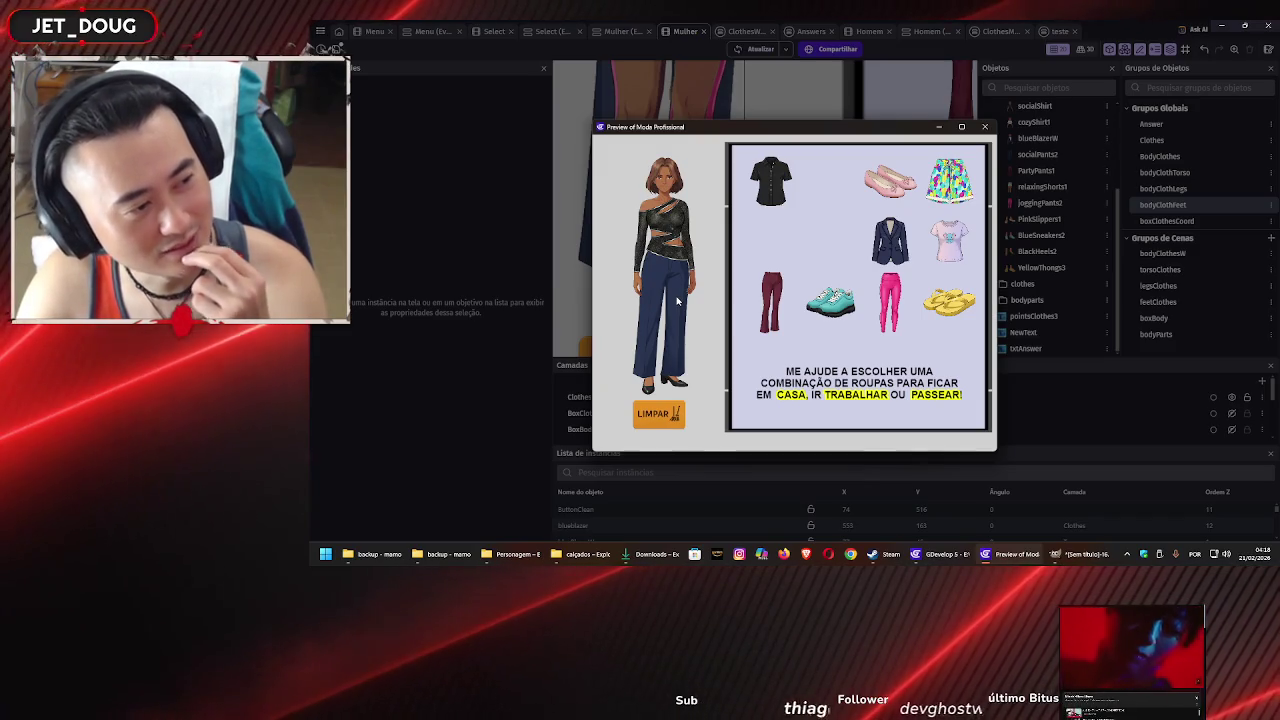
Close the game preview and the diagnostic report and return to the Homem scene
{"action": "left_click", "coordinate": [988, 129]}
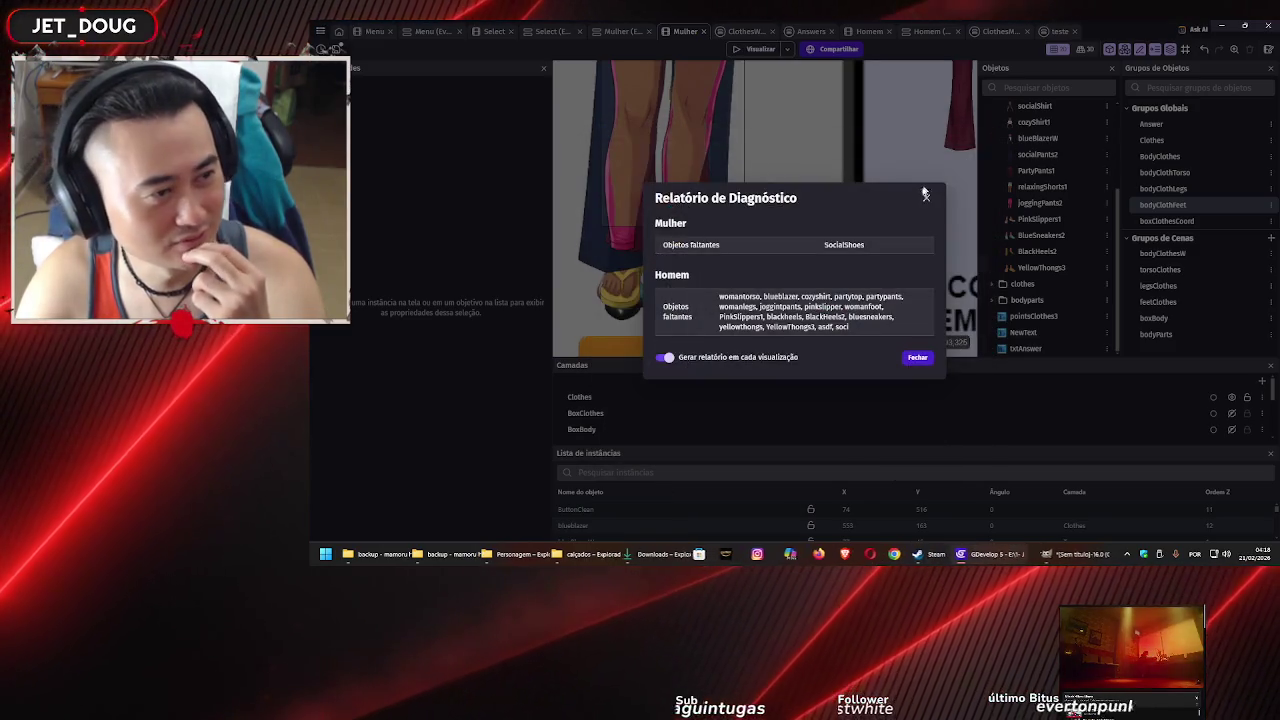
{"action": "left_click", "coordinate": [916, 358]}
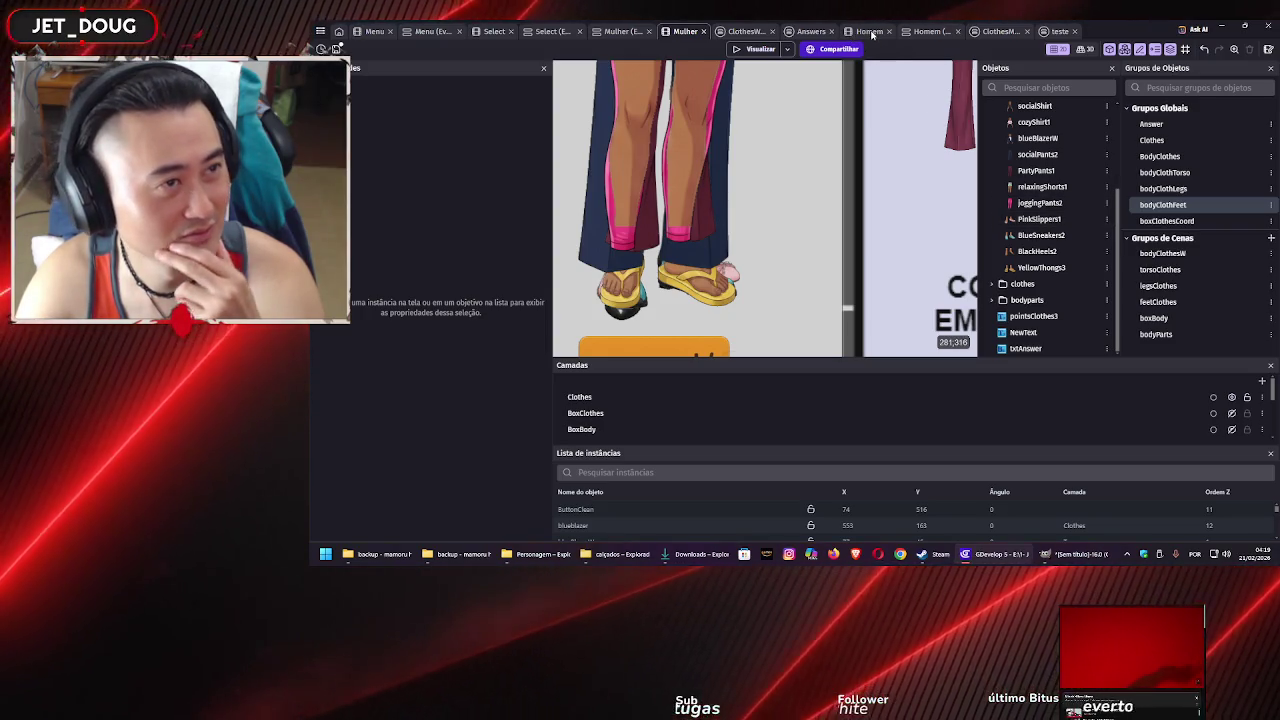
{"action": "left_click", "coordinate": [868, 32]}
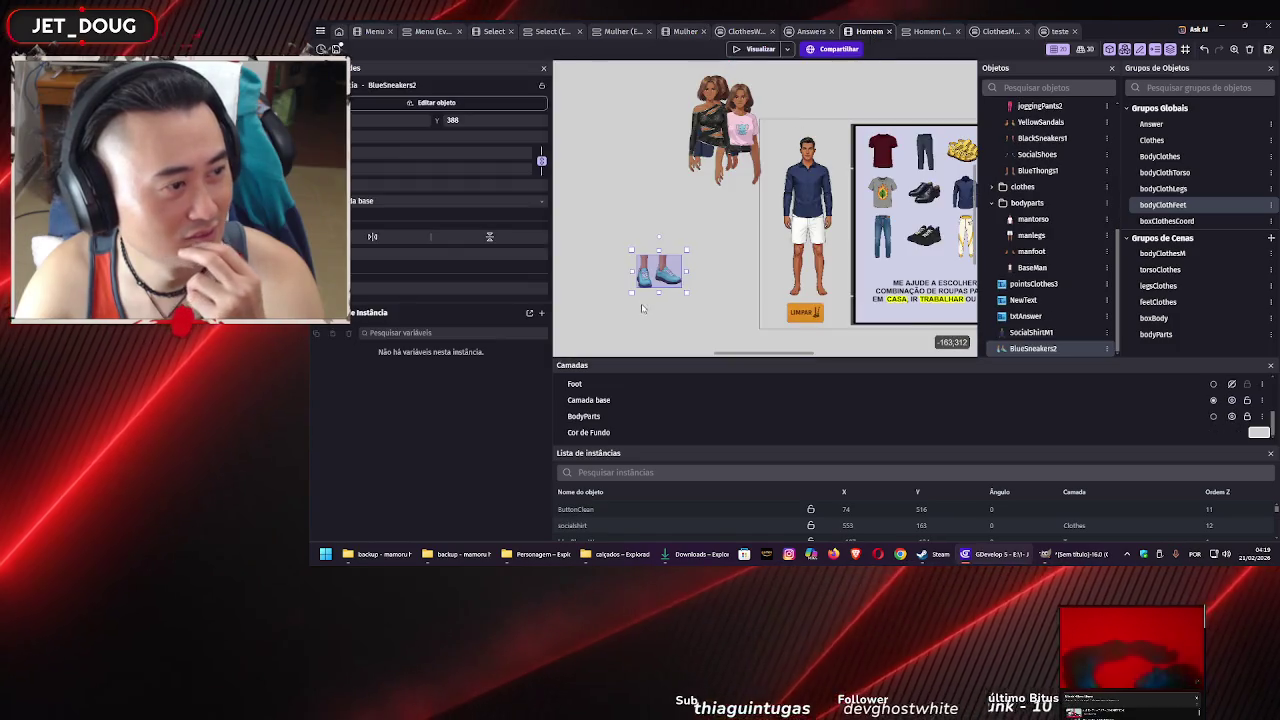
Delete the BlueSneakers2 instance and move its object row below BlueThongs1
{"action": "left_click_drag", "start_coordinate": [657, 274], "coordinate": [695, 278]}
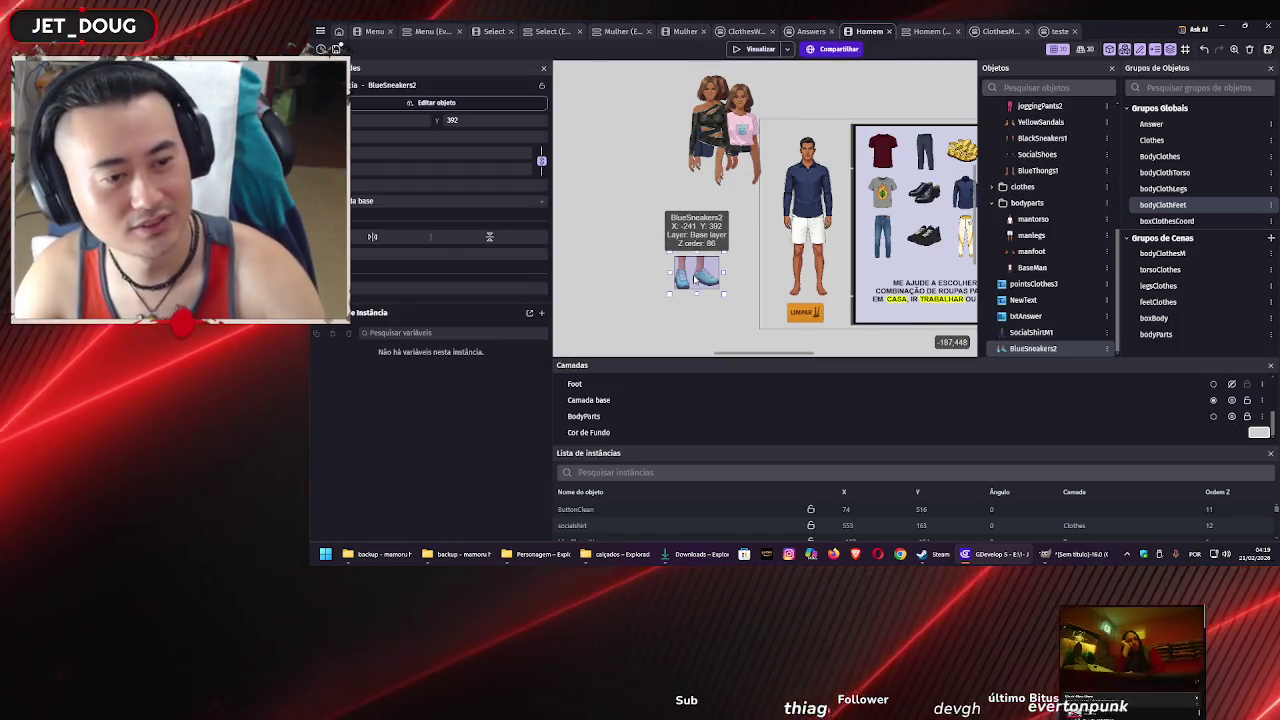
{"action": "key", "text": "Delete"}
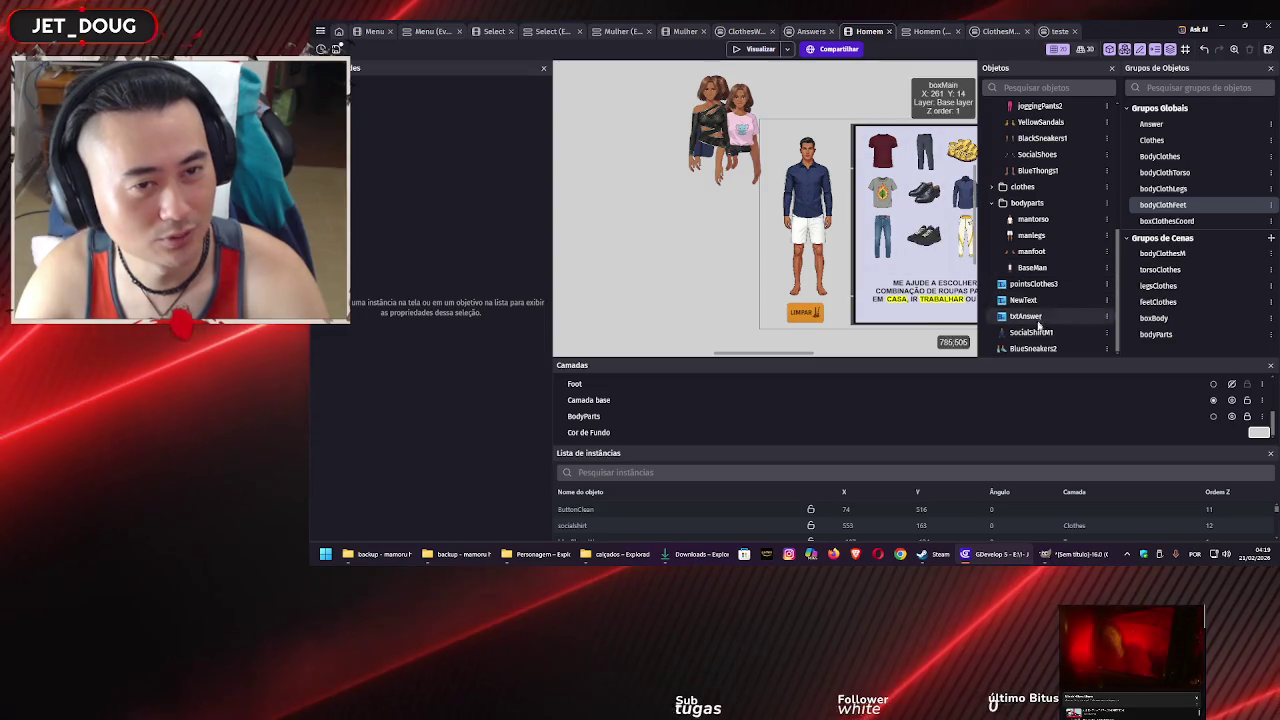
{"action": "left_click_drag", "start_coordinate": [1043, 350], "coordinate": [1040, 180]}
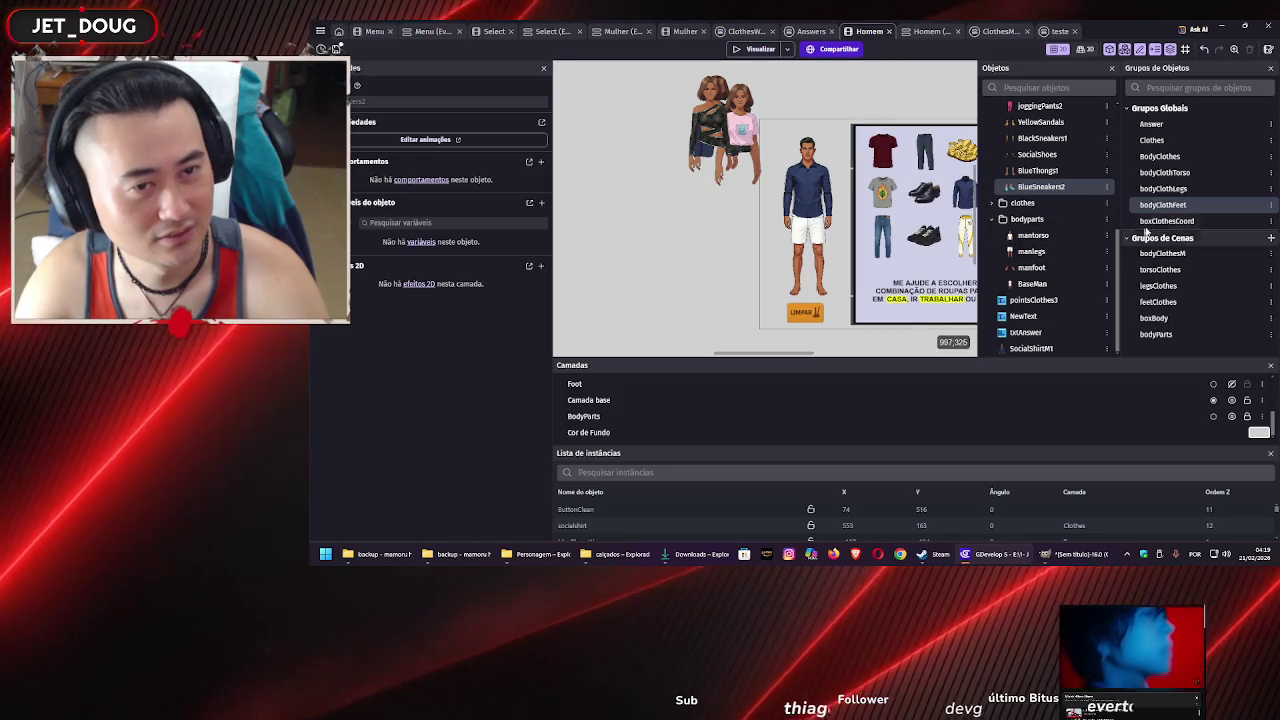
Inspect the members of the bodyClothFeet, feetClothes and bodyClothesM groups without changing them
{"action": "double_click", "coordinate": [1165, 205]}
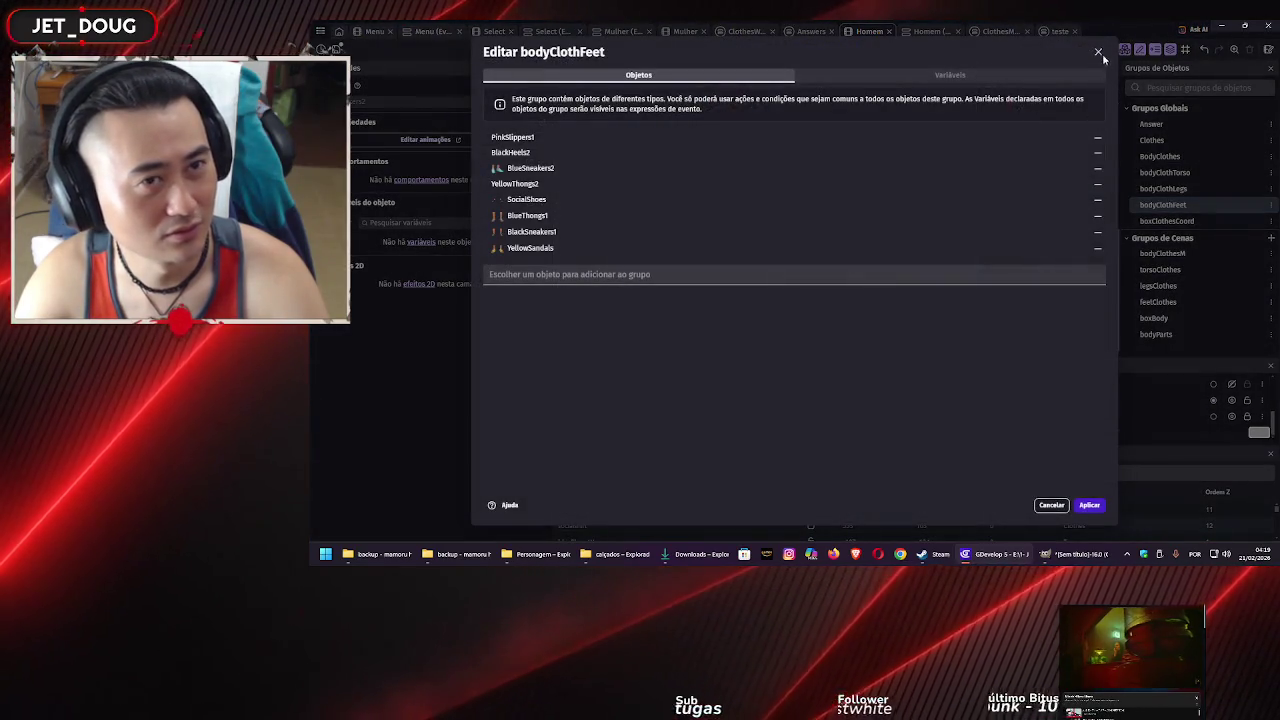
{"action": "left_click", "coordinate": [1099, 53]}
{"action": "double_click", "coordinate": [1166, 302]}
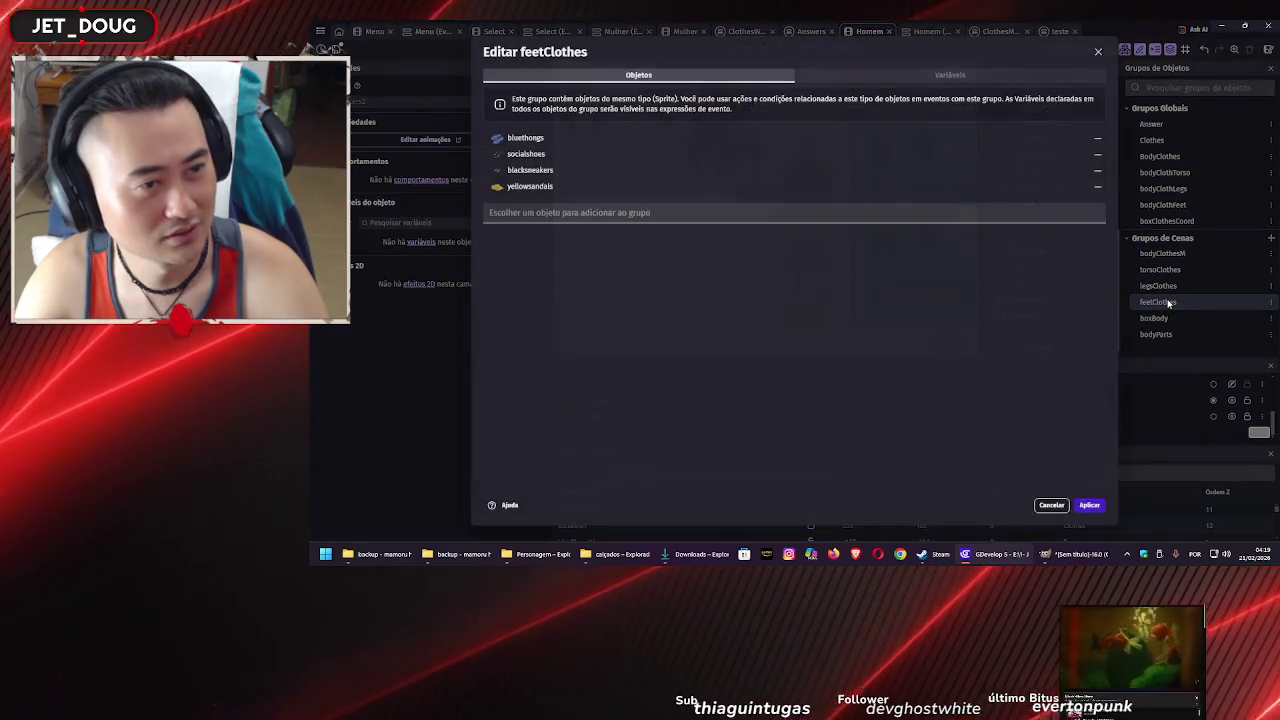
{"action": "left_click", "coordinate": [1099, 53]}
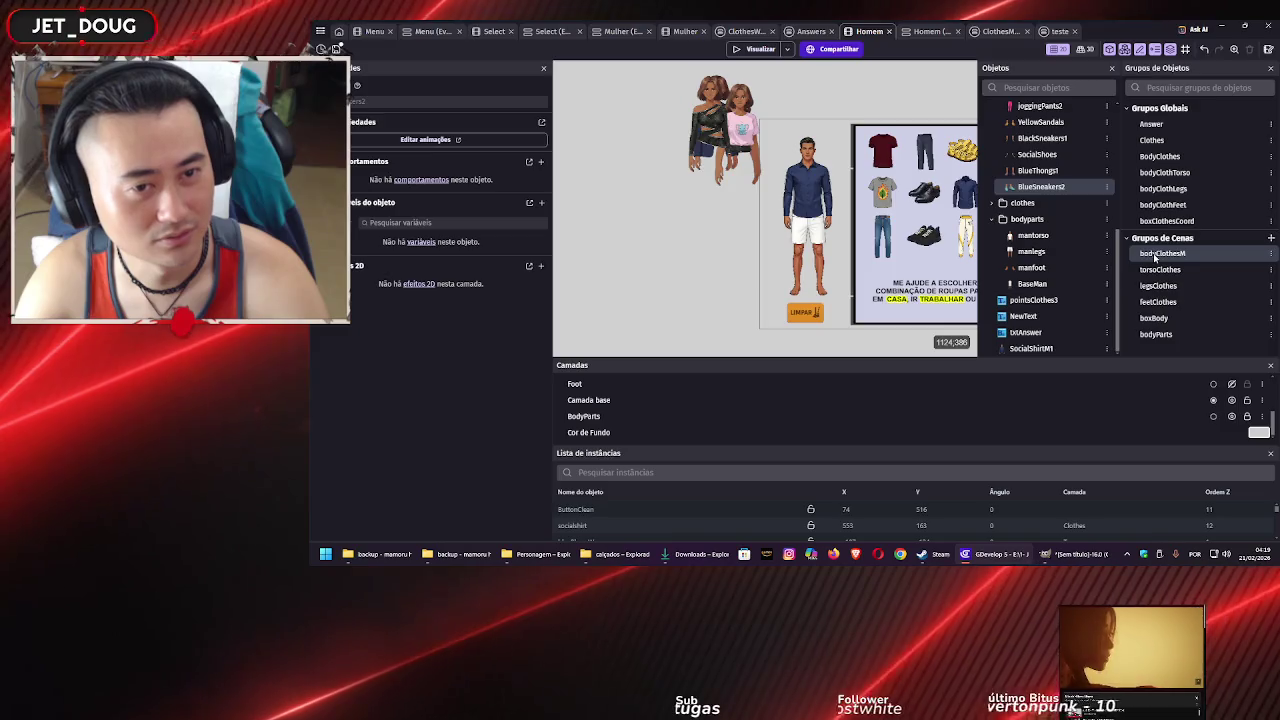
{"action": "double_click", "coordinate": [1141, 253]}
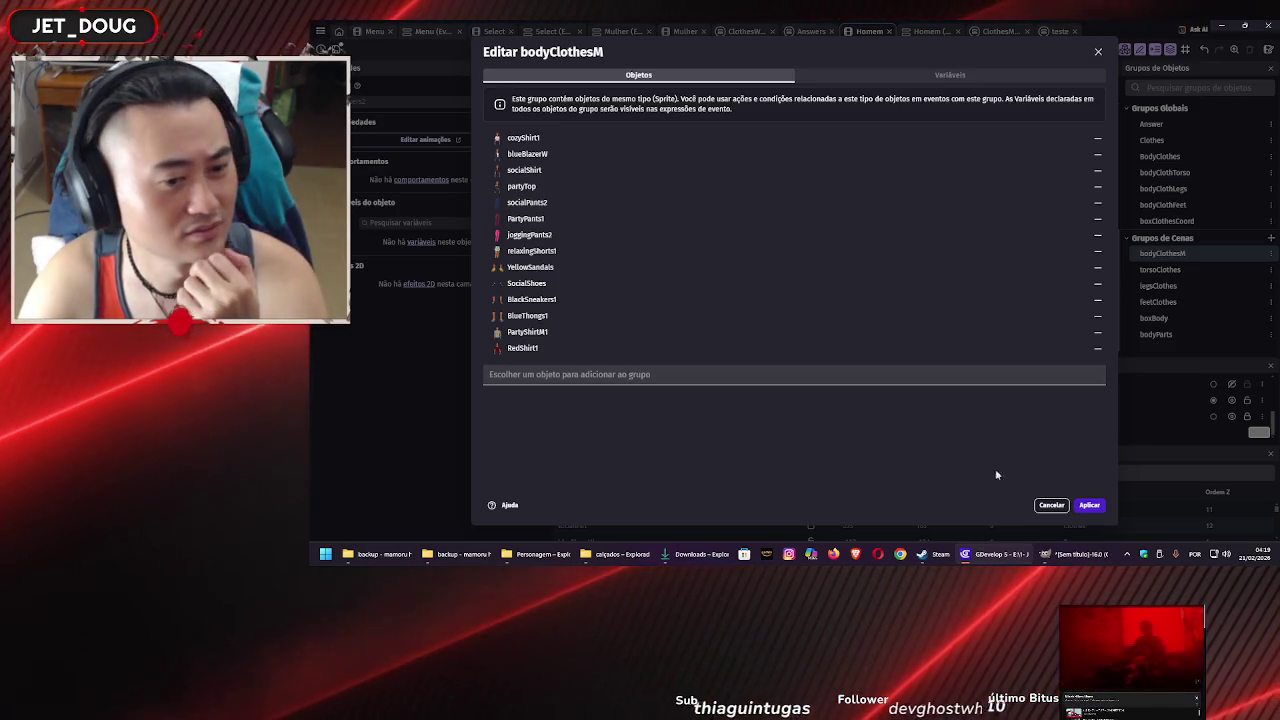
{"action": "left_click", "coordinate": [1090, 505]}
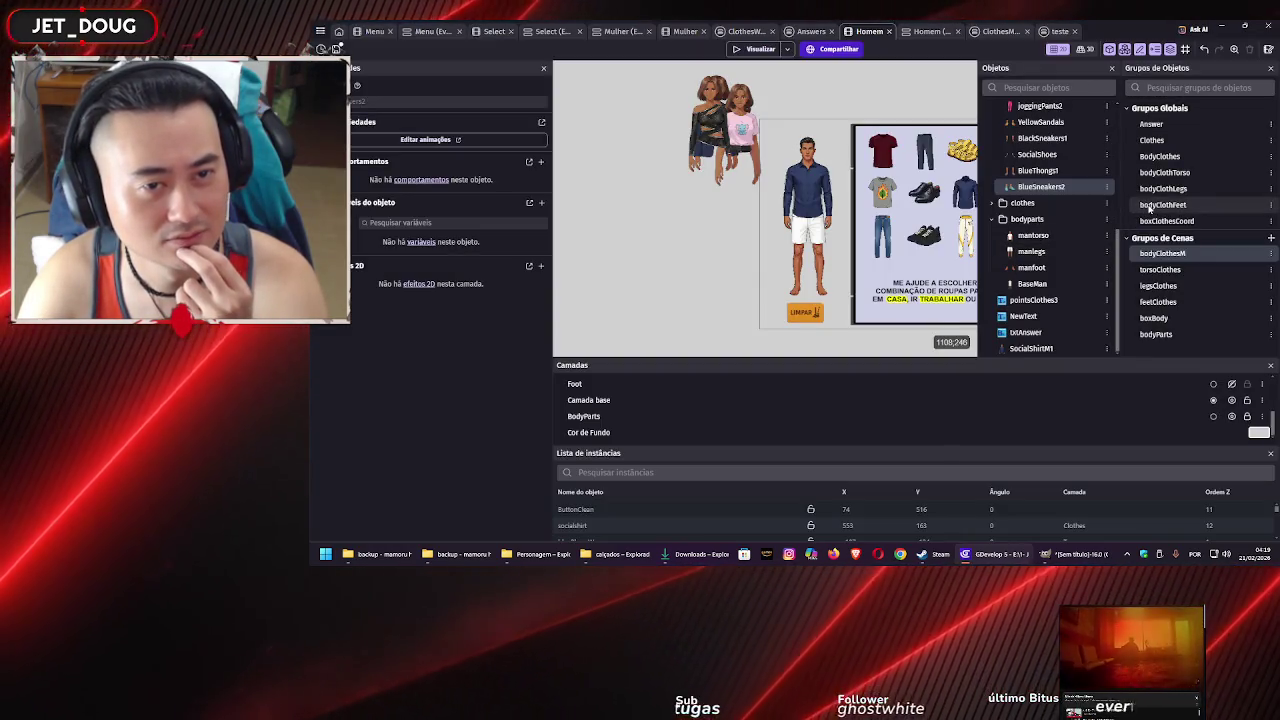
{"action": "double_click", "coordinate": [1145, 204]}
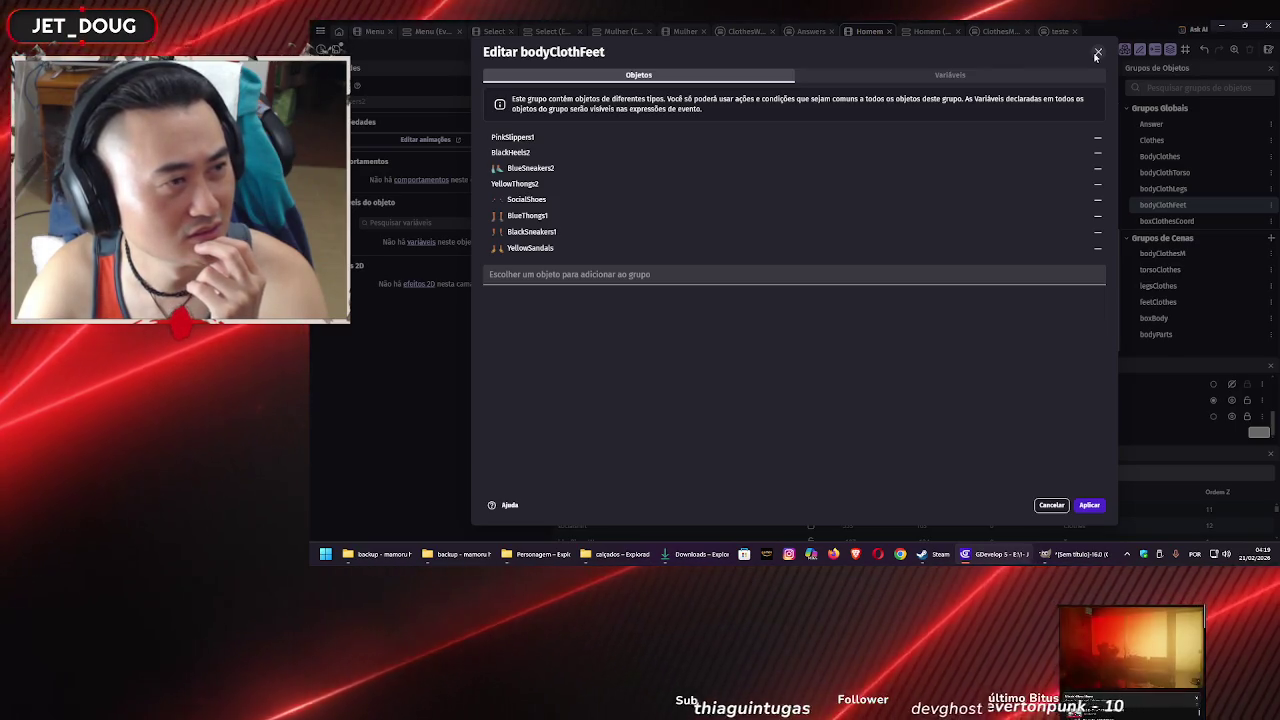
{"action": "left_click", "coordinate": [1097, 53]}
Add SocialShirtM1 to the bodyClothTorso group
{"action": "double_click", "coordinate": [1168, 173]}
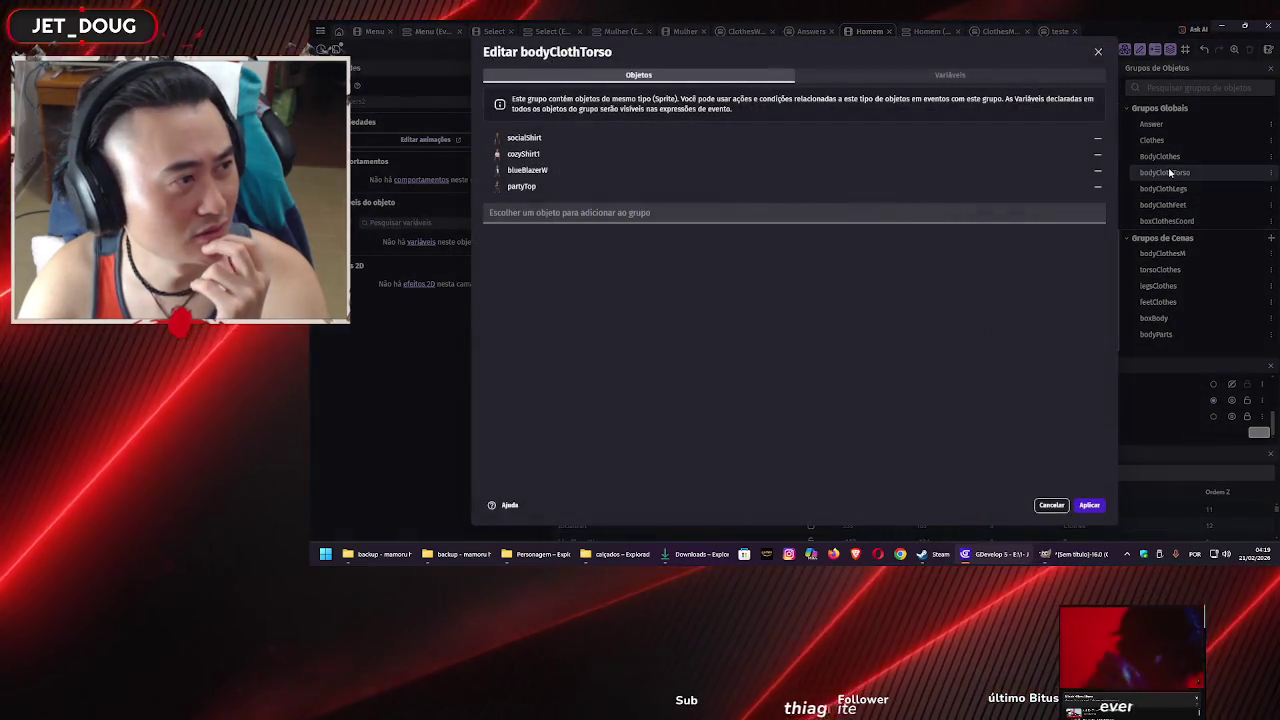
{"action": "left_click", "coordinate": [904, 210]}
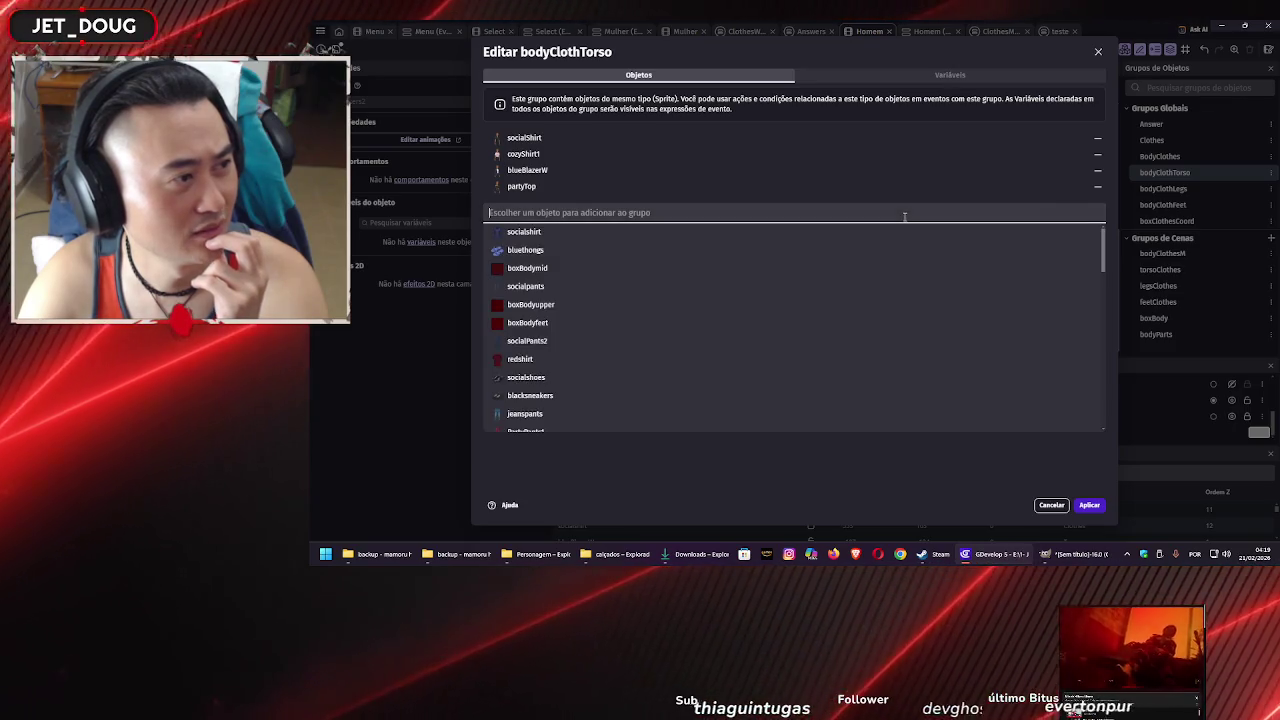
{"action": "scroll", "coordinate": [842, 340], "scroll_direction": "down", "scroll_amount": 5}
{"action": "scroll", "coordinate": [842, 347], "scroll_direction": "down", "scroll_amount": 3}
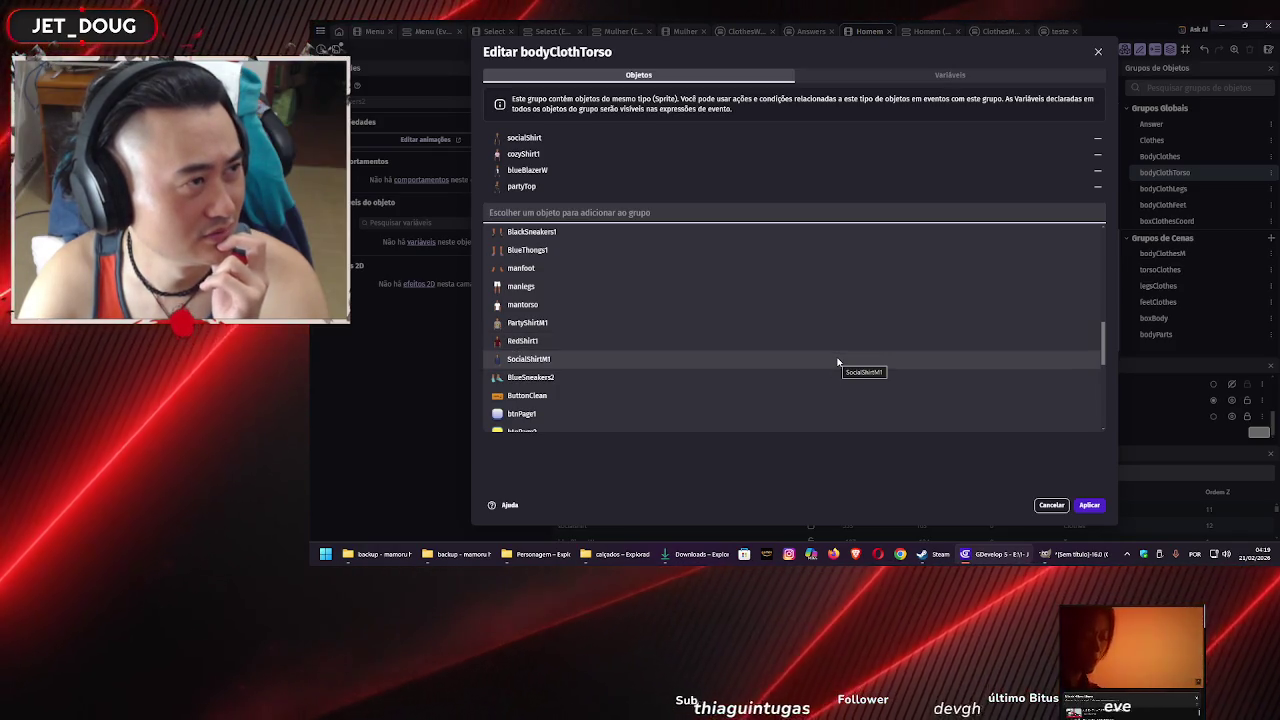
{"action": "left_click", "coordinate": [838, 362]}
Add RedShirt1 and PartyShirtM1 to bodyClothTorso as well and apply the change
{"action": "left_click", "coordinate": [824, 229]}
{"action": "scroll", "coordinate": [730, 349], "scroll_direction": "down", "scroll_amount": 10}
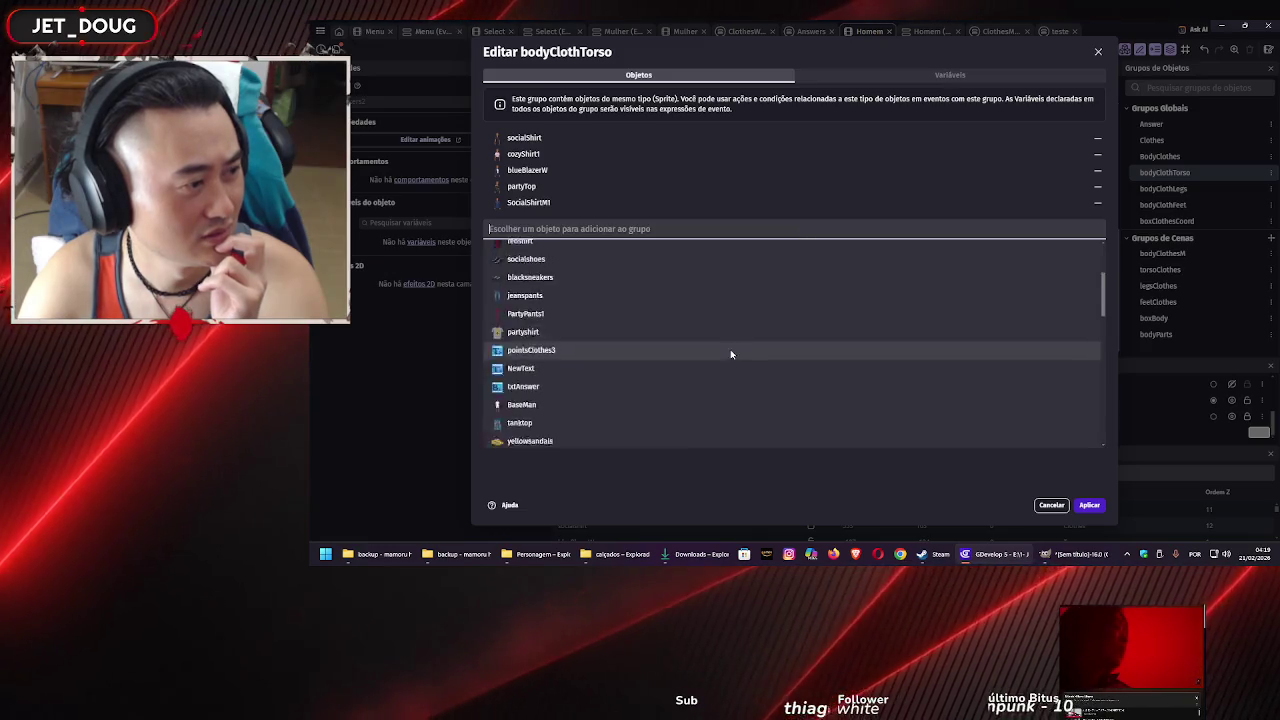
{"action": "left_click", "coordinate": [700, 318]}
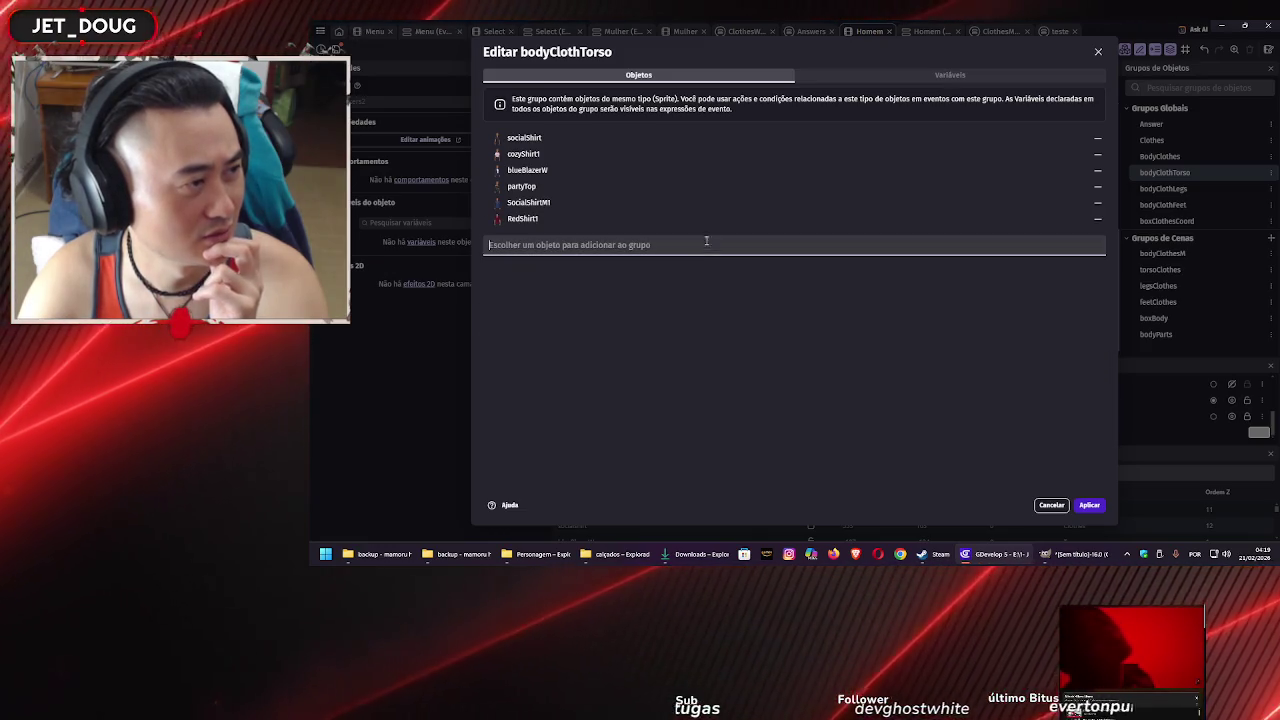
{"action": "left_click", "coordinate": [708, 242]}
{"action": "scroll", "coordinate": [686, 326], "scroll_direction": "down", "scroll_amount": 5}
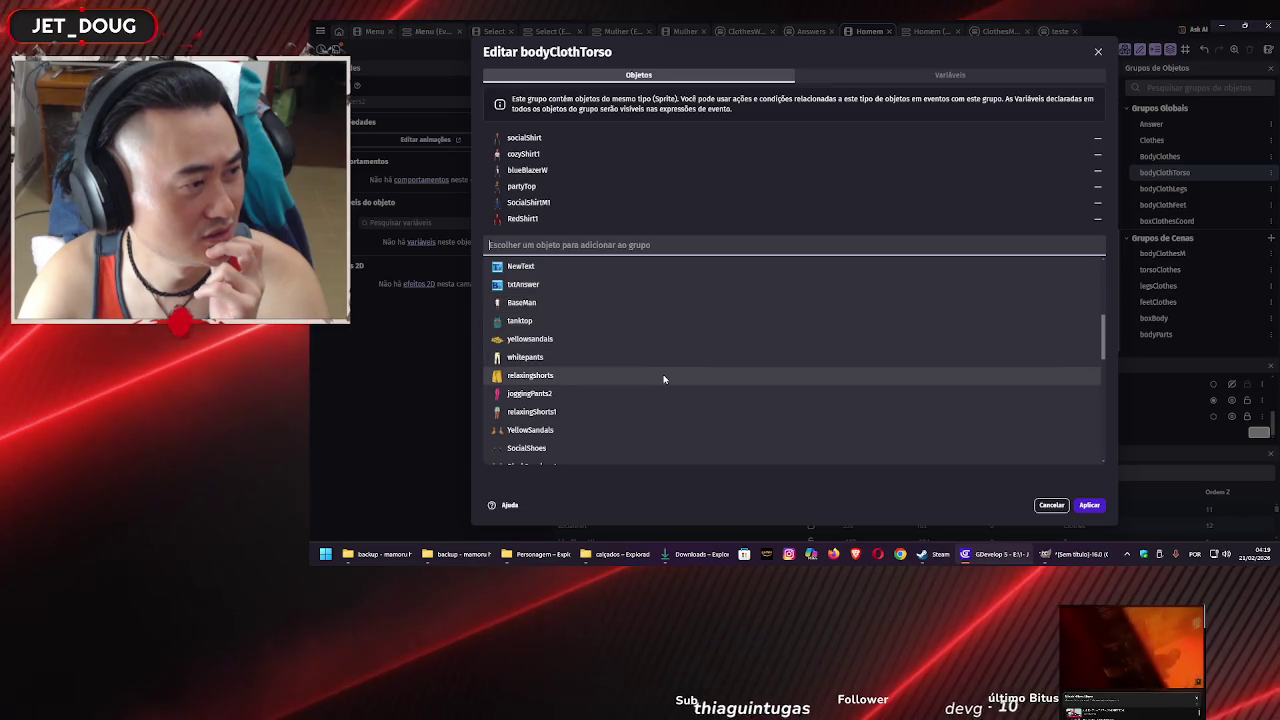
{"action": "scroll", "coordinate": [655, 382], "scroll_direction": "down", "scroll_amount": 3}
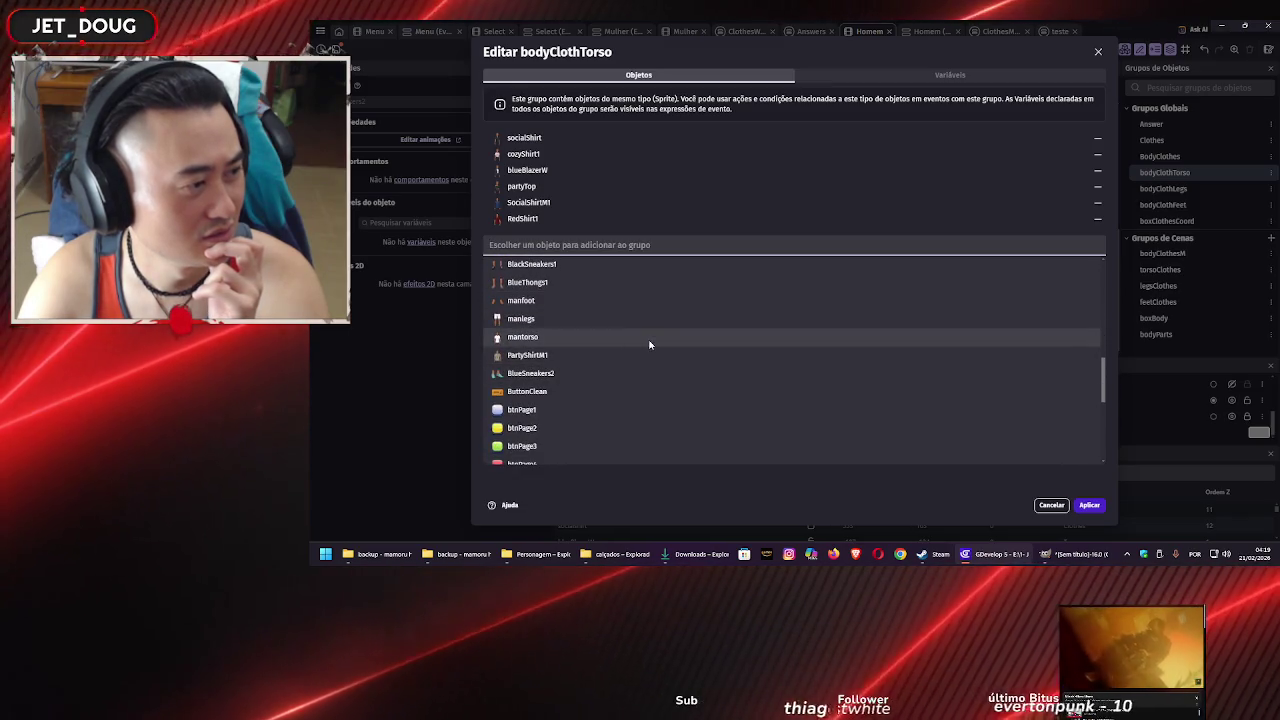
{"action": "left_click", "coordinate": [654, 355]}
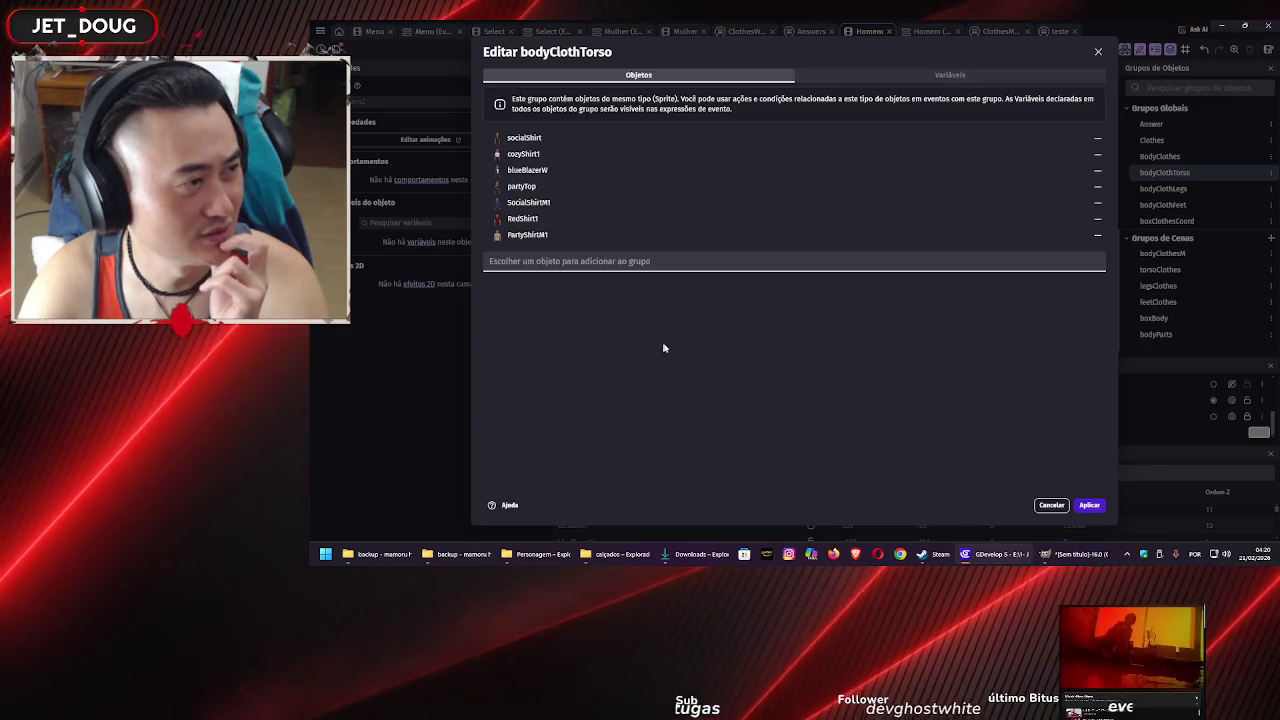
{"action": "left_click", "coordinate": [1089, 505]}
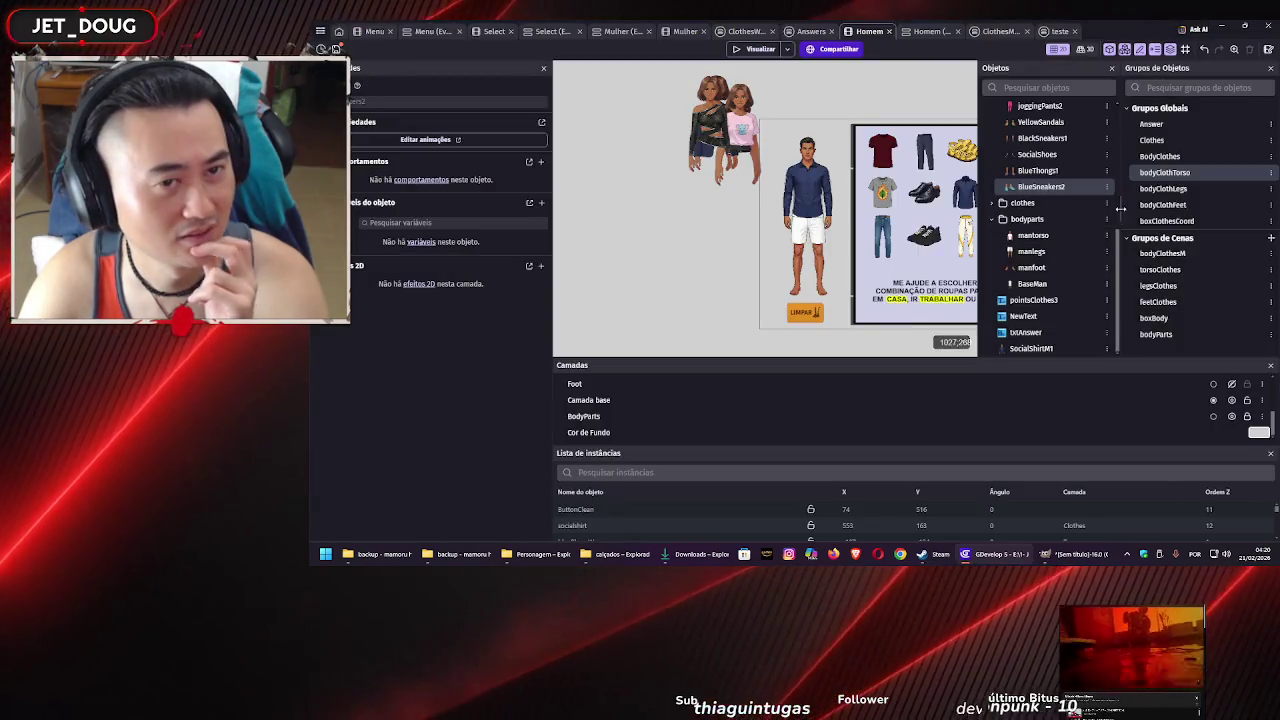
{"action": "double_click", "coordinate": [1170, 190]}
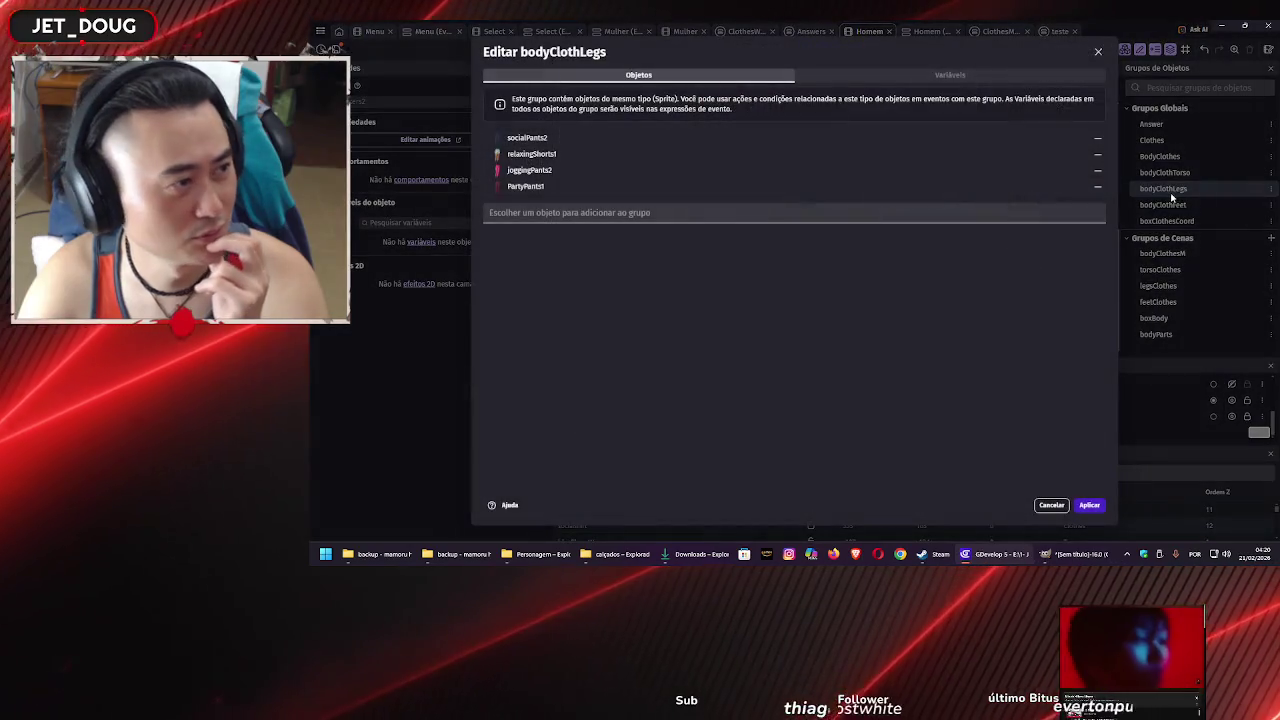
{"action": "left_click", "coordinate": [952, 205]}
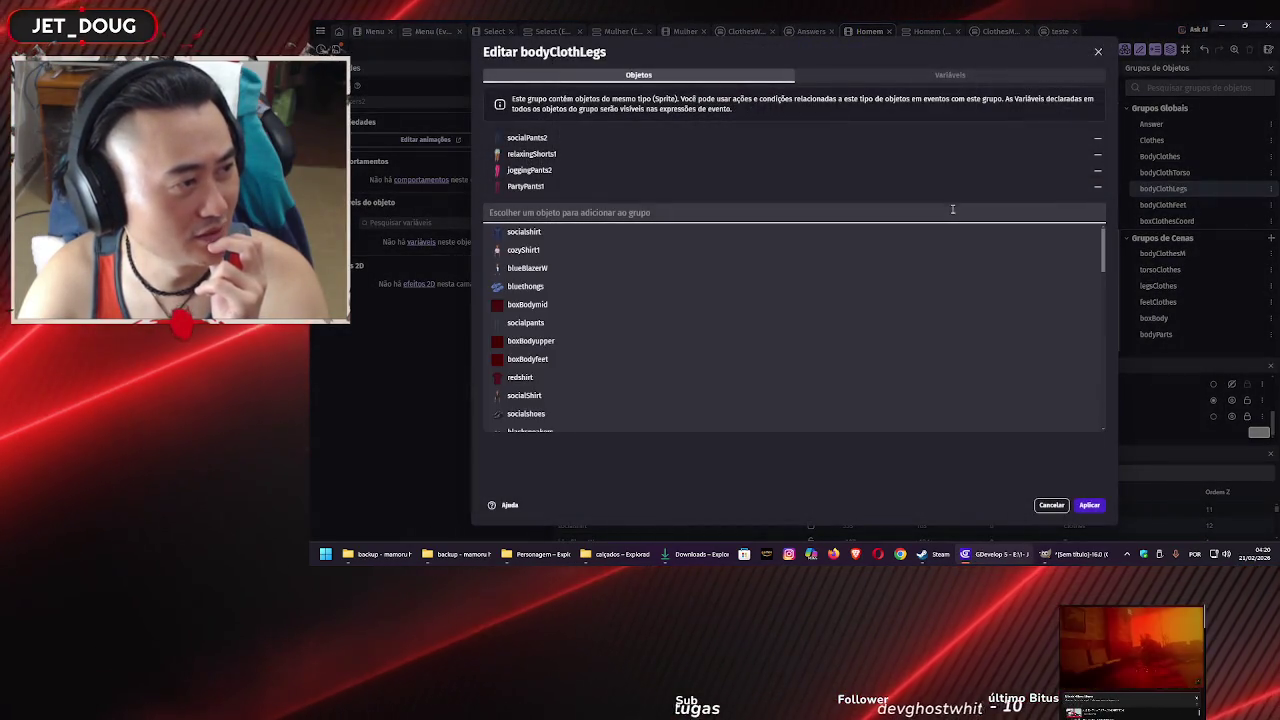
{"action": "scroll", "coordinate": [934, 312], "scroll_direction": "down", "scroll_amount": 2}
{"action": "scroll", "coordinate": [934, 317], "scroll_direction": "down", "scroll_amount": 1}
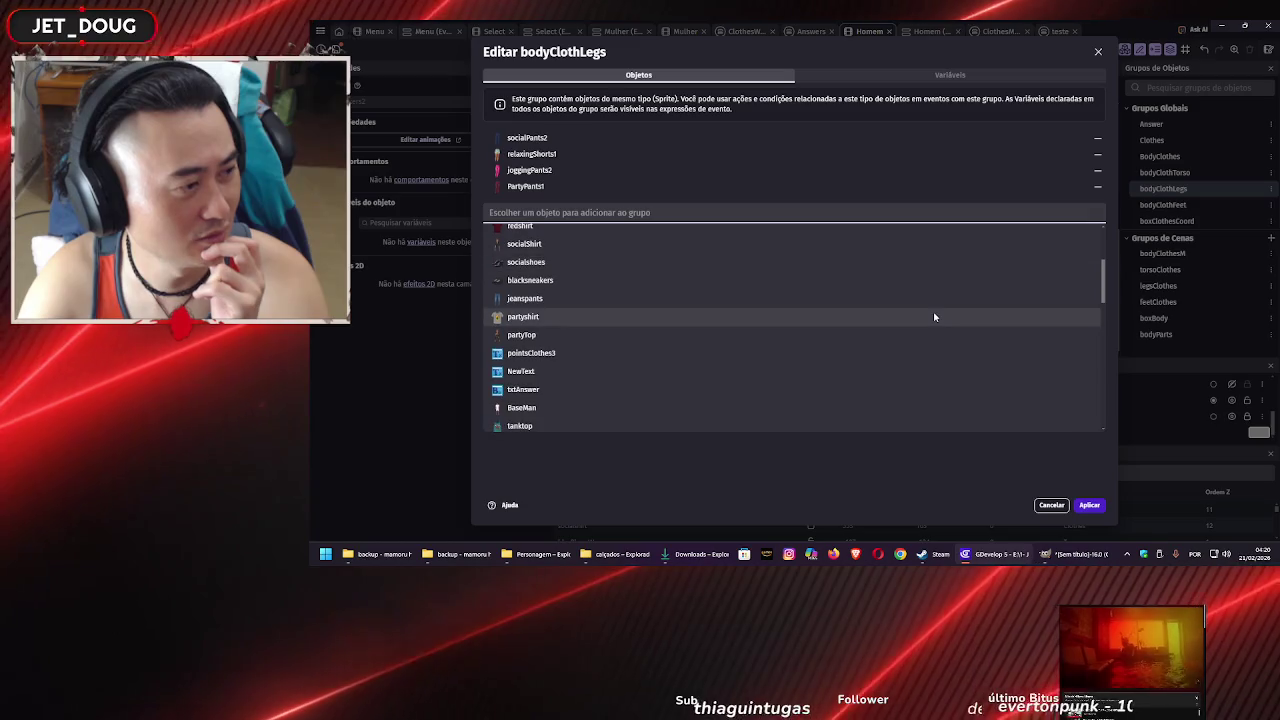
{"action": "scroll", "coordinate": [930, 317], "scroll_direction": "down", "scroll_amount": 4}
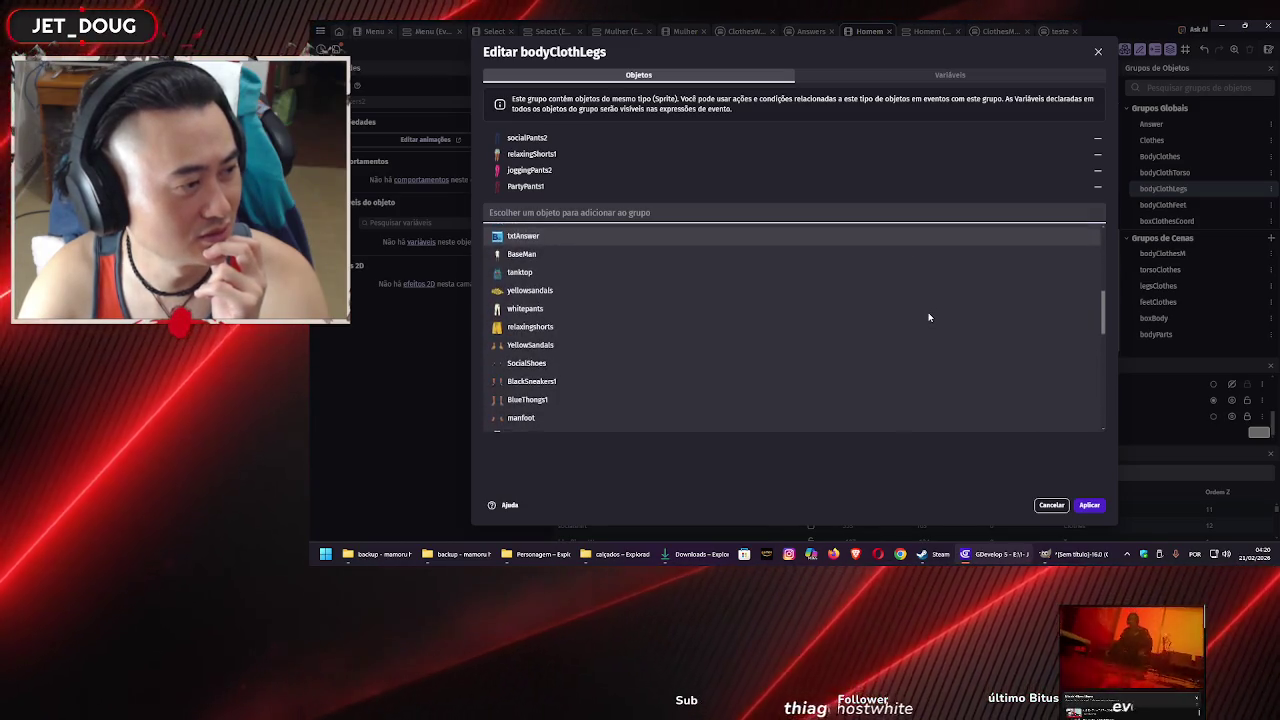
{"action": "scroll", "coordinate": [927, 317], "scroll_direction": "down", "scroll_amount": 3}
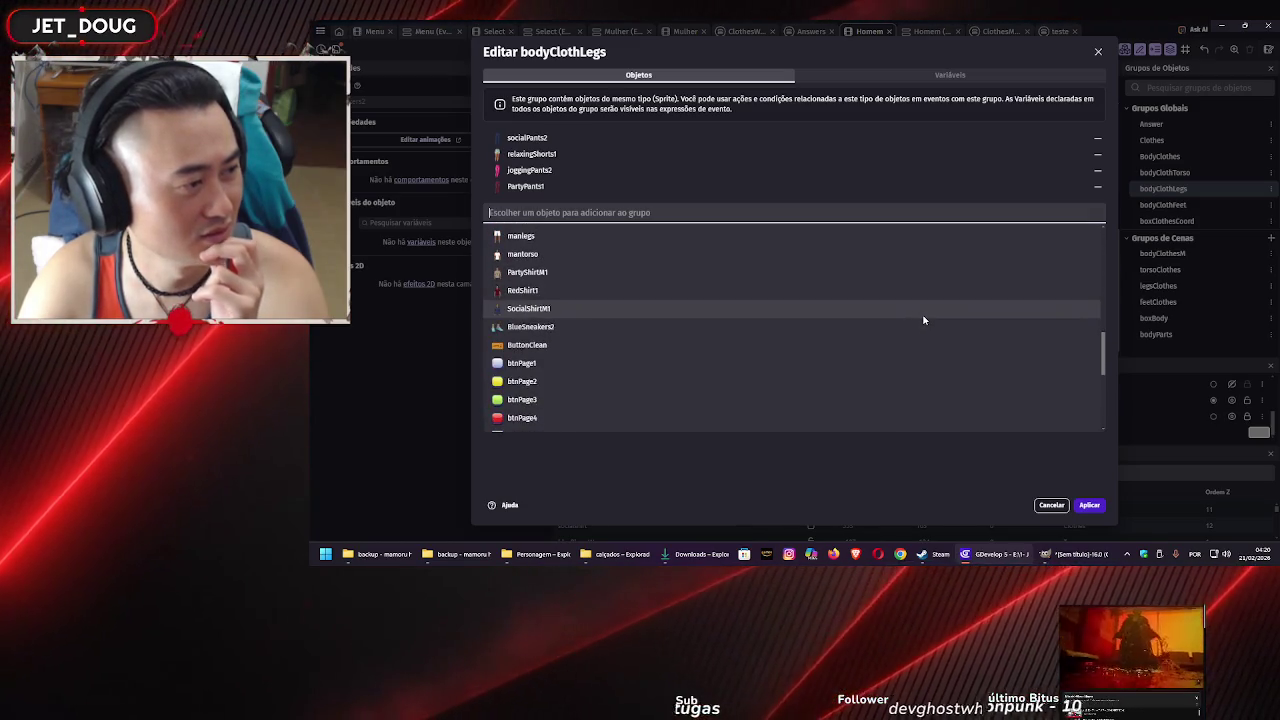
{"action": "scroll", "coordinate": [921, 317], "scroll_direction": "down", "scroll_amount": 3}
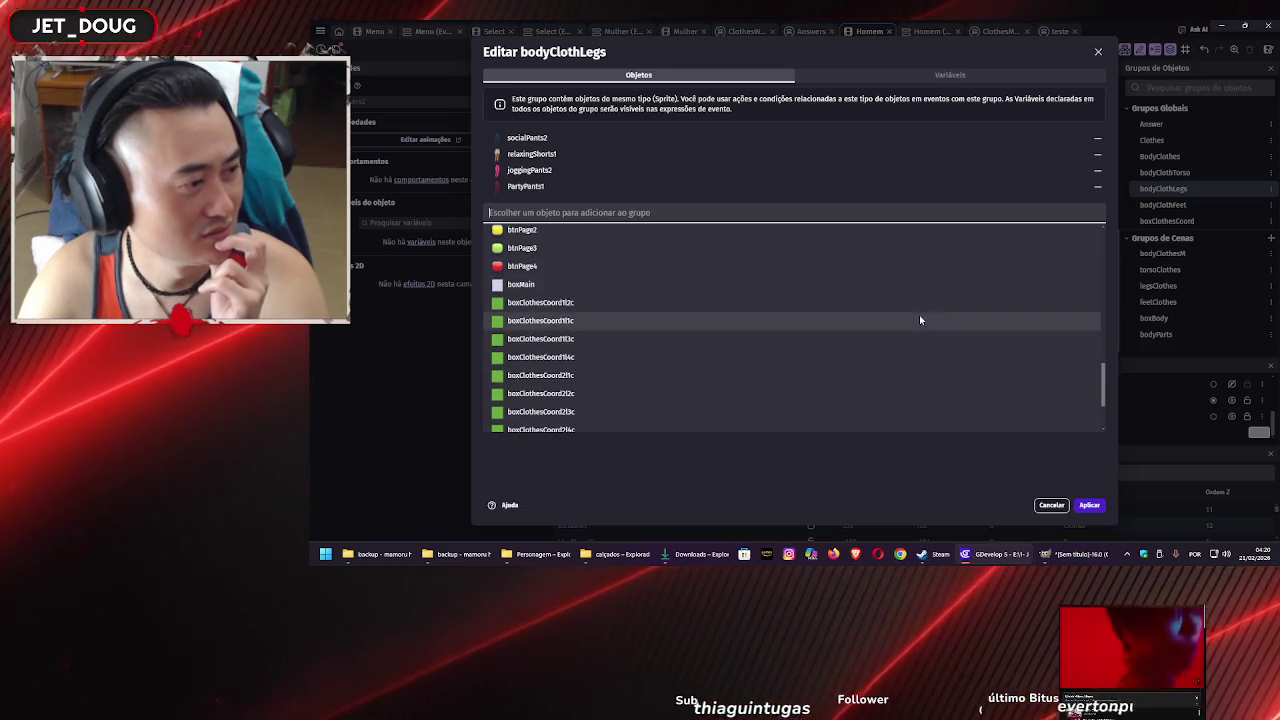
{"action": "scroll", "coordinate": [918, 317], "scroll_direction": "up", "scroll_amount": 4}
{"action": "scroll", "coordinate": [914, 321], "scroll_direction": "up", "scroll_amount": 5}
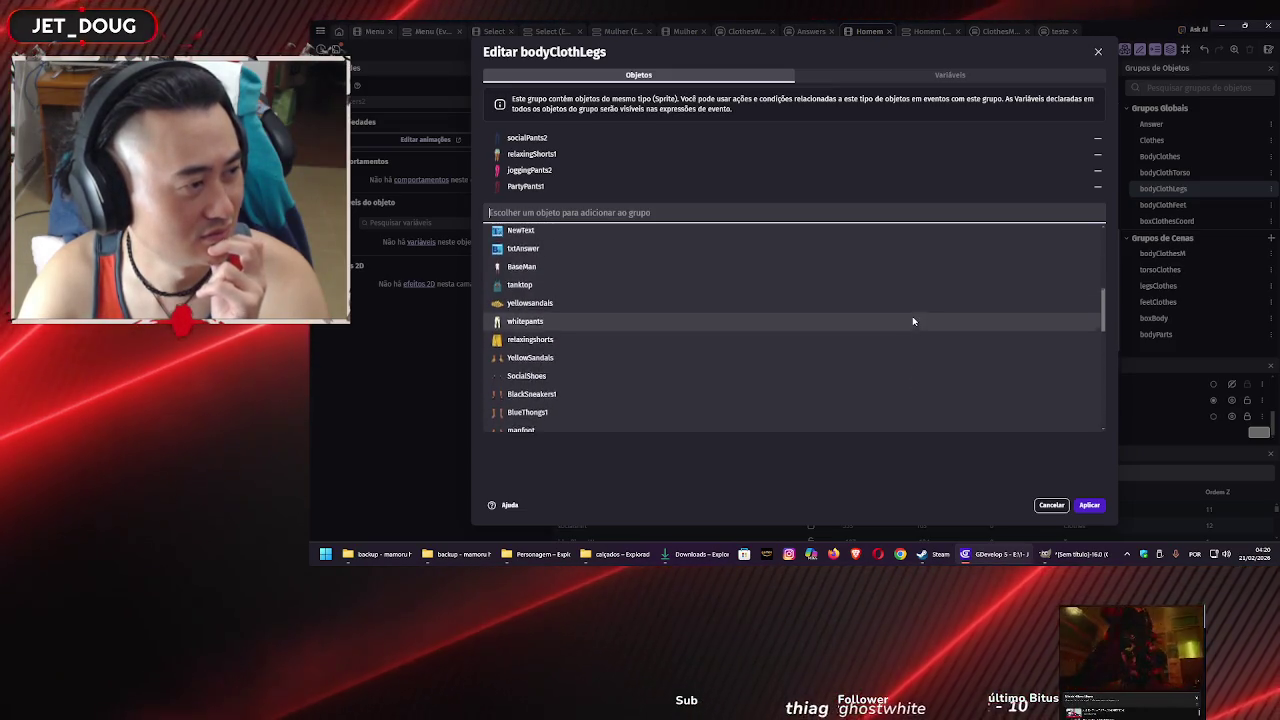
{"action": "scroll", "coordinate": [910, 321], "scroll_direction": "up", "scroll_amount": 5}
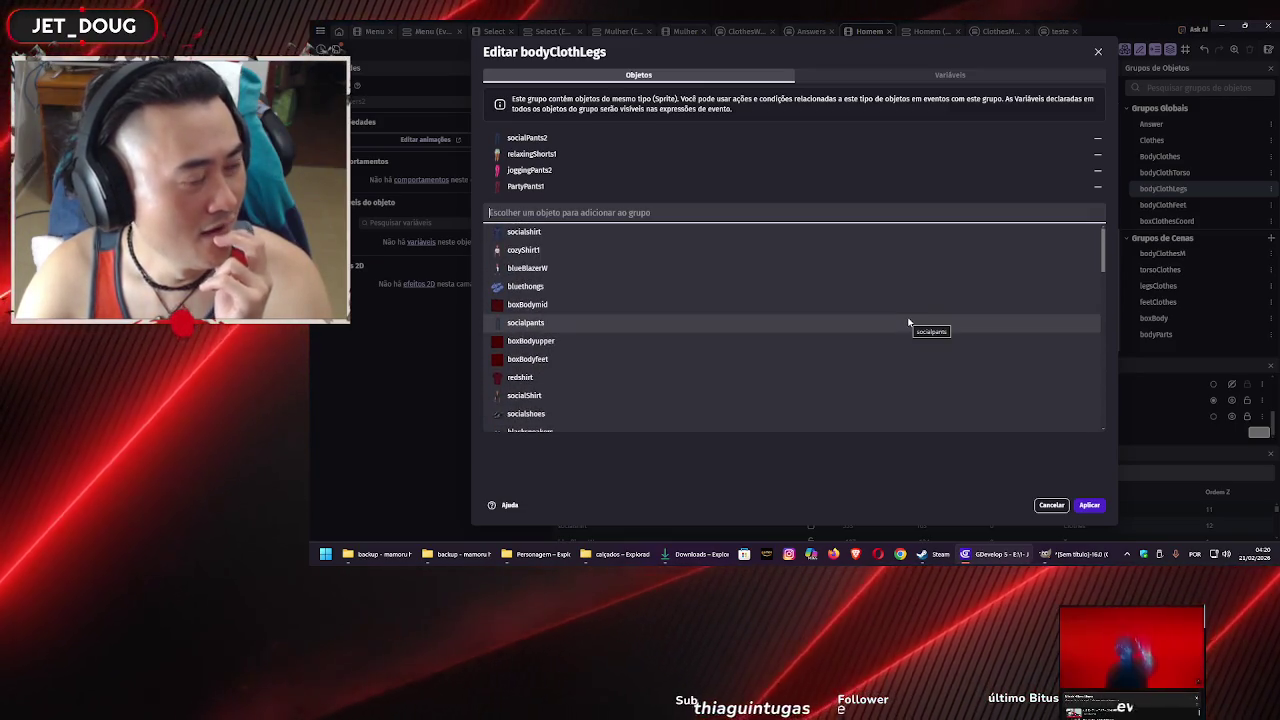
{"action": "left_click", "coordinate": [1051, 506]}
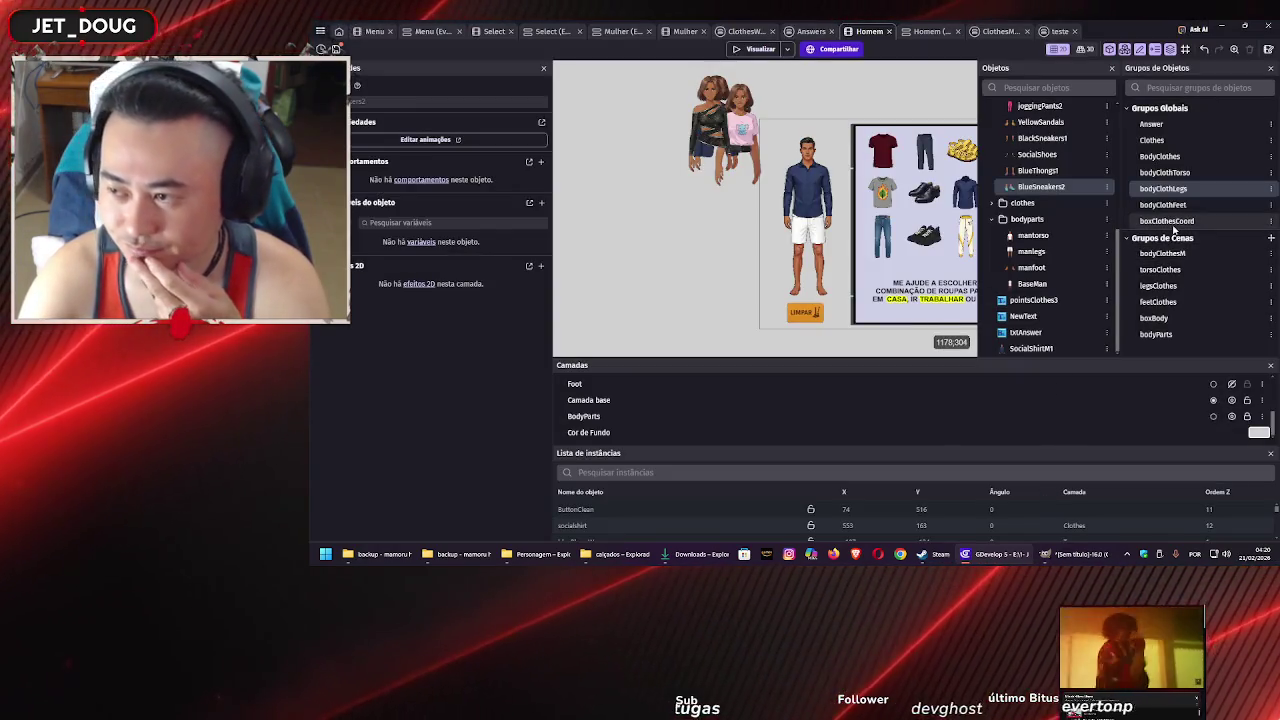
Remove RaggedShirt, brownShoe and dirtySneakers from the BodyClothes group and apply
{"action": "double_click", "coordinate": [1155, 157]}
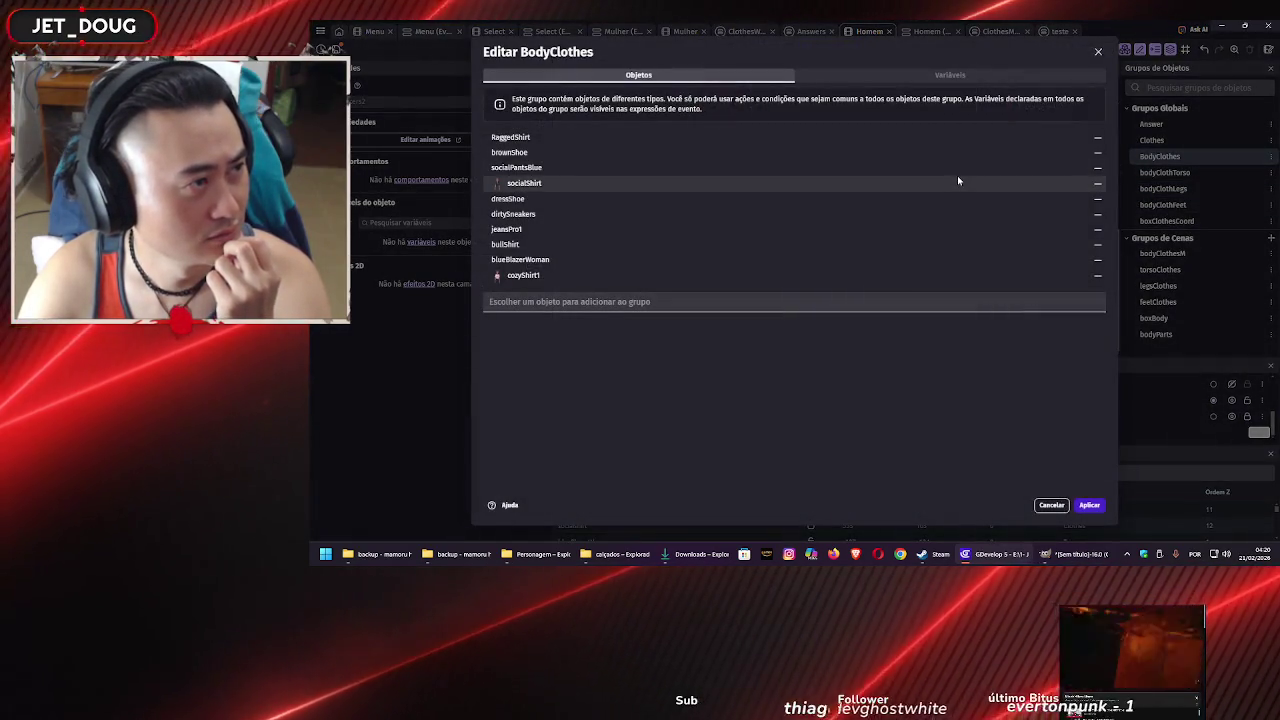
{"action": "left_click", "coordinate": [1097, 143]}
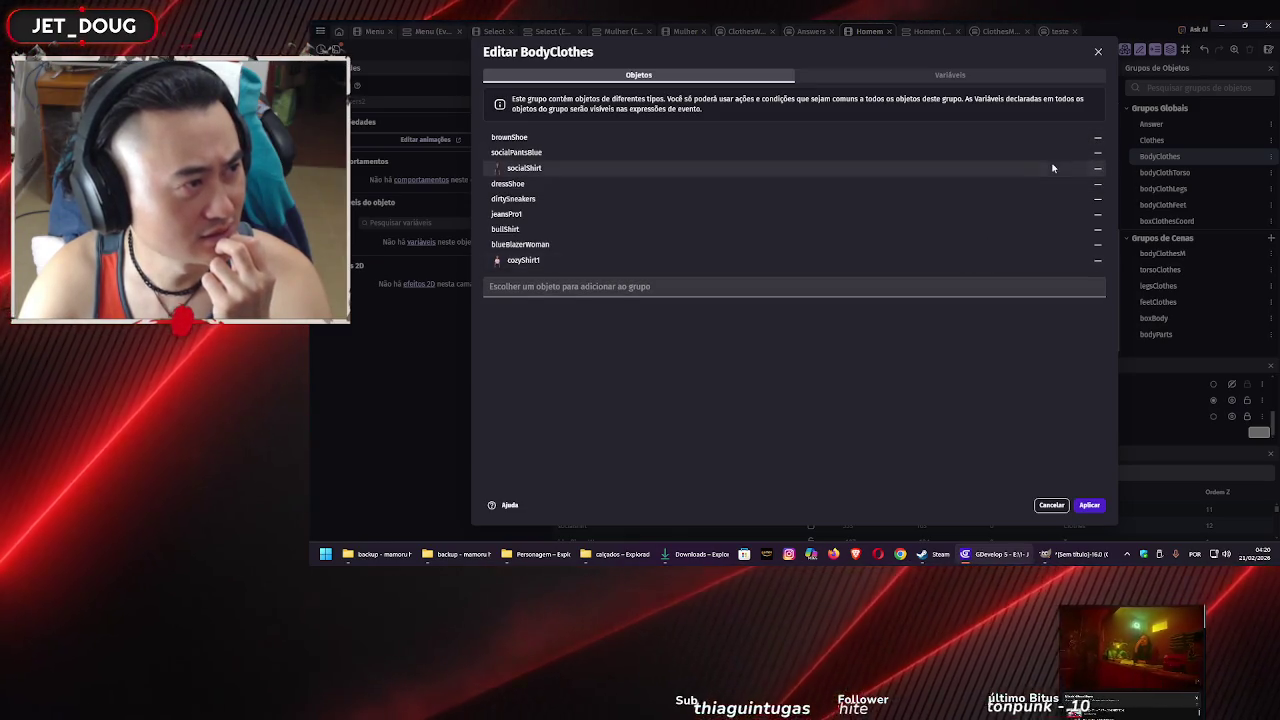
{"action": "left_click", "coordinate": [1098, 139]}
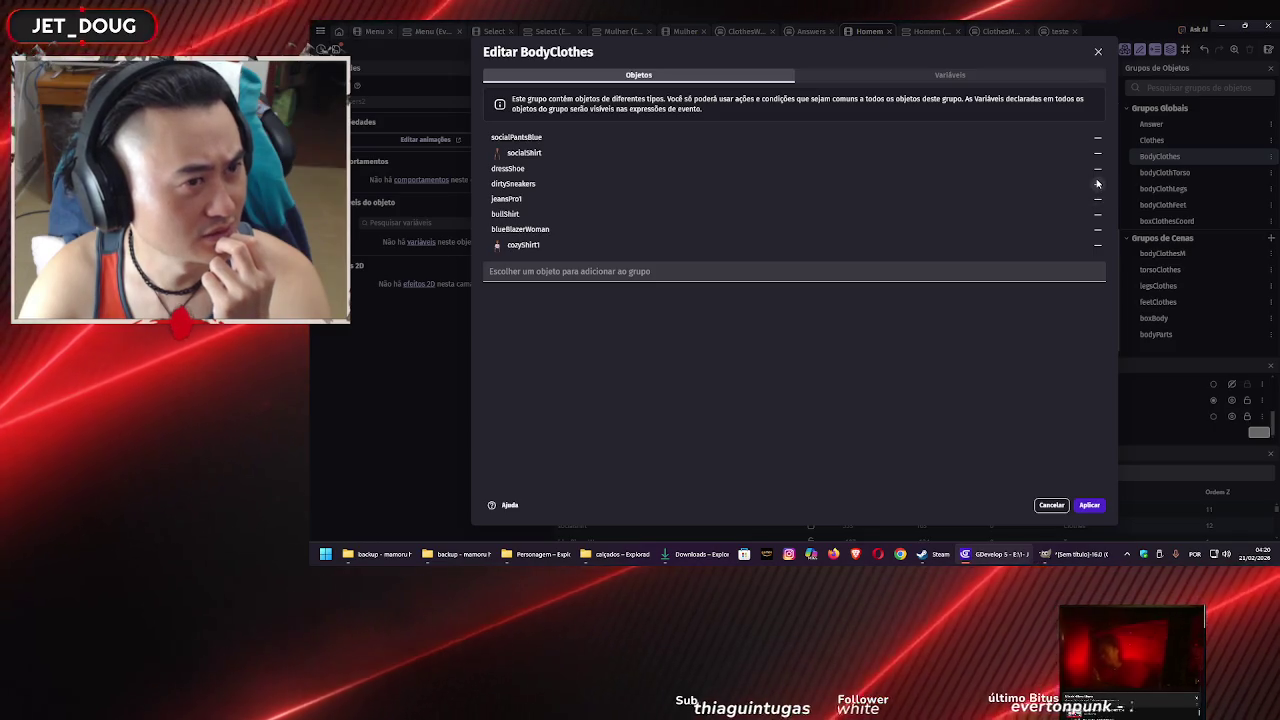
{"action": "left_click", "coordinate": [1097, 184]}
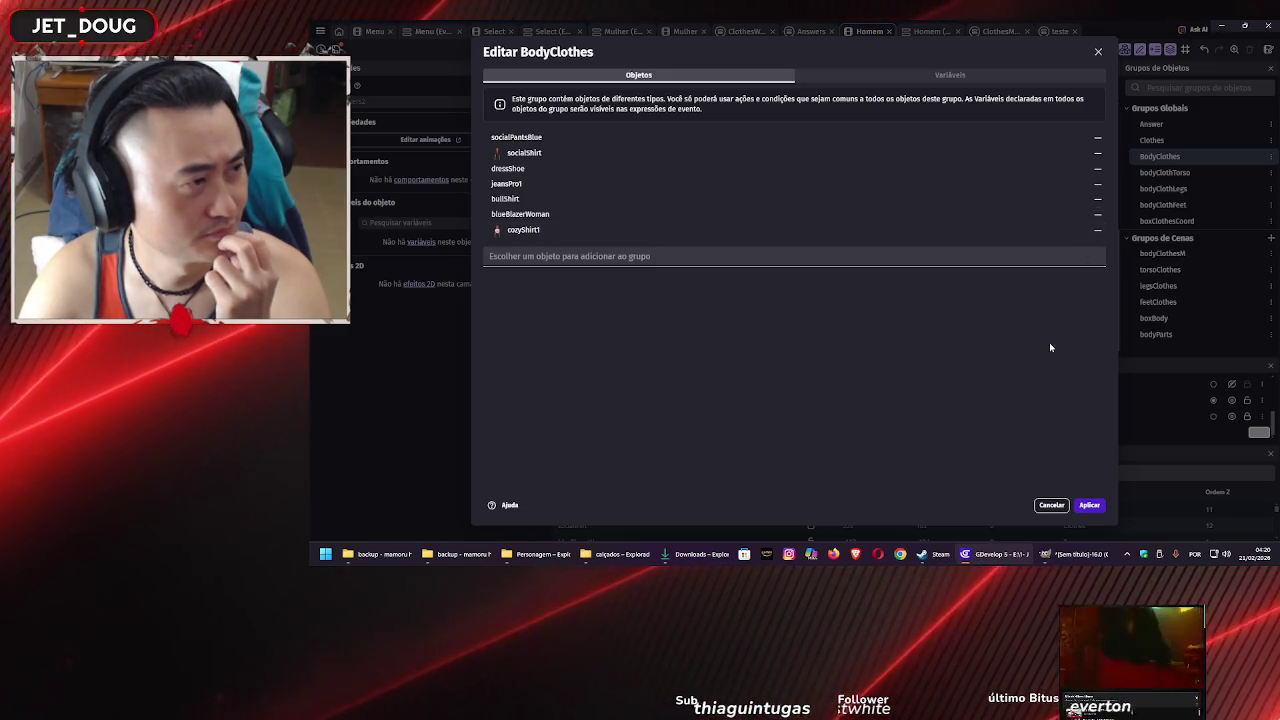
{"action": "left_click", "coordinate": [1087, 504]}
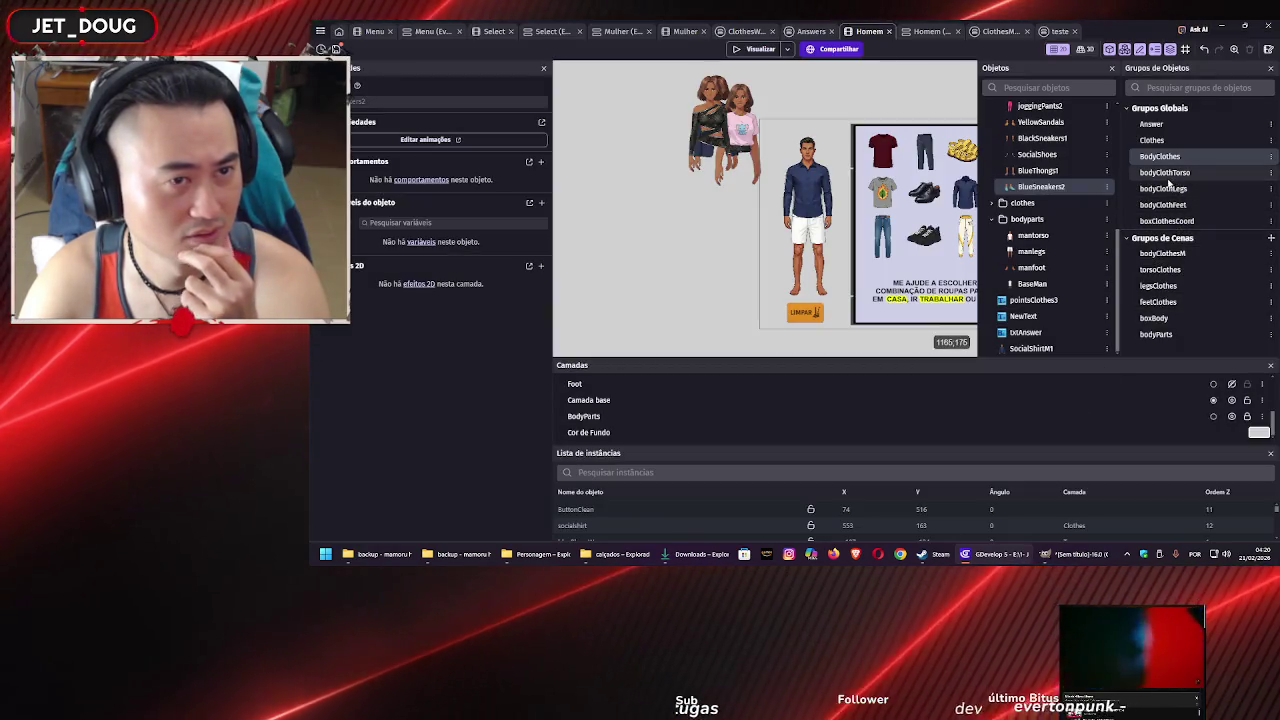
Save the project from the Answers events sheet
{"action": "left_click", "coordinate": [809, 32]}
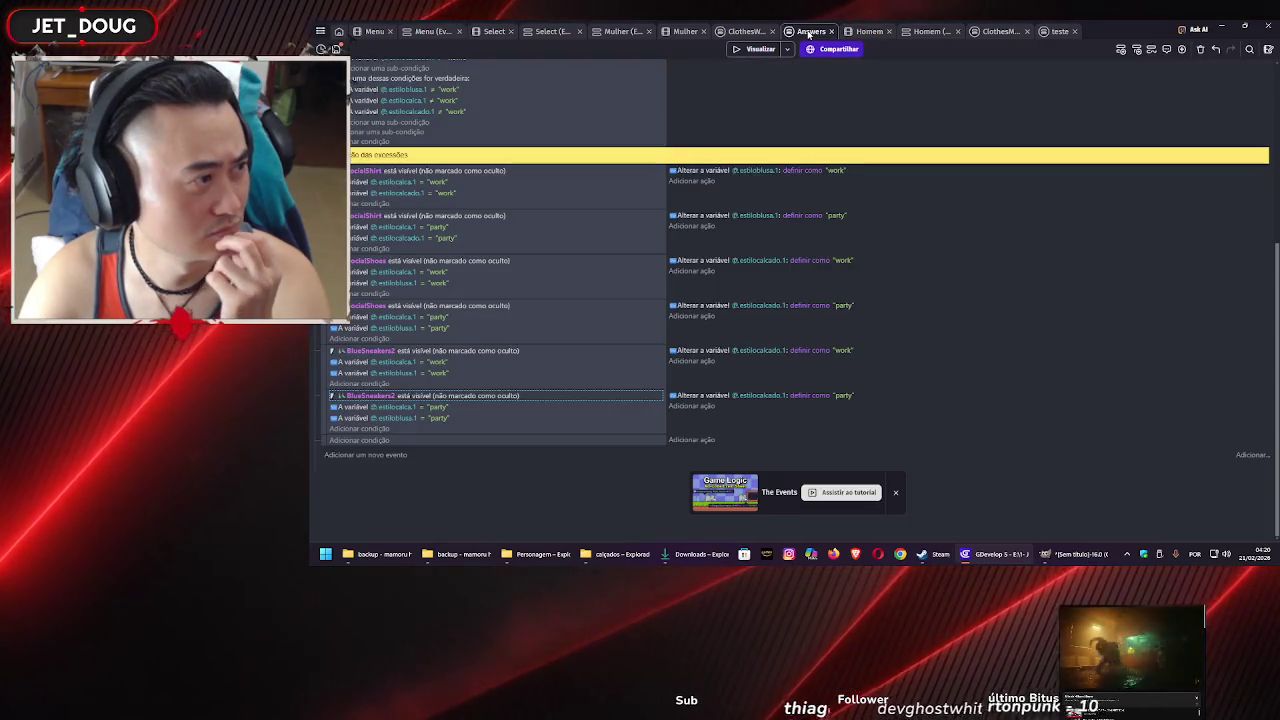
{"action": "scroll", "coordinate": [708, 230], "scroll_direction": "up", "scroll_amount": 5}
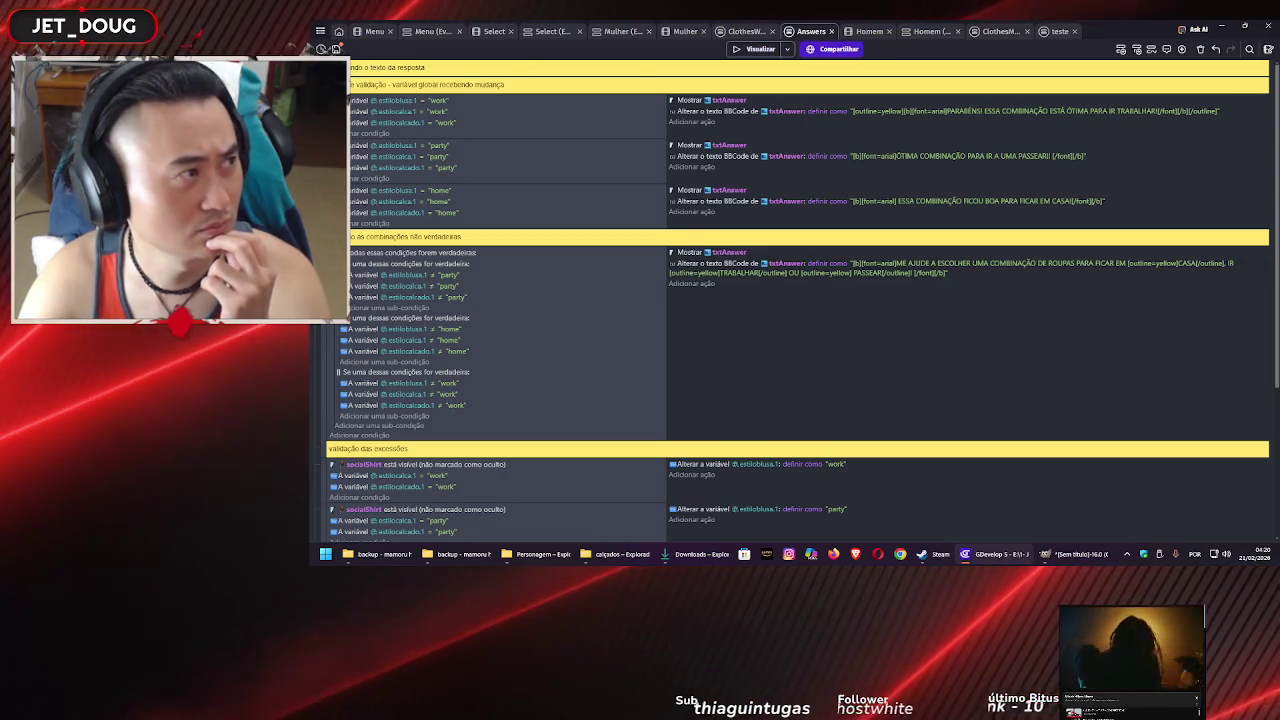
{"action": "left_click", "coordinate": [337, 48]}
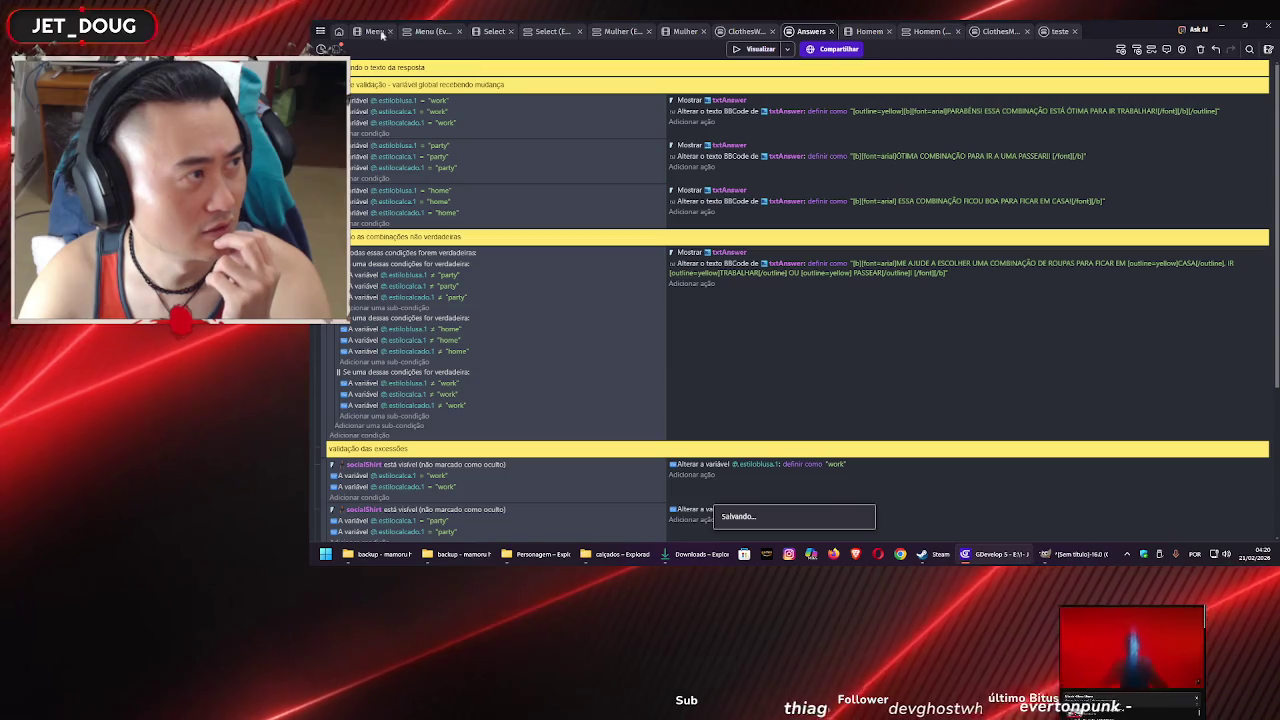
Go to the Select scene and open the BaseMan object editor
{"action": "left_click", "coordinate": [373, 32]}
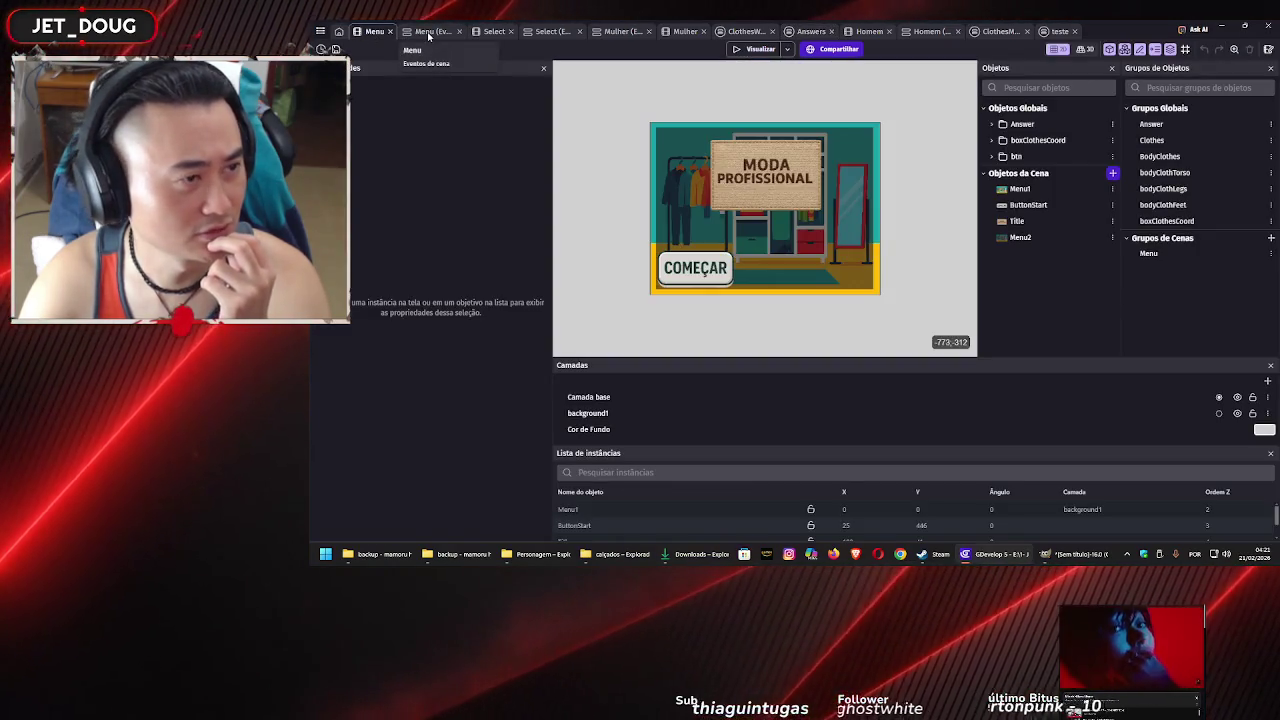
{"action": "left_click", "coordinate": [429, 32]}
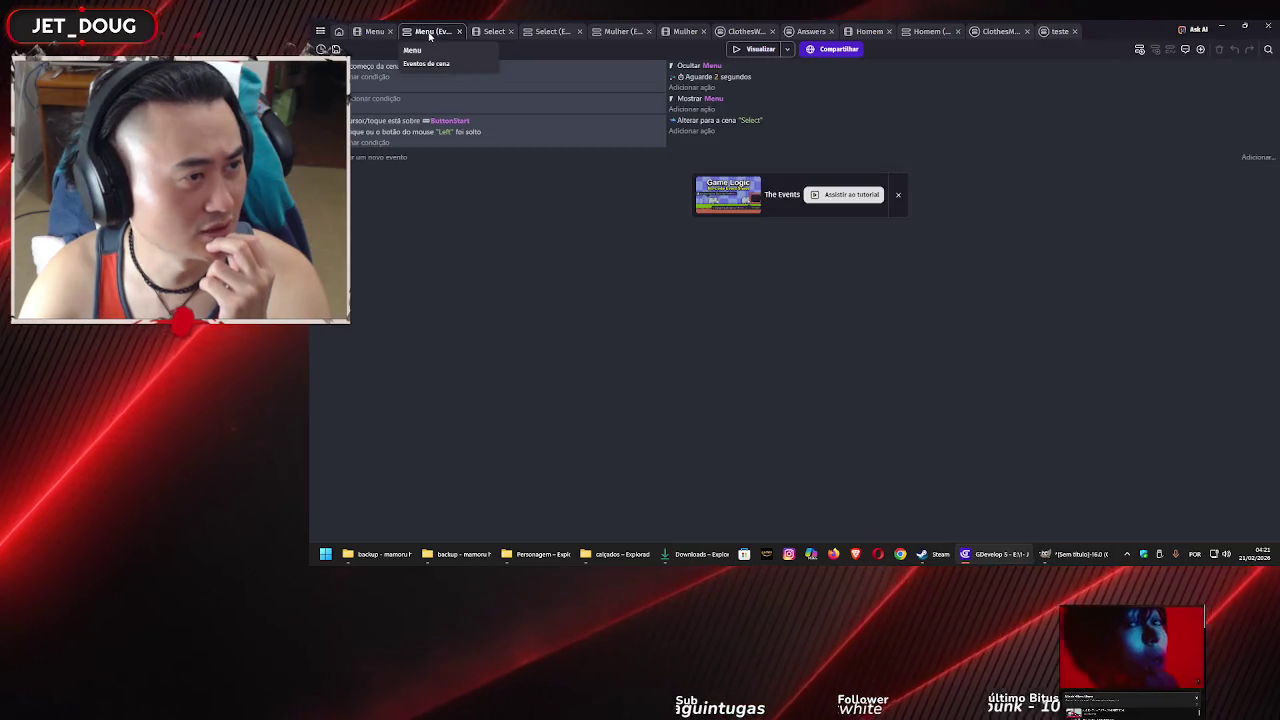
{"action": "left_click", "coordinate": [493, 32]}
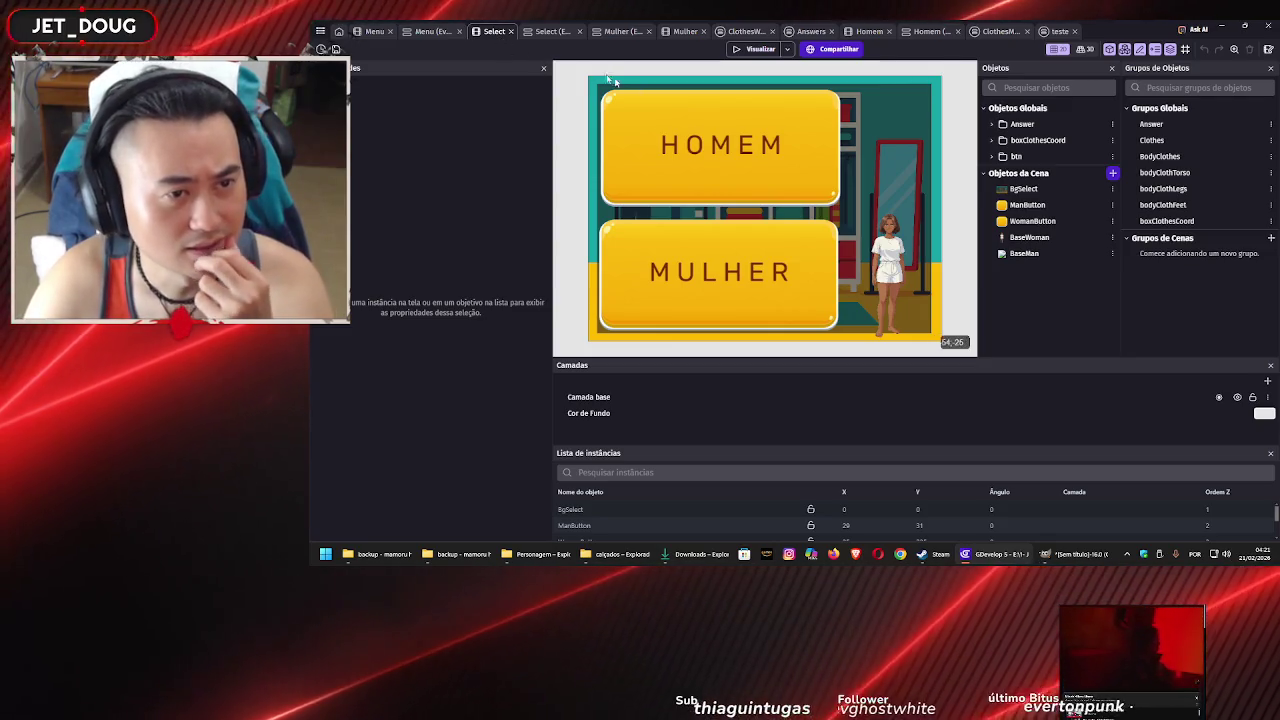
{"action": "left_click", "coordinate": [1026, 255]}
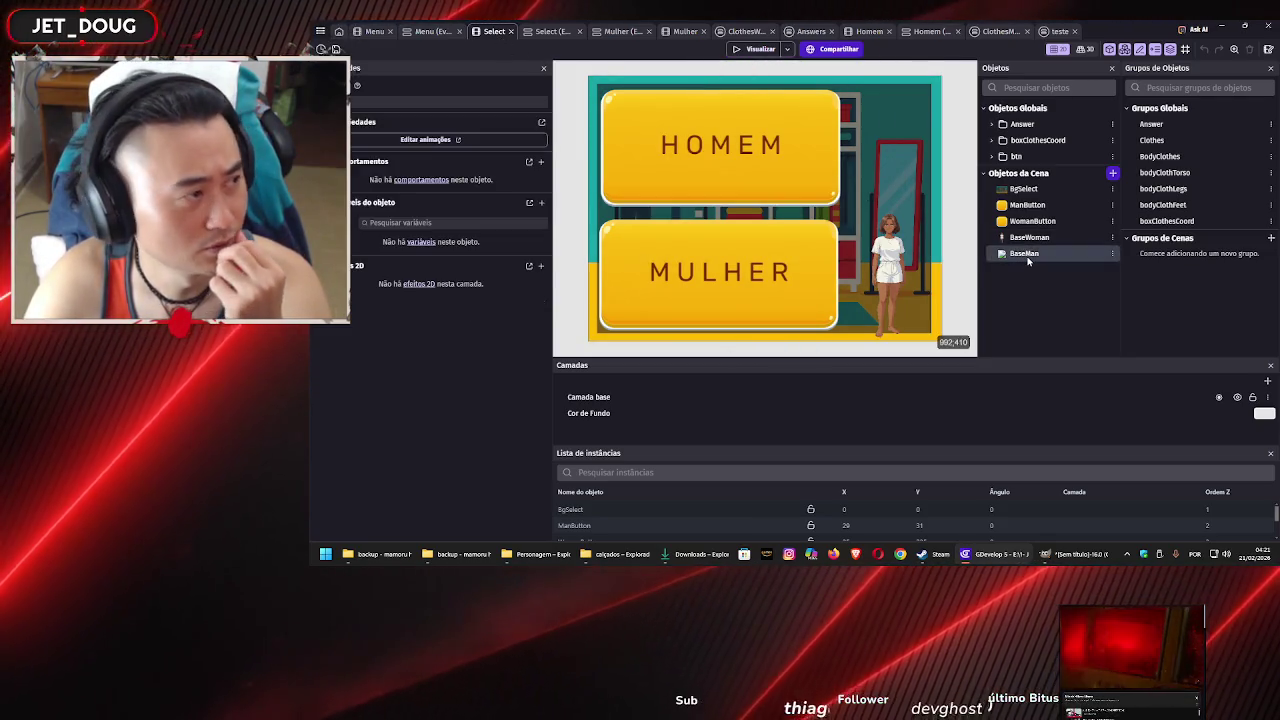
{"action": "right_click", "coordinate": [958, 165]}
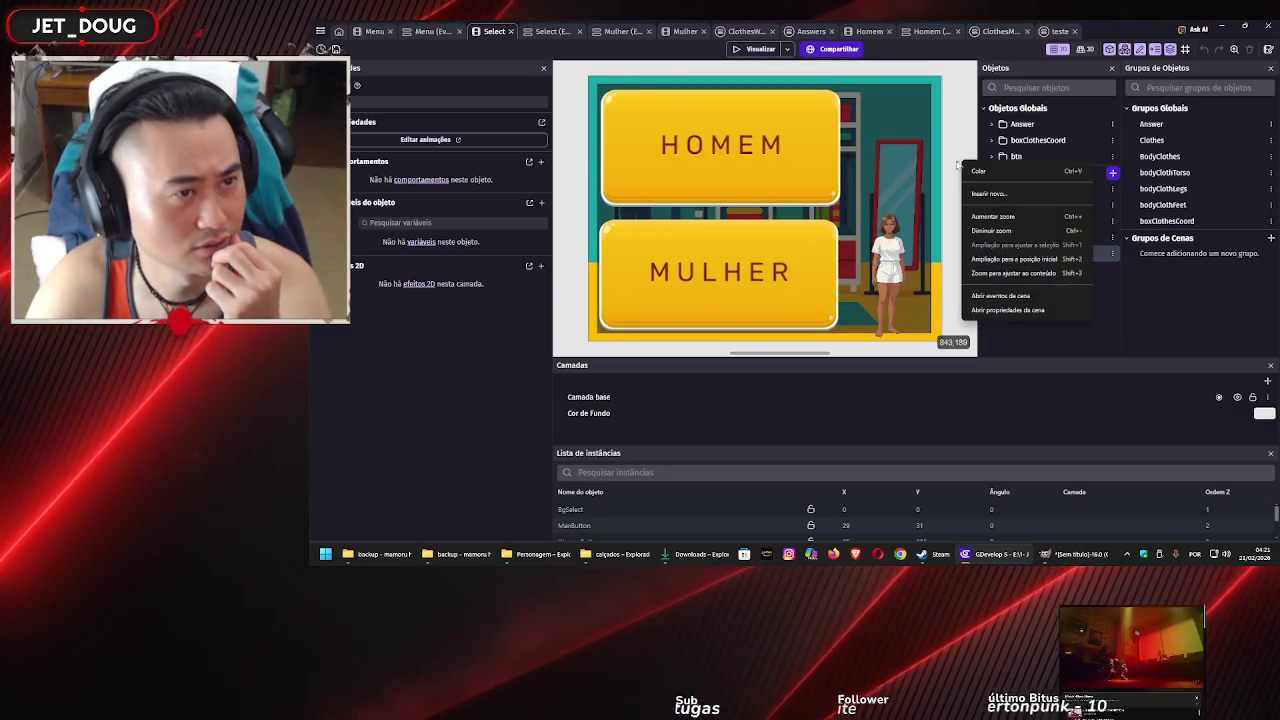
{"action": "left_click", "coordinate": [888, 131]}
{"action": "left_click", "coordinate": [888, 131]}
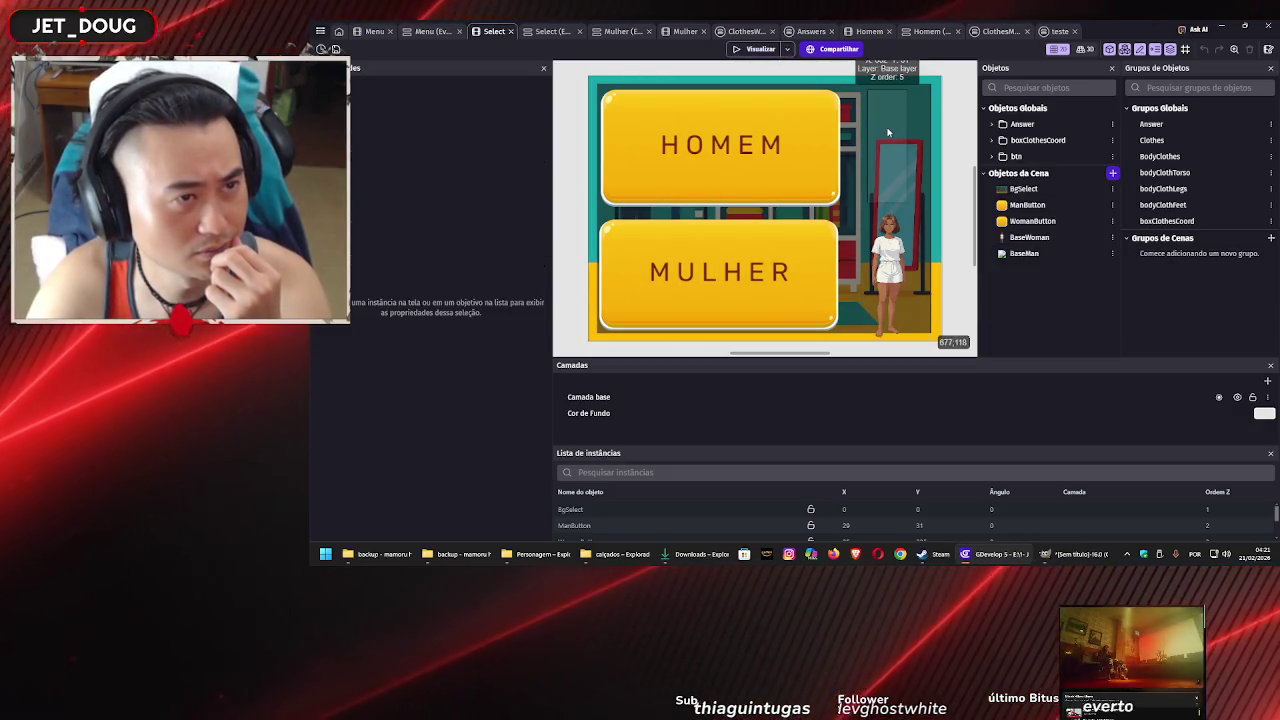
{"action": "double_click", "coordinate": [888, 131]}
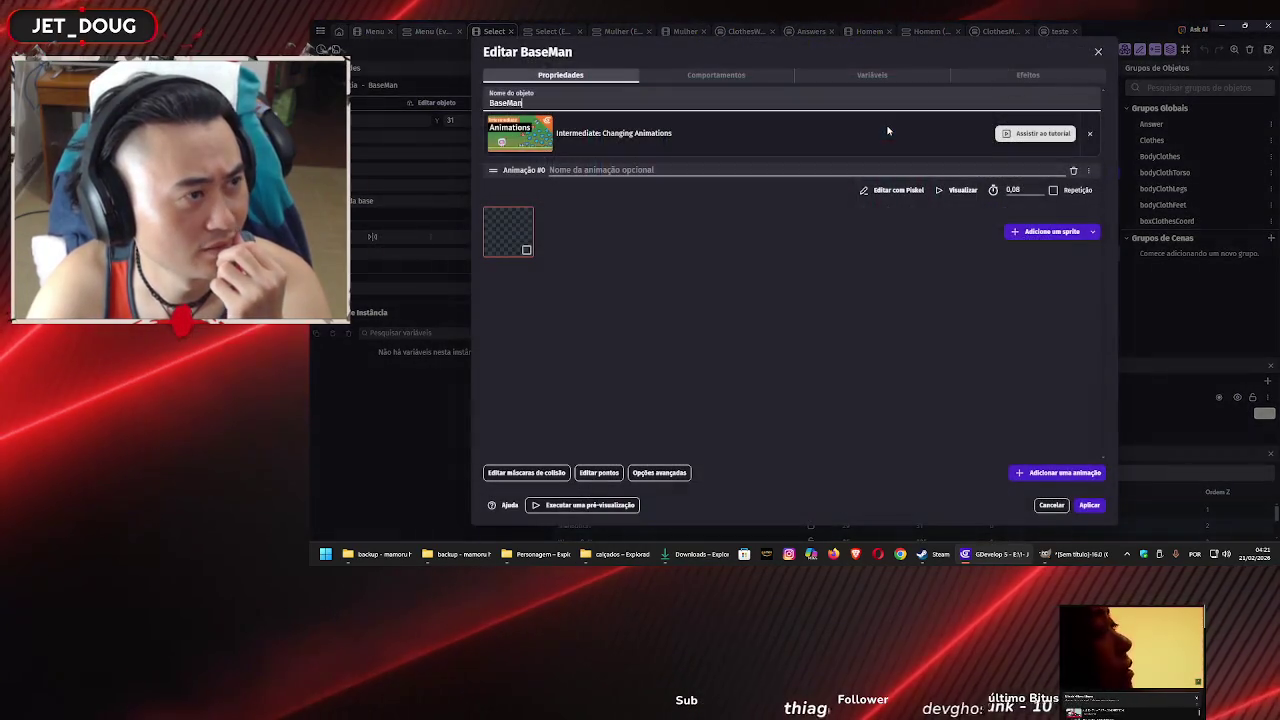
Replace BaseMan's empty sprite with the basemen3 image from Assets/Personagem and apply
{"action": "left_click", "coordinate": [1040, 231]}
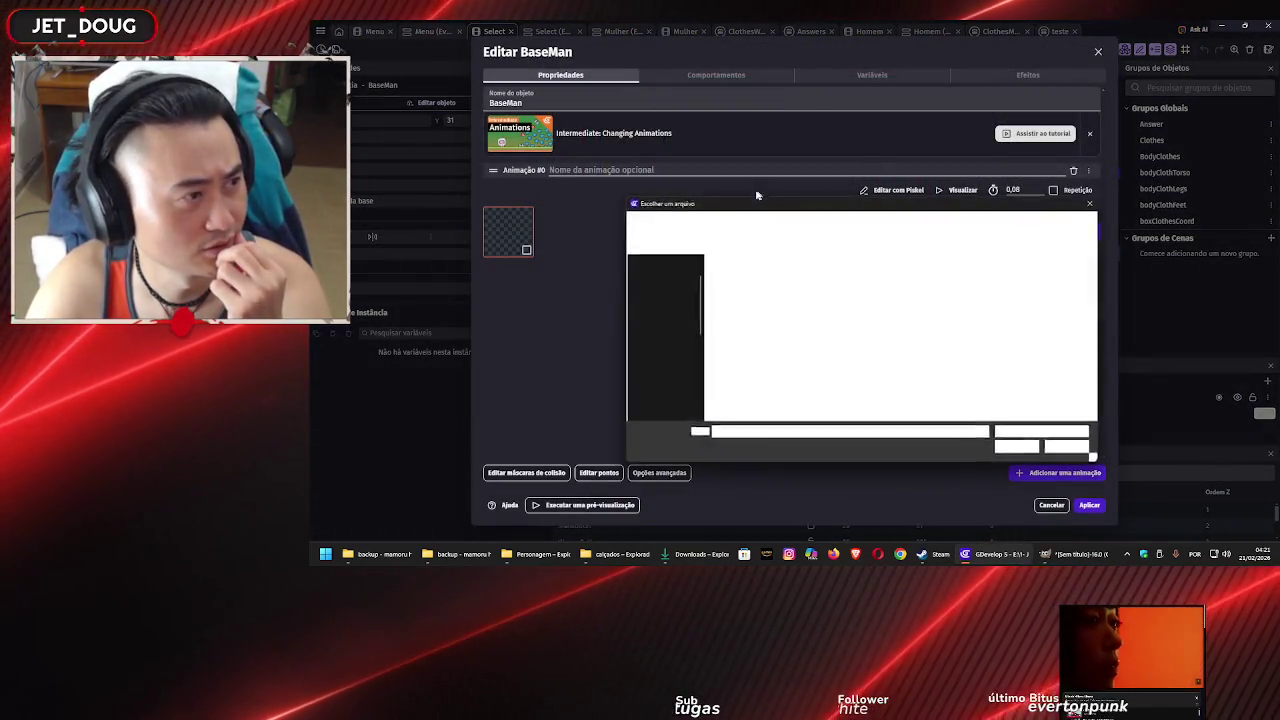
{"action": "left_click", "coordinate": [724, 223]}
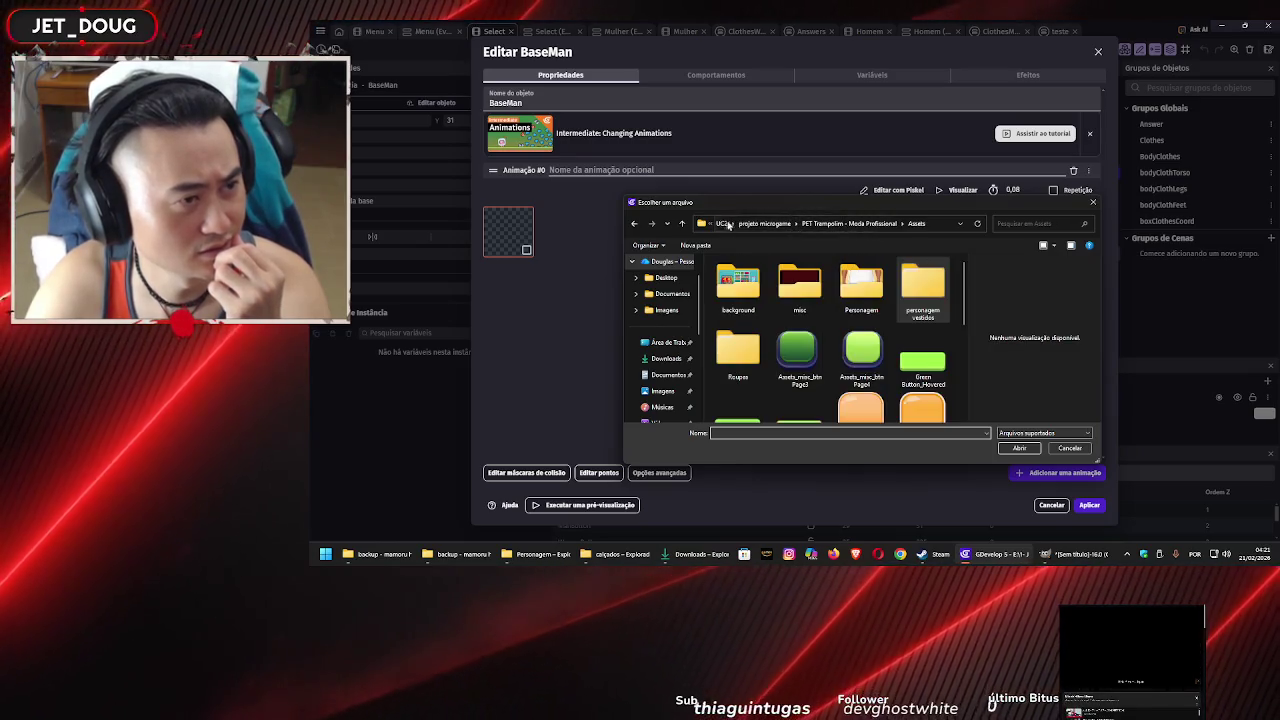
{"action": "double_click", "coordinate": [867, 287]}
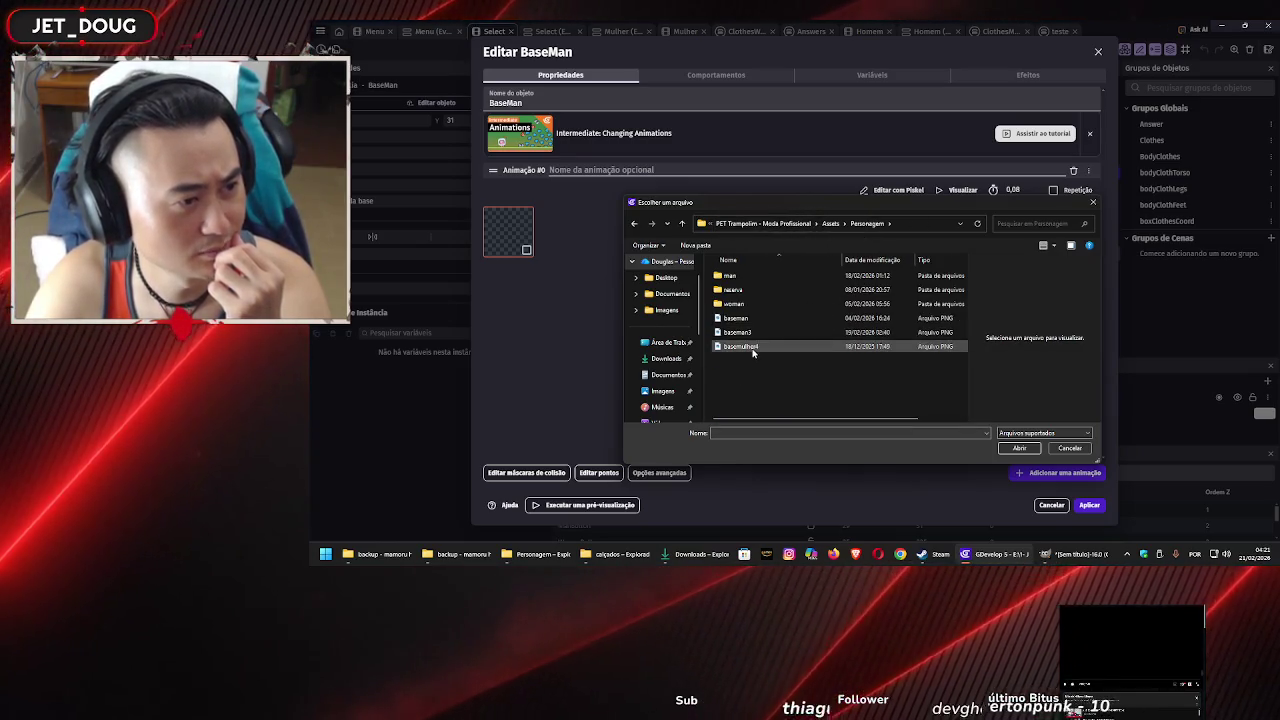
{"action": "left_click", "coordinate": [811, 333]}
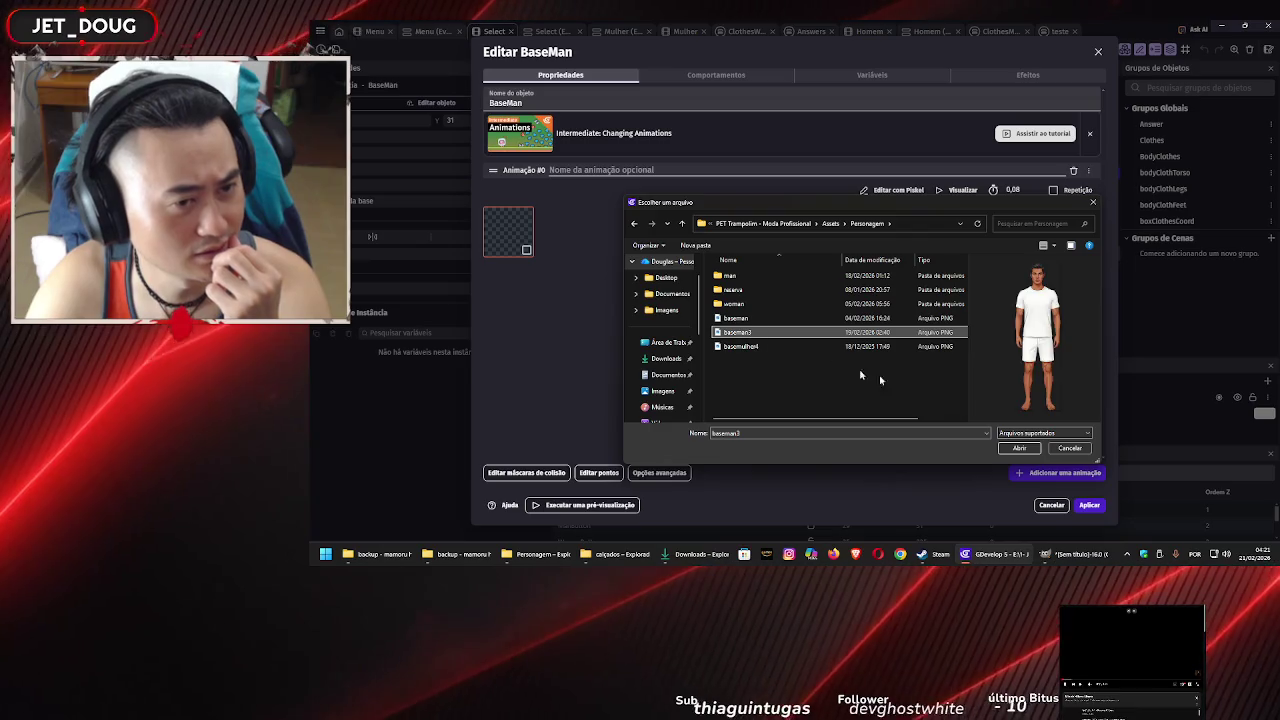
{"action": "left_click", "coordinate": [1020, 449]}
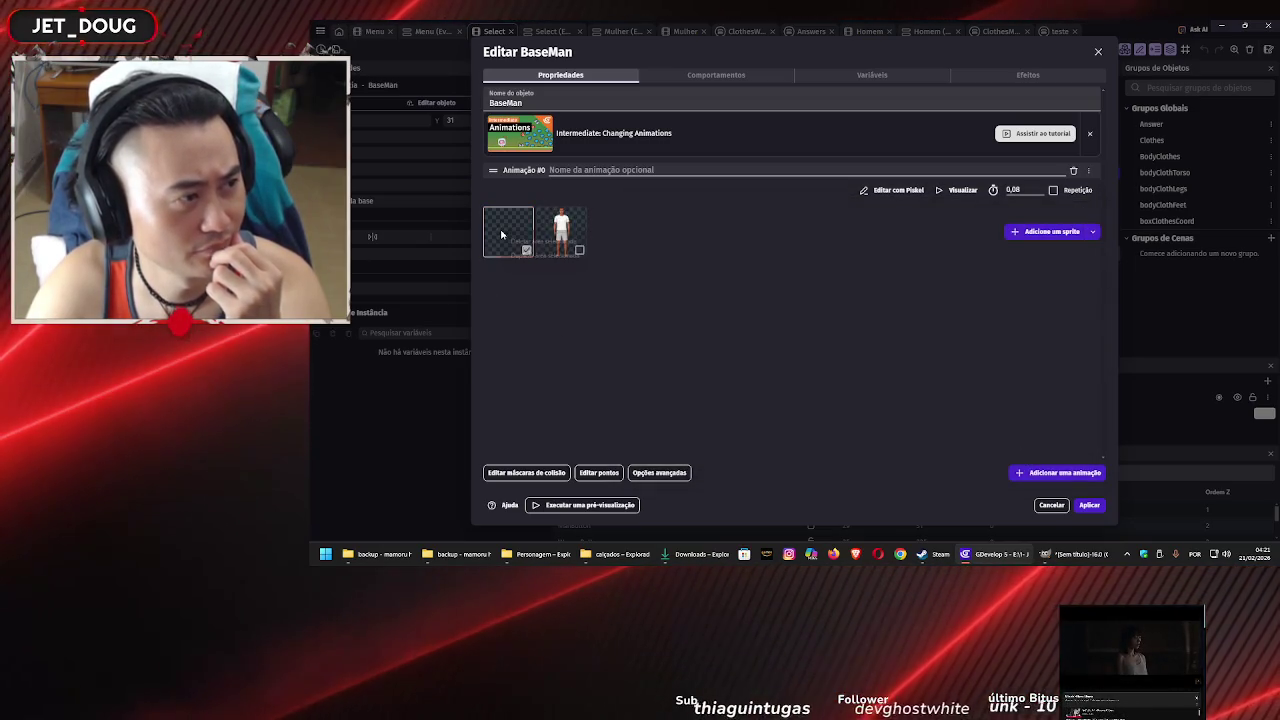
{"action": "key", "text": "Escape"}
{"action": "right_click", "coordinate": [574, 236]}
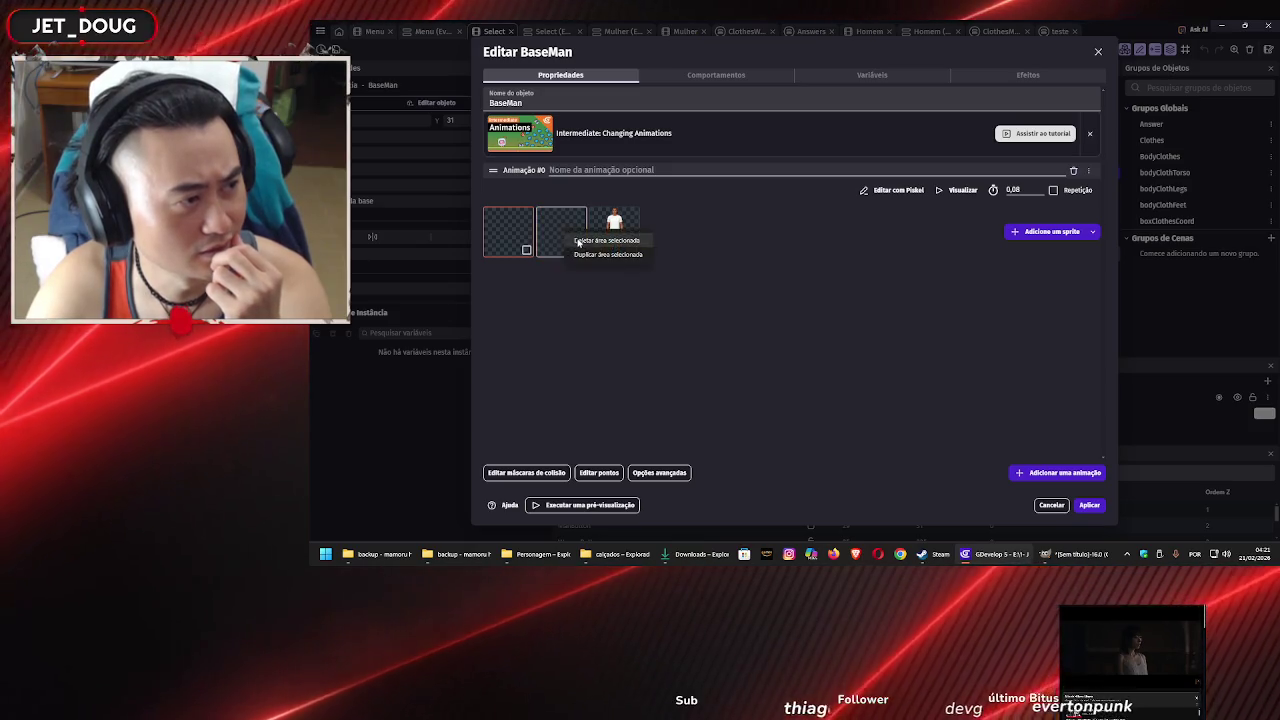
{"action": "key", "text": "Escape"}
{"action": "key", "text": "Delete"}
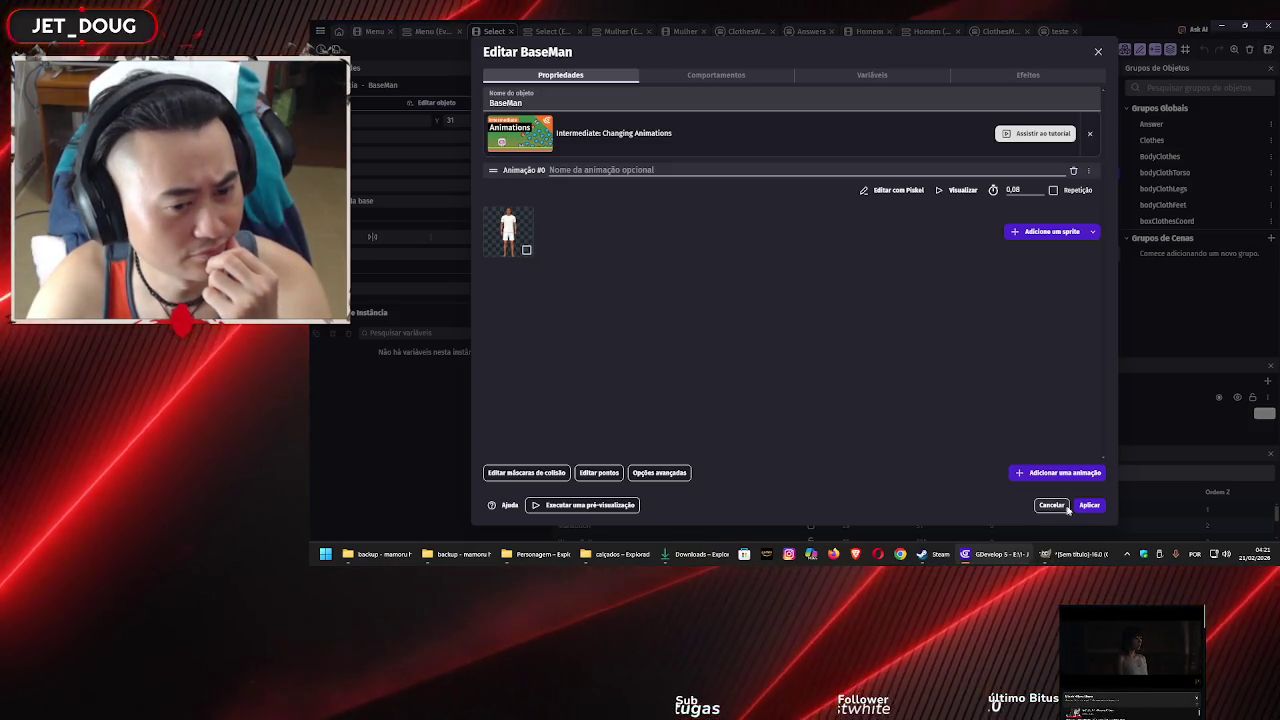
{"action": "key", "text": "Escape"}
{"action": "left_click", "coordinate": [955, 146]}
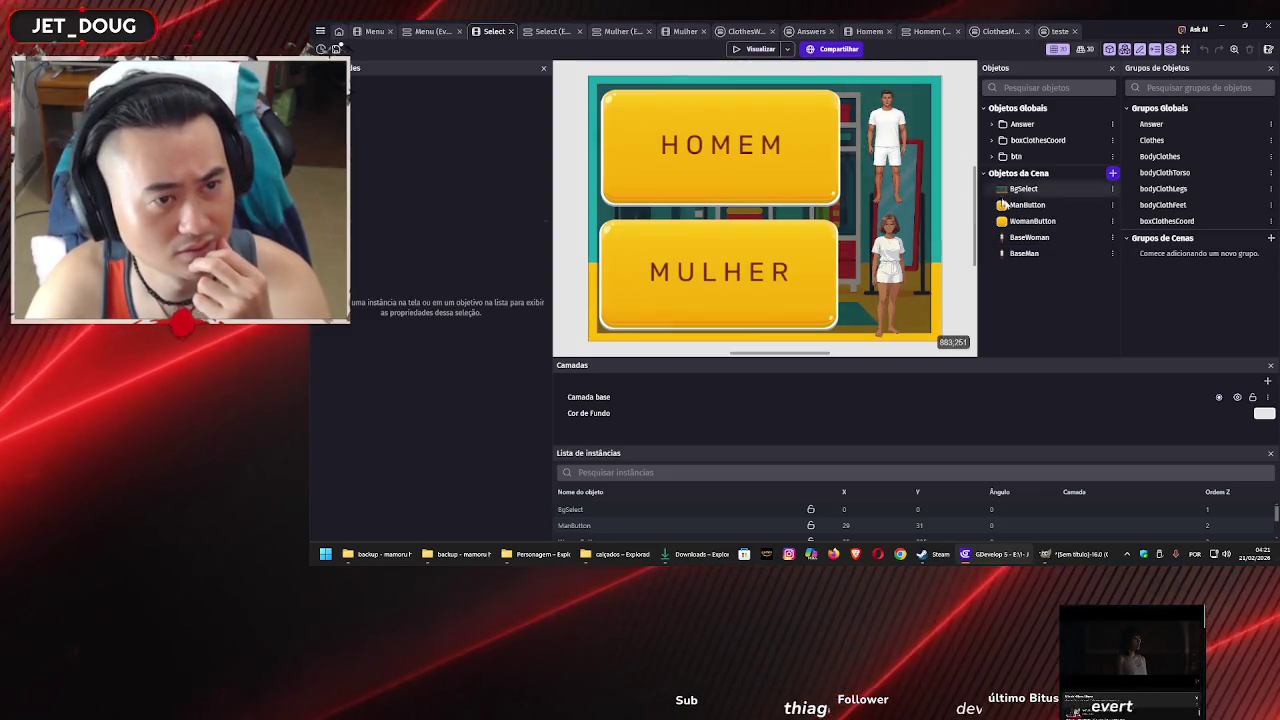
Move from the Select events sheet to the Mulher scene's events
{"action": "left_click", "coordinate": [548, 33]}
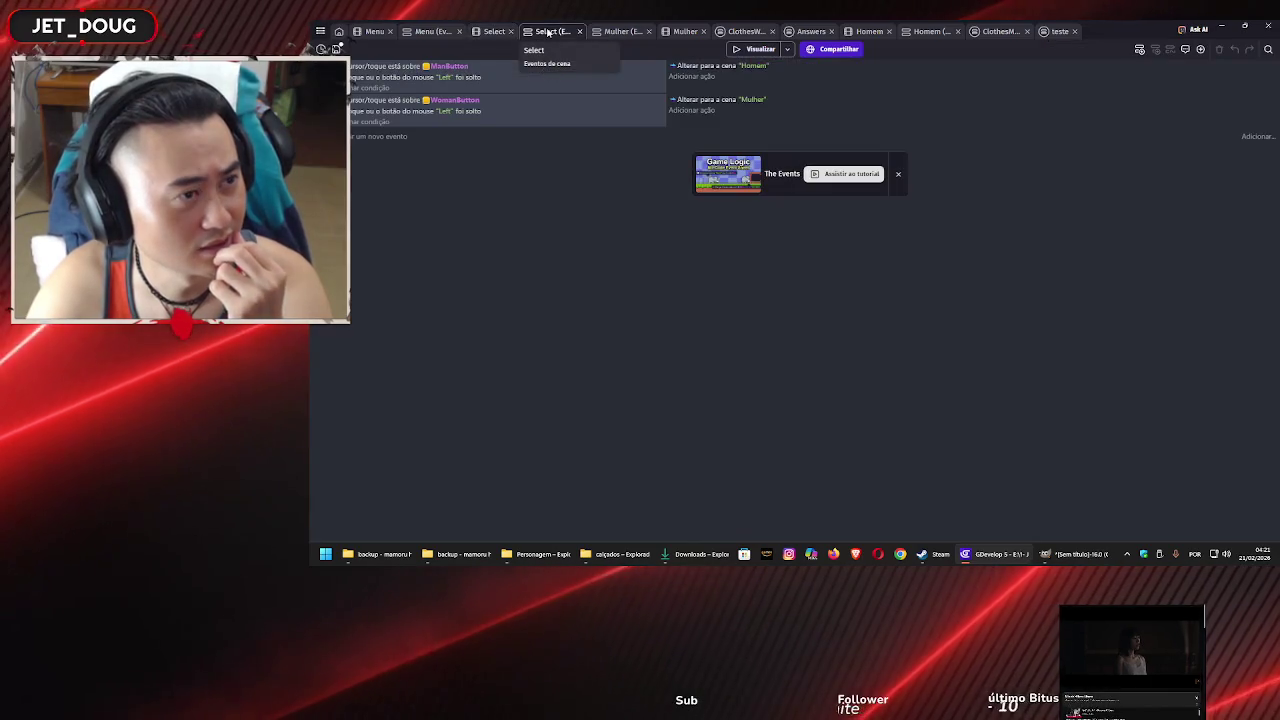
{"action": "left_click", "coordinate": [623, 33]}
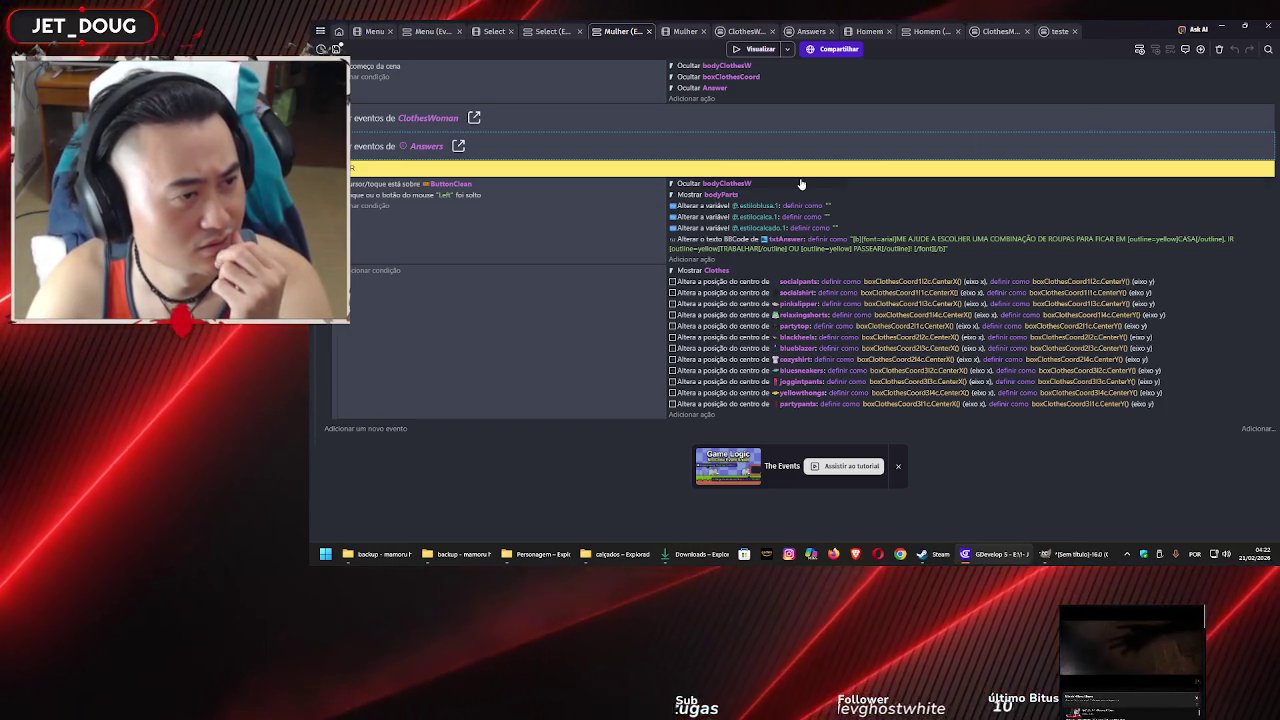
Review the Clothes group members in the Mulher and Homem scenes, leaving them unchanged
{"action": "left_click", "coordinate": [687, 31]}
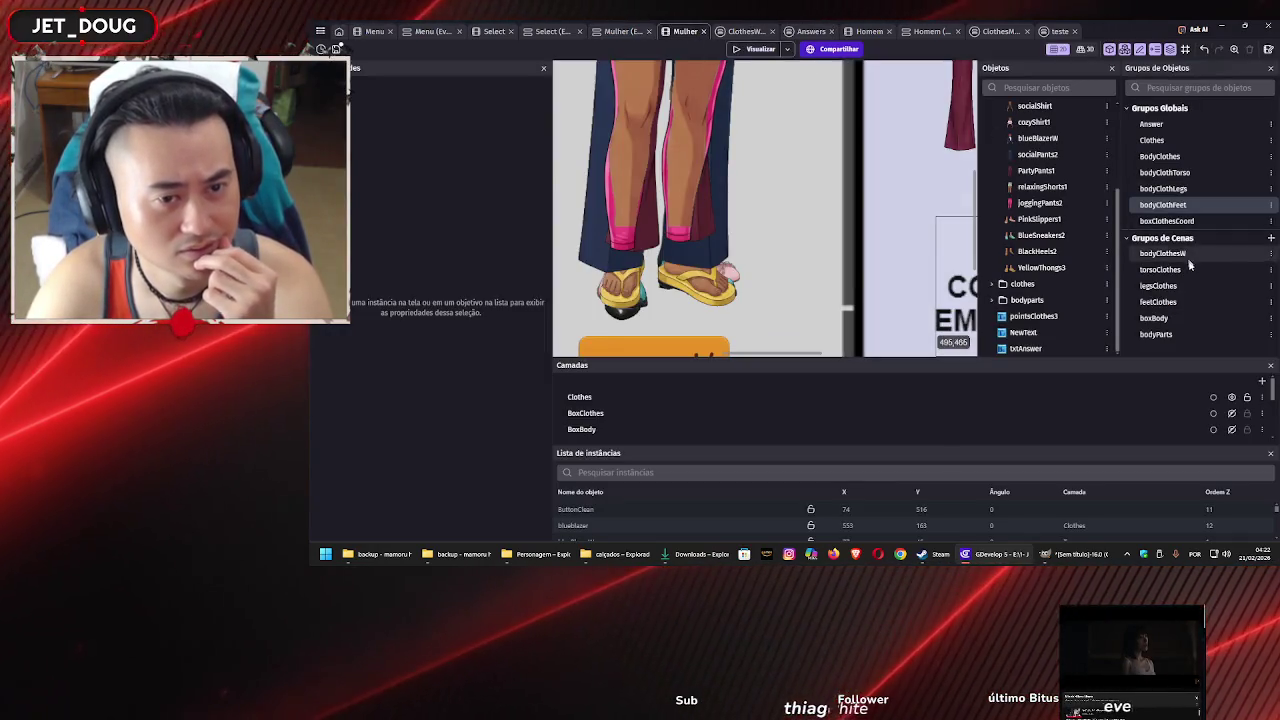
{"action": "double_click", "coordinate": [1152, 142]}
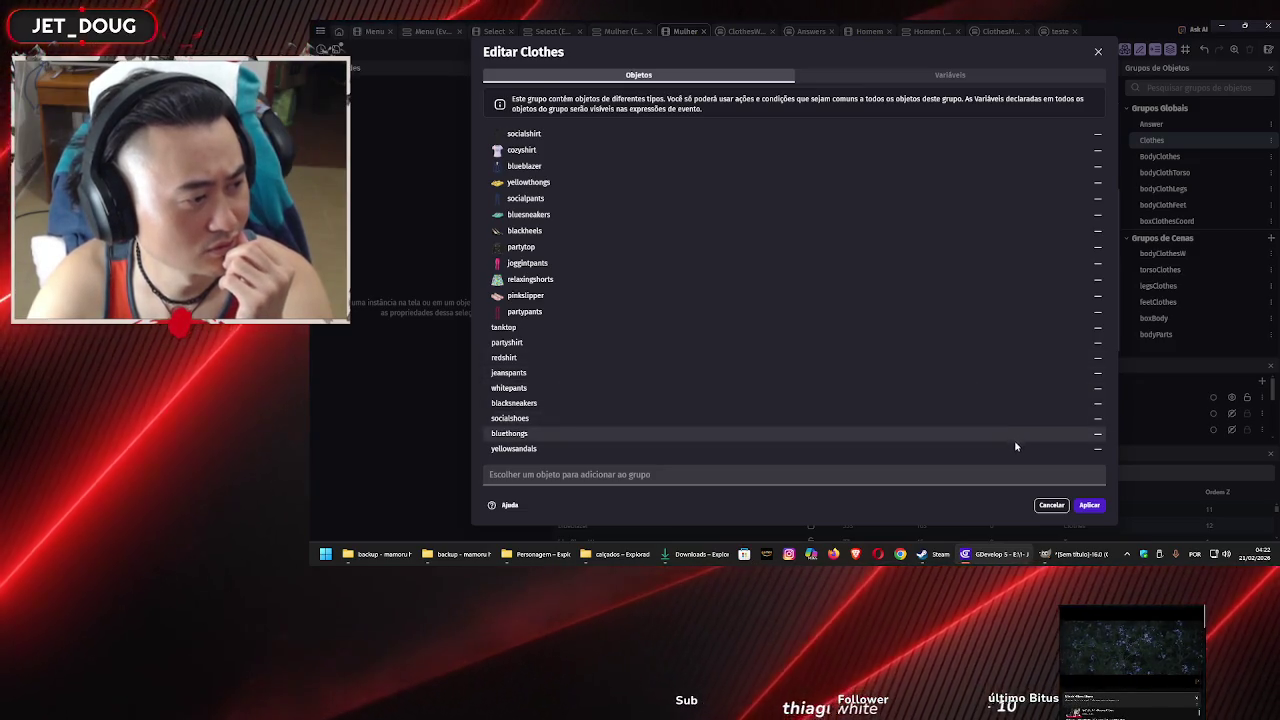
{"action": "left_click", "coordinate": [1098, 52]}
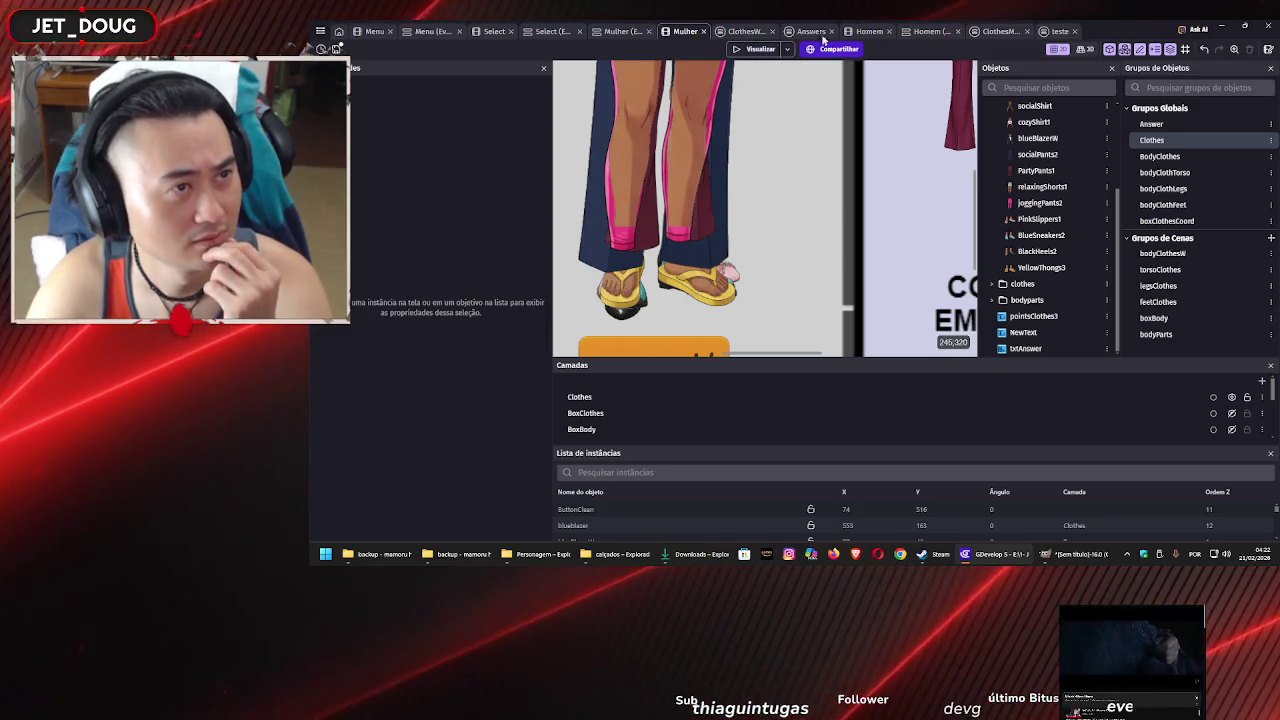
{"action": "double_click", "coordinate": [1153, 140]}
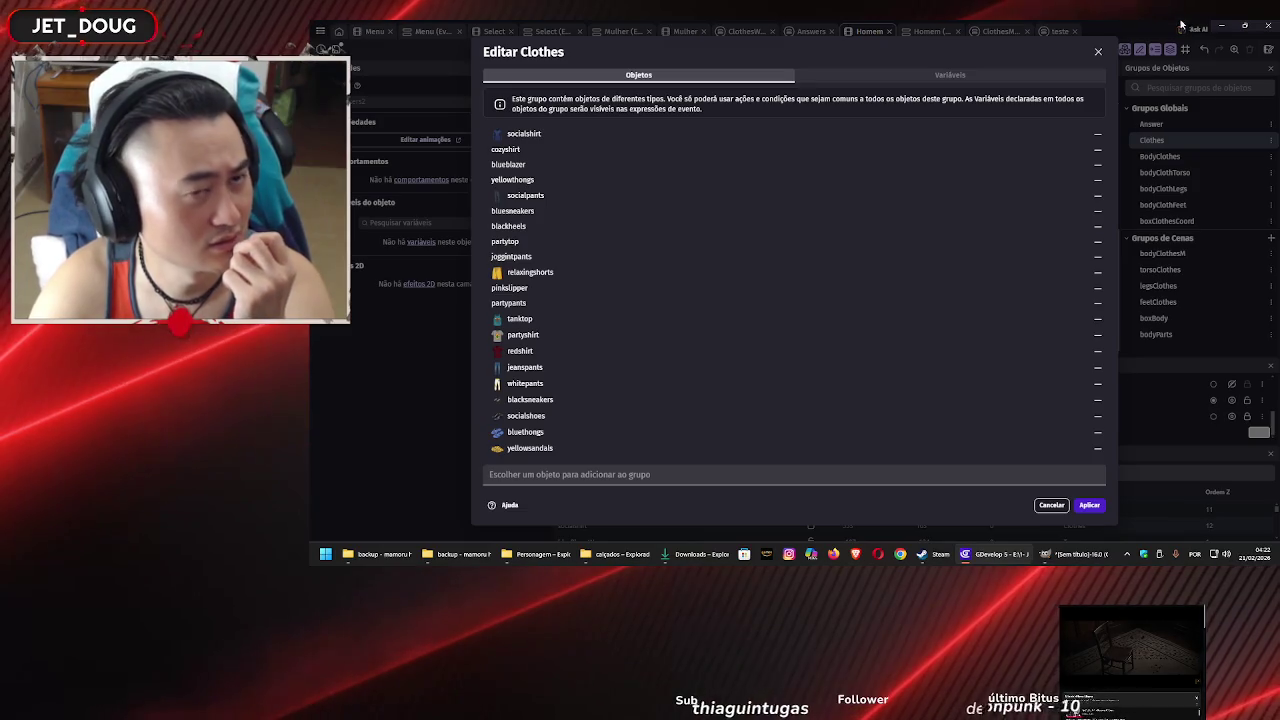
{"action": "left_click", "coordinate": [1098, 51]}
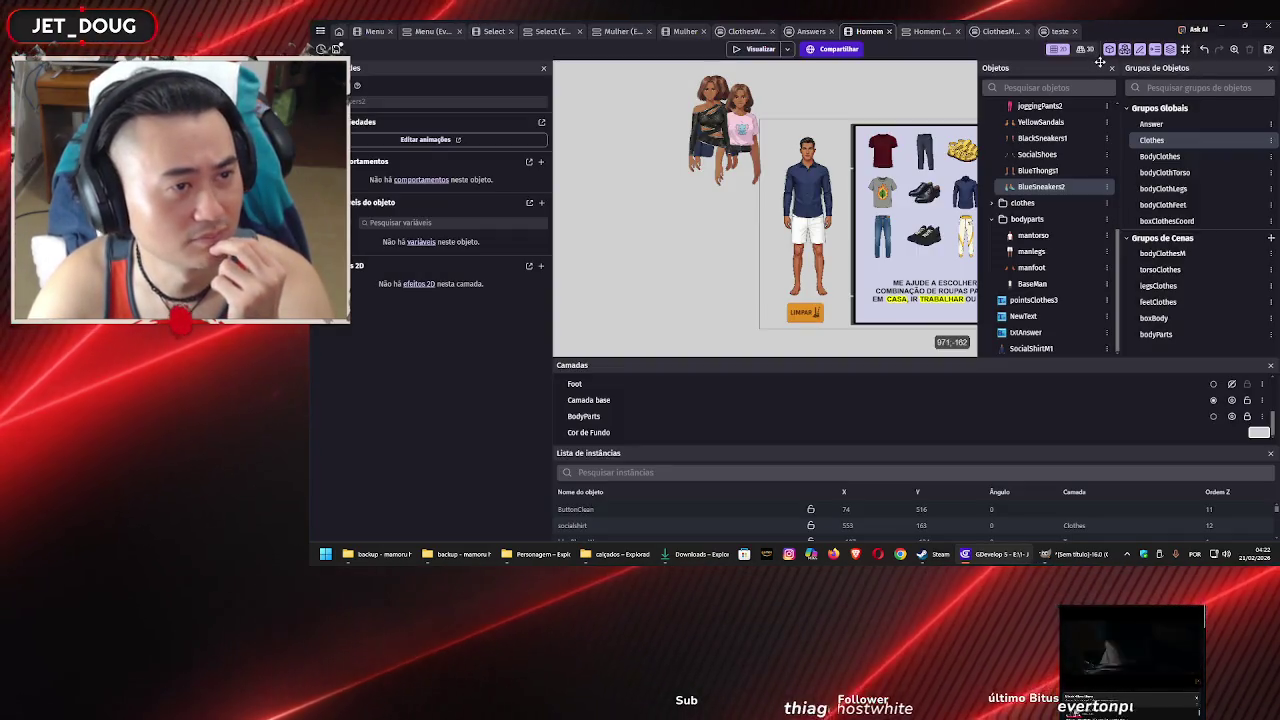
{"action": "scroll", "coordinate": [909, 232], "scroll_direction": "right", "scroll_amount": 3}
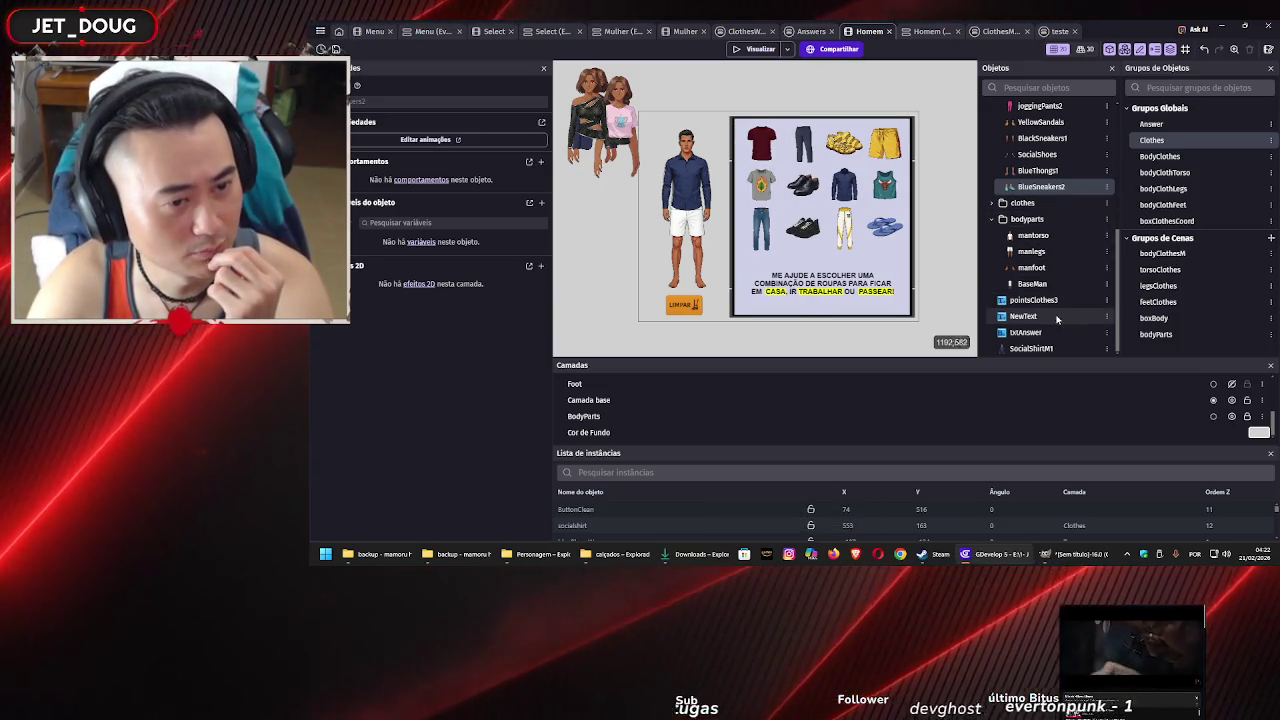
{"action": "key", "text": "alt+Tab"}
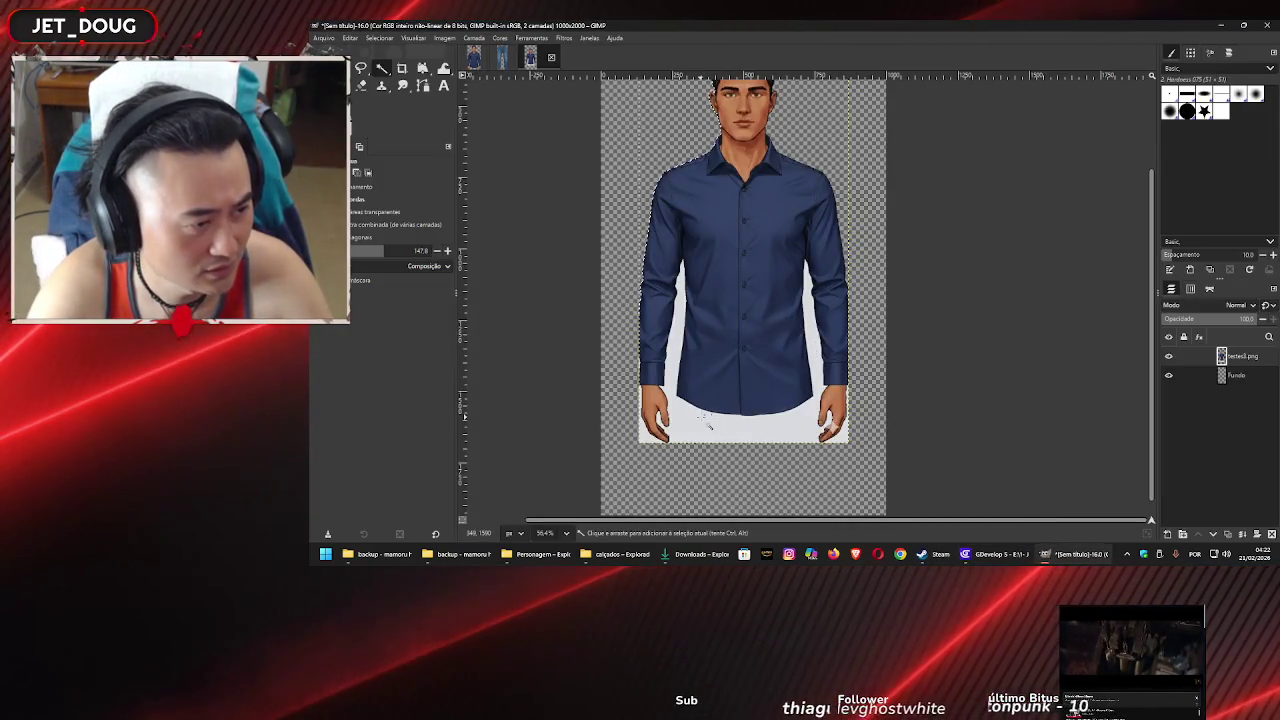
Undo the deletion of the area under the shirt and clear the selection
{"action": "key", "text": "Delete"}
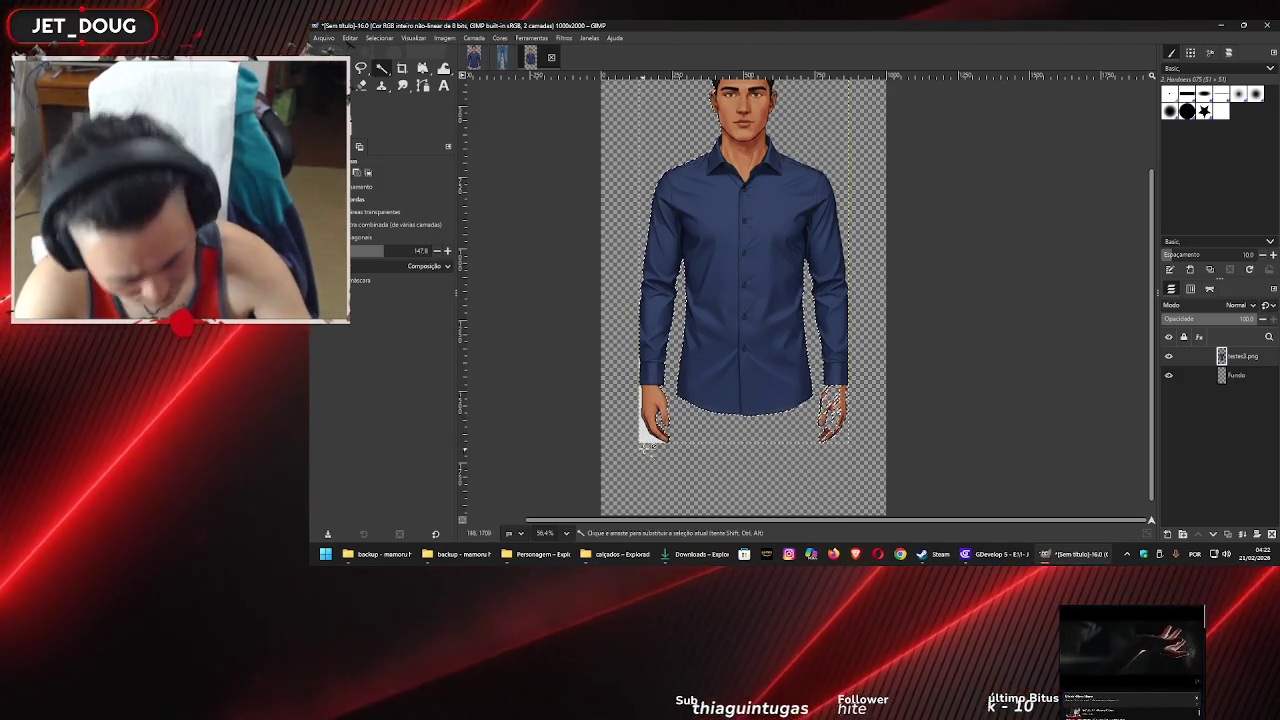
{"action": "key", "text": "ctrl+z"}
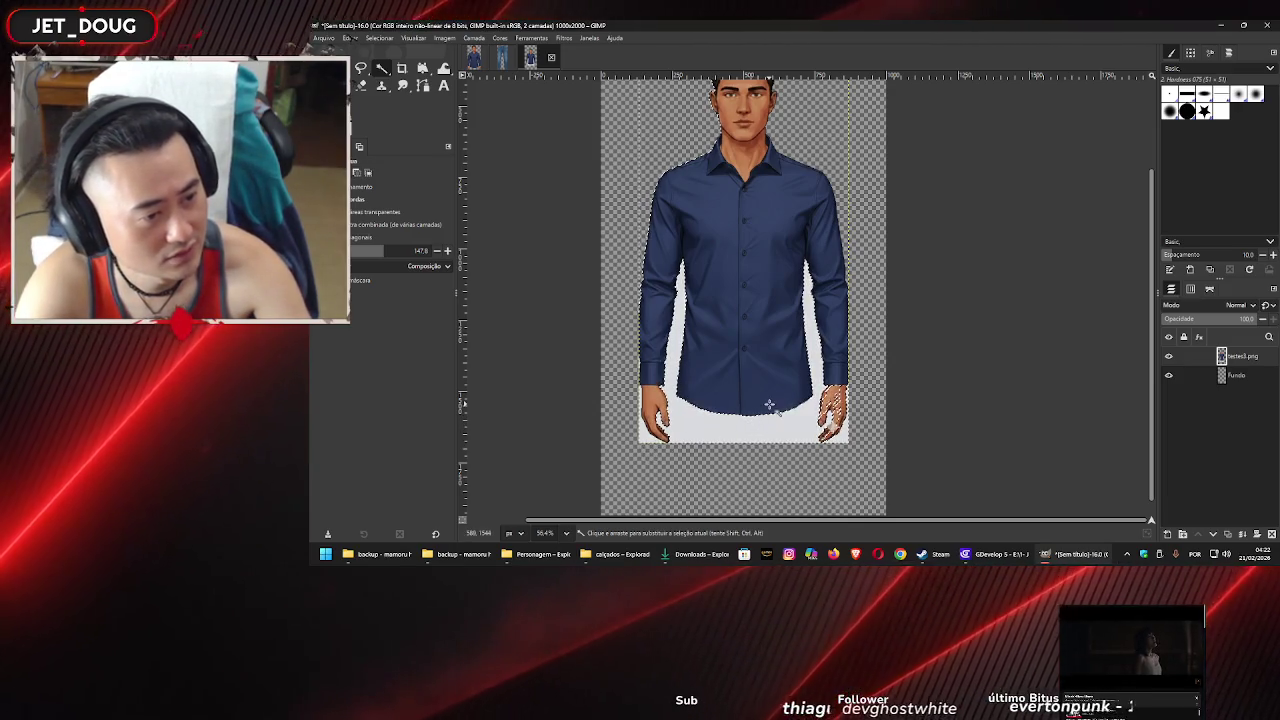
{"action": "key", "text": "ctrl+shift+a"}
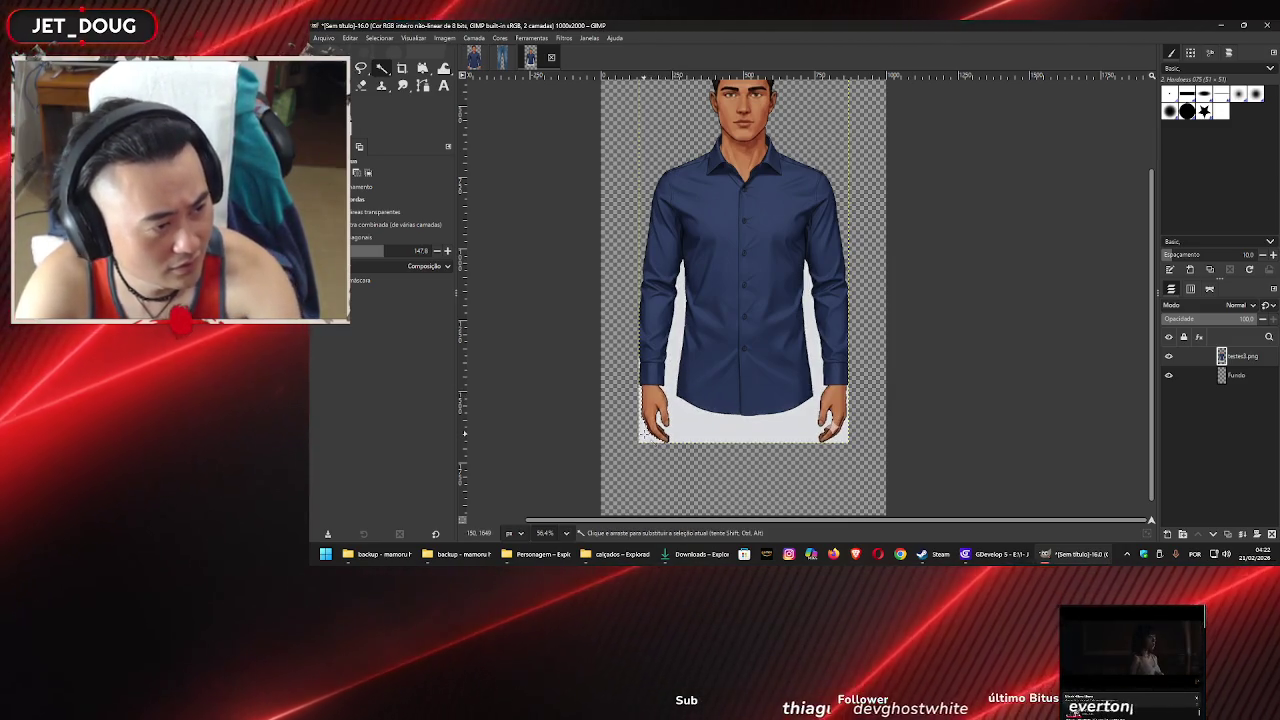
Fuzzy-select the light-grey background around the shirt's lower edge and hands, threshold about 137.7
{"action": "scroll", "coordinate": [721, 436], "scroll_direction": "up", "scroll_amount": 5}
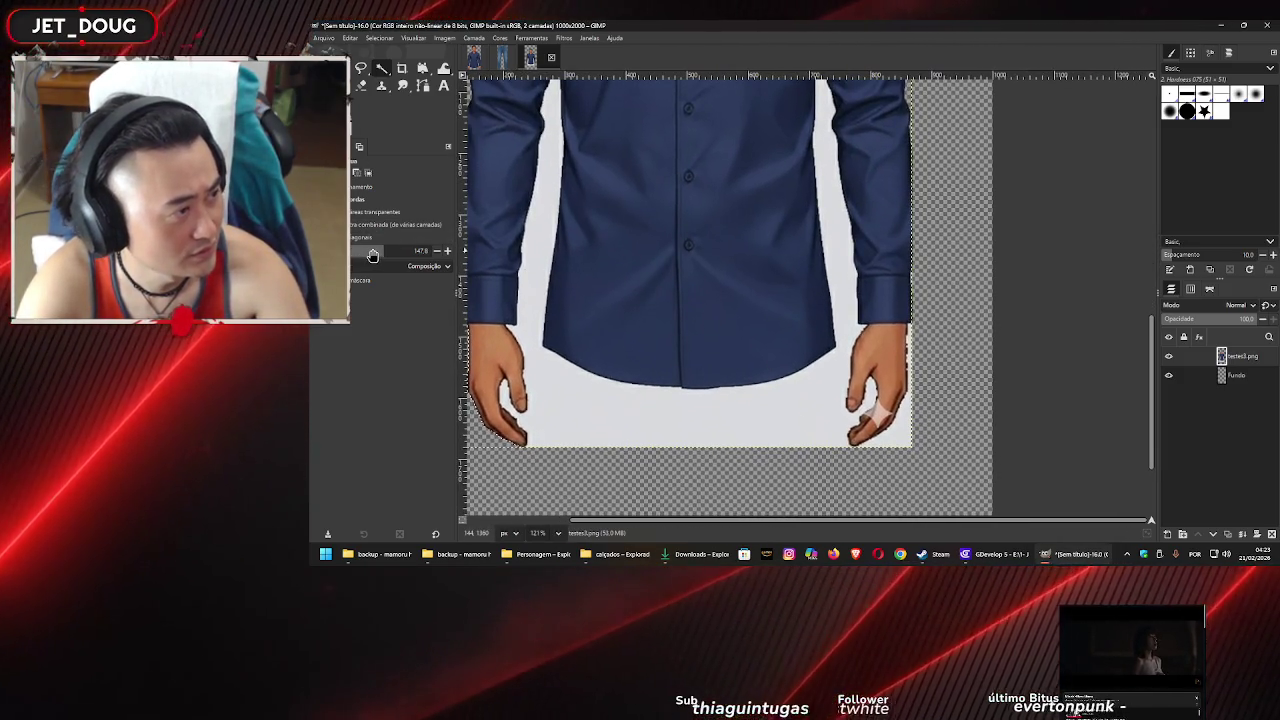
{"action": "left_click_drag", "start_coordinate": [372, 256], "coordinate": [375, 259]}
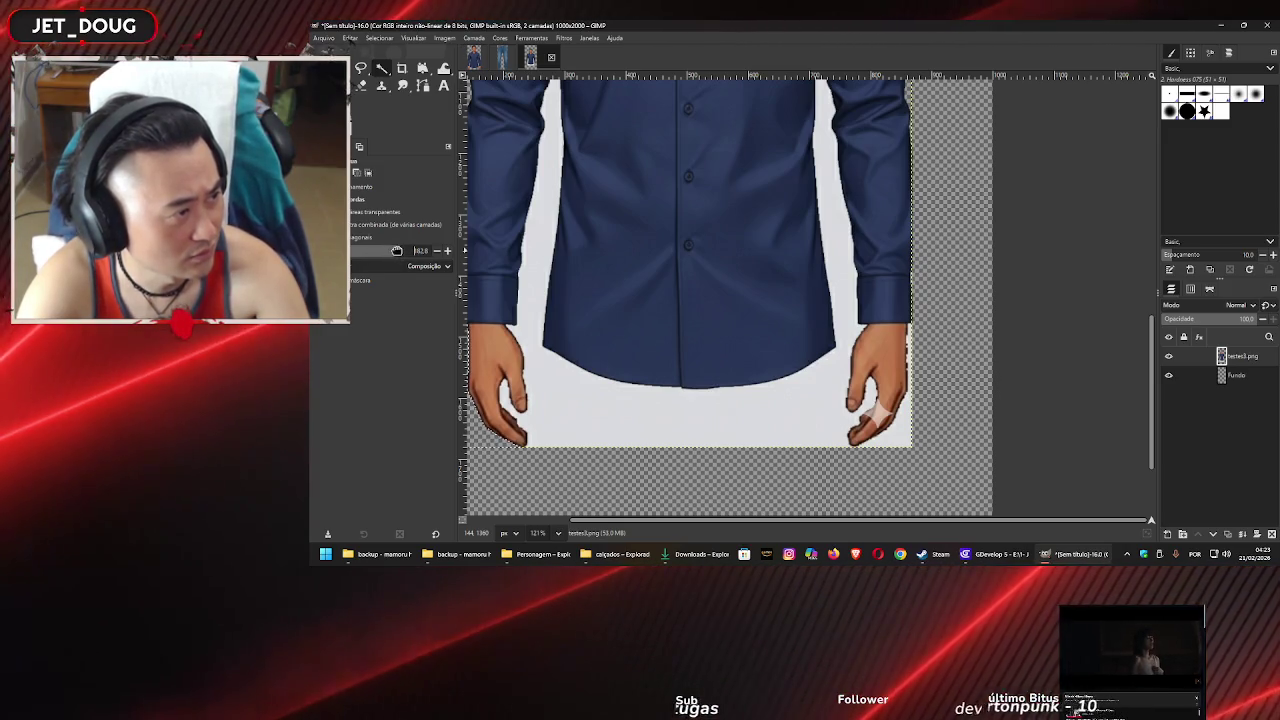
{"action": "mouse_move", "coordinate": [689, 359]}
{"action": "left_mouse_down"}
{"action": "mouse_move", "coordinate": [726, 418]}
{"action": "mouse_move", "coordinate": [724, 400]}
{"action": "left_mouse_up"}
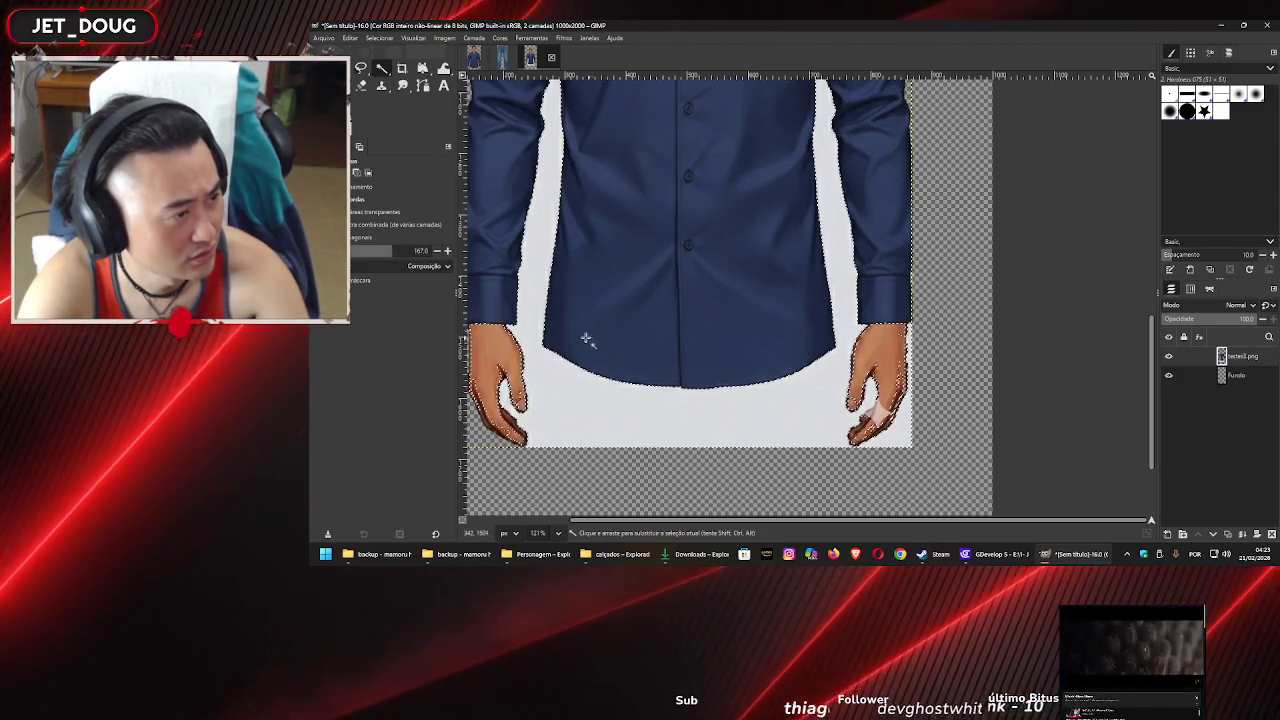
{"action": "left_click_drag", "start_coordinate": [365, 259], "coordinate": [356, 259]}
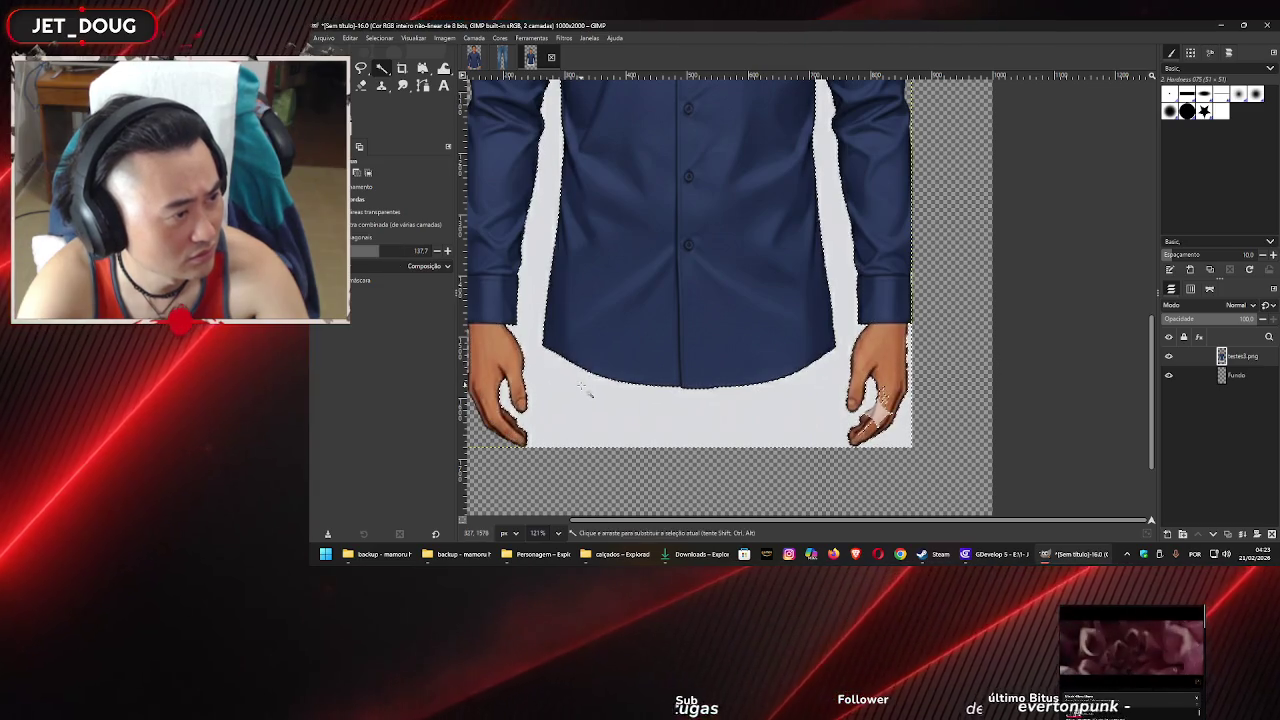
{"action": "scroll", "coordinate": [730, 316], "scroll_direction": "down", "scroll_amount": 3, "text": "ctrl"}
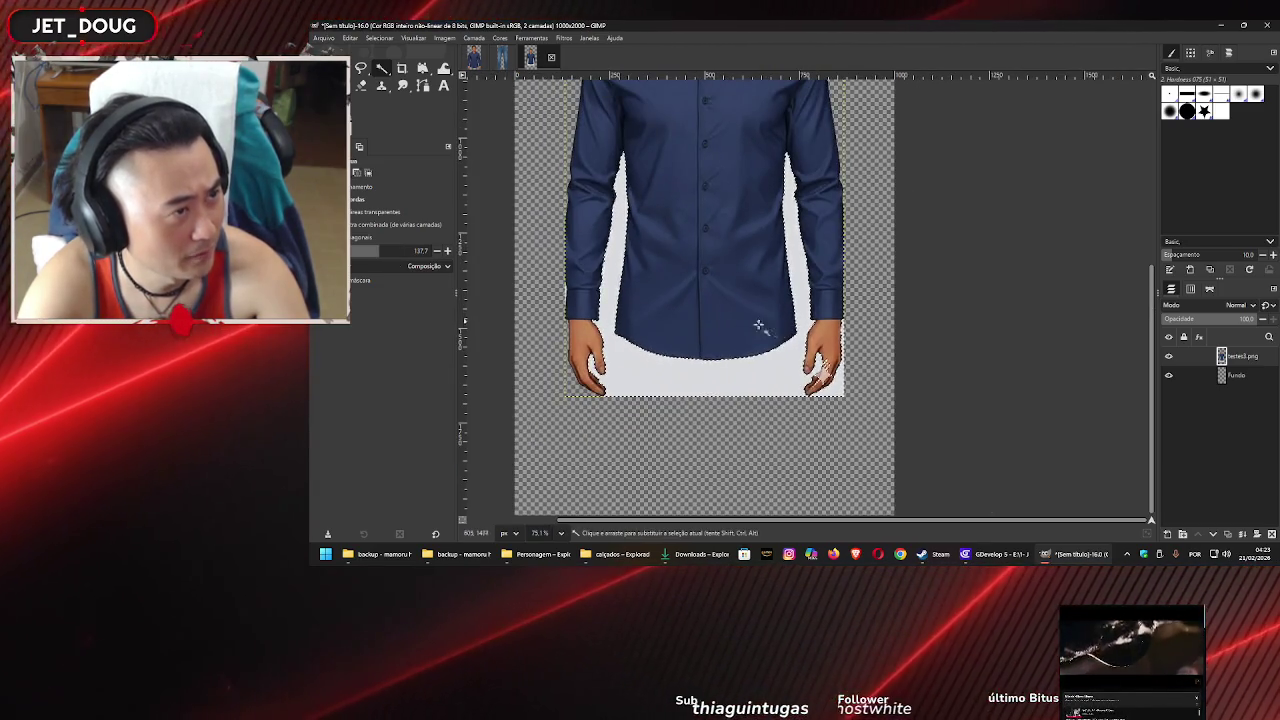
{"action": "scroll", "coordinate": [785, 332], "scroll_direction": "up", "scroll_amount": 3}
{"action": "scroll", "coordinate": [829, 379], "scroll_direction": "up", "scroll_amount": 2, "text": "ctrl"}
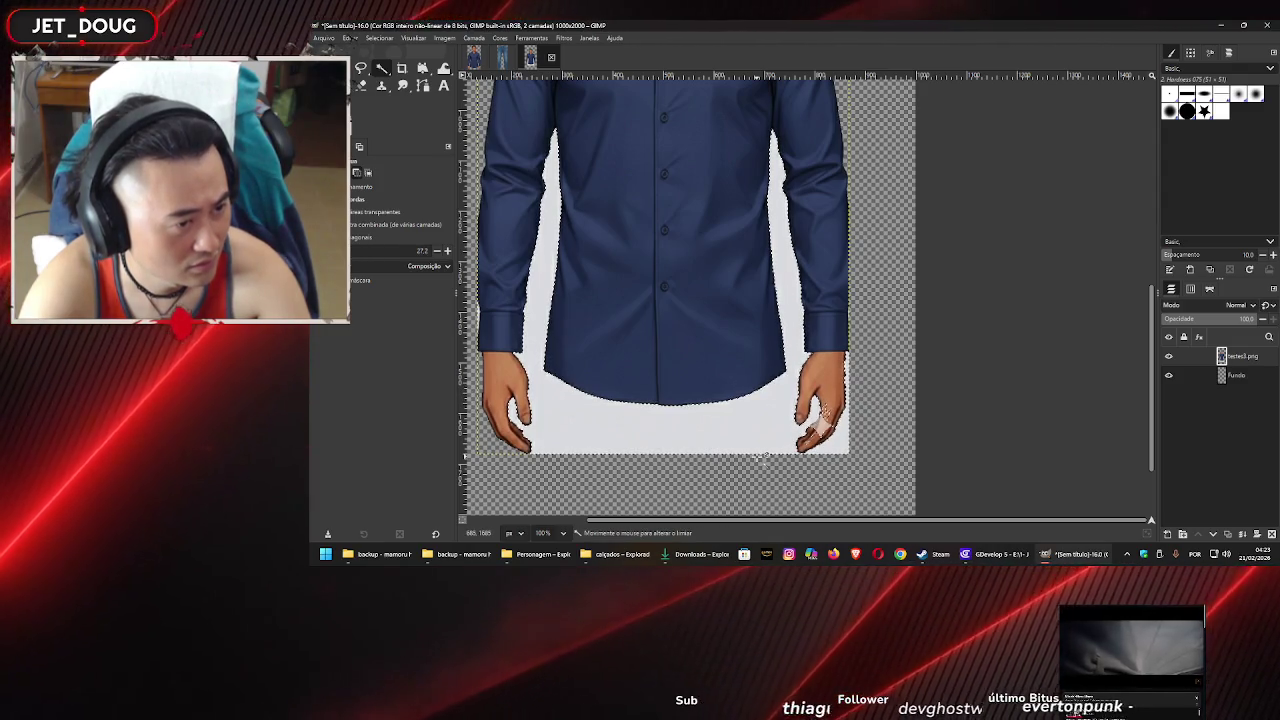
{"action": "left_click_drag", "start_coordinate": [762, 457], "coordinate": [832, 466]}
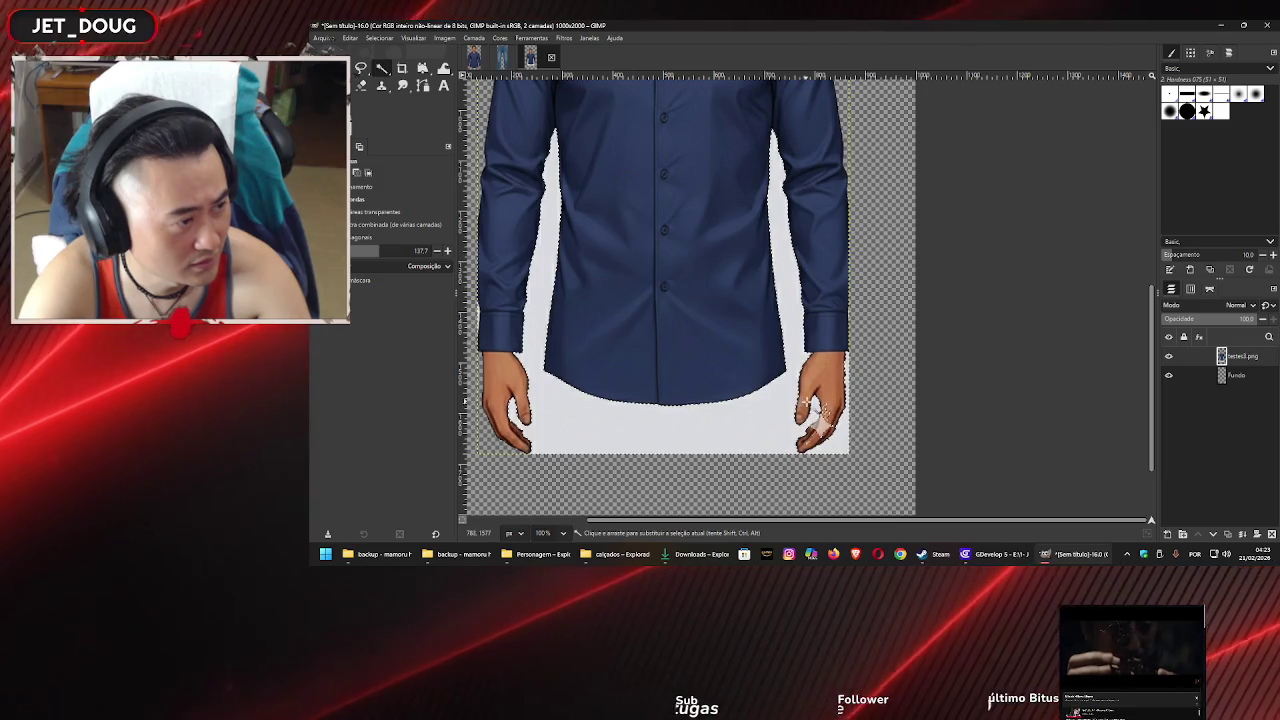
{"action": "scroll", "coordinate": [812, 412], "scroll_direction": "left", "scroll_amount": 3}
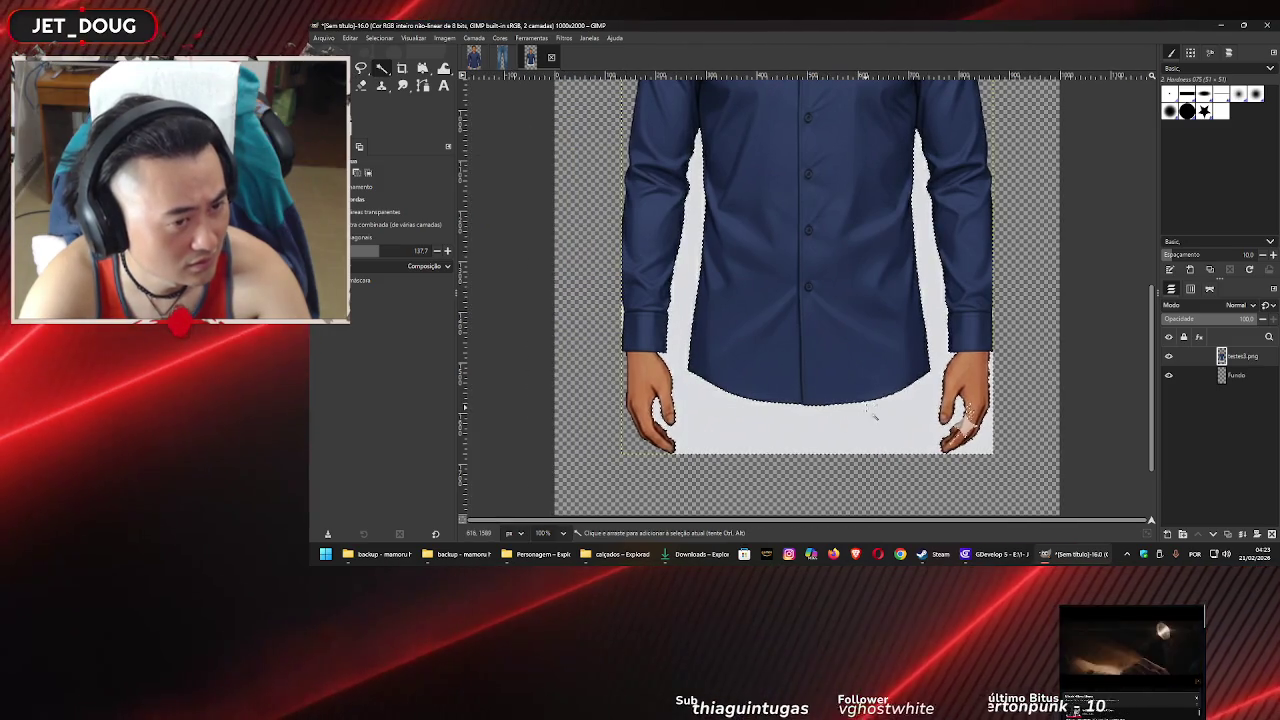
Delete the selected light-grey background and zoom in to check the edges
{"action": "key", "text": "Delete"}
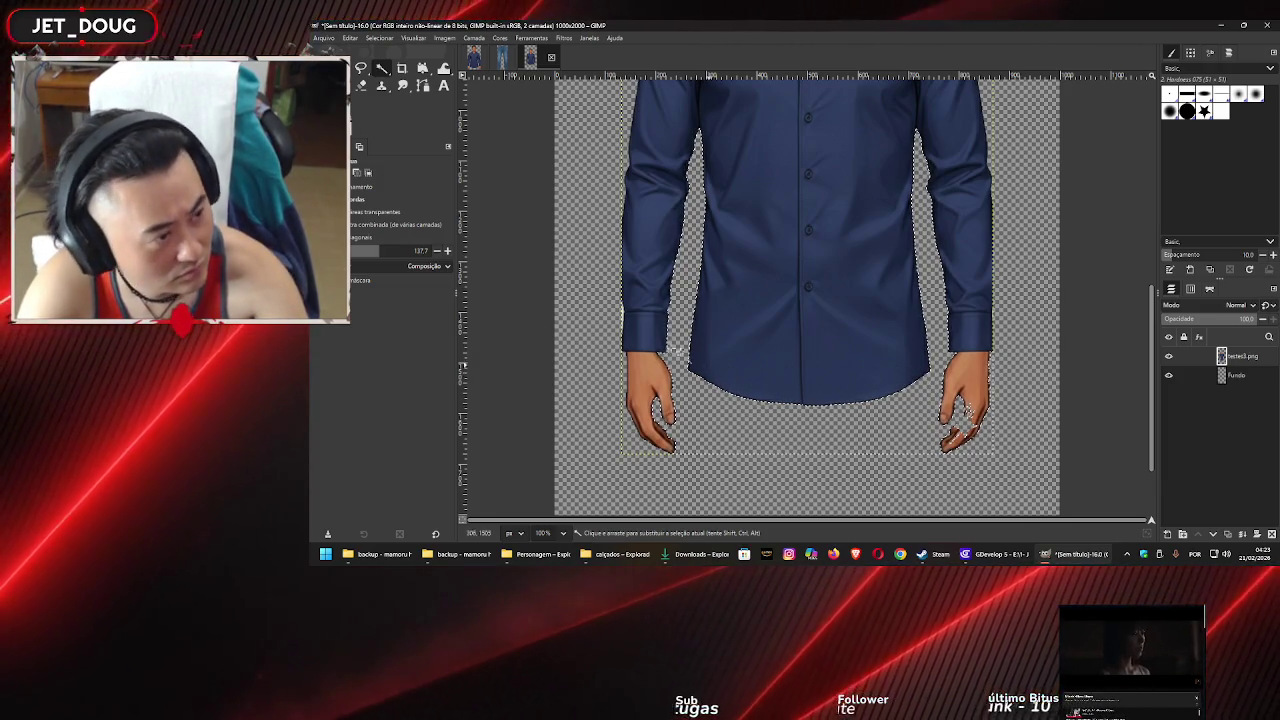
{"action": "scroll", "coordinate": [622, 316], "scroll_direction": "up", "scroll_amount": 1, "text": "ctrl"}
{"action": "scroll", "coordinate": [622, 316], "scroll_direction": "up", "scroll_amount": 5, "text": "ctrl"}
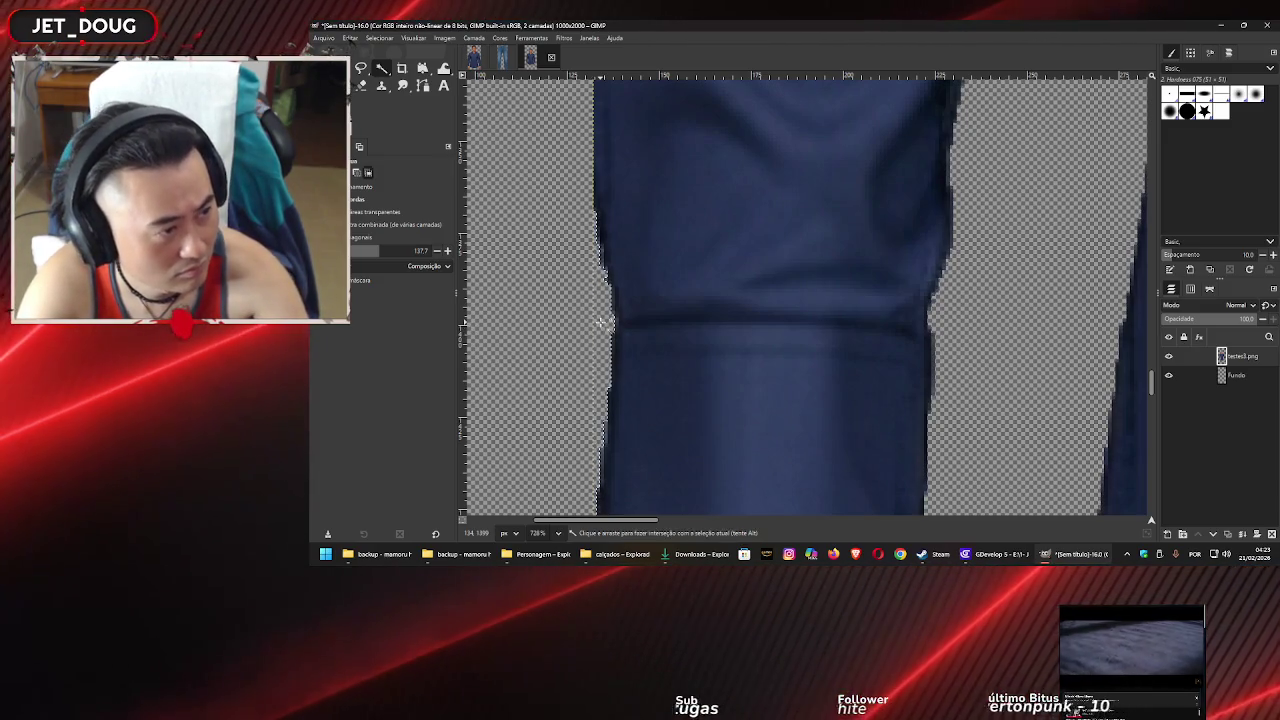
{"action": "scroll", "coordinate": [602, 321], "scroll_direction": "down", "scroll_amount": 6, "text": "ctrl"}
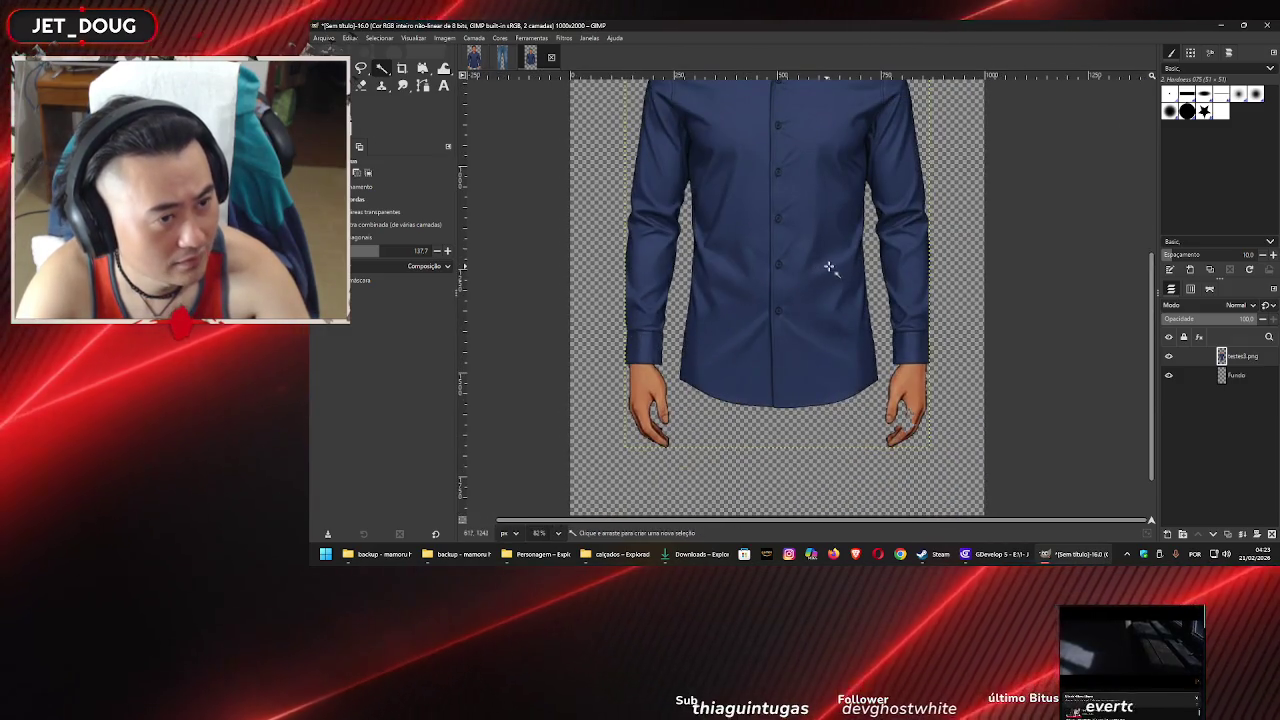
{"action": "scroll", "coordinate": [806, 423], "scroll_direction": "up", "scroll_amount": 2}
{"action": "scroll", "coordinate": [892, 366], "scroll_direction": "up", "scroll_amount": 4, "text": "ctrl"}
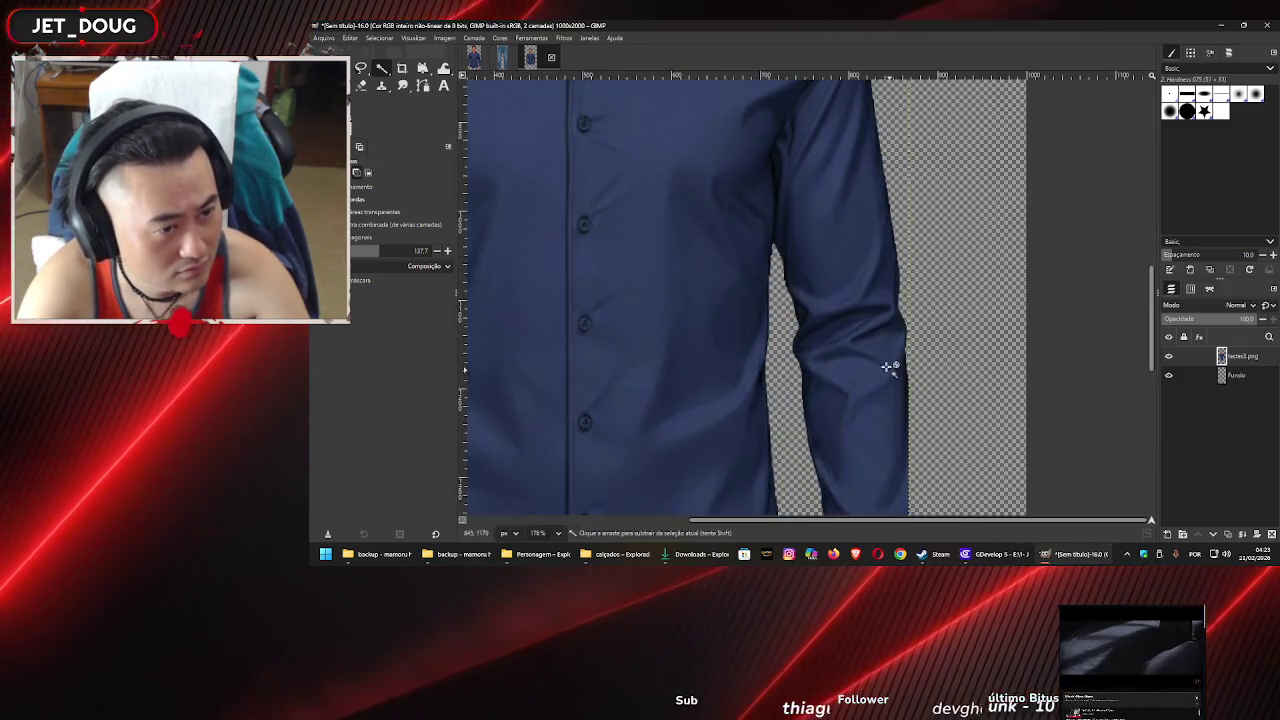
{"action": "scroll", "coordinate": [889, 367], "scroll_direction": "up", "scroll_amount": 4, "text": "ctrl"}
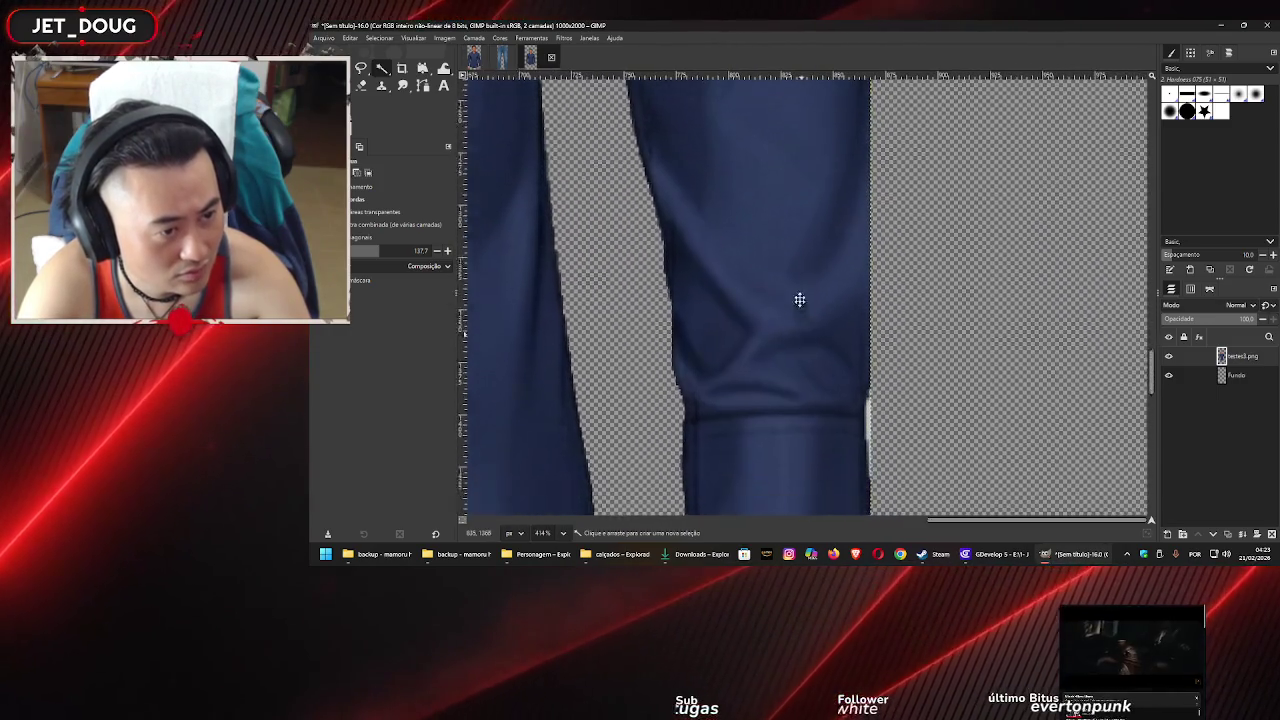
{"action": "scroll", "coordinate": [847, 290], "scroll_direction": "down", "scroll_amount": 3}
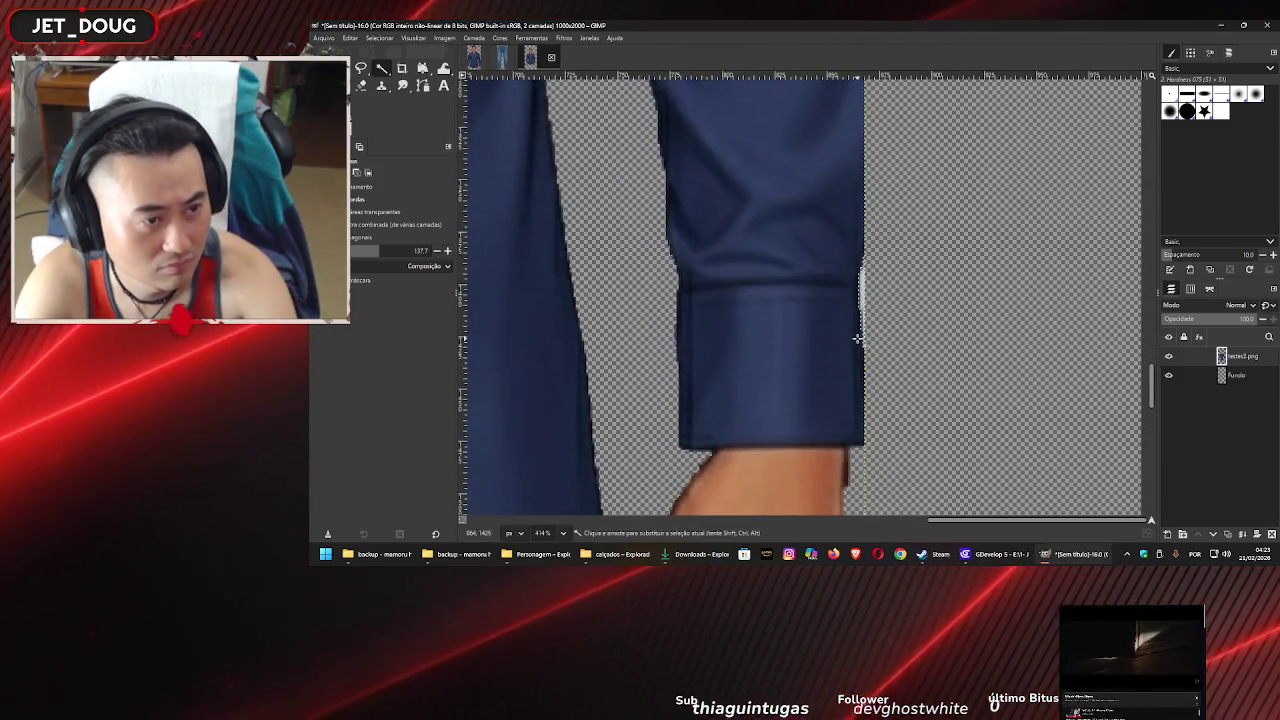
{"action": "scroll", "coordinate": [843, 318], "scroll_direction": "down", "scroll_amount": 8, "text": "ctrl"}
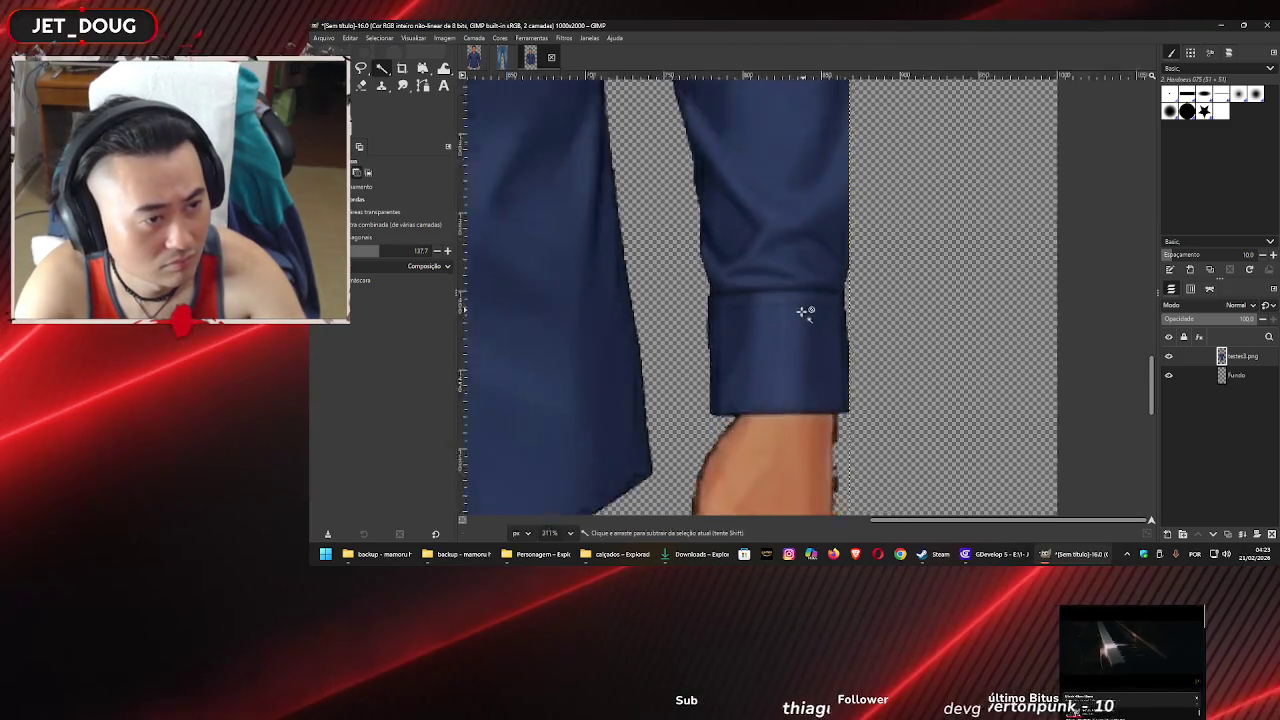
{"action": "scroll", "coordinate": [755, 236], "scroll_direction": "up", "scroll_amount": 2}
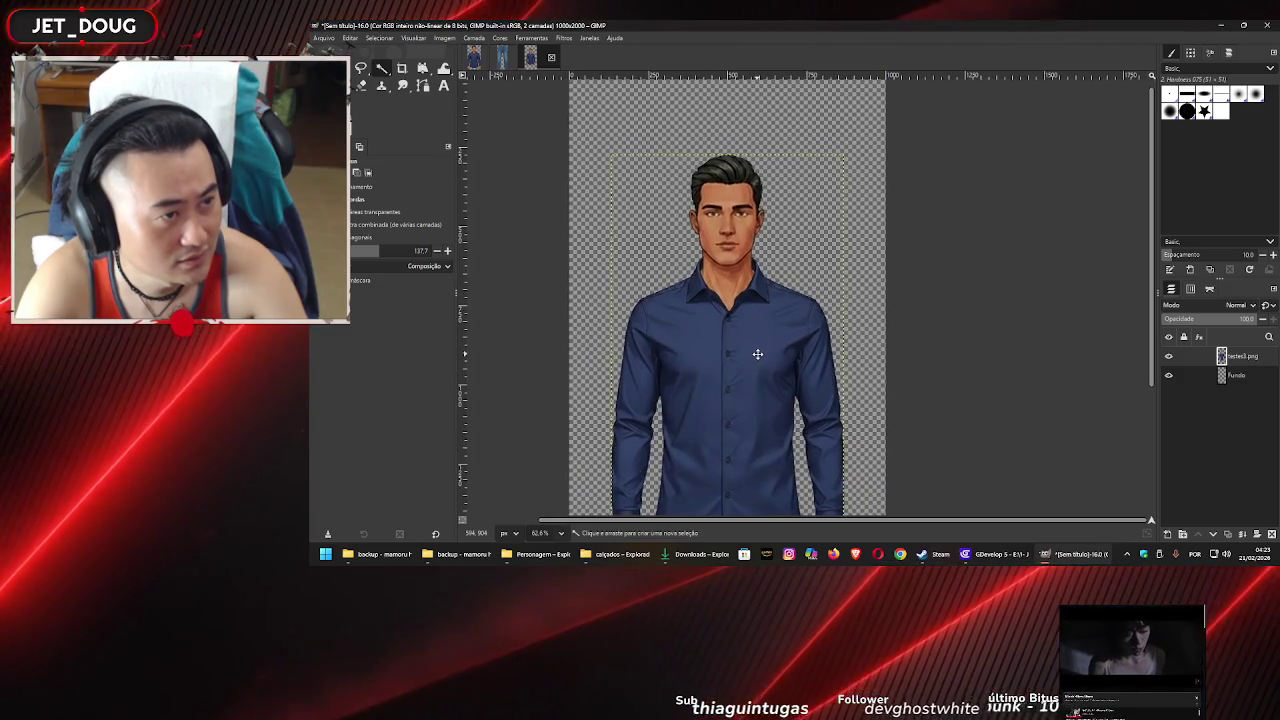
Draw a rectangular selection around the right hand
{"action": "mouse_move", "coordinate": [758, 354]}
{"action": "left_mouse_down"}
{"action": "mouse_move", "coordinate": [740, 320]}
{"action": "mouse_move", "coordinate": [737, 195]}
{"action": "left_mouse_up"}
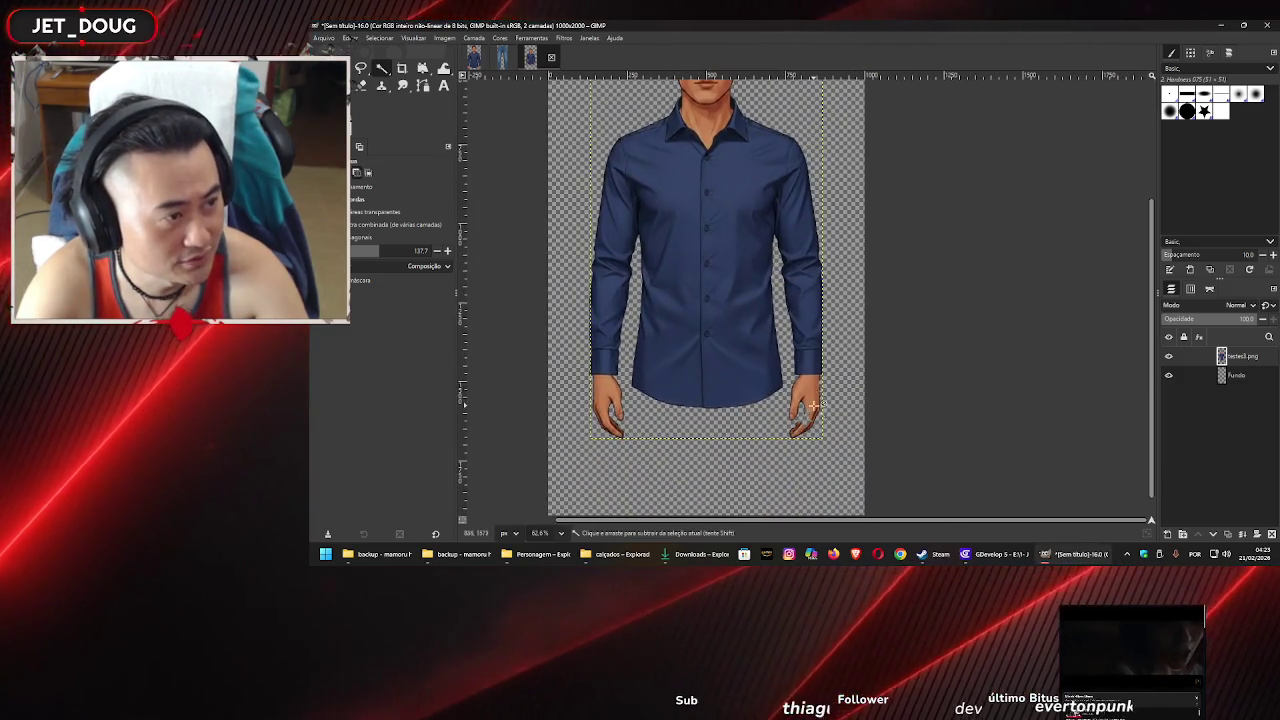
{"action": "scroll", "coordinate": [814, 406], "scroll_direction": "up", "scroll_amount": 4, "text": "ctrl"}
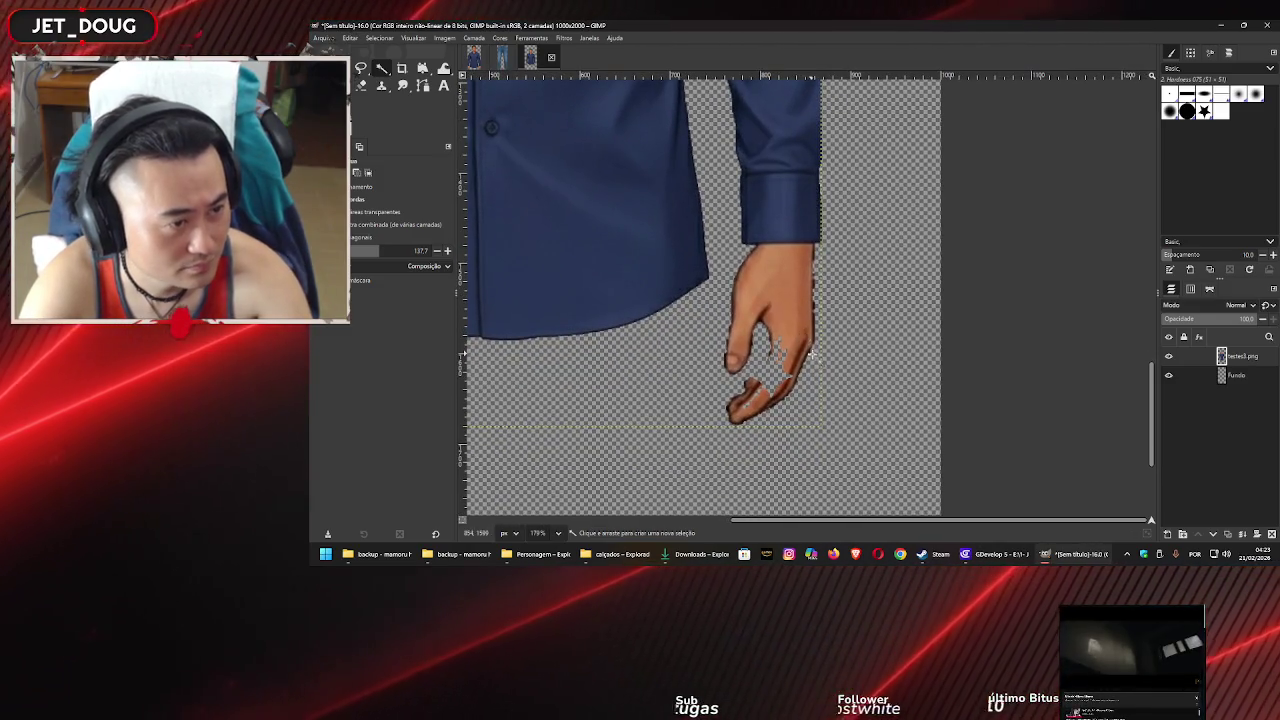
{"action": "key", "text": "r"}
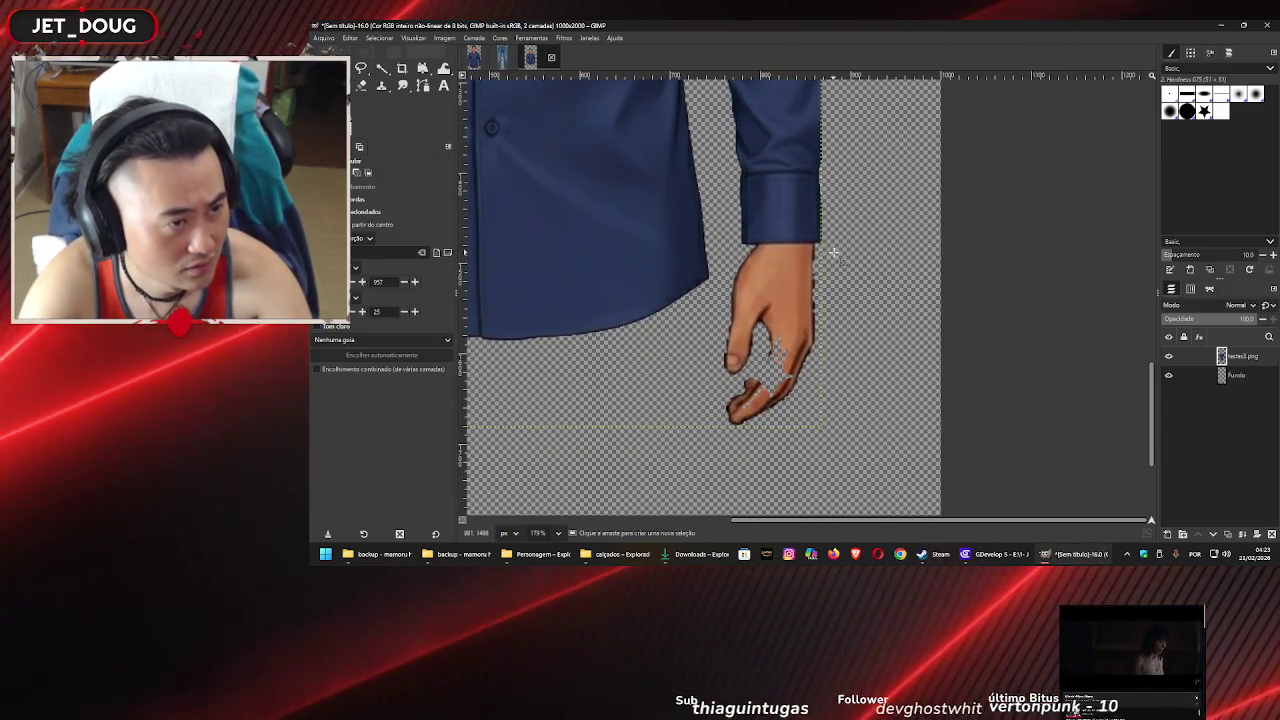
{"action": "left_click_drag", "start_coordinate": [772, 345], "coordinate": [714, 443]}
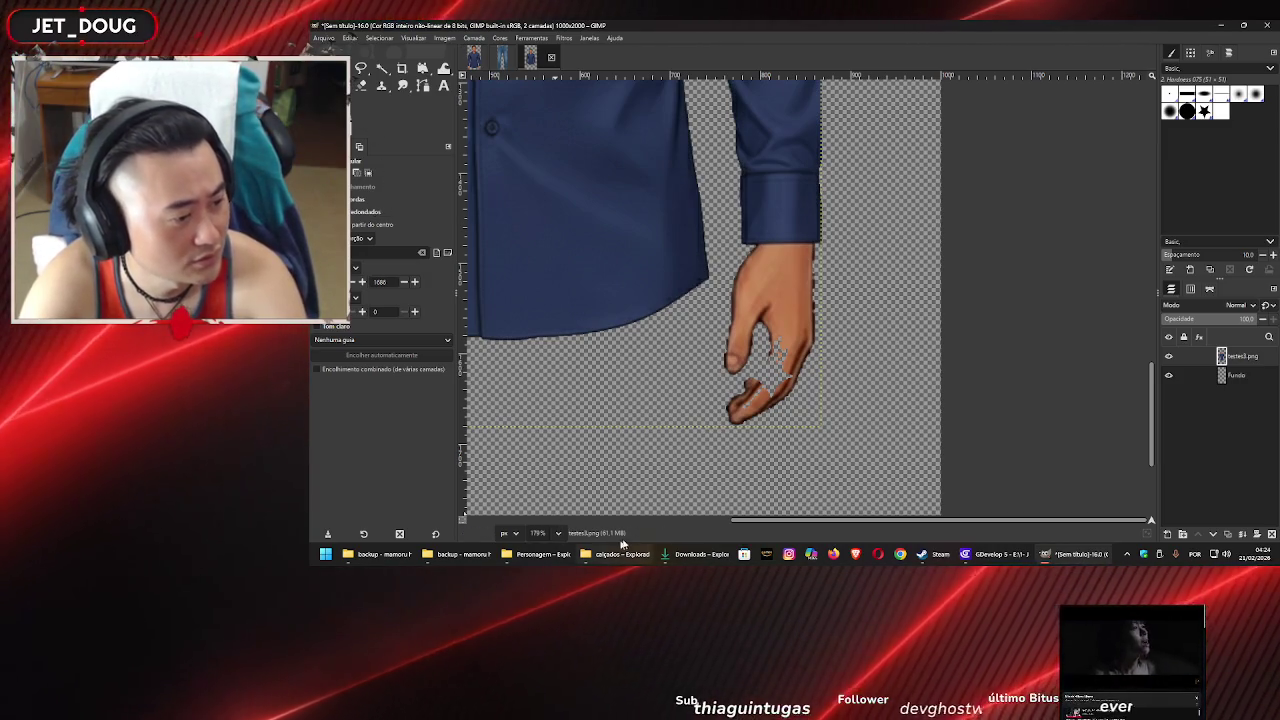
Drag the mantorso image from the man folder into GIMP as a new layer
{"action": "left_click", "coordinate": [547, 557]}
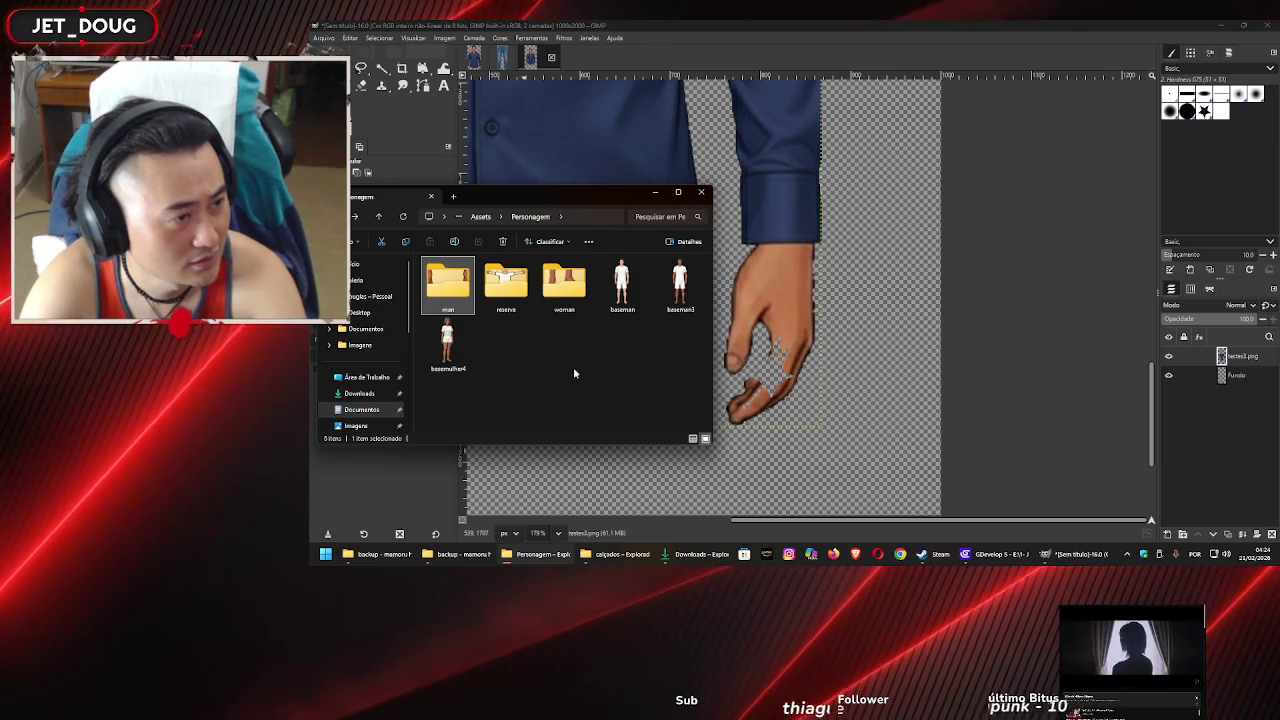
{"action": "double_click", "coordinate": [435, 298]}
{"action": "left_click", "coordinate": [565, 291]}
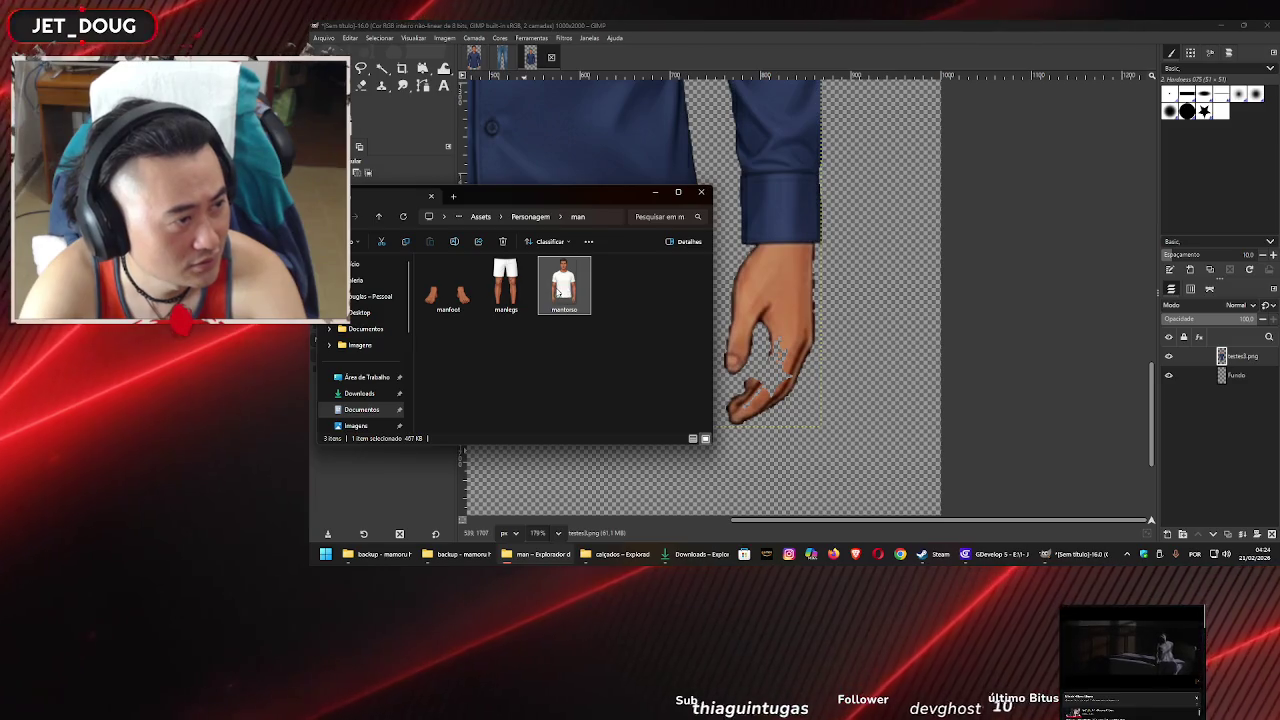
{"action": "left_click_drag", "start_coordinate": [760, 292], "coordinate": [762, 295]}
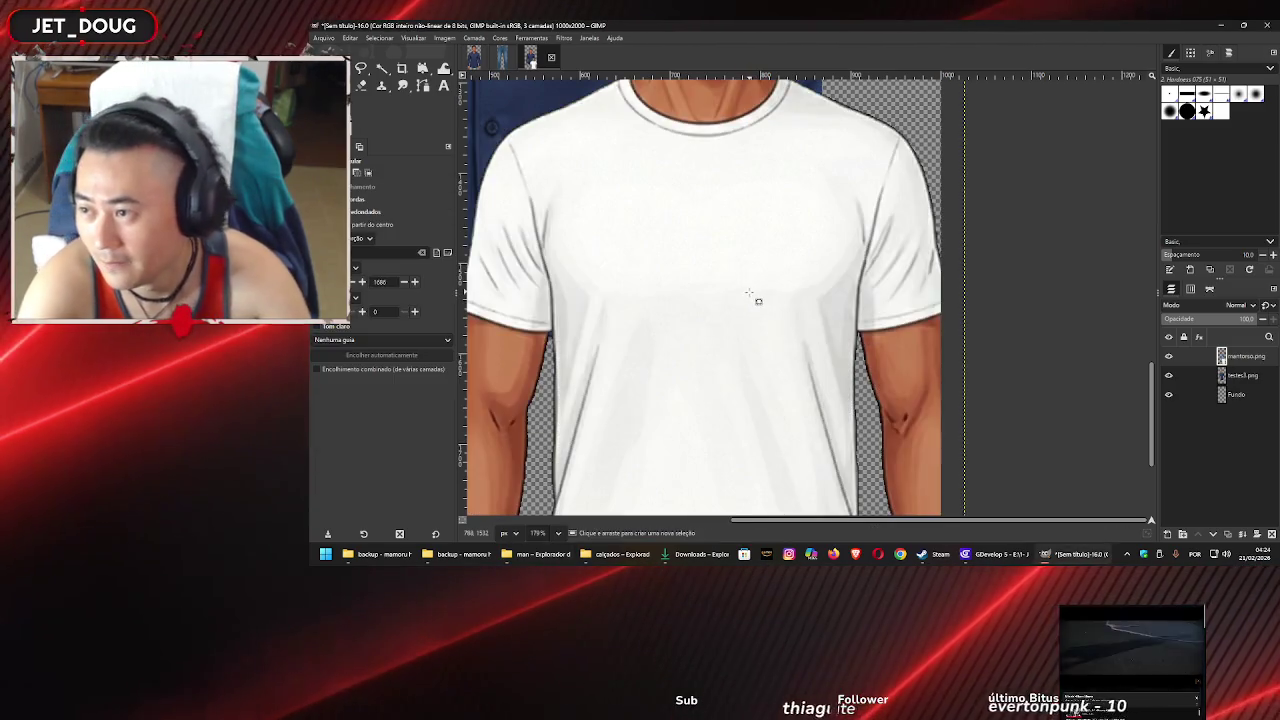
Move the white T-shirt figure up-left over the blue-shirted body
{"action": "scroll", "coordinate": [740, 303], "scroll_direction": "down", "scroll_amount": 4}
{"action": "scroll", "coordinate": [718, 299], "scroll_direction": "down", "scroll_amount": 2}
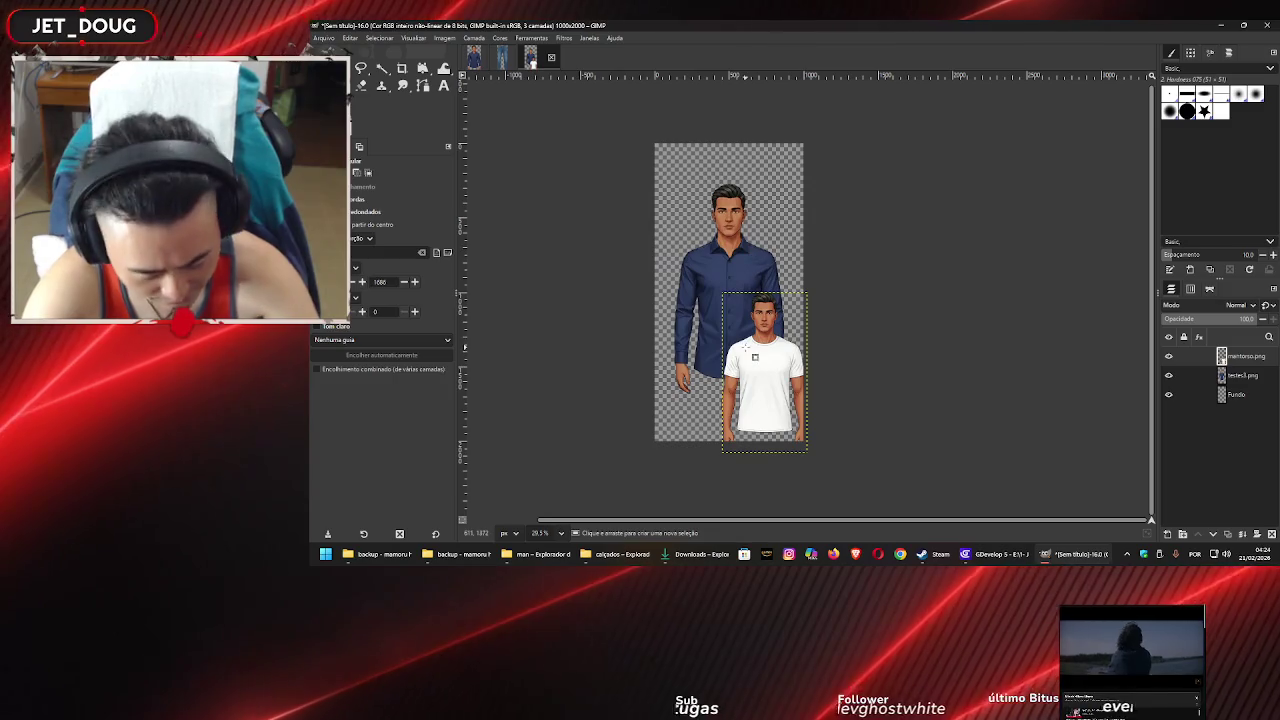
{"action": "mouse_move", "coordinate": [791, 400]}
{"action": "left_mouse_down"}
{"action": "mouse_move", "coordinate": [723, 298]}
{"action": "mouse_move", "coordinate": [738, 306]}
{"action": "left_mouse_up"}
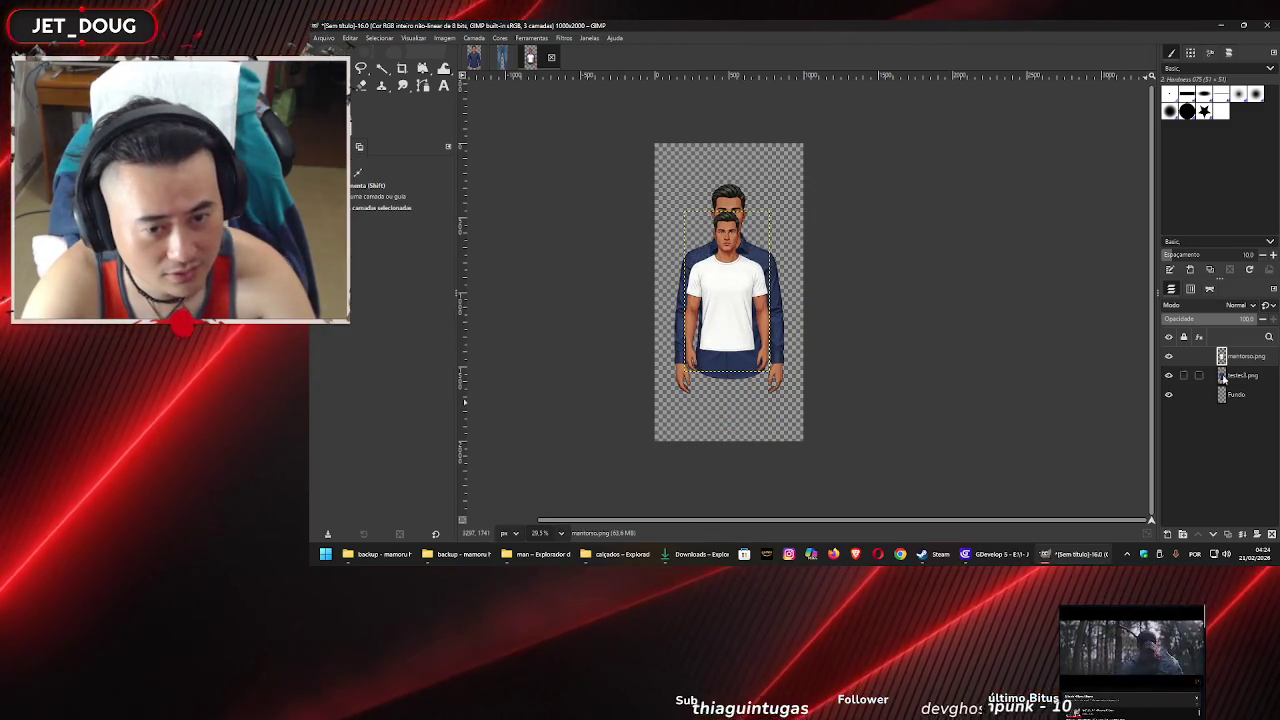
{"action": "scroll", "coordinate": [733, 279], "scroll_direction": "up", "scroll_amount": 3}
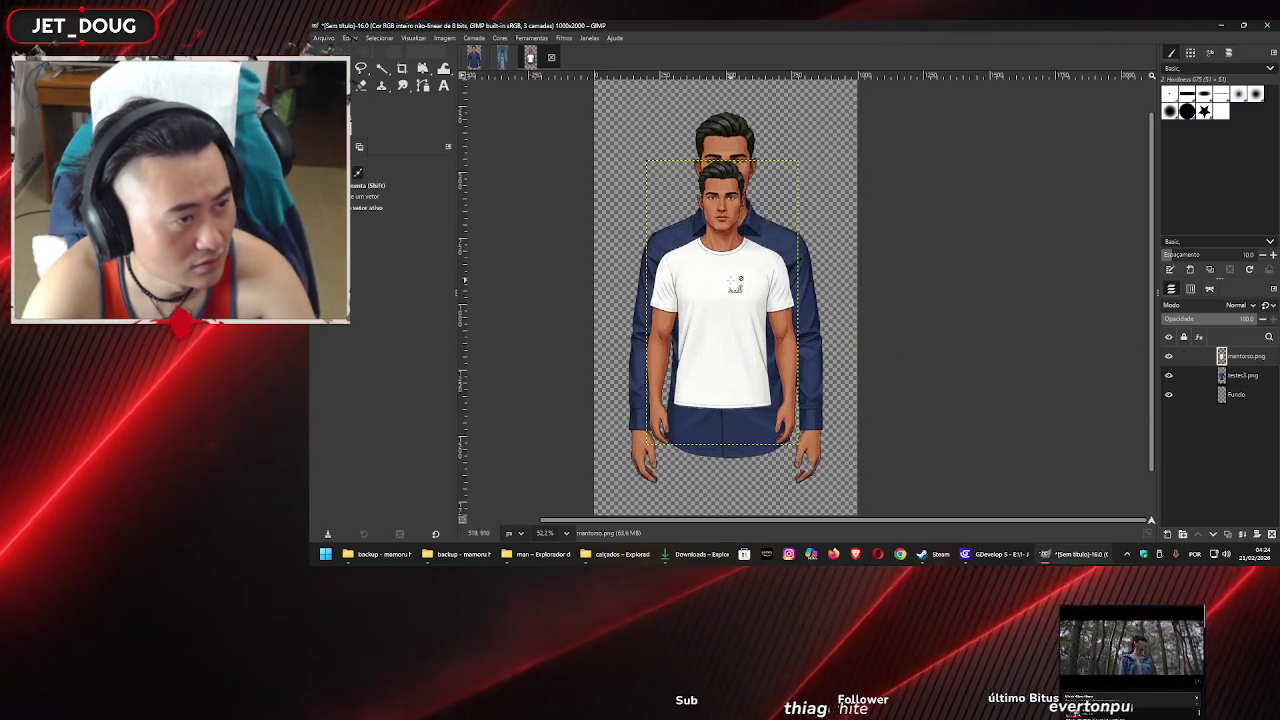
{"action": "left_click", "coordinate": [424, 70]}
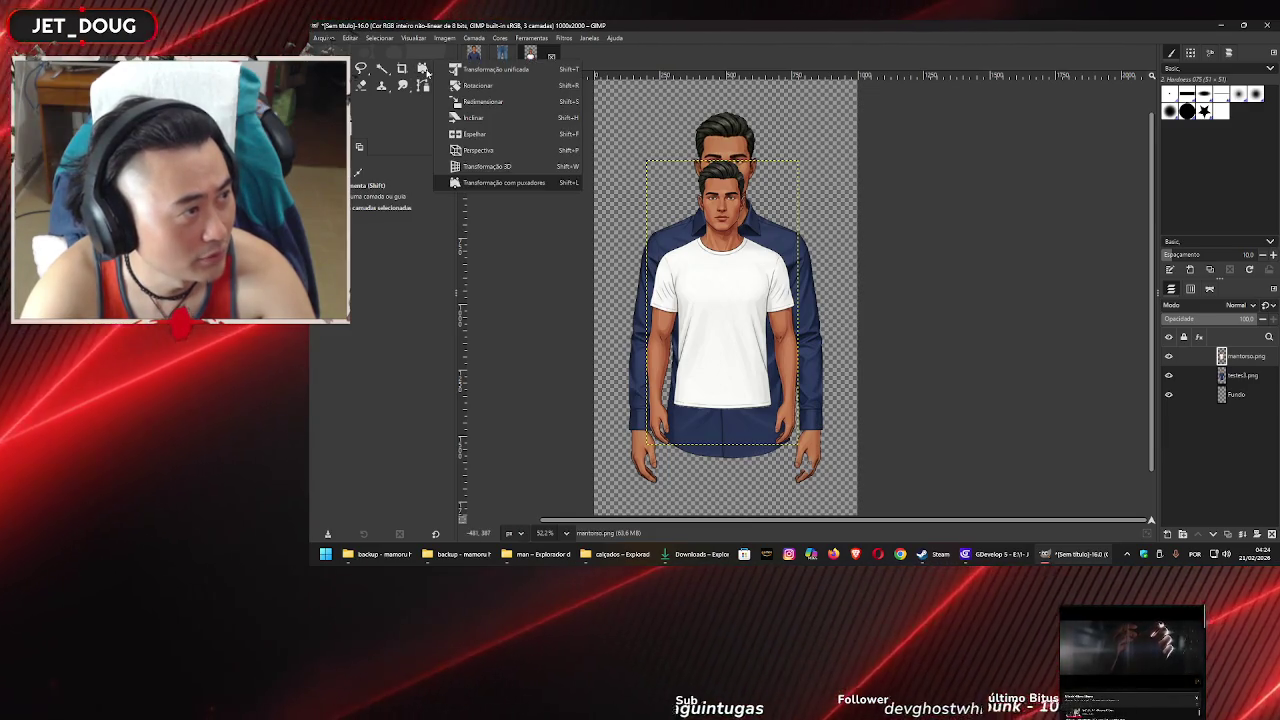
Scale the mantorso layer to 708x1159 and place it beneath the teste3.png blue-shirt layer
{"action": "left_click", "coordinate": [500, 102]}
{"action": "left_click", "coordinate": [500, 105]}
{"action": "left_click_drag", "start_coordinate": [806, 166], "coordinate": [857, 73]}
{"action": "key", "text": "Return"}
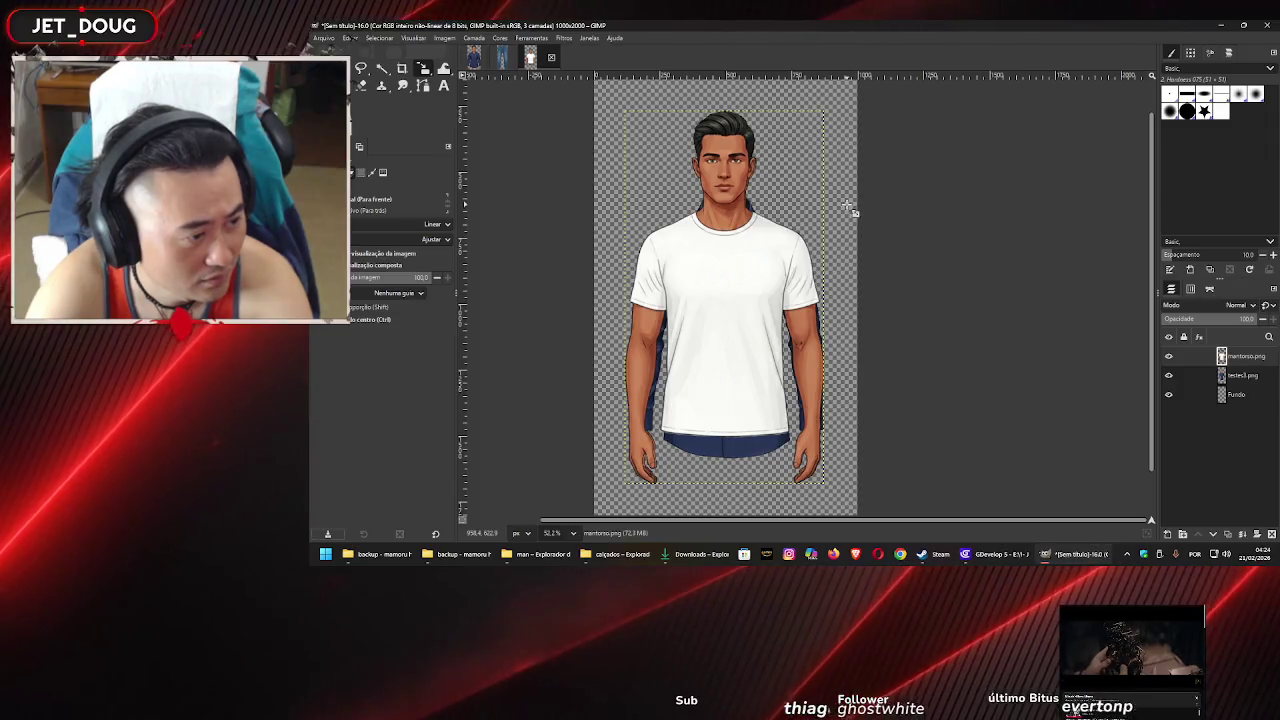
{"action": "key", "text": "m"}
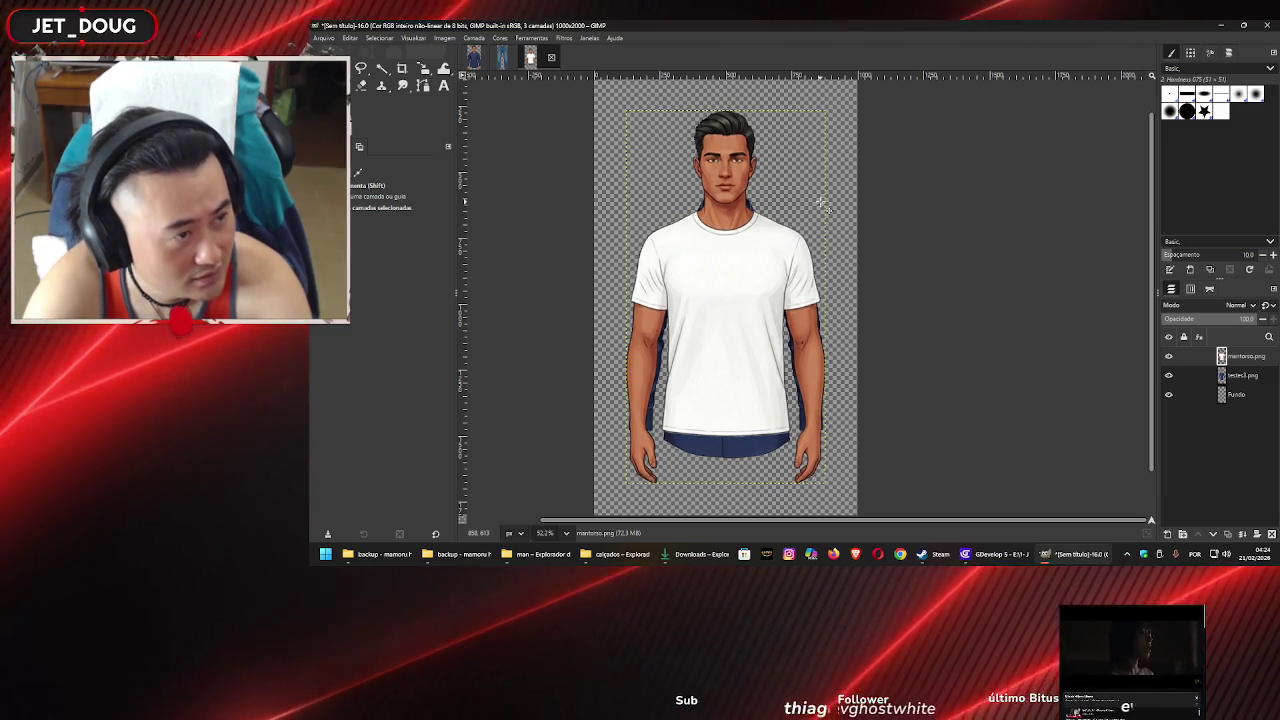
{"action": "left_click_drag", "start_coordinate": [1243, 357], "coordinate": [1235, 387]}
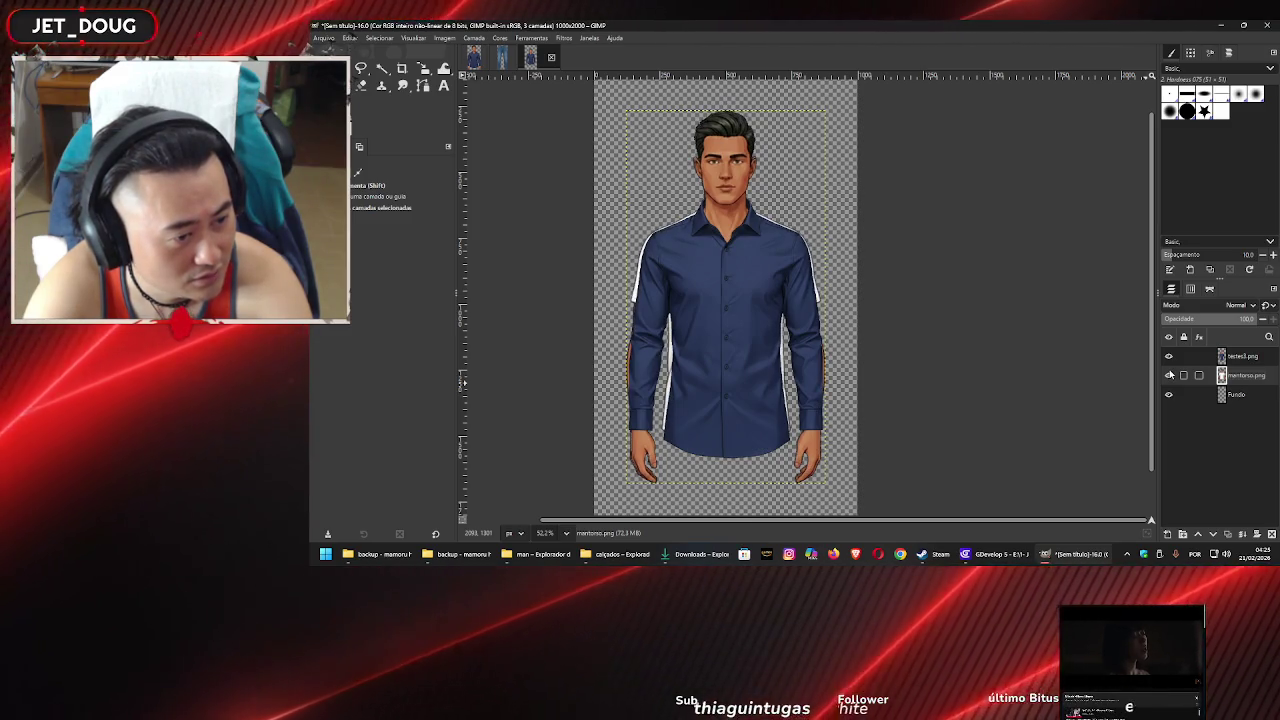
Compare the layers by toggling the blue shirt, then shorten the body layer slightly
{"action": "left_click", "coordinate": [1168, 358]}
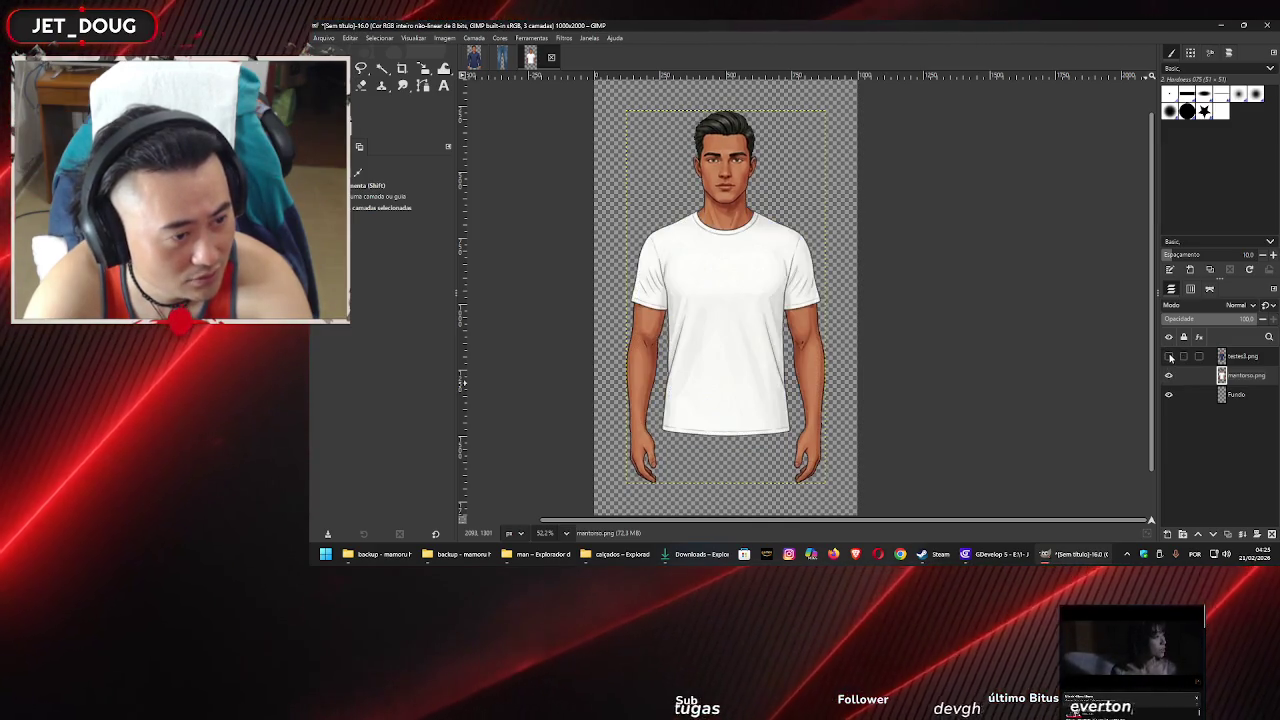
{"action": "left_click", "coordinate": [1168, 356]}
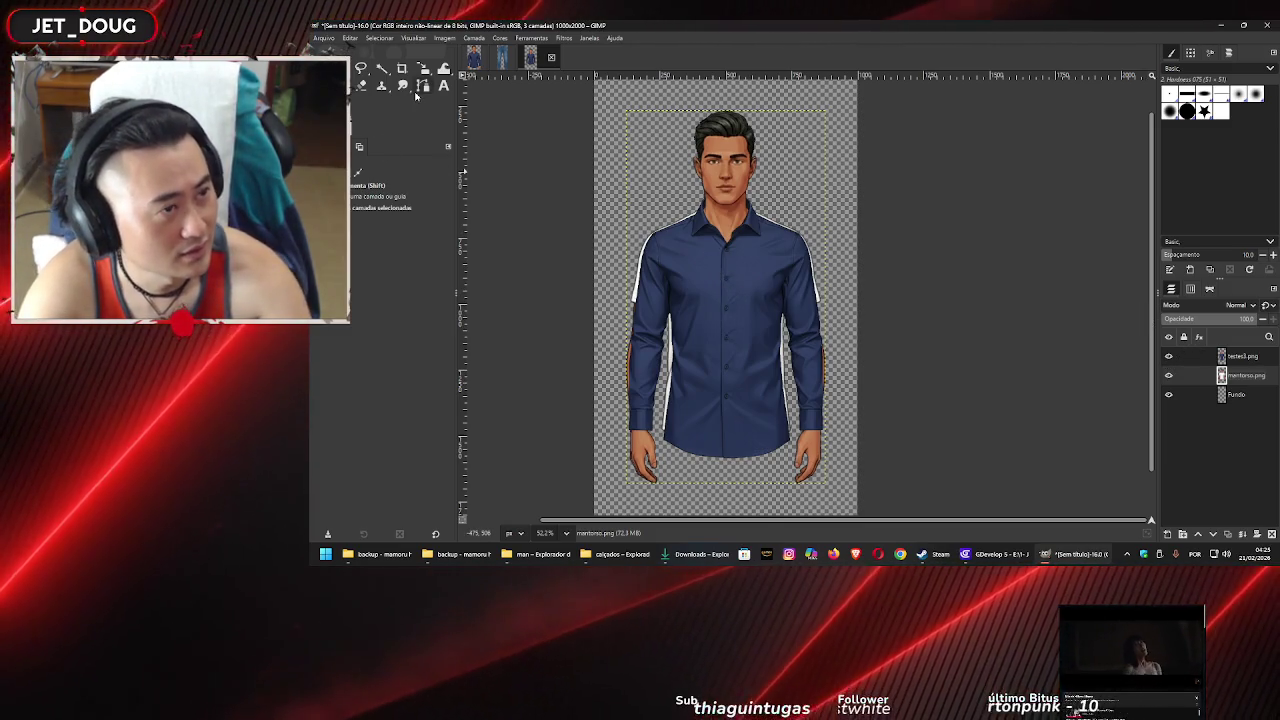
{"action": "scroll", "coordinate": [669, 187], "scroll_direction": "up", "scroll_amount": 2}
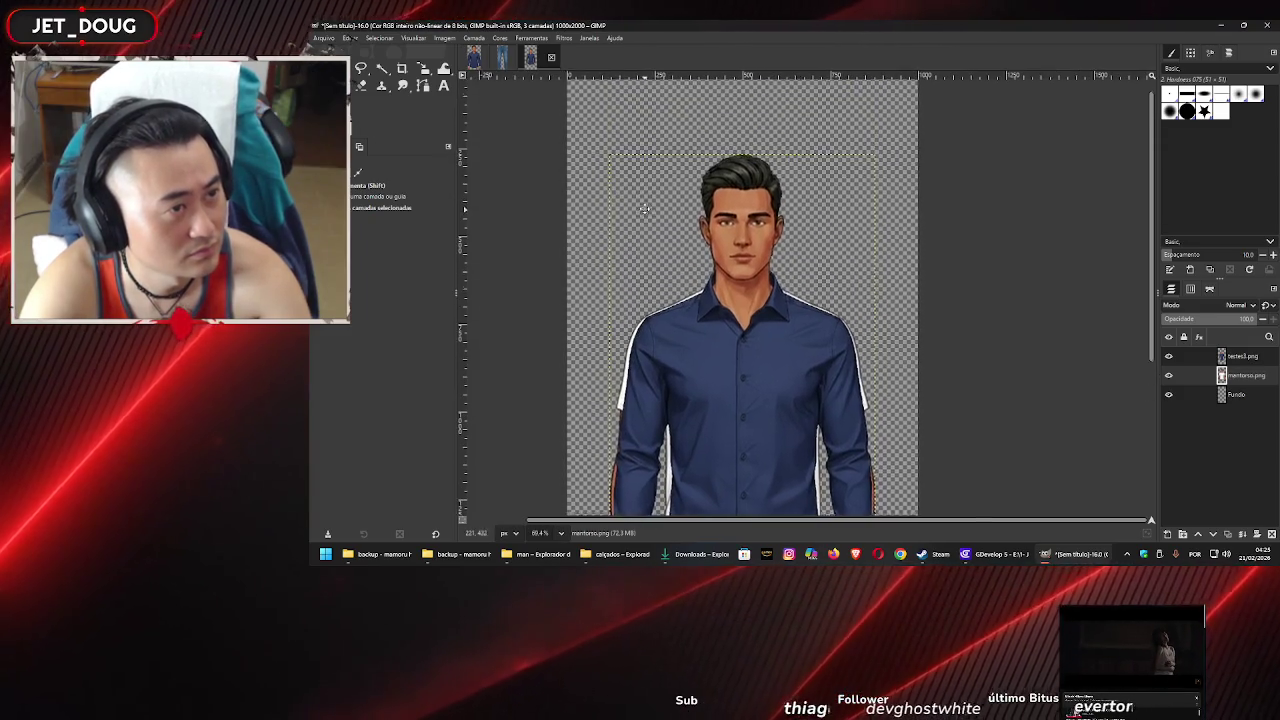
{"action": "left_click", "coordinate": [424, 69]}
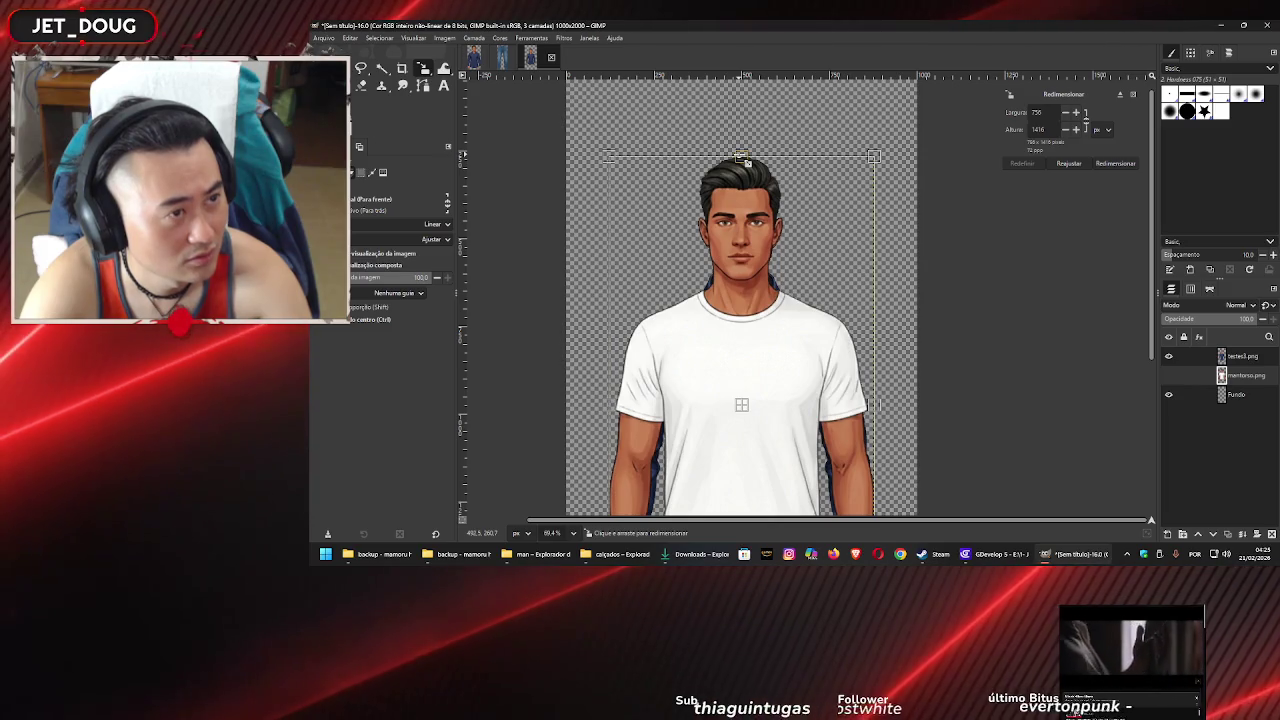
{"action": "left_click_drag", "start_coordinate": [743, 160], "coordinate": [743, 163]}
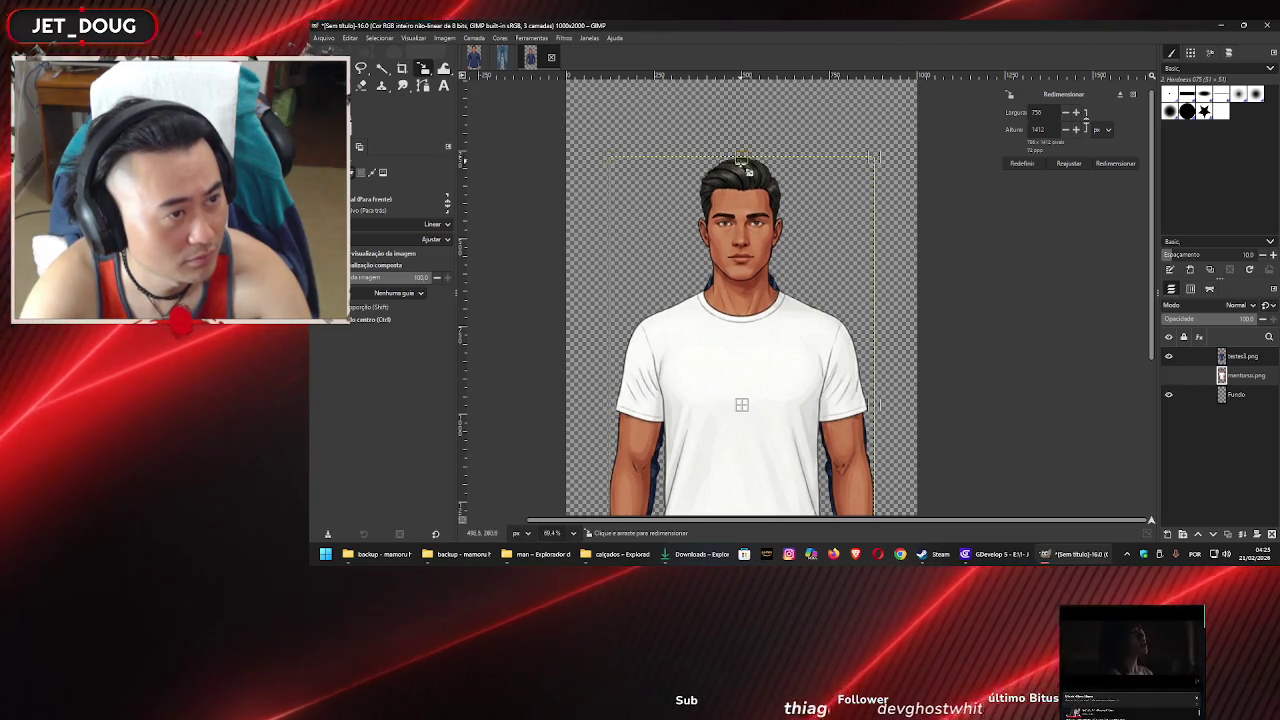
{"action": "left_click", "coordinate": [1110, 163]}
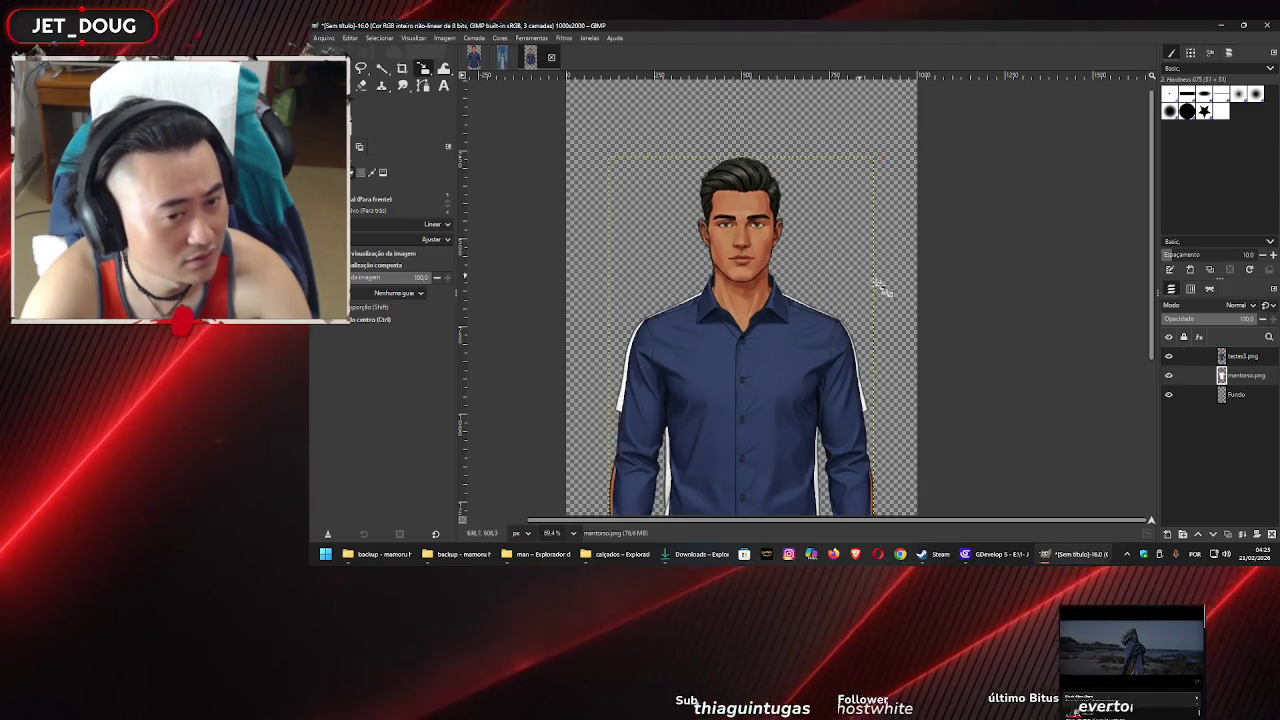
Reduce the body layer's height to 1399 px and nudge it a few pixels left
{"action": "left_click", "coordinate": [771, 235]}
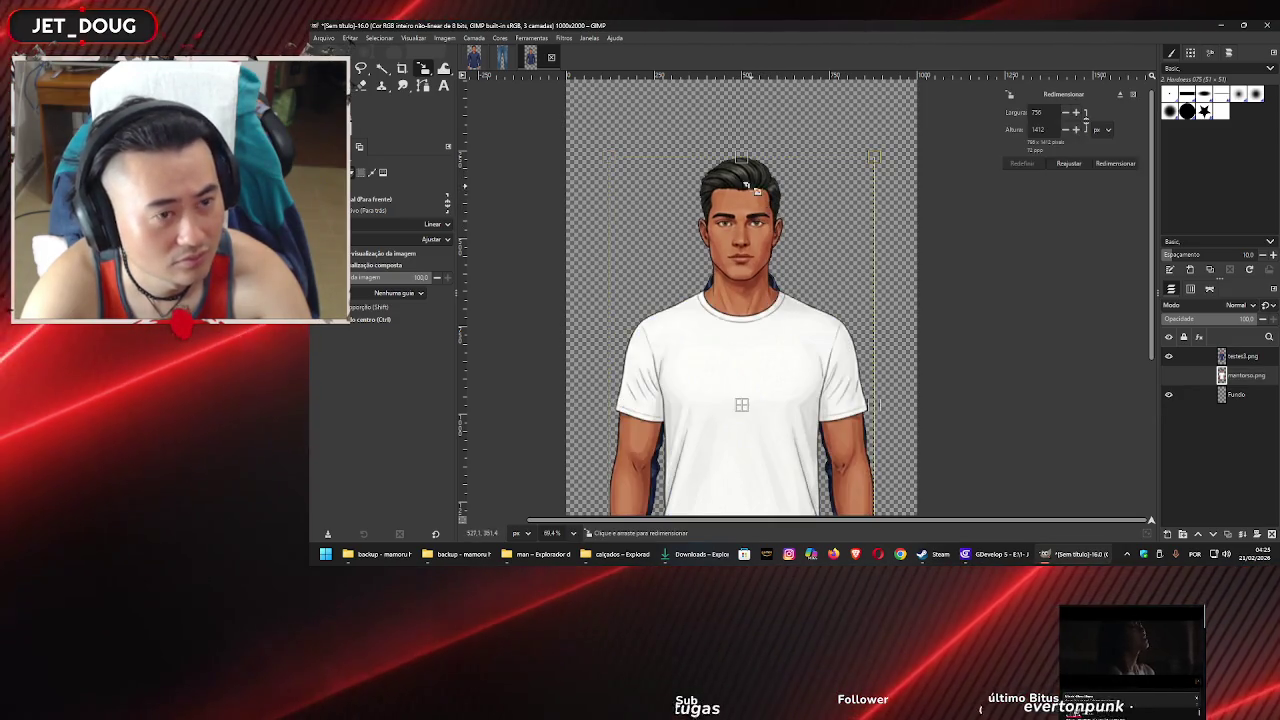
{"action": "left_click_drag", "start_coordinate": [746, 159], "coordinate": [746, 162]}
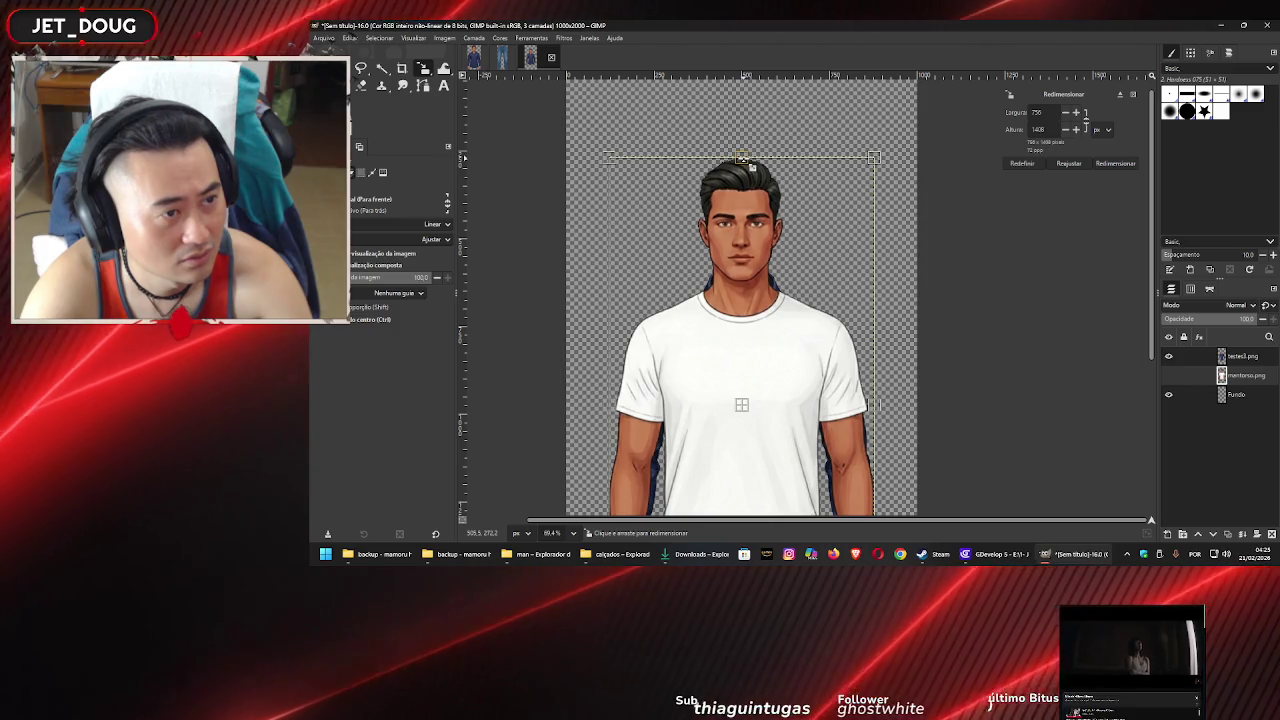
{"action": "left_click", "coordinate": [1072, 164]}
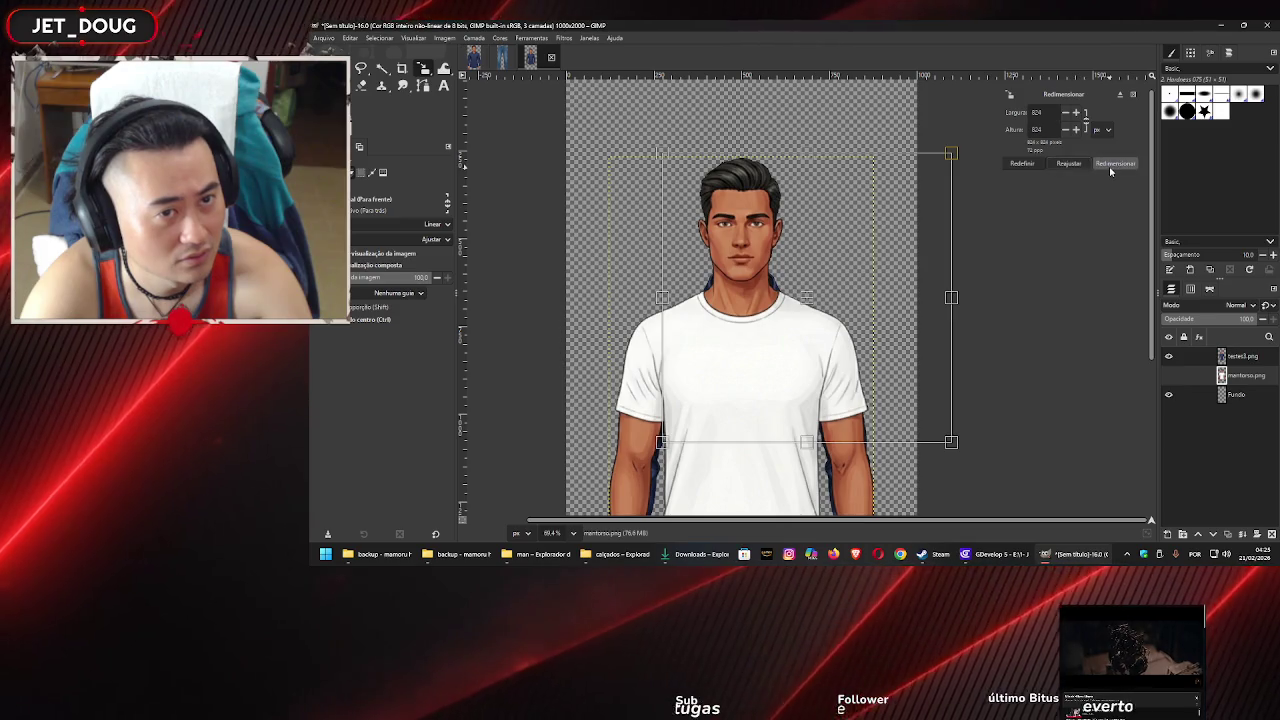
{"action": "left_click", "coordinate": [1115, 164]}
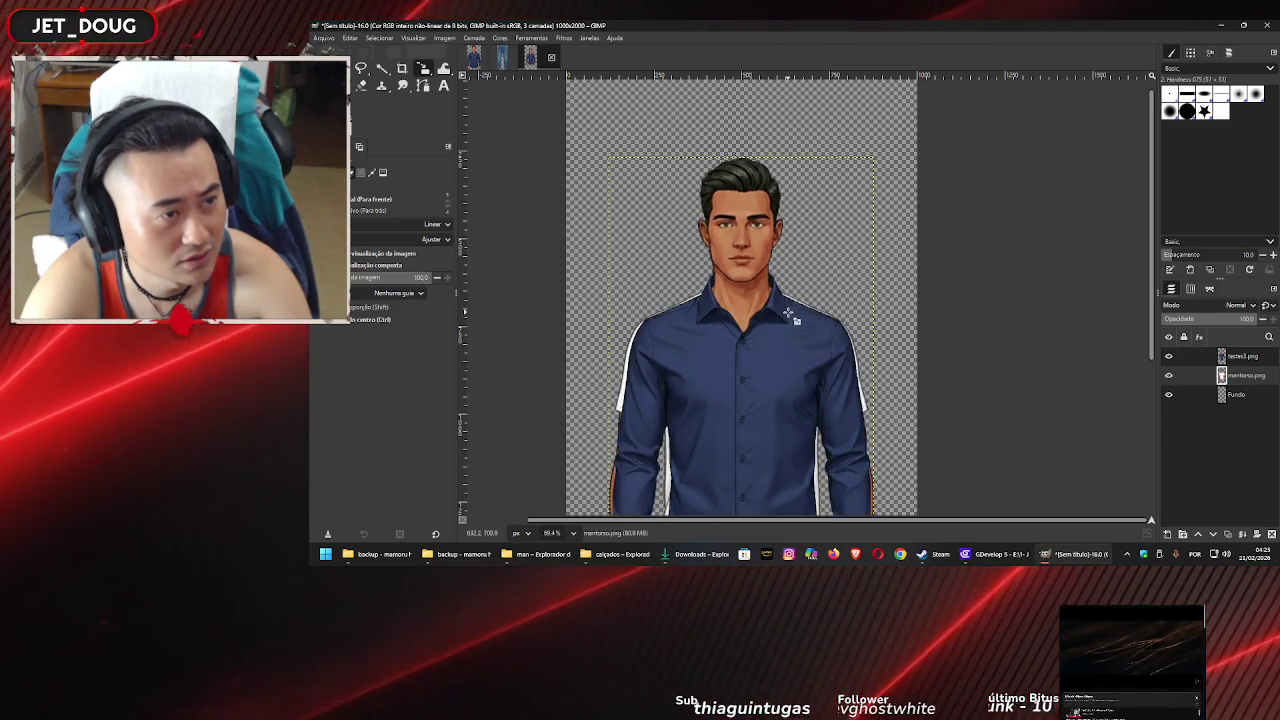
{"action": "left_click", "coordinate": [750, 197]}
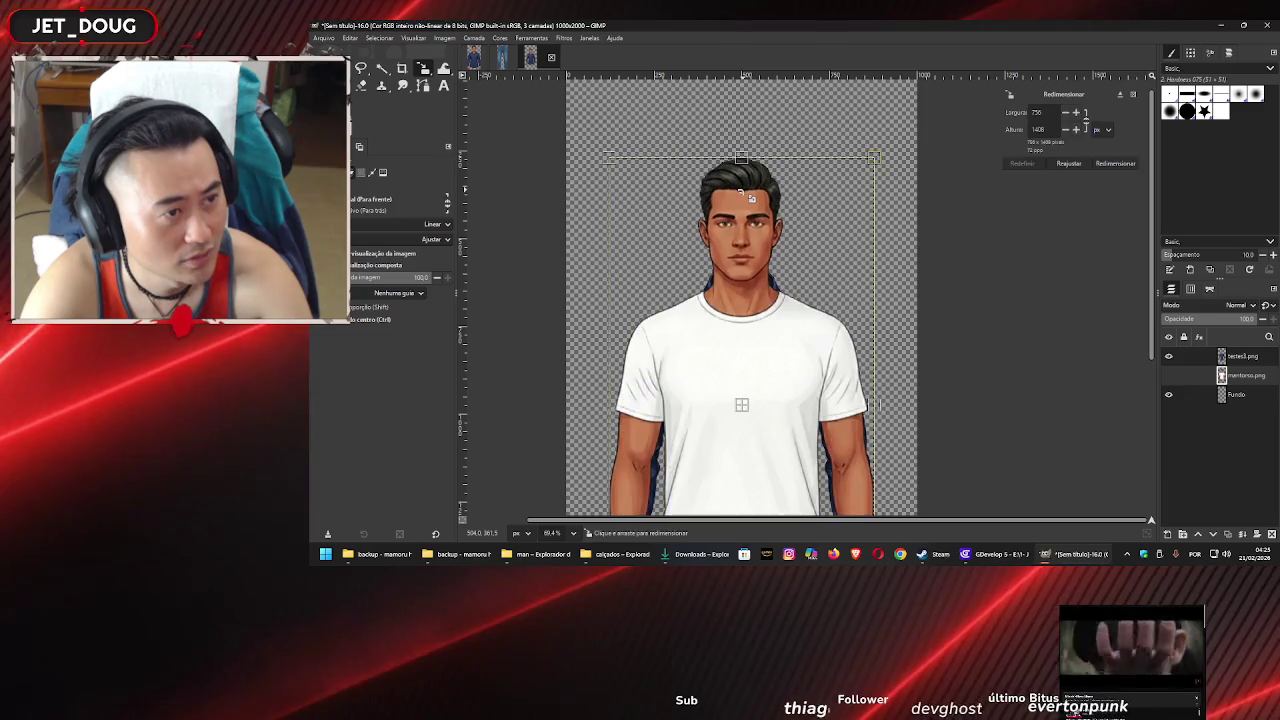
{"action": "scroll", "coordinate": [1076, 129], "scroll_direction": "down", "scroll_amount": 9}
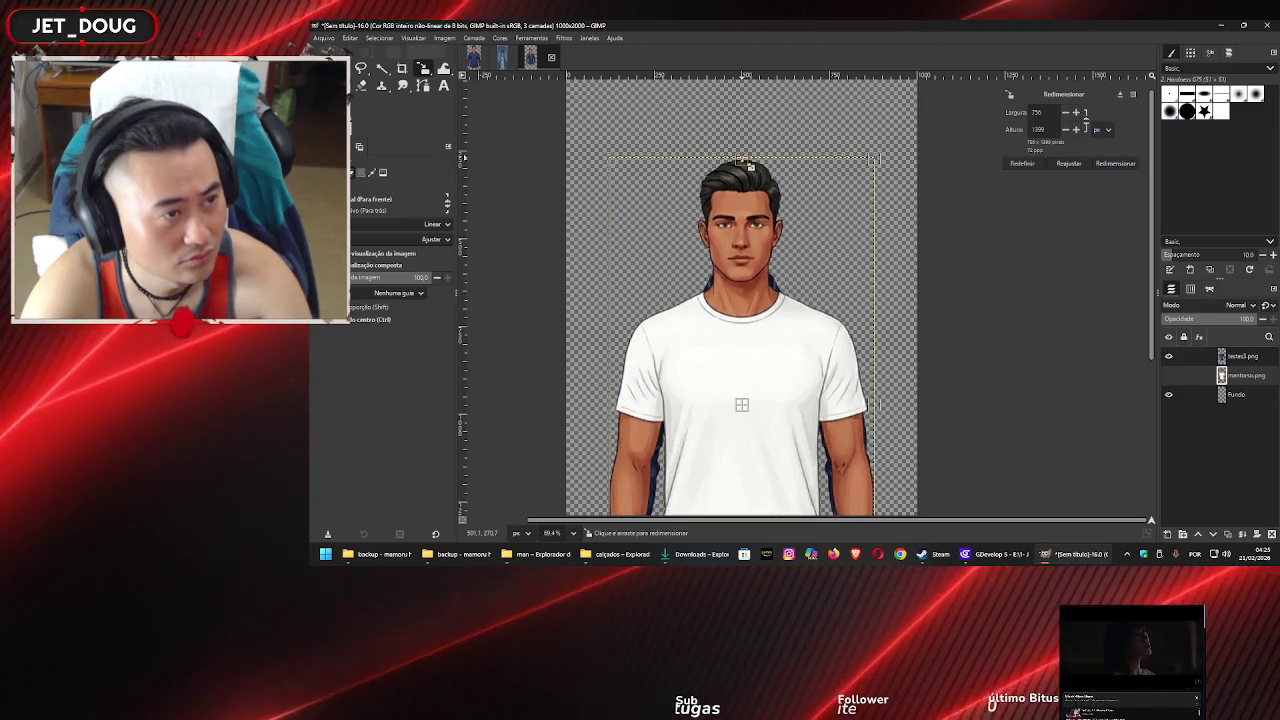
{"action": "left_click", "coordinate": [1100, 165]}
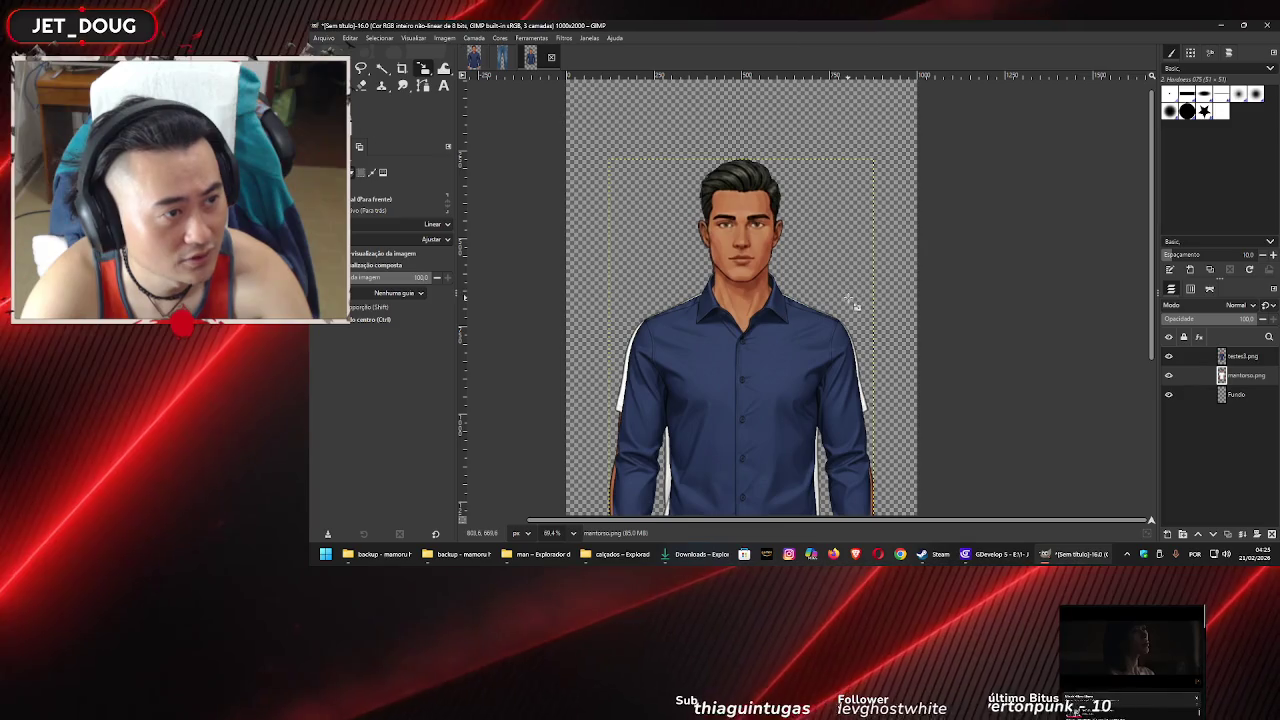
{"action": "left_click_drag", "start_coordinate": [888, 352], "coordinate": [877, 172]}
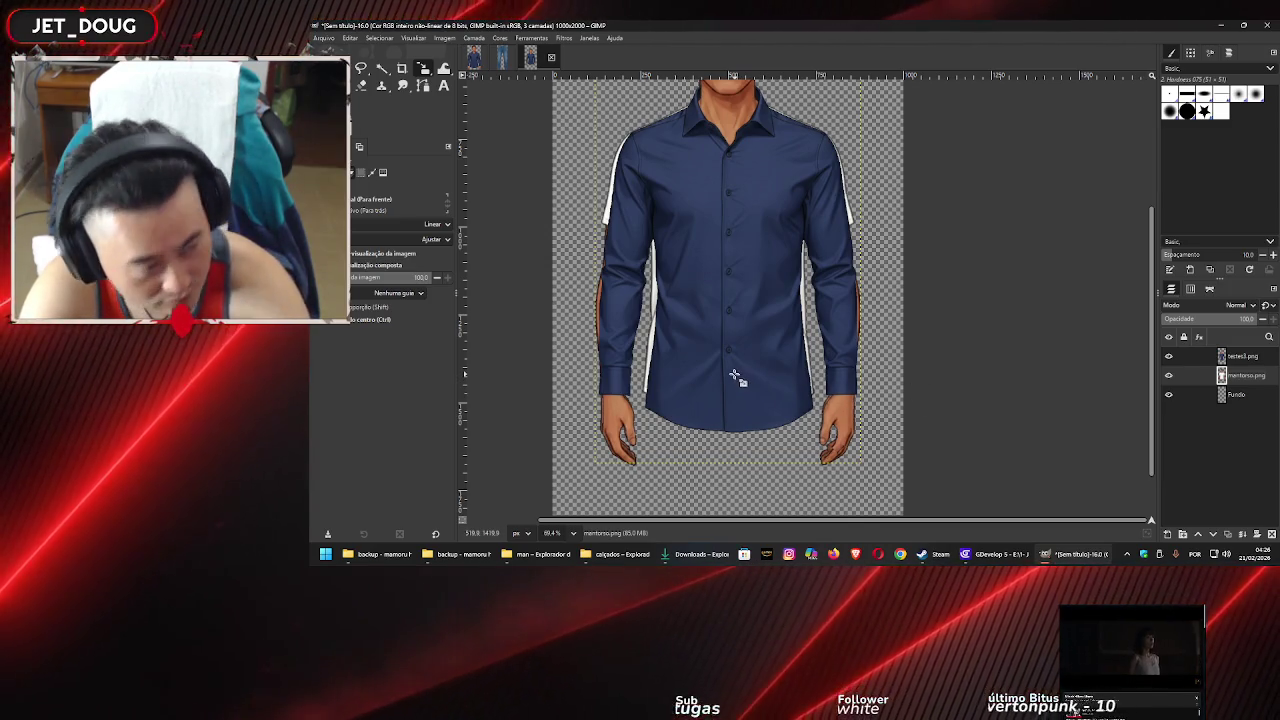
{"action": "key", "text": "m"}
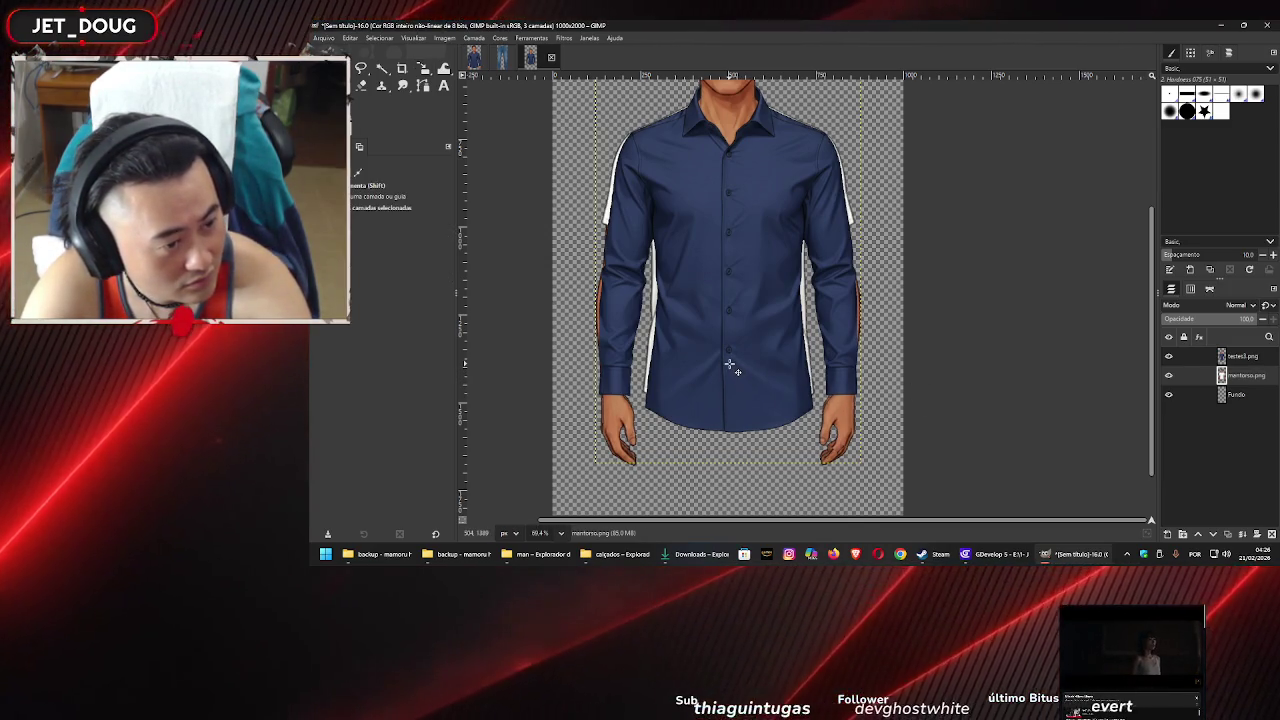
{"action": "key", "text": "Left"}
{"action": "key", "text": "Left"}
{"action": "key", "text": "Left"}
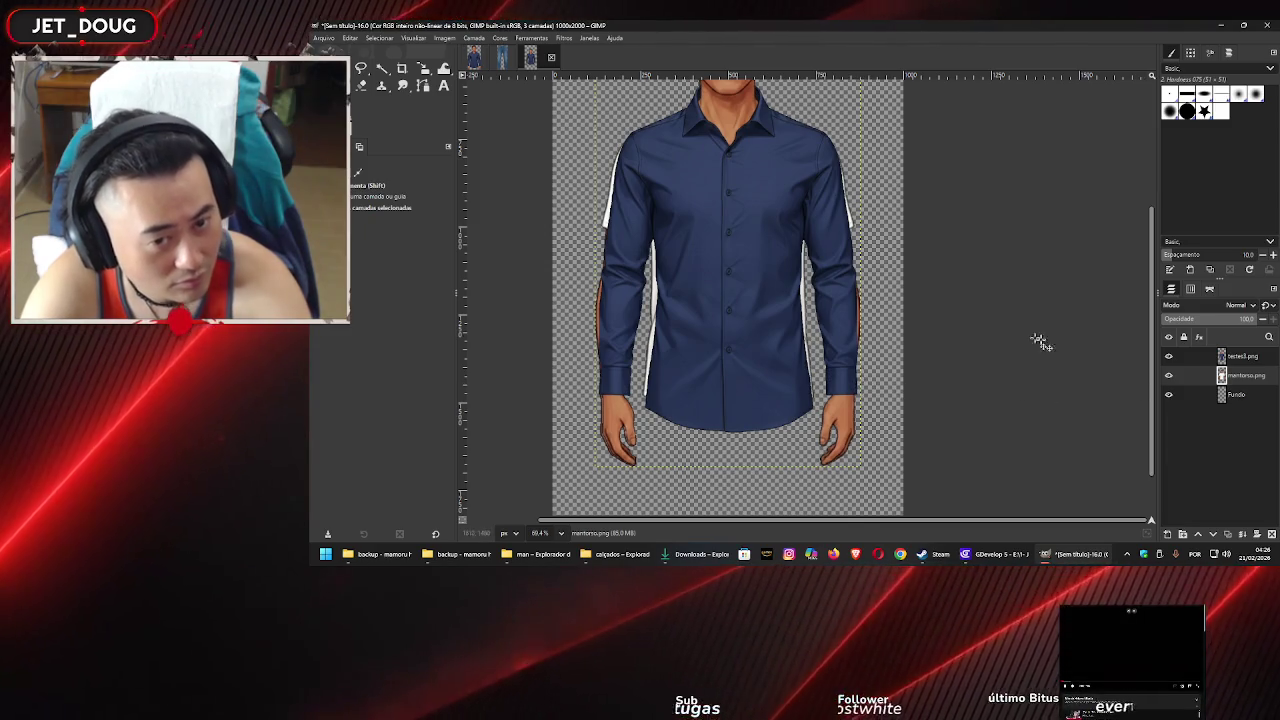
Check alignment and reposition the mentorso body layer beneath the blue shirt
{"action": "left_click", "coordinate": [1168, 377]}
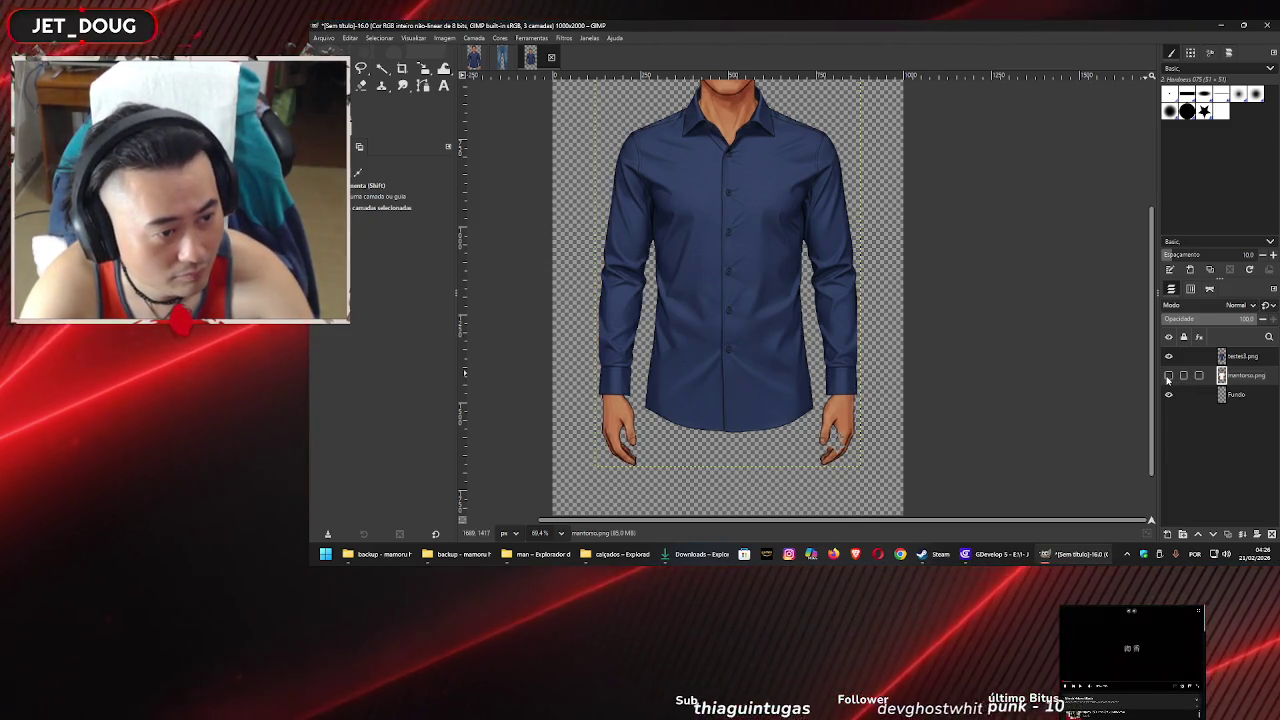
{"action": "left_click", "coordinate": [1168, 377]}
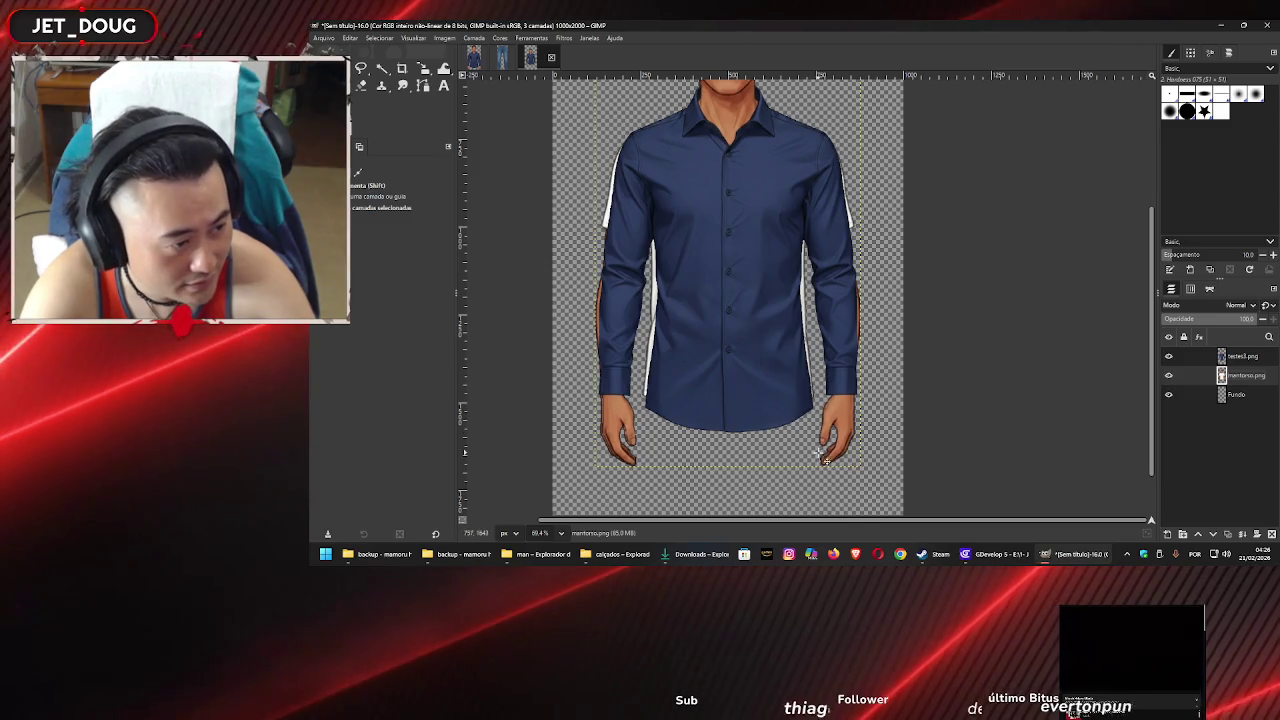
{"action": "scroll", "coordinate": [826, 460], "scroll_direction": "up", "scroll_amount": 5}
{"action": "scroll", "coordinate": [814, 415], "scroll_direction": "down", "scroll_amount": 4}
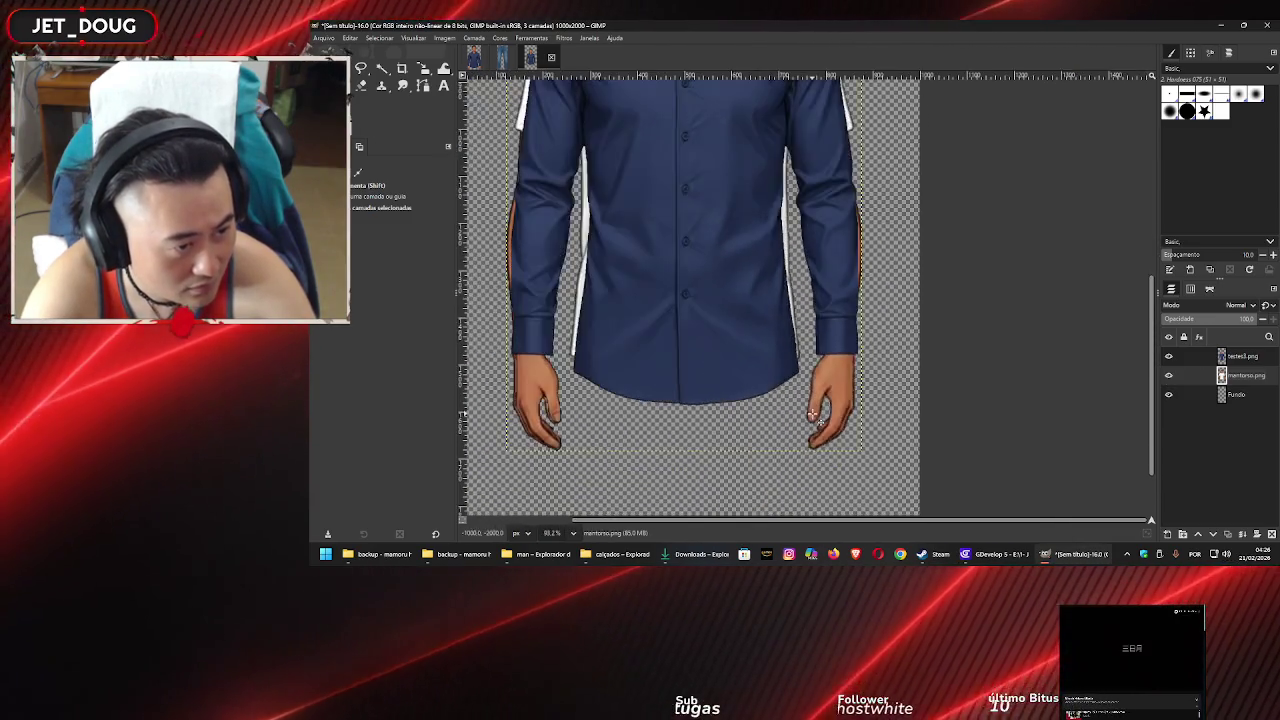
{"action": "scroll", "coordinate": [813, 415], "scroll_direction": "down", "scroll_amount": 3}
{"action": "scroll", "coordinate": [777, 340], "scroll_direction": "up", "scroll_amount": 2}
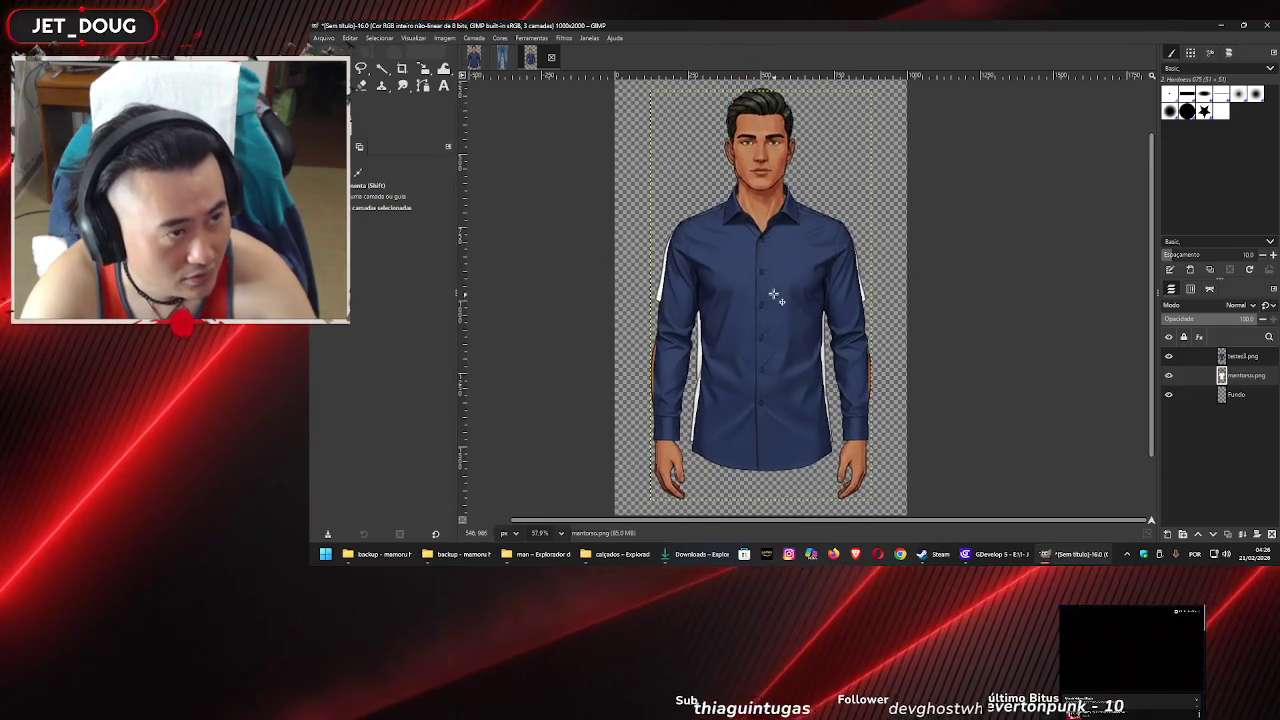
{"action": "left_click_drag", "start_coordinate": [770, 221], "coordinate": [770, 293]}
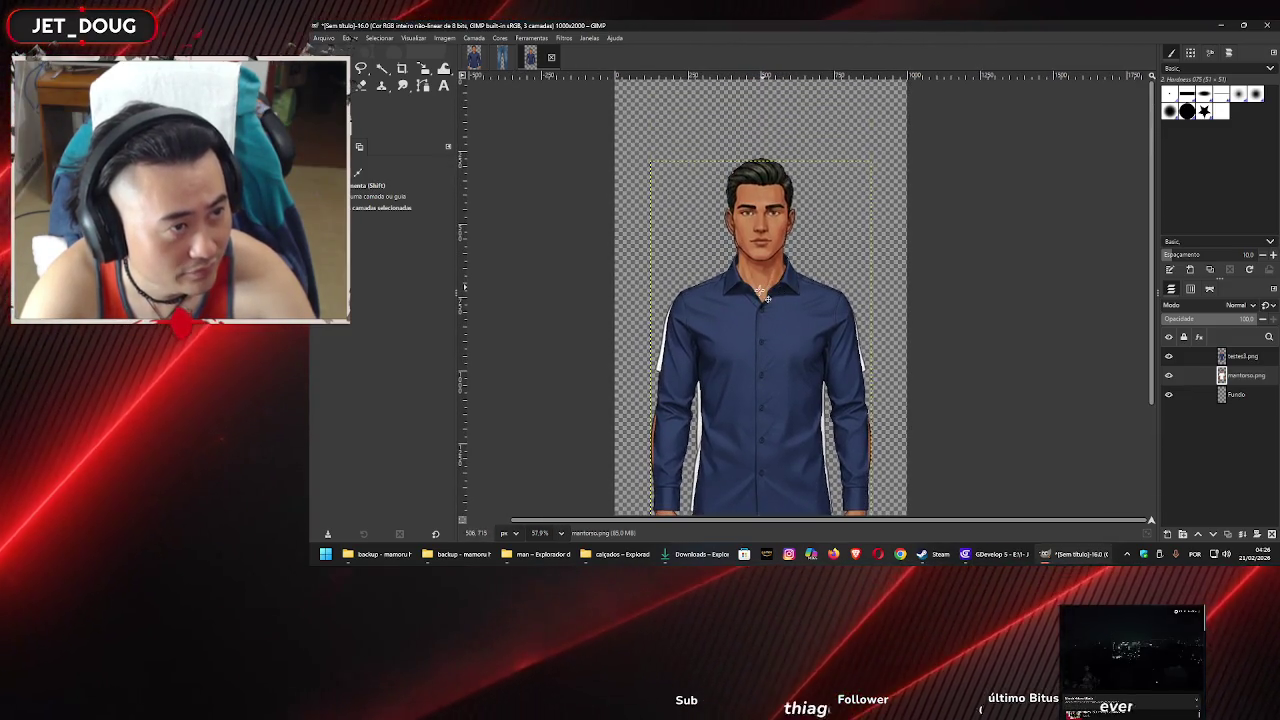
{"action": "mouse_move", "coordinate": [782, 247]}
{"action": "left_mouse_down"}
{"action": "mouse_move", "coordinate": [774, 166]}
{"action": "mouse_move", "coordinate": [770, 212]}
{"action": "mouse_move", "coordinate": [771, 198]}
{"action": "left_mouse_up"}
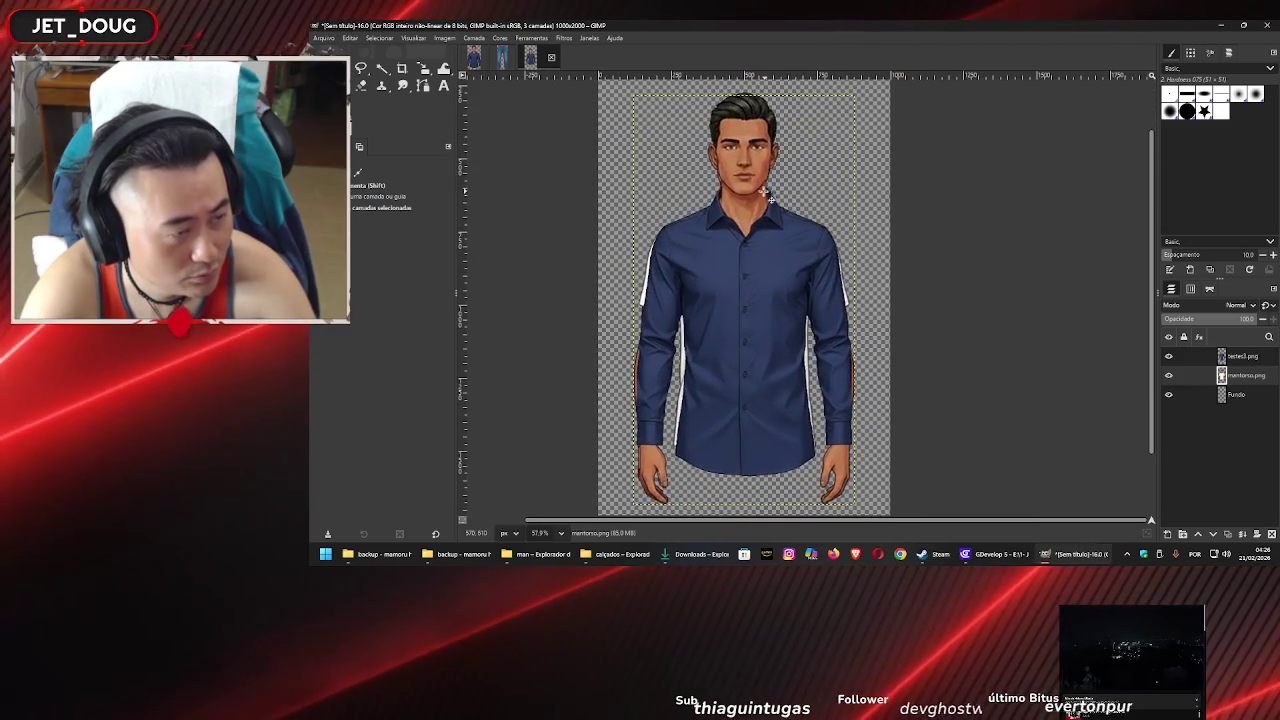
Stretch the body layer to 1409 px tall with the Scale tool
{"action": "key", "text": "shift+s"}
{"action": "left_click", "coordinate": [682, 160]}
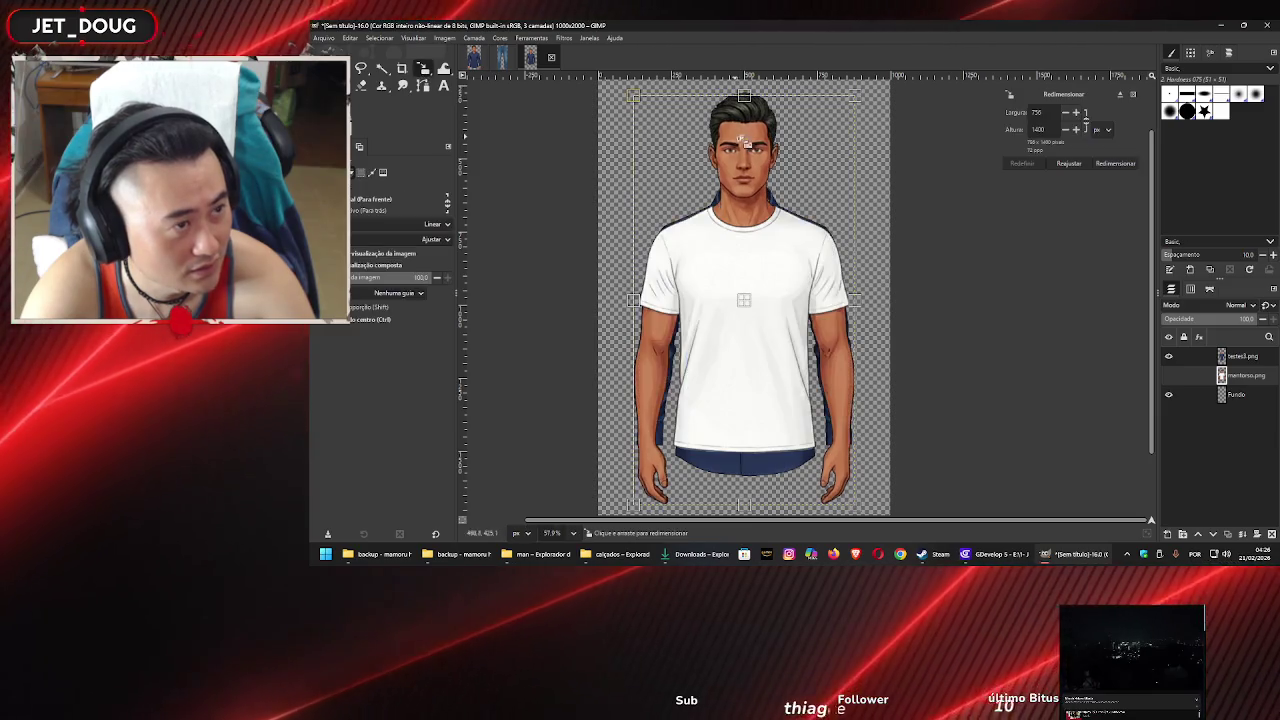
{"action": "left_click_drag", "start_coordinate": [744, 95], "coordinate": [756, 99]}
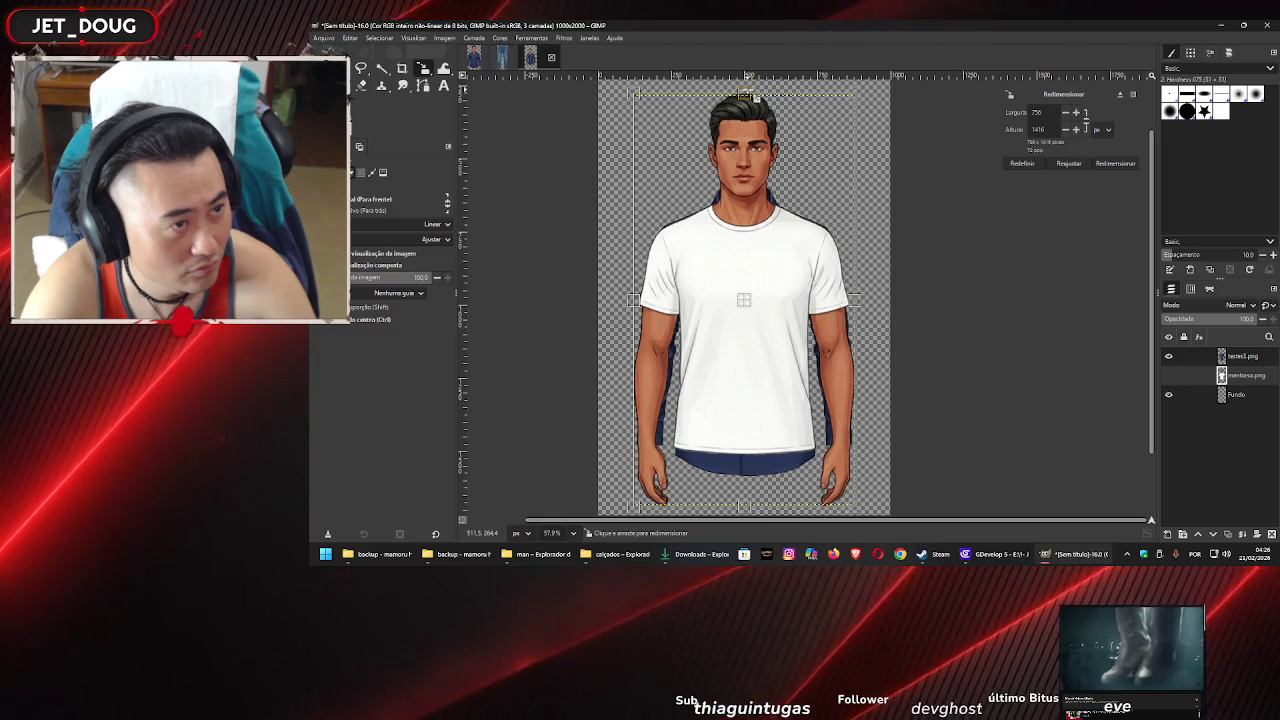
{"action": "left_click", "coordinate": [1110, 164]}
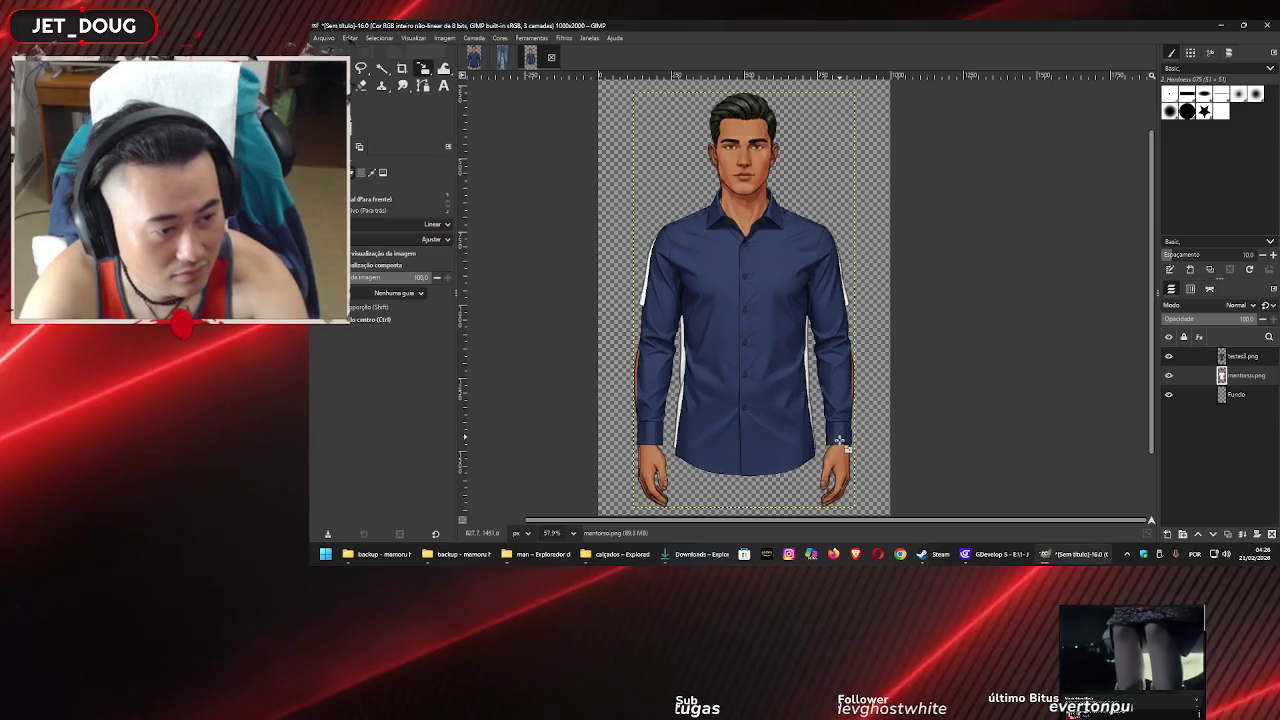
{"action": "key", "text": "m"}
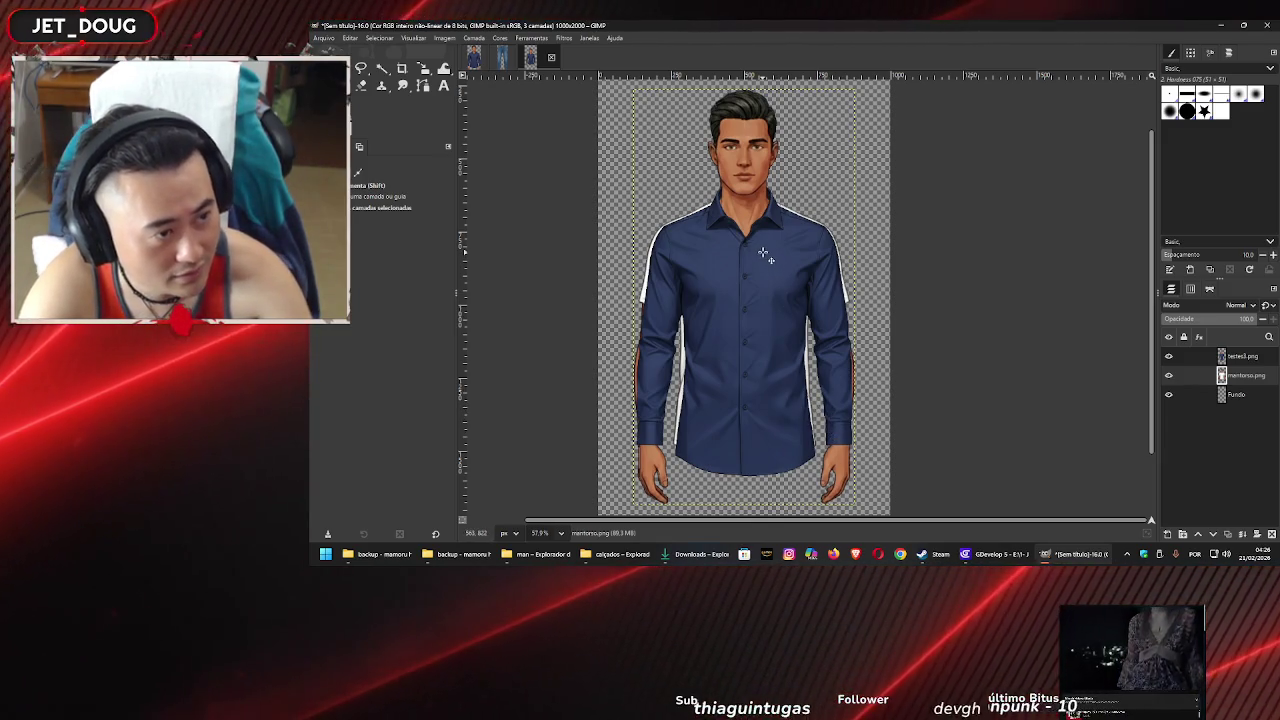
{"action": "scroll", "coordinate": [766, 257], "scroll_direction": "down", "scroll_amount": 5}
{"action": "scroll", "coordinate": [766, 257], "scroll_direction": "up", "scroll_amount": 3}
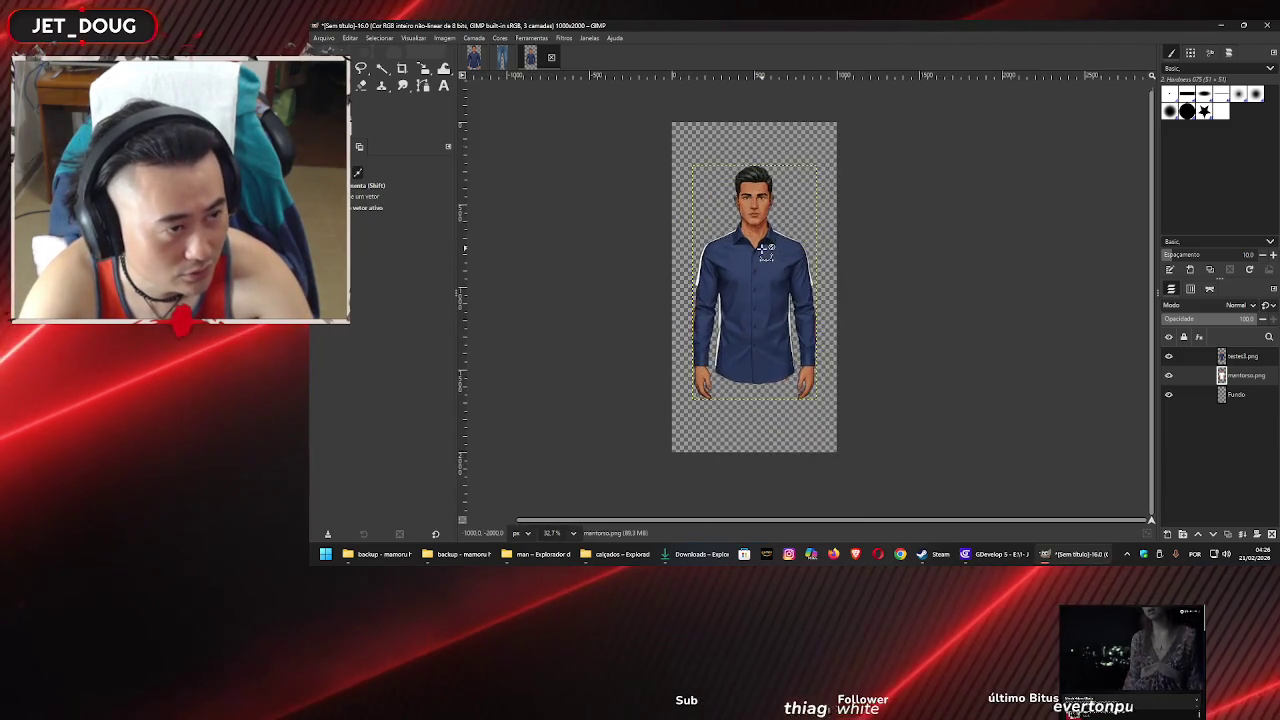
{"action": "key", "text": "r"}
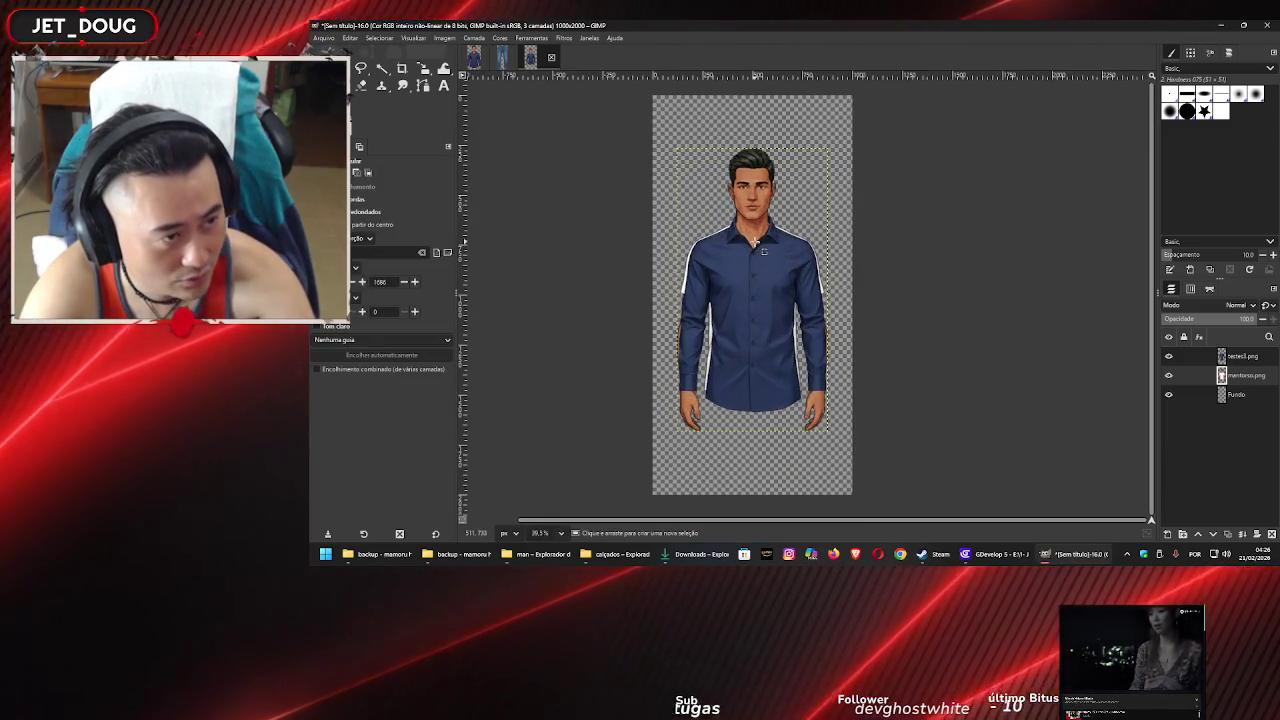
{"action": "mouse_move", "coordinate": [898, 124]}
{"action": "left_mouse_down"}
{"action": "mouse_move", "coordinate": [785, 218]}
{"action": "mouse_move", "coordinate": [600, 338]}
{"action": "mouse_move", "coordinate": [605, 381]}
{"action": "left_mouse_up"}
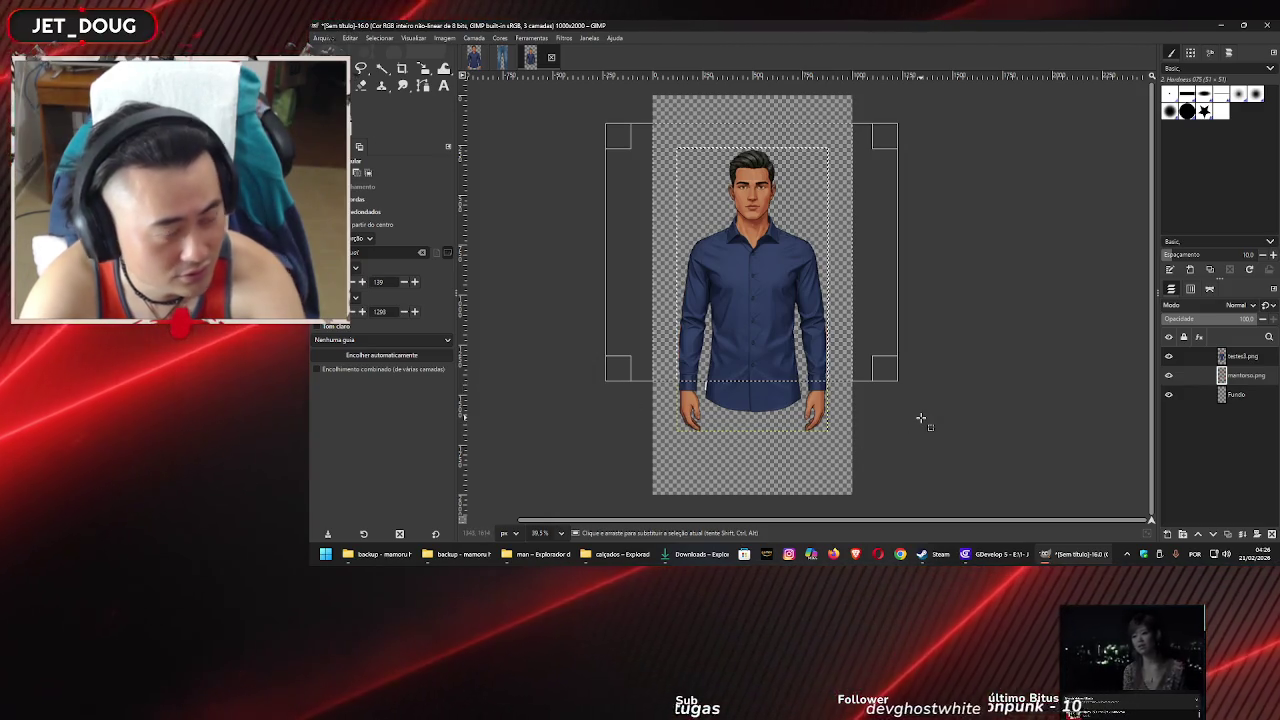
{"action": "scroll", "coordinate": [762, 392], "scroll_direction": "up", "scroll_amount": 3, "text": "ctrl"}
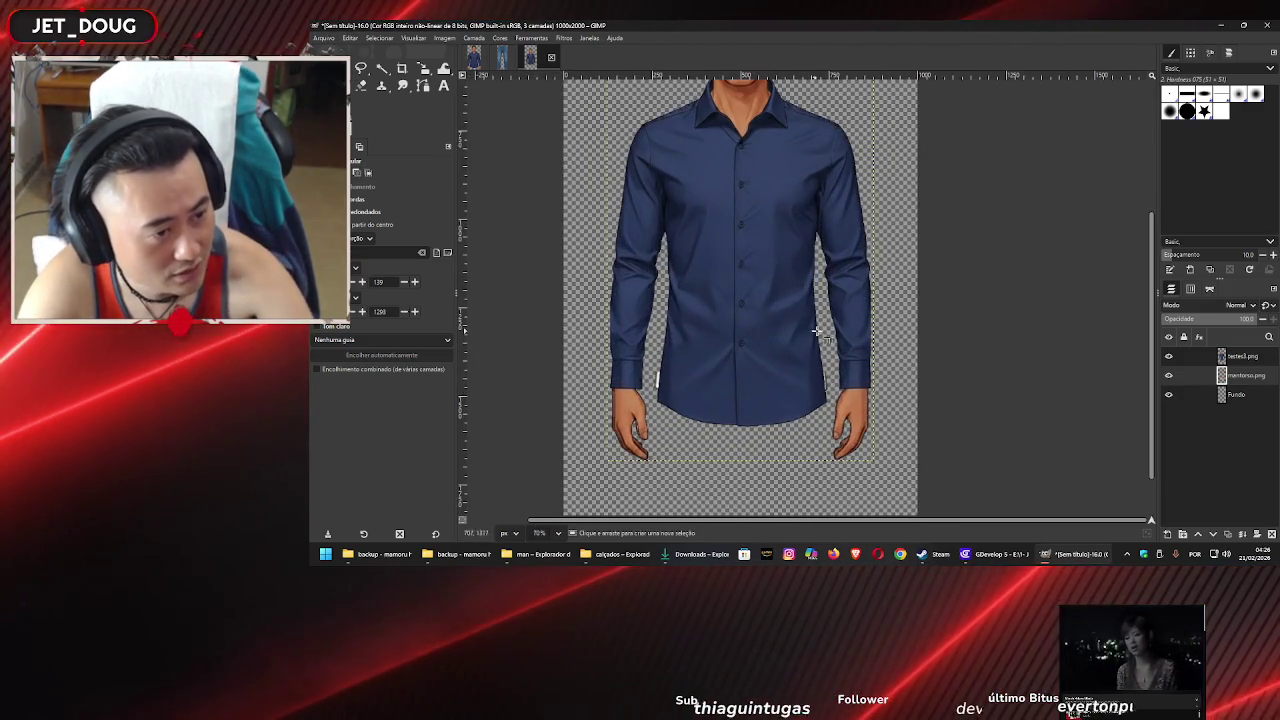
{"action": "mouse_move", "coordinate": [822, 336]}
{"action": "left_mouse_down"}
{"action": "mouse_move", "coordinate": [751, 420]}
{"action": "mouse_move", "coordinate": [594, 443]}
{"action": "mouse_move", "coordinate": [565, 476]}
{"action": "left_mouse_up"}
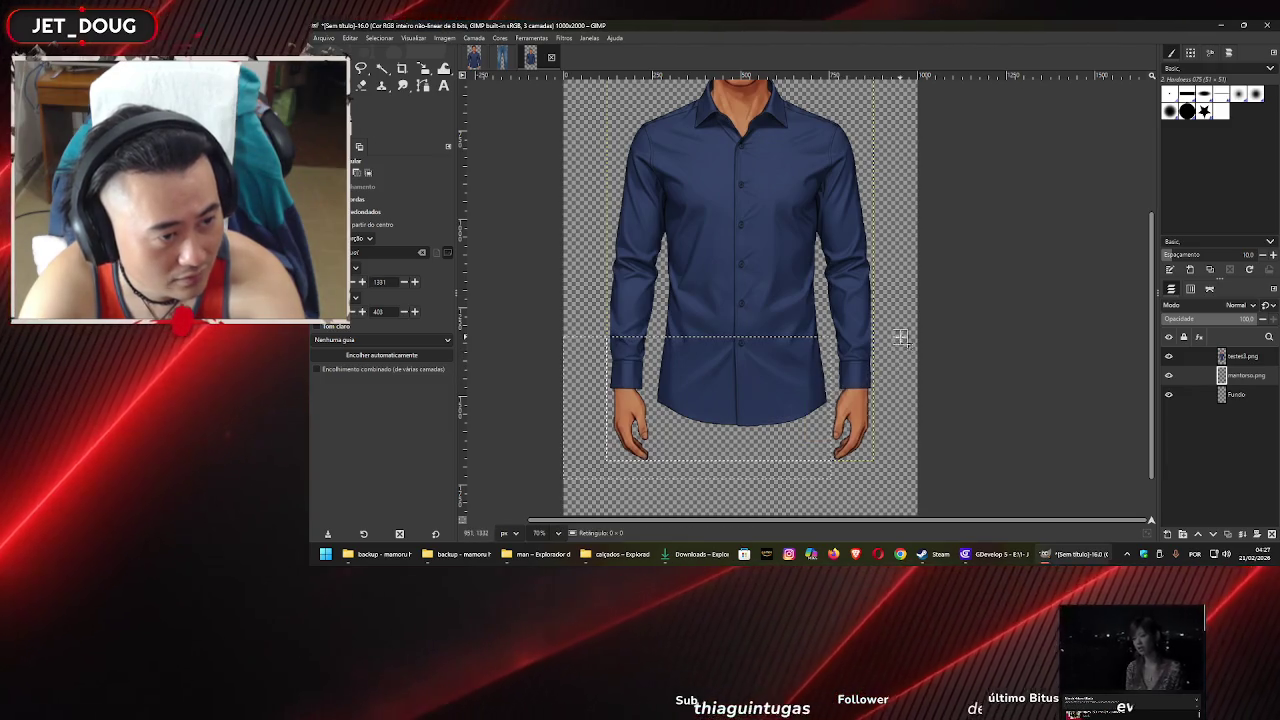
{"action": "mouse_move", "coordinate": [898, 337]}
{"action": "left_mouse_down"}
{"action": "mouse_move", "coordinate": [814, 371]}
{"action": "mouse_move", "coordinate": [816, 400]}
{"action": "left_mouse_up"}
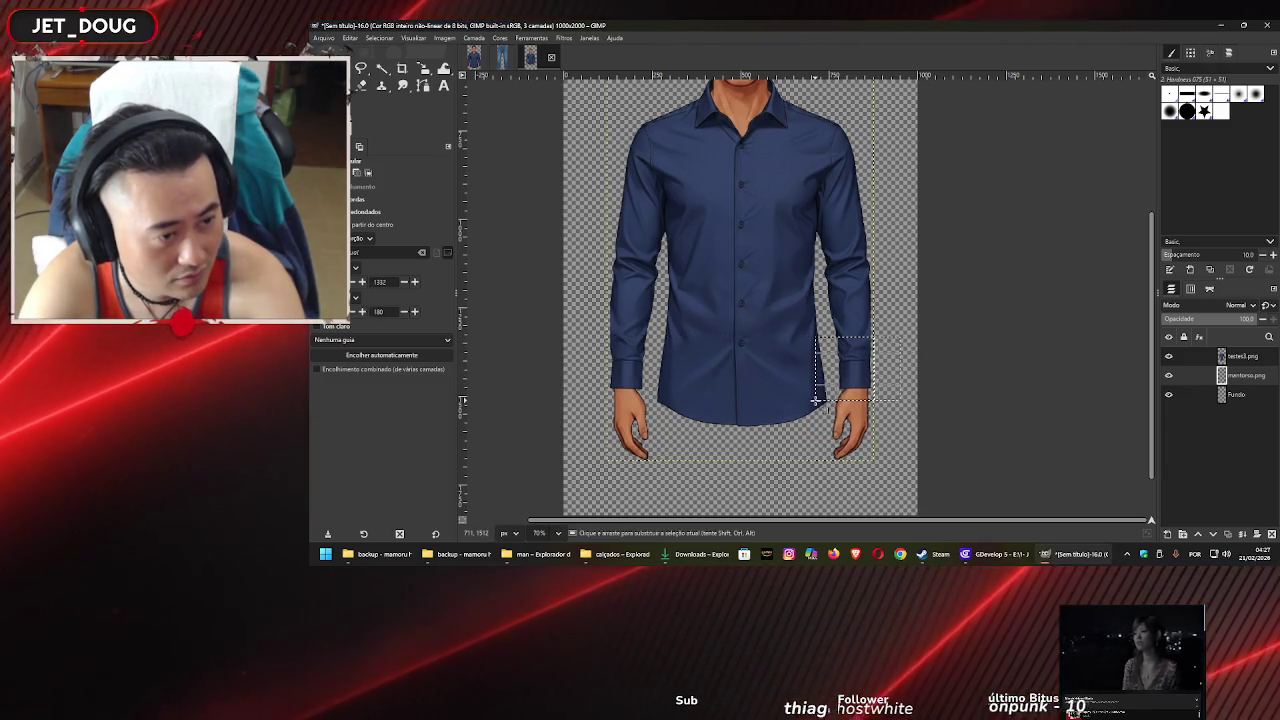
{"action": "left_click", "coordinate": [969, 362]}
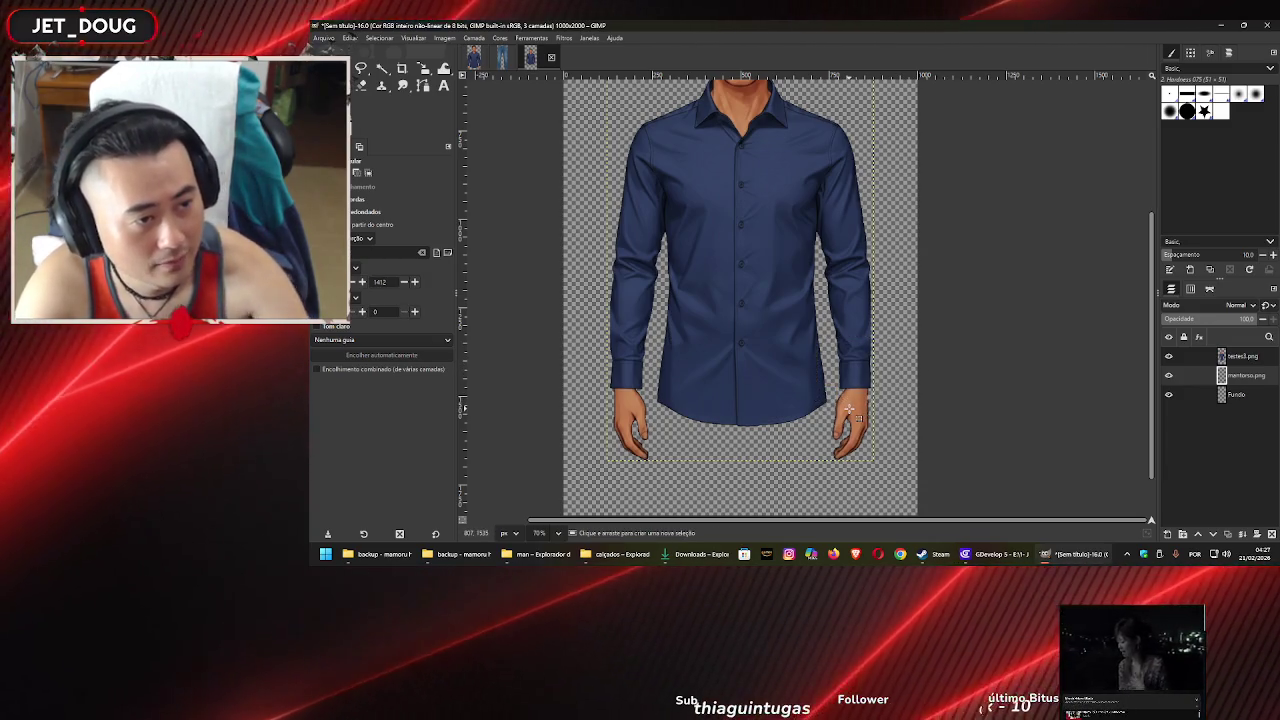
{"action": "scroll", "coordinate": [849, 410], "scroll_direction": "up", "scroll_amount": 5}
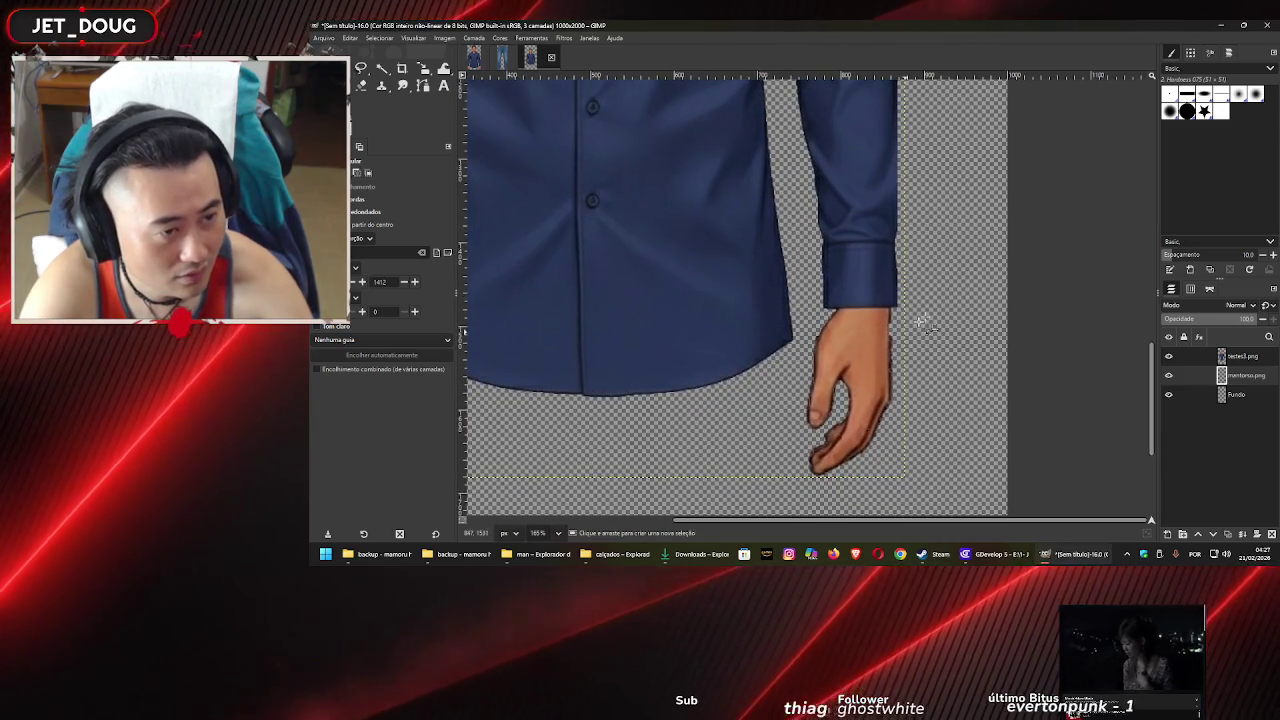
{"action": "mouse_move", "coordinate": [897, 203]}
{"action": "left_mouse_down"}
{"action": "mouse_move", "coordinate": [695, 390]}
{"action": "mouse_move", "coordinate": [684, 376]}
{"action": "left_mouse_up"}
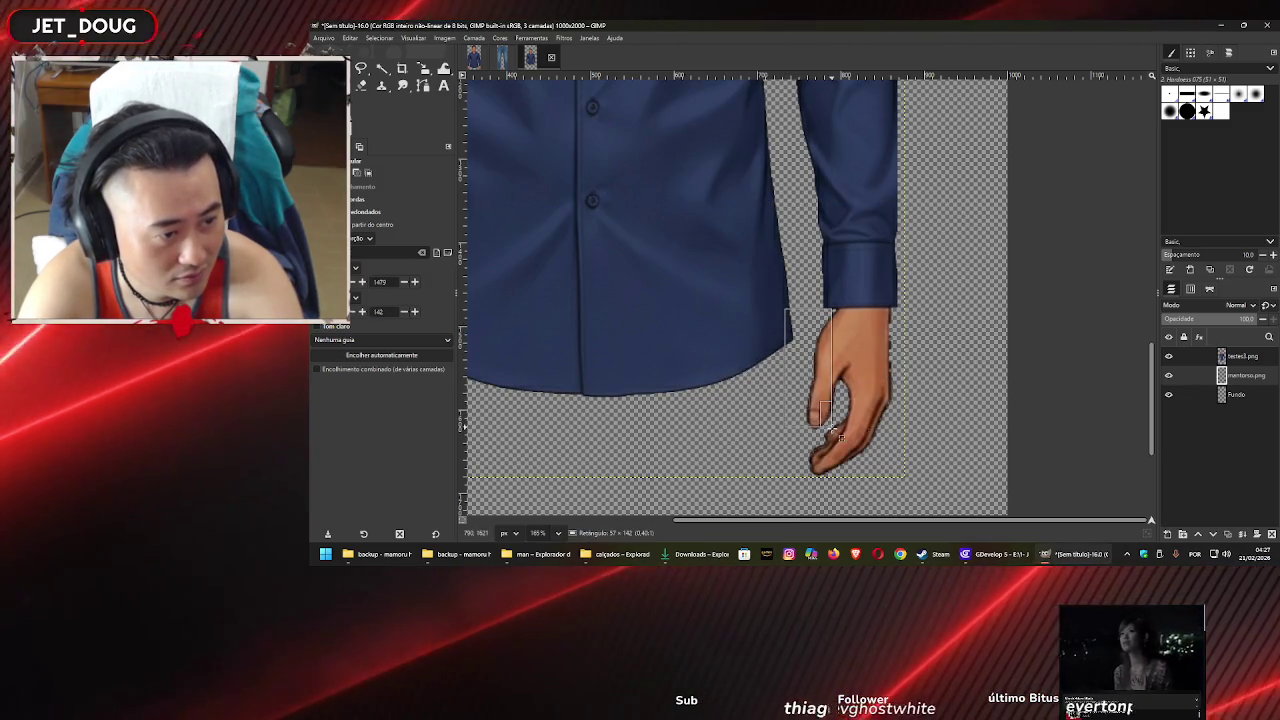
{"action": "left_click_drag", "start_coordinate": [832, 426], "coordinate": [835, 424]}
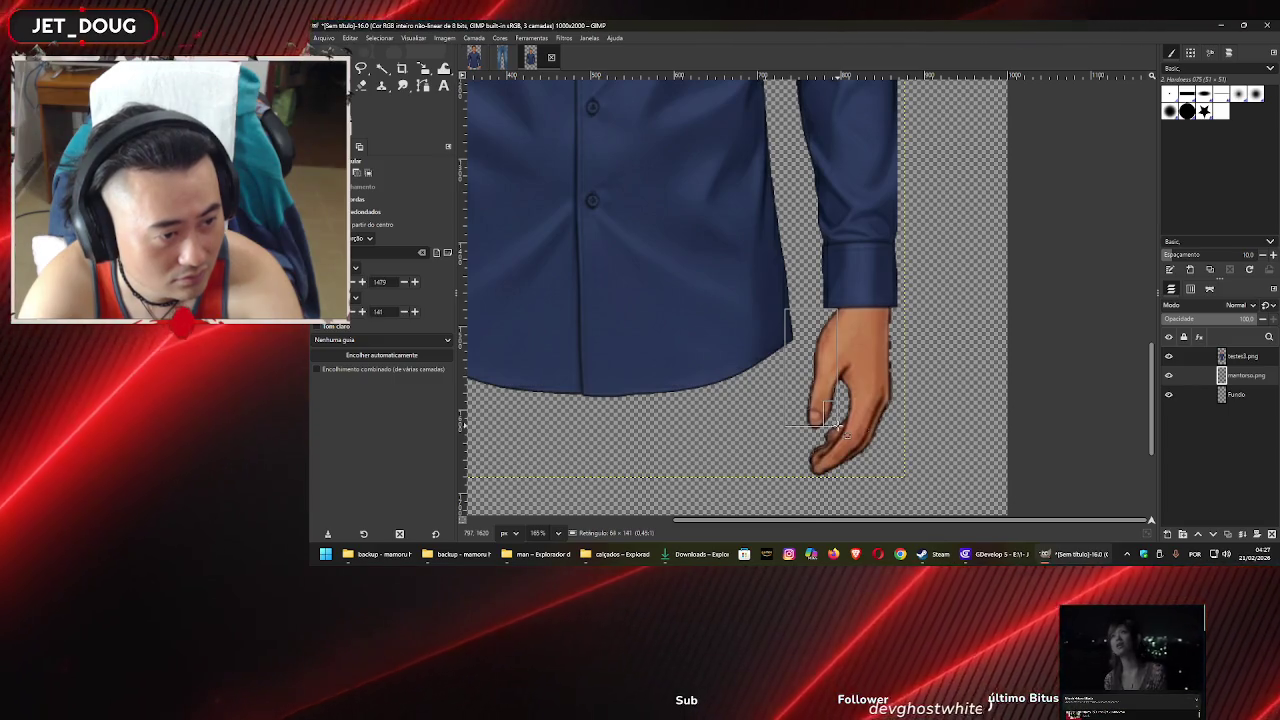
{"action": "left_click", "coordinate": [913, 432]}
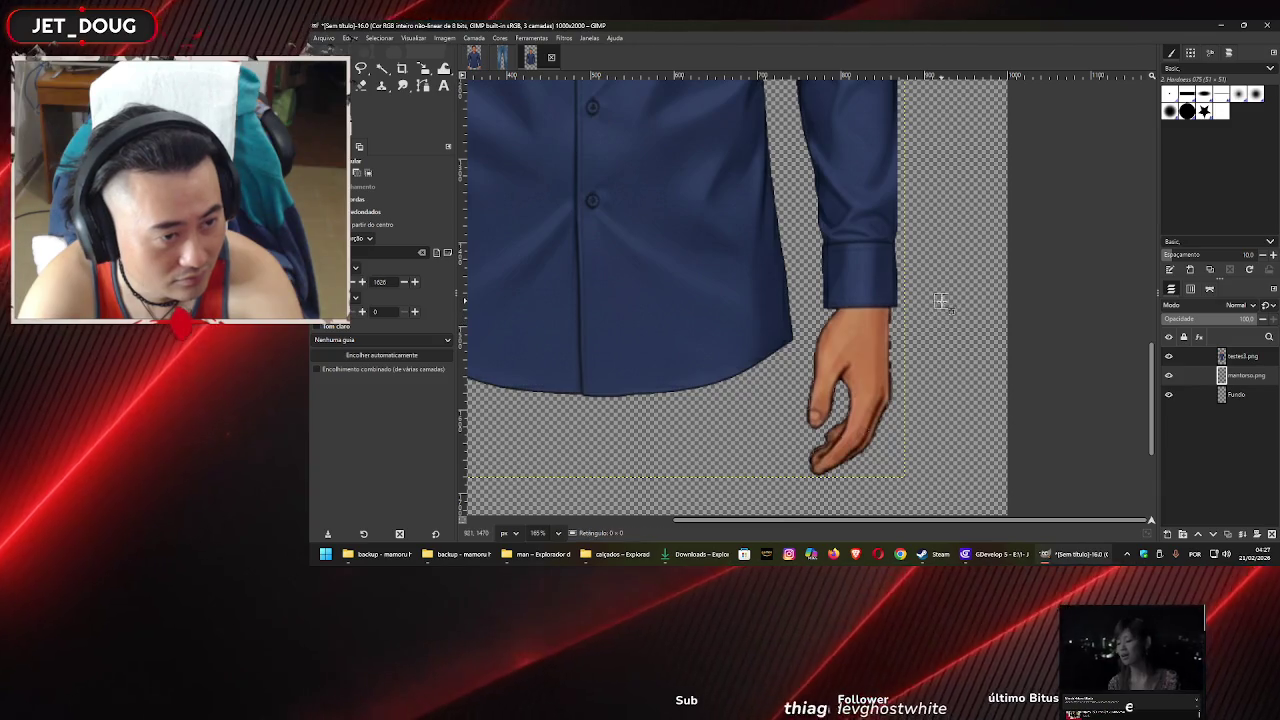
{"action": "left_click_drag", "start_coordinate": [941, 301], "coordinate": [882, 398]}
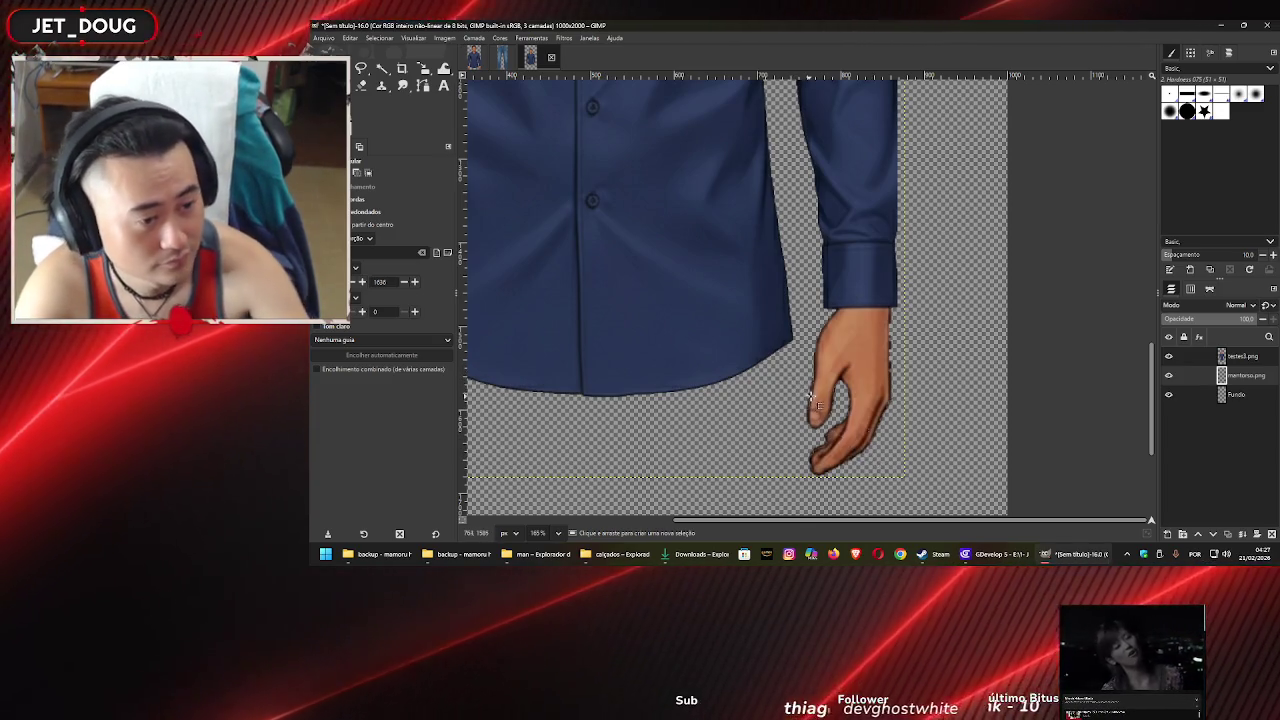
{"action": "scroll", "coordinate": [812, 398], "scroll_direction": "down", "scroll_amount": 5}
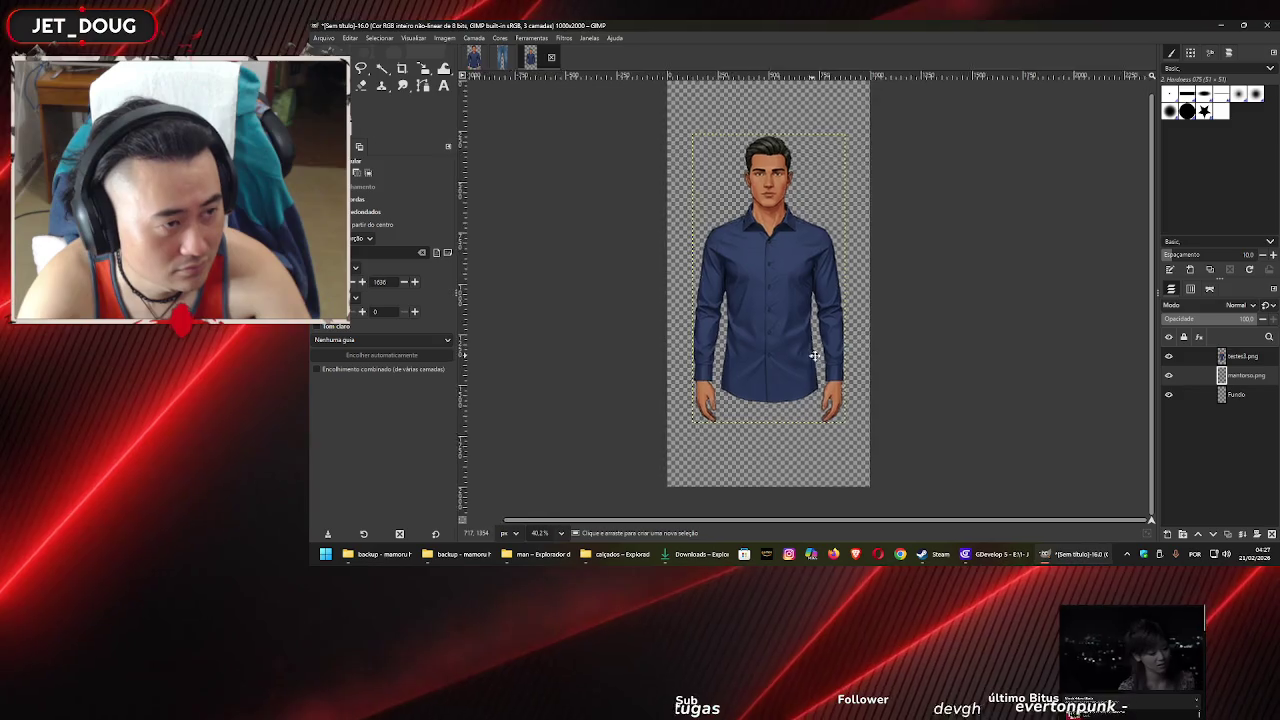
Crop the shirt image to content, shrinking it from 1080×2000 to 736×1408 px
{"action": "left_click", "coordinate": [323, 38]}
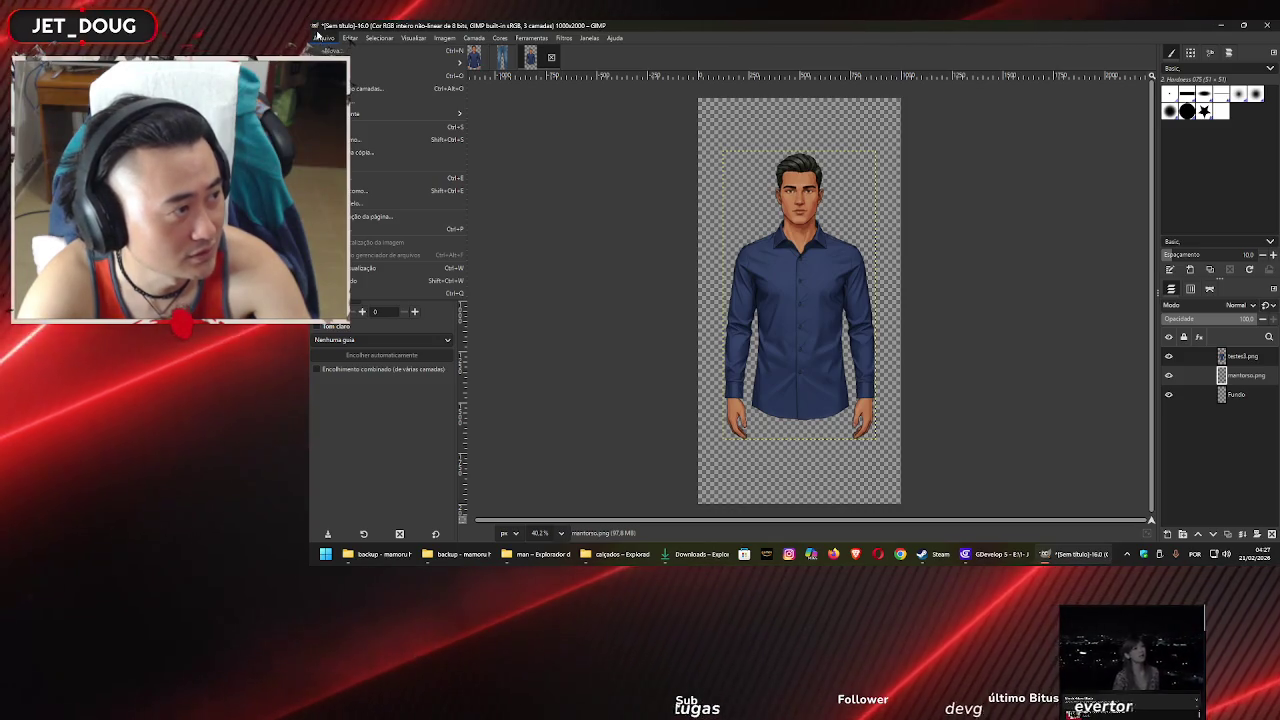
{"action": "mouse_move", "coordinate": [444, 38]}
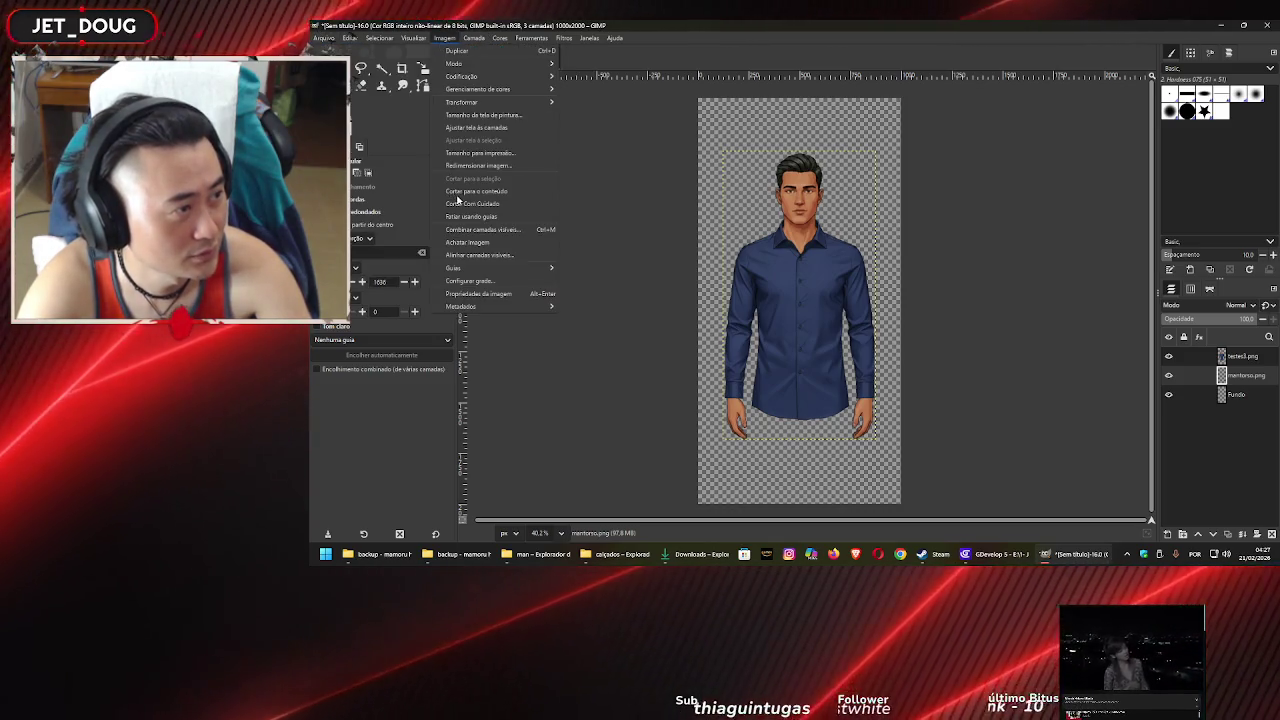
{"action": "left_click", "coordinate": [460, 191]}
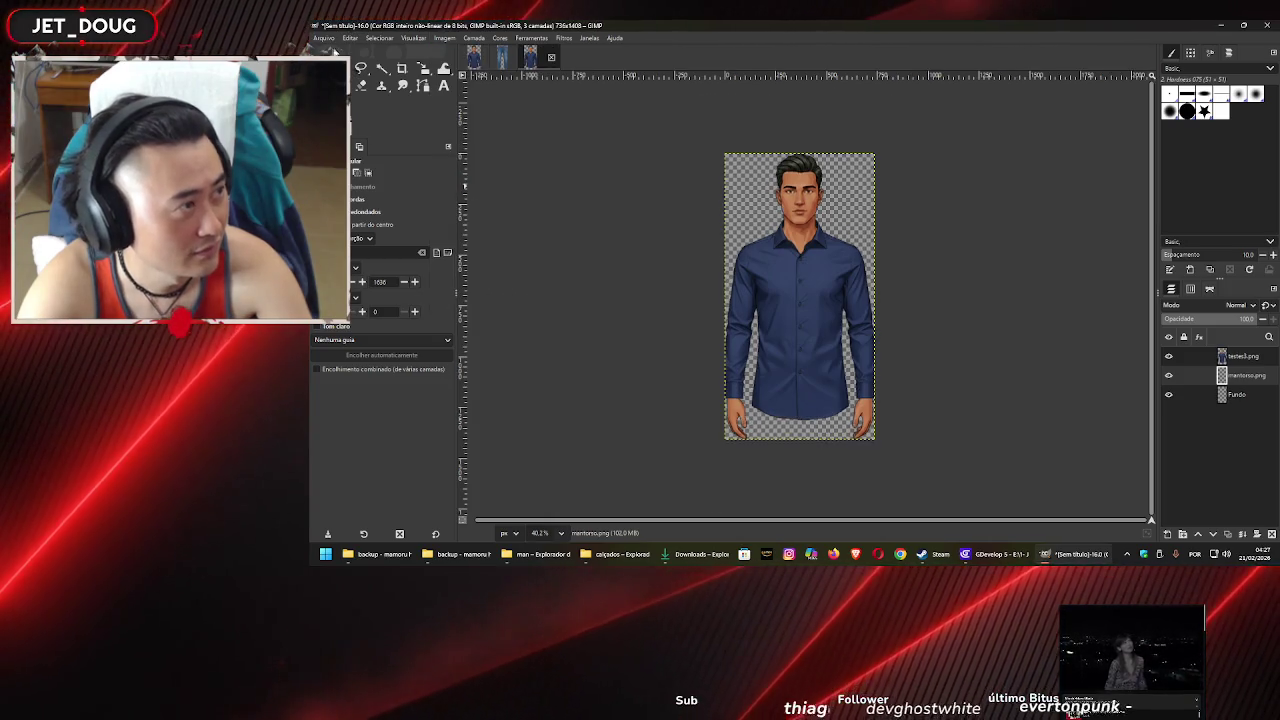
{"action": "left_click", "coordinate": [323, 38]}
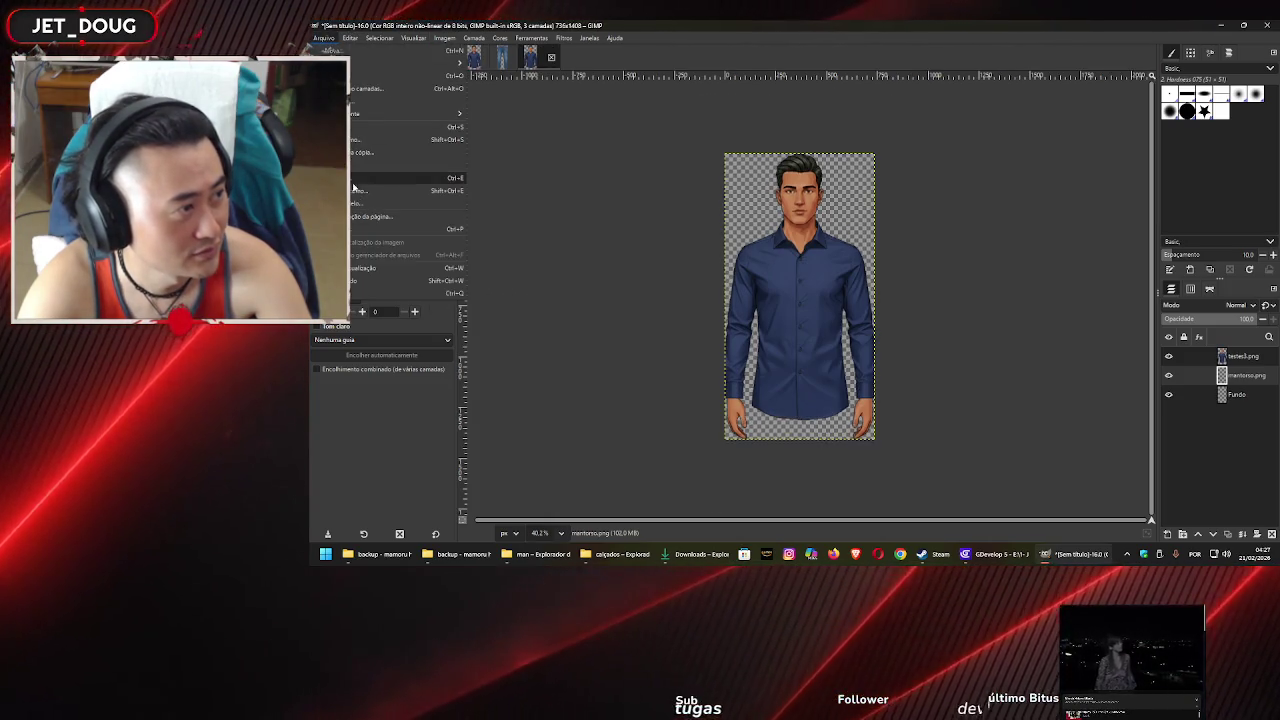
Export the cropped image as socialShirtM3.png into the blusas folder
{"action": "left_click", "coordinate": [357, 192]}
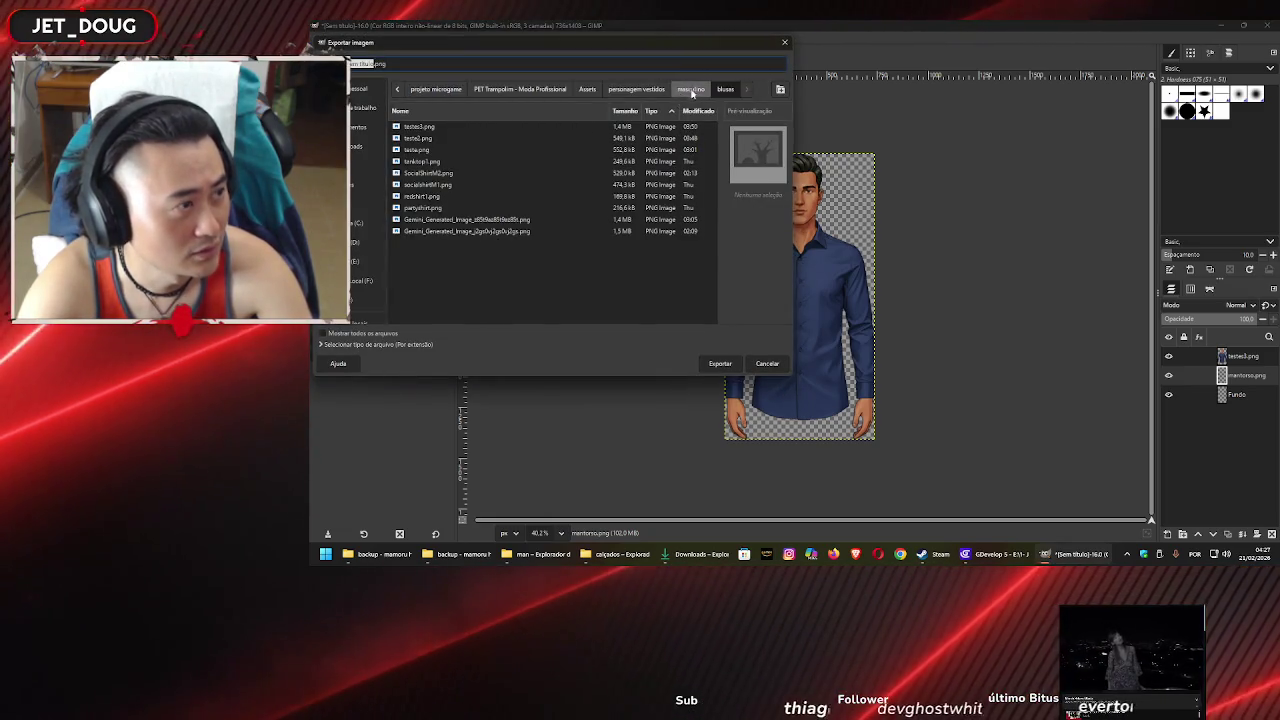
{"action": "left_click", "coordinate": [455, 56]}
{"action": "key", "text": "ctrl+a"}
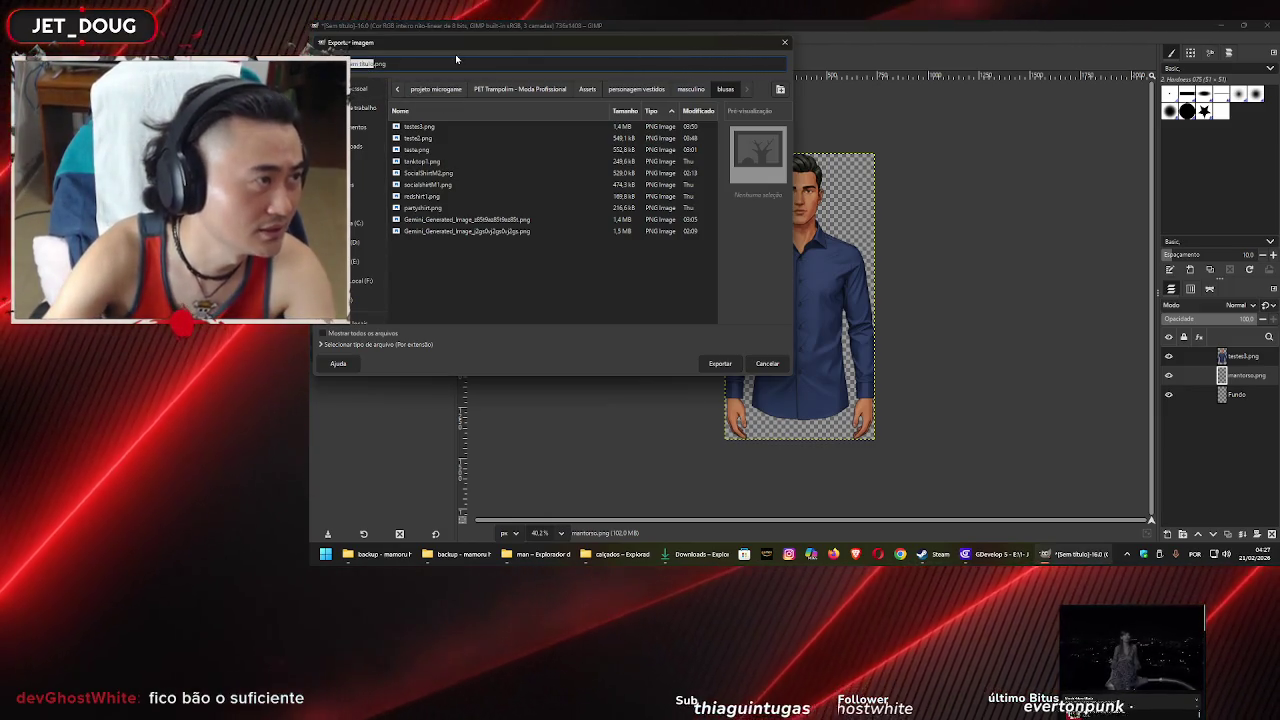
{"action": "type", "text": "socialSh"}
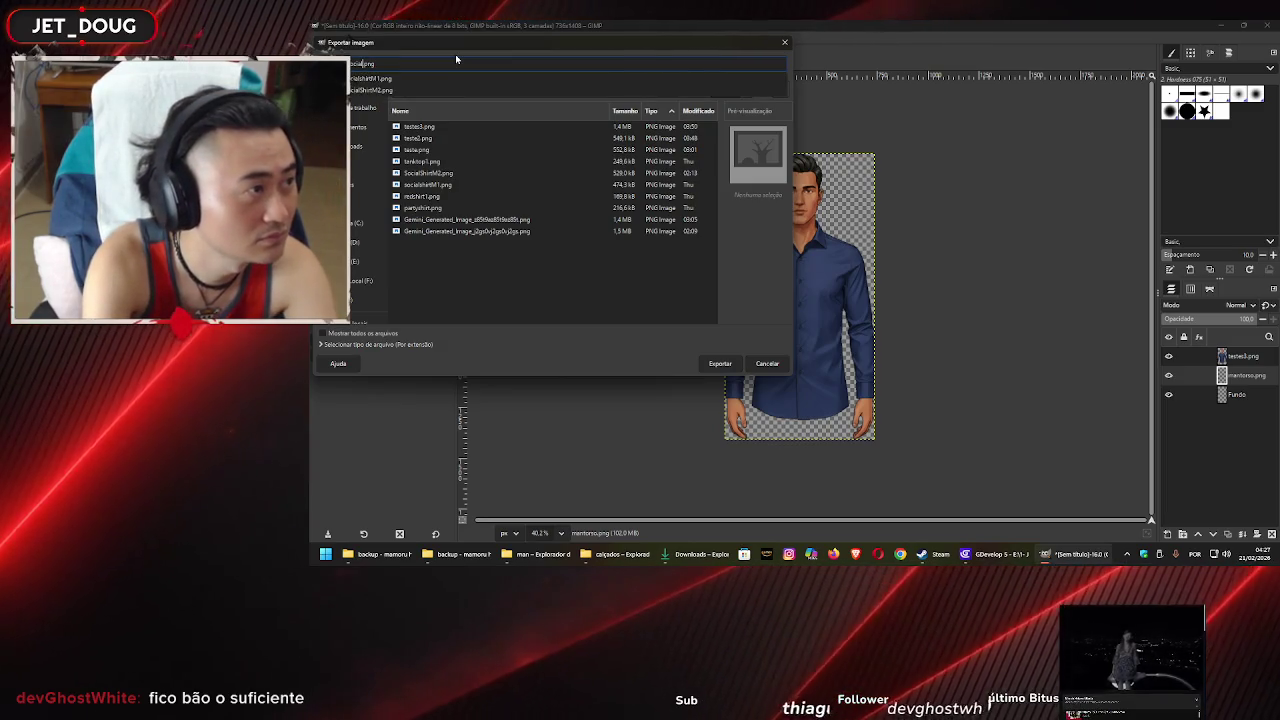
{"action": "type", "text": "irtM3"}
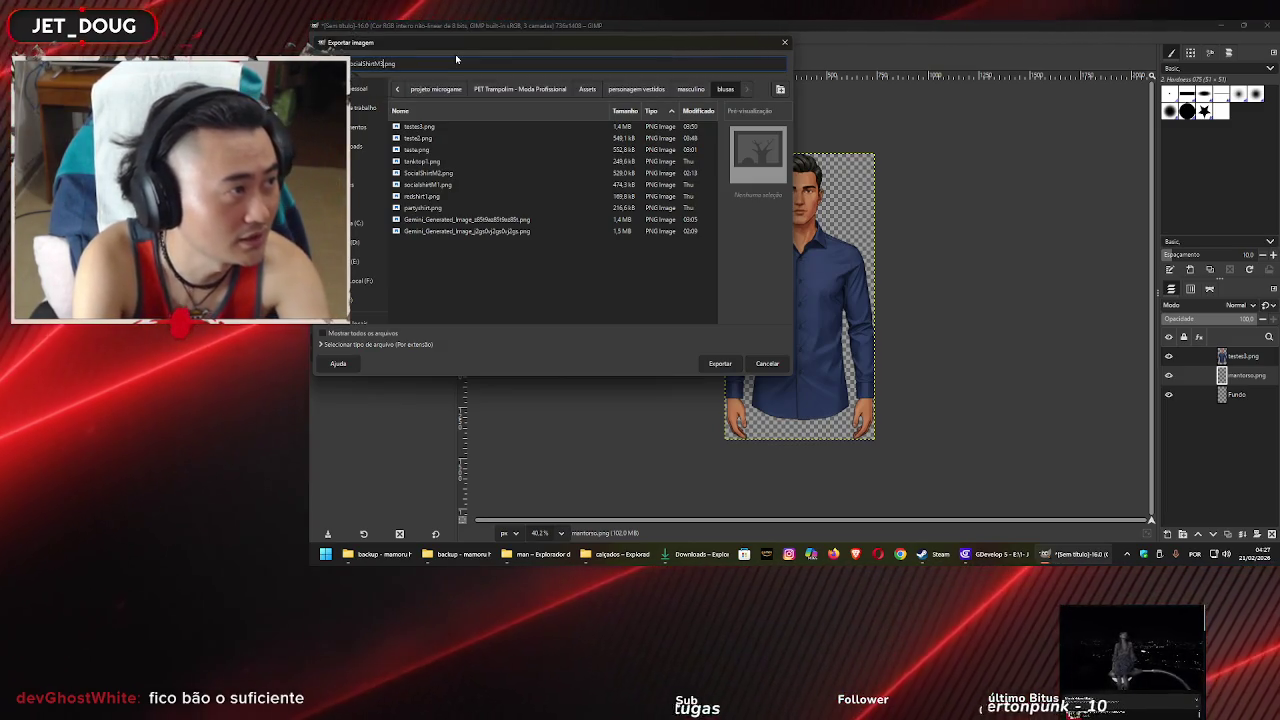
{"action": "key", "text": "Return"}
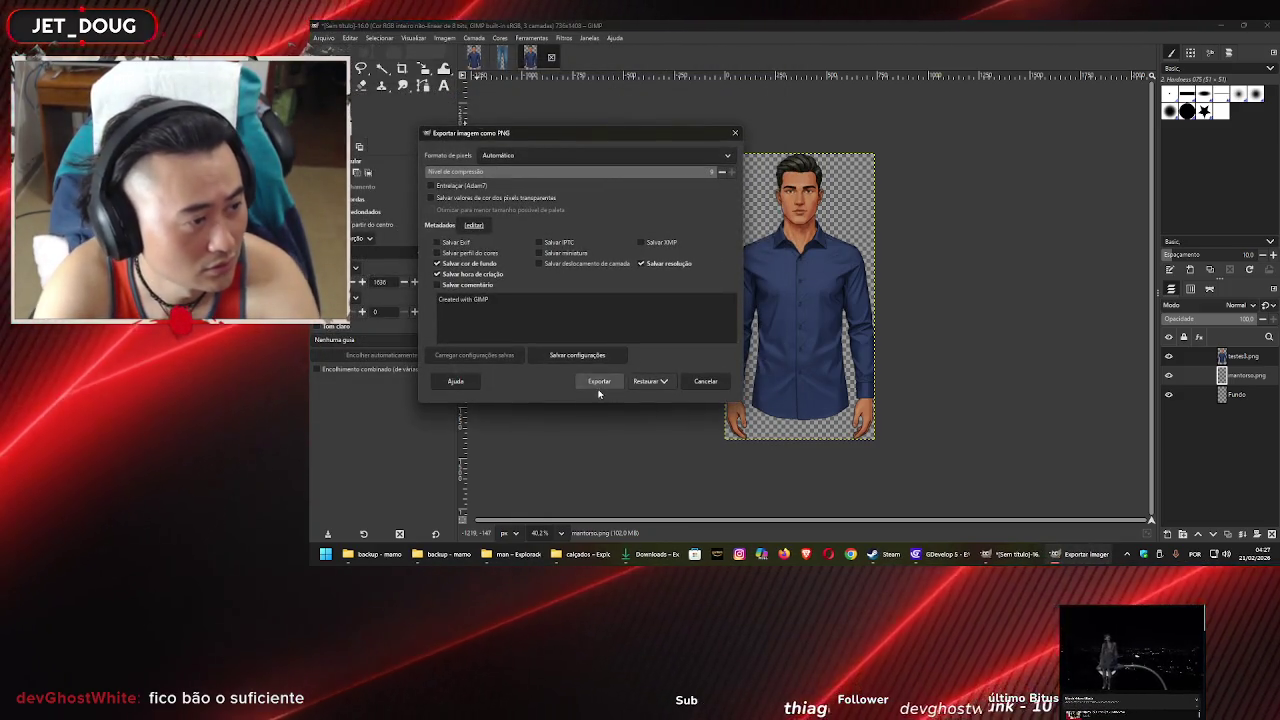
{"action": "left_click", "coordinate": [599, 380]}
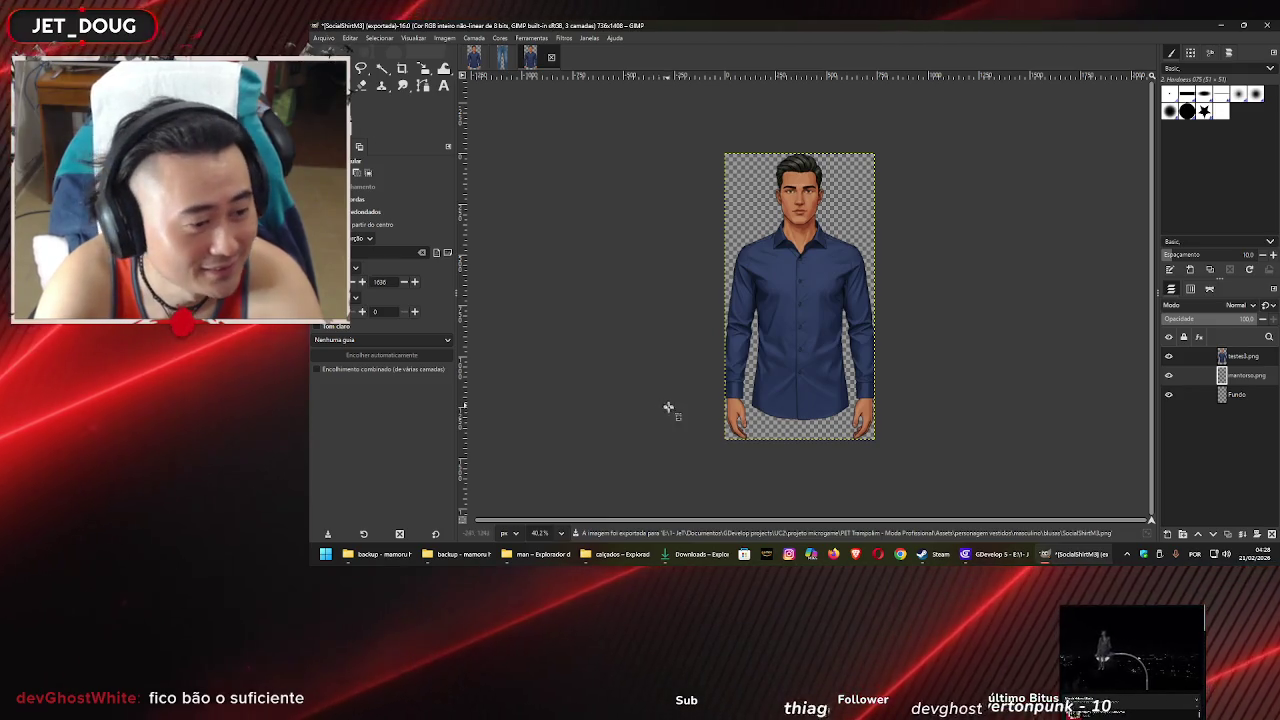
In GDevelop, delete the blue shirt instance from the male model
{"action": "left_click", "coordinate": [983, 556]}
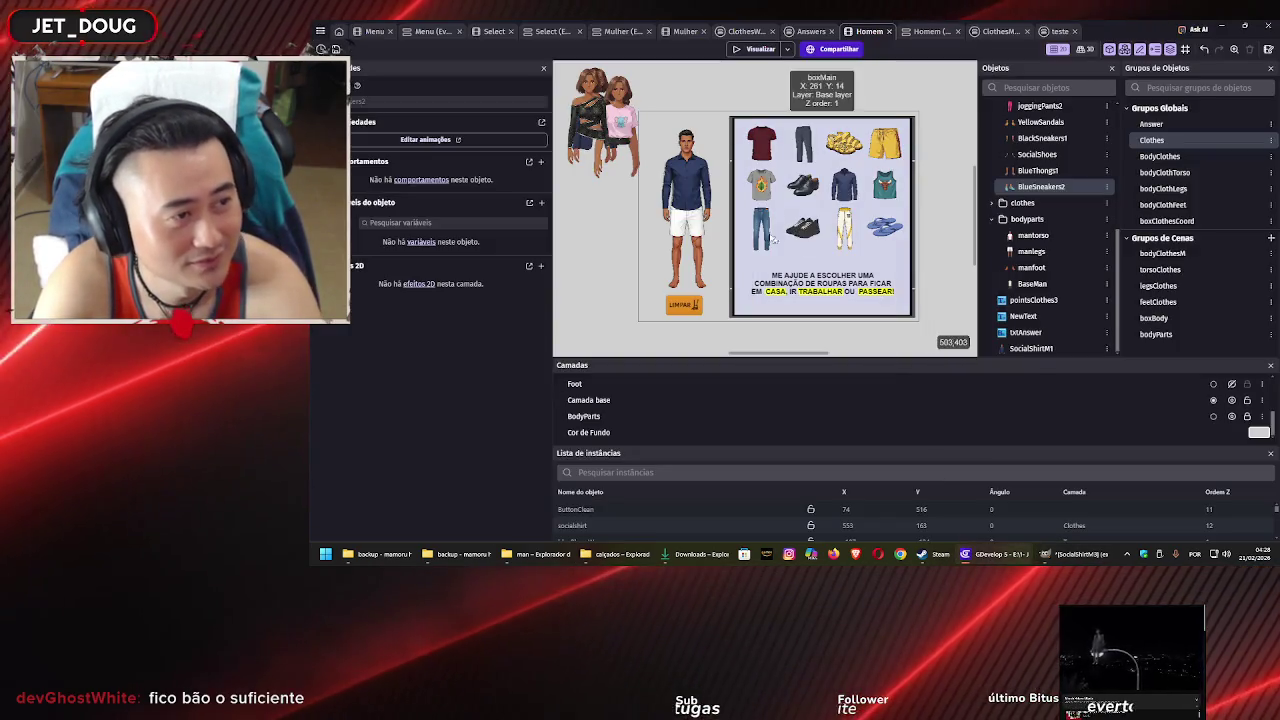
{"action": "scroll", "coordinate": [689, 180], "scroll_direction": "up", "scroll_amount": 5}
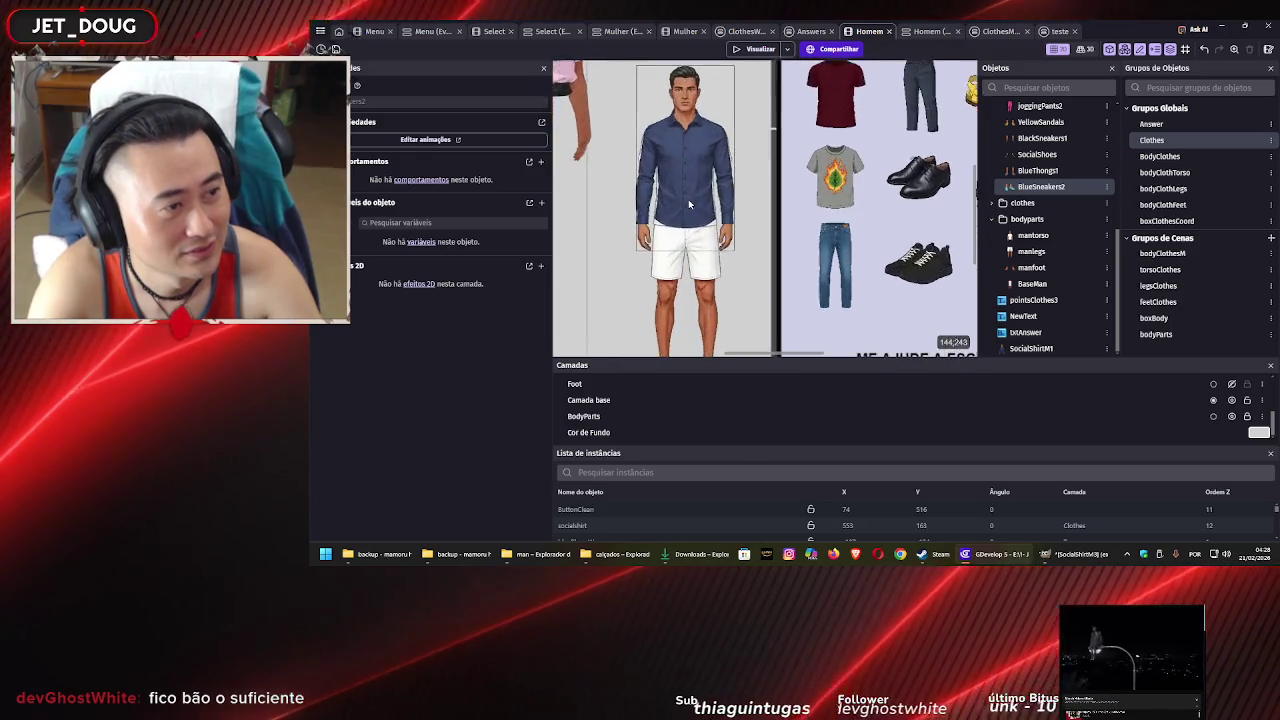
{"action": "left_click_drag", "start_coordinate": [685, 194], "coordinate": [592, 190]}
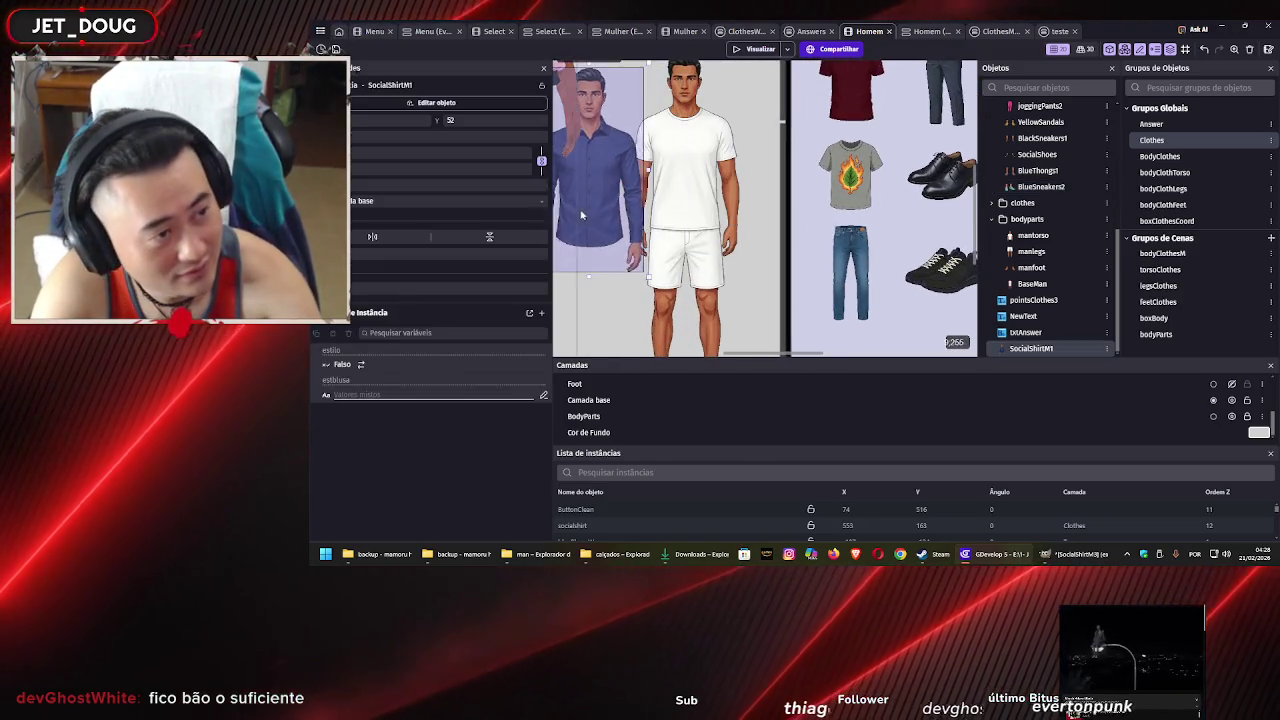
{"action": "scroll", "coordinate": [815, 152], "scroll_direction": "left", "scroll_amount": 3}
{"action": "left_click_drag", "start_coordinate": [795, 163], "coordinate": [628, 220]}
{"action": "key", "text": "Delete"}
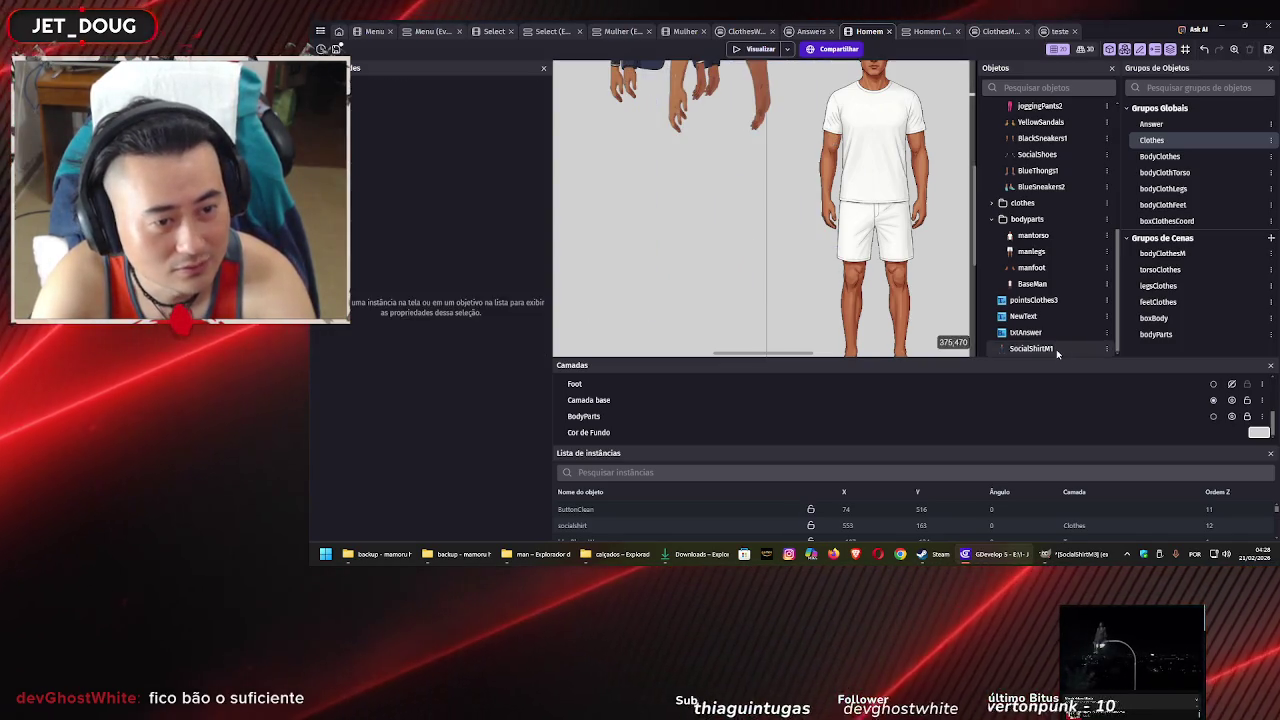
Remove the SocialShirtM1 object and start adding a new object to the scene
{"action": "right_click", "coordinate": [1056, 350]}
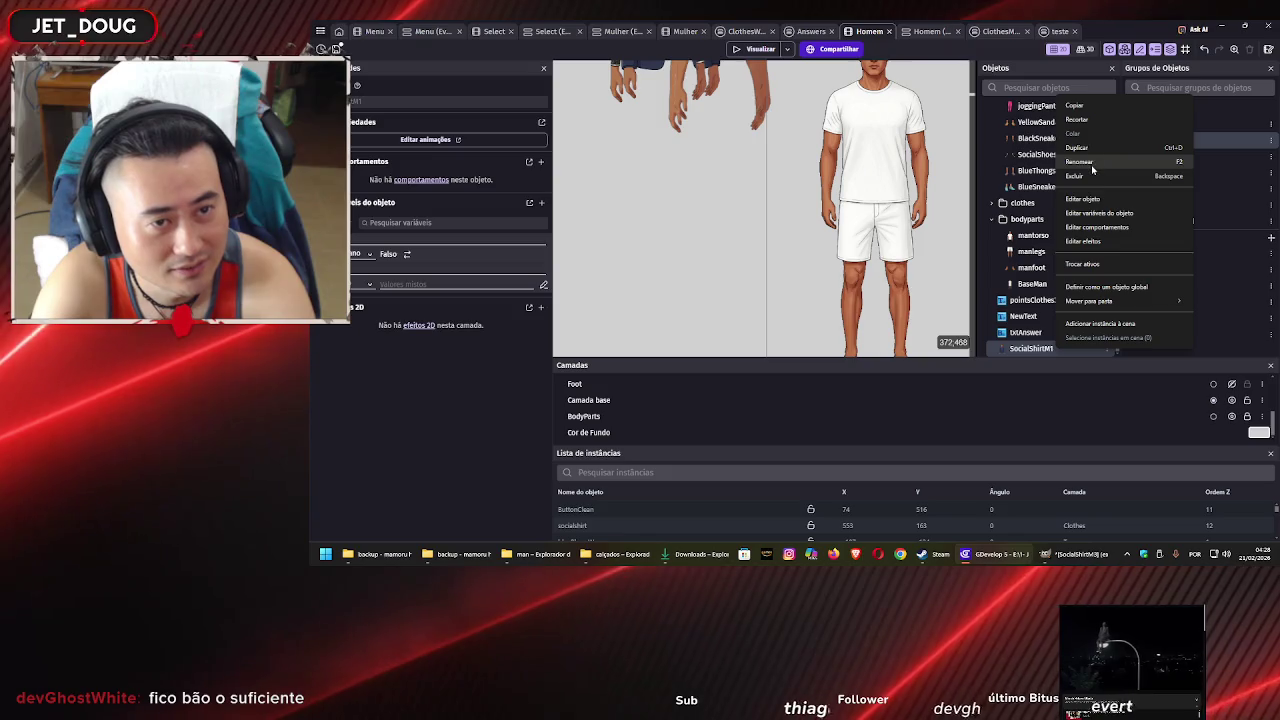
{"action": "left_click", "coordinate": [1090, 175]}
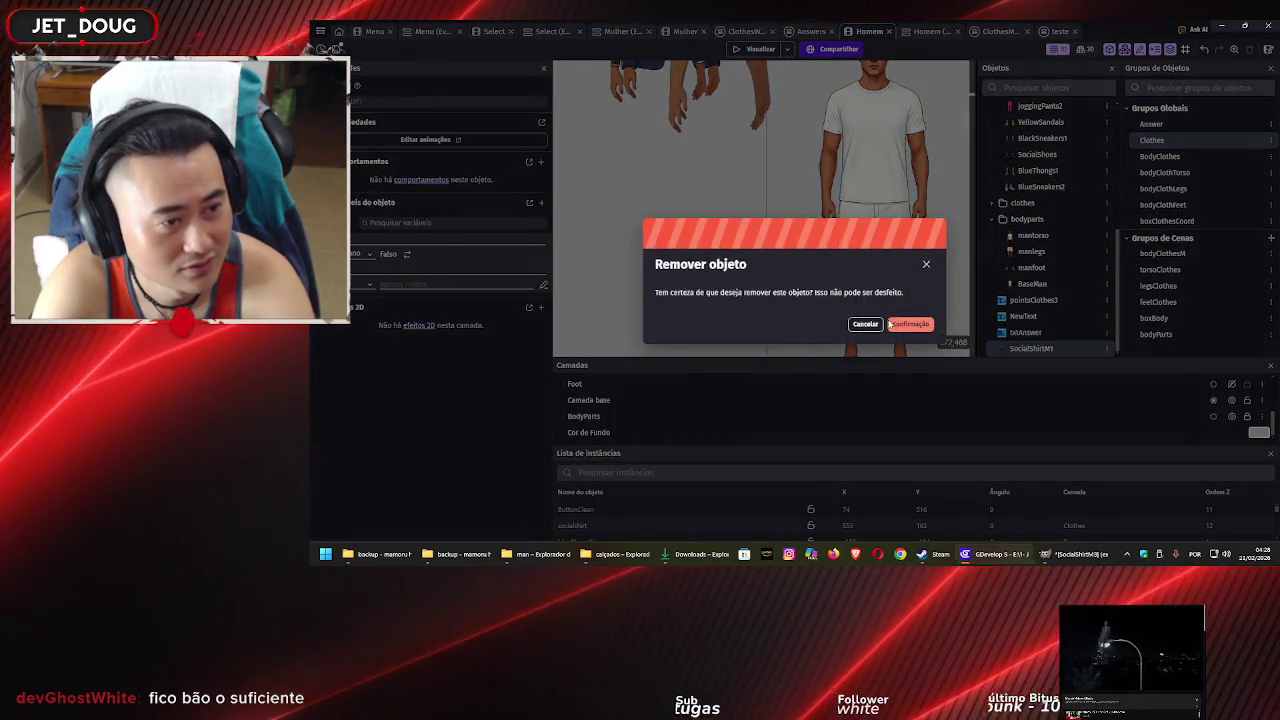
{"action": "key", "text": "Return"}
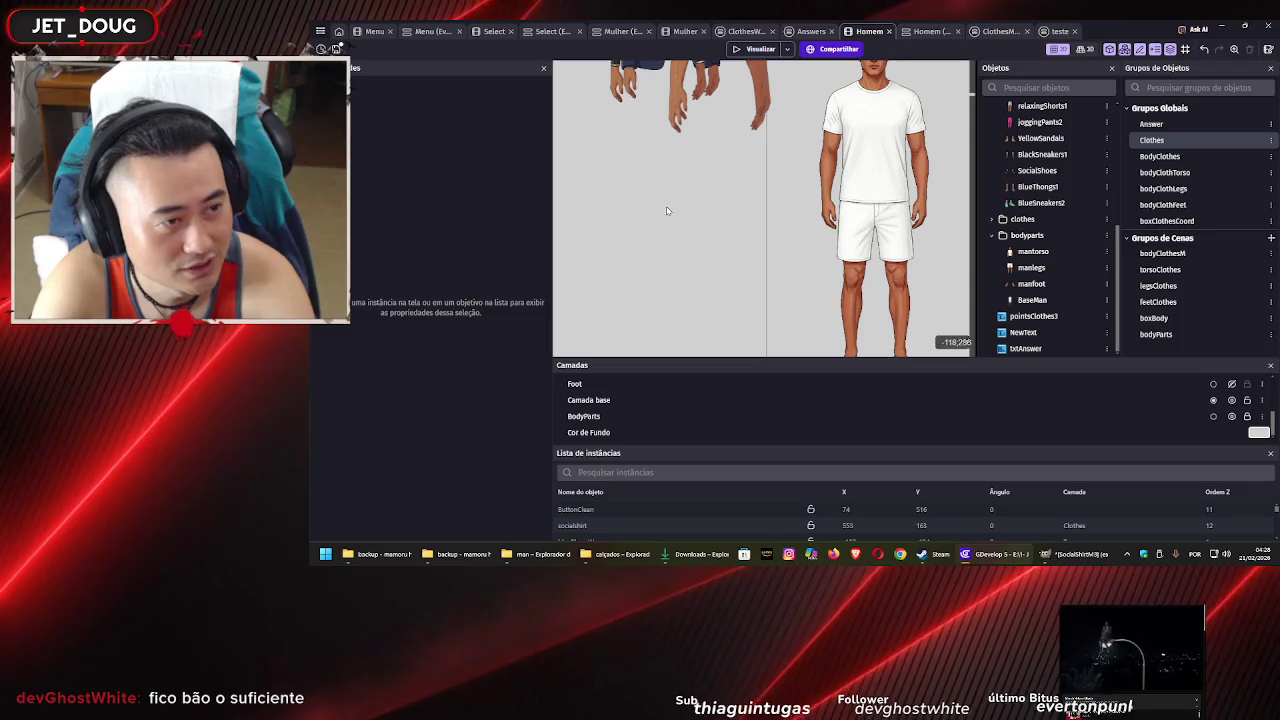
{"action": "right_click", "coordinate": [667, 210]}
{"action": "left_click", "coordinate": [714, 243]}
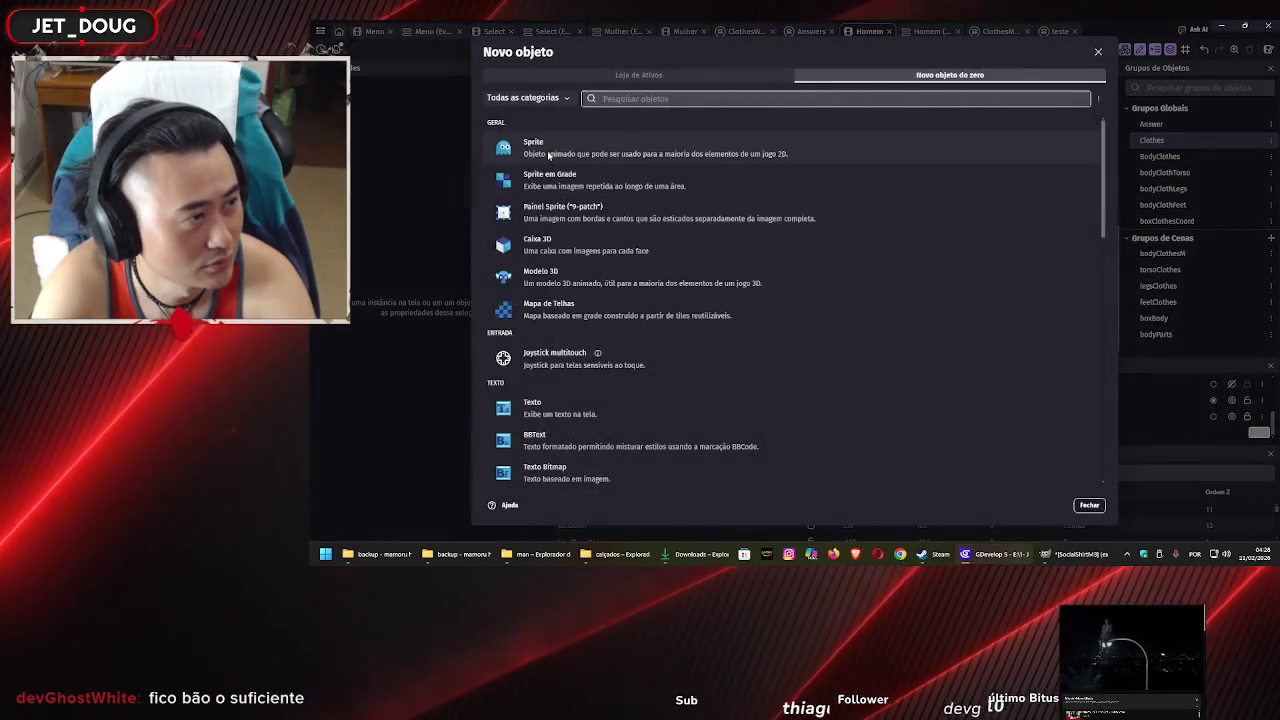
Create a Sprite object named SocialShirtM3 from the masculino/blusas SocialShirtM3 image
{"action": "left_click", "coordinate": [548, 155]}
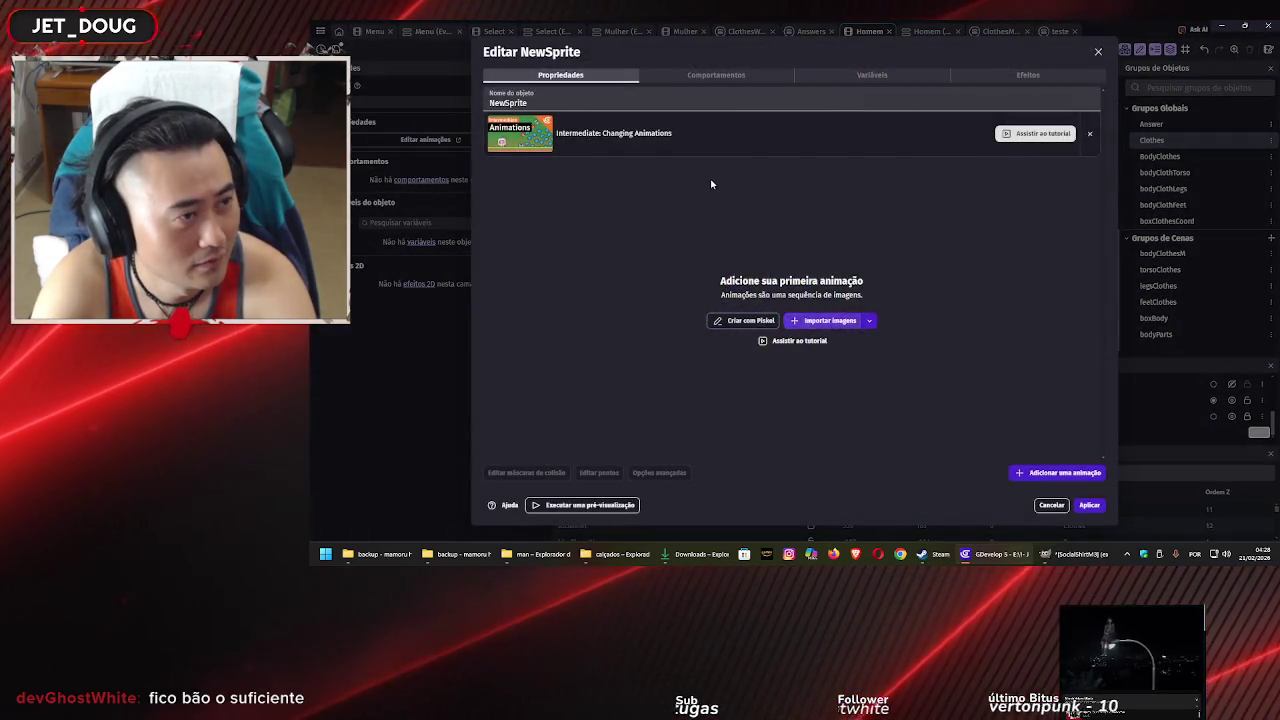
{"action": "left_click", "coordinate": [825, 320]}
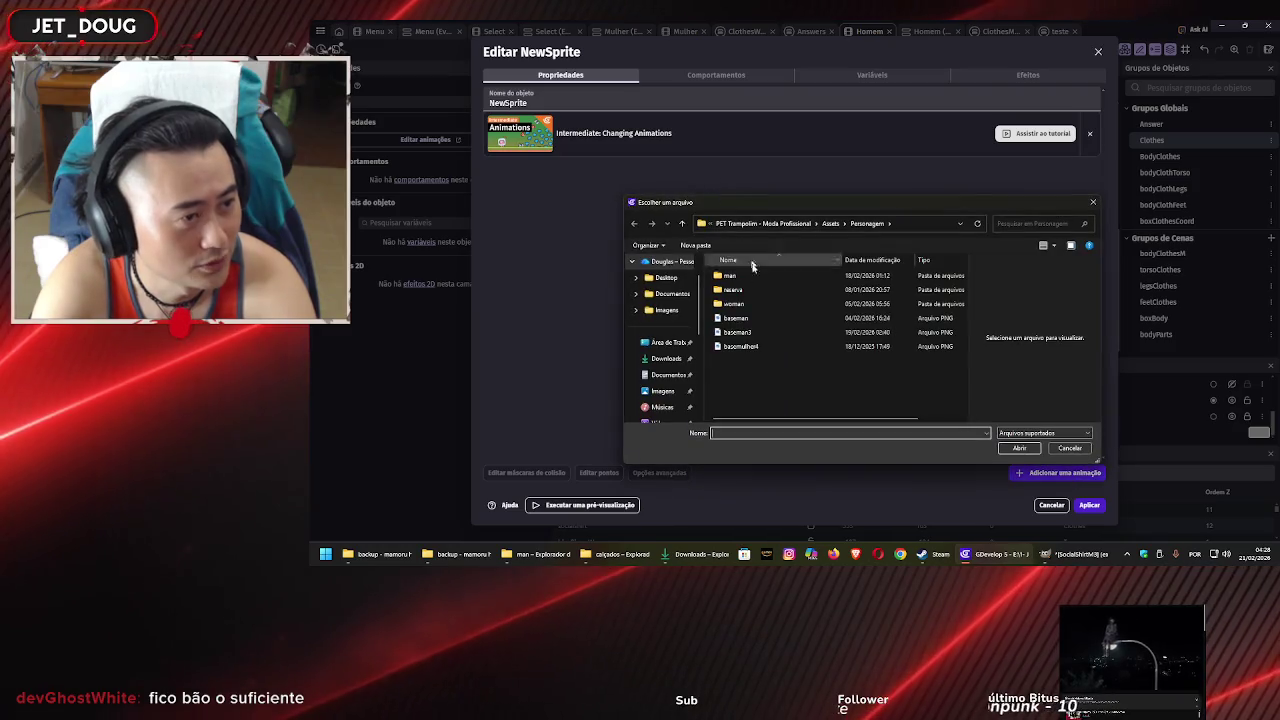
{"action": "left_click", "coordinate": [831, 223]}
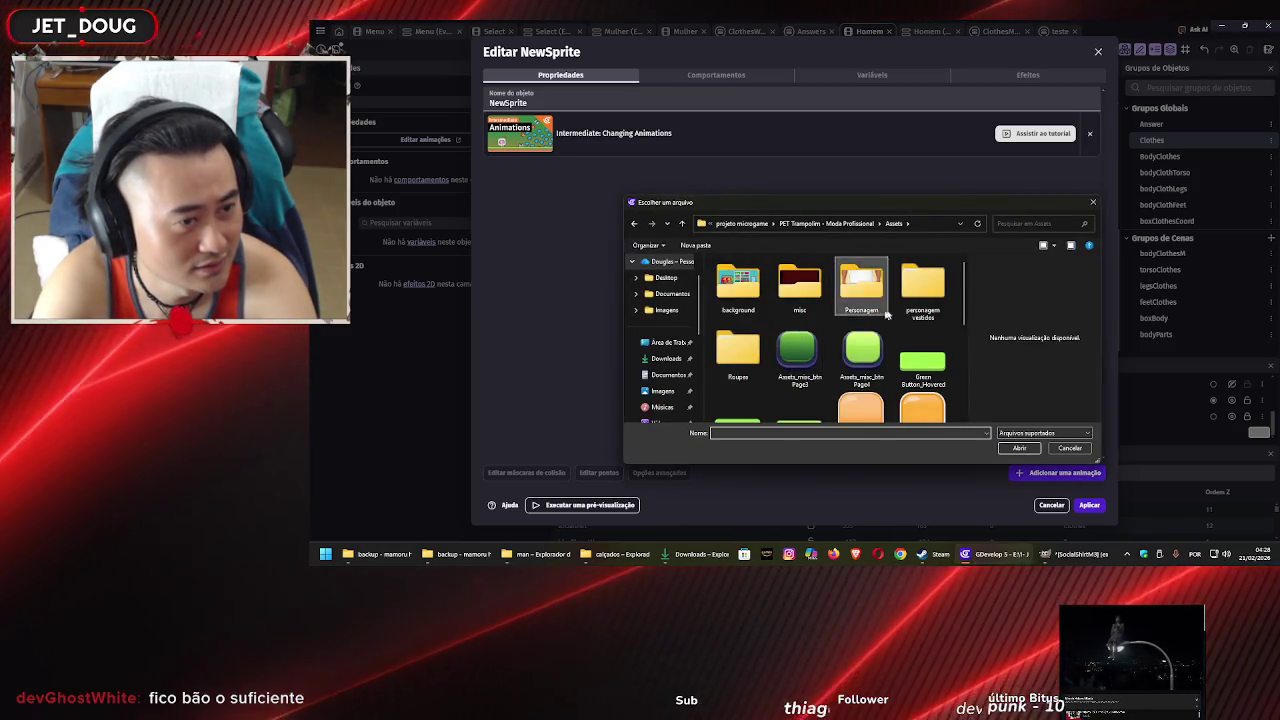
{"action": "double_click", "coordinate": [922, 285]}
{"action": "double_click", "coordinate": [805, 289]}
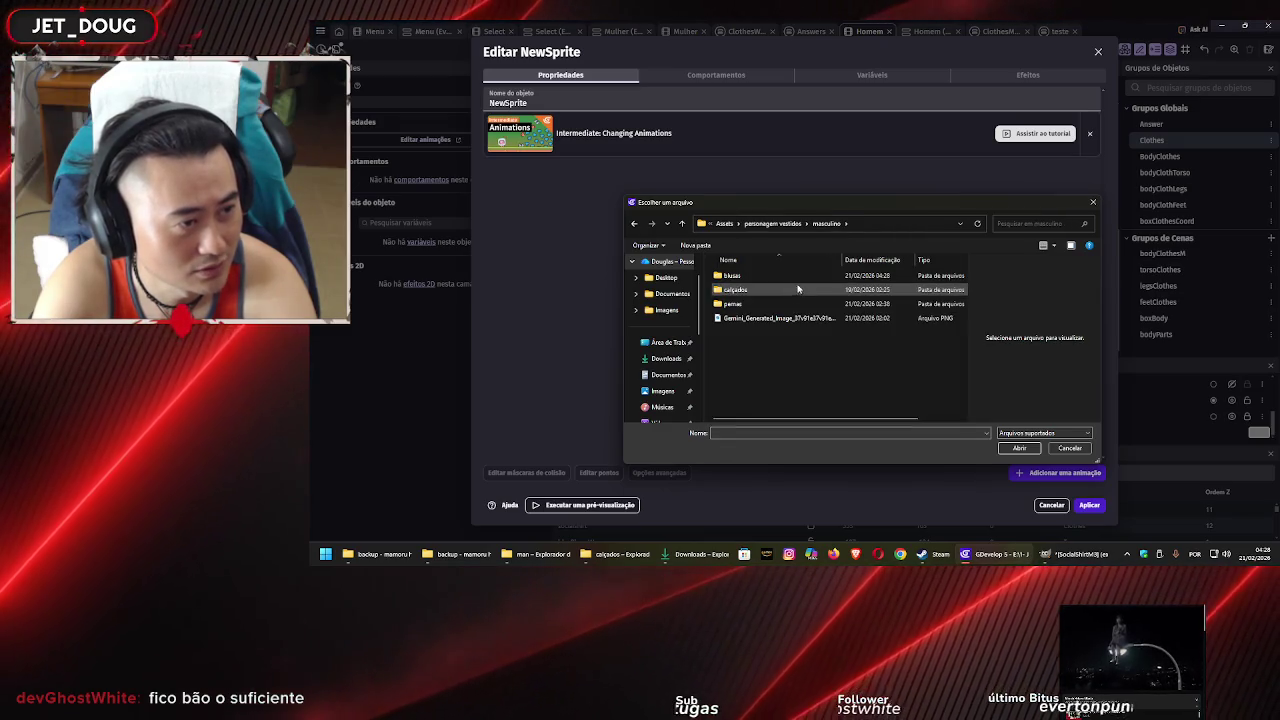
{"action": "double_click", "coordinate": [796, 276]}
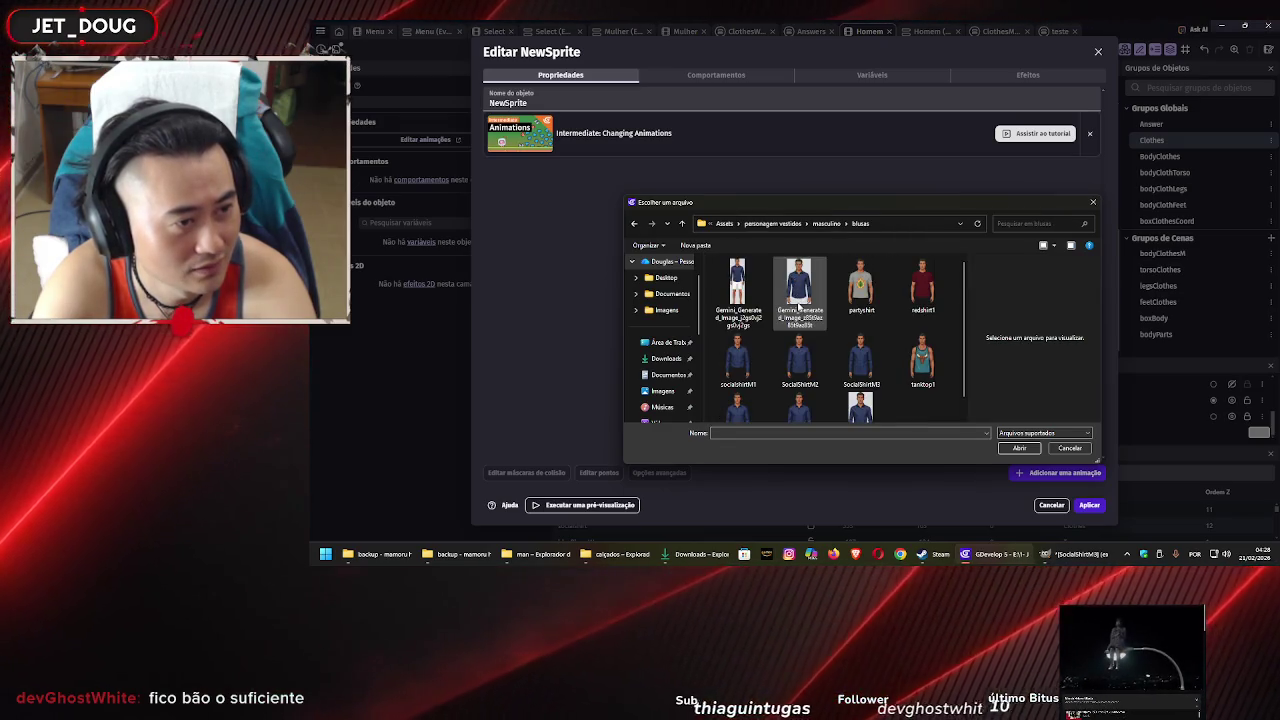
{"action": "scroll", "coordinate": [799, 307], "scroll_direction": "down", "scroll_amount": 1}
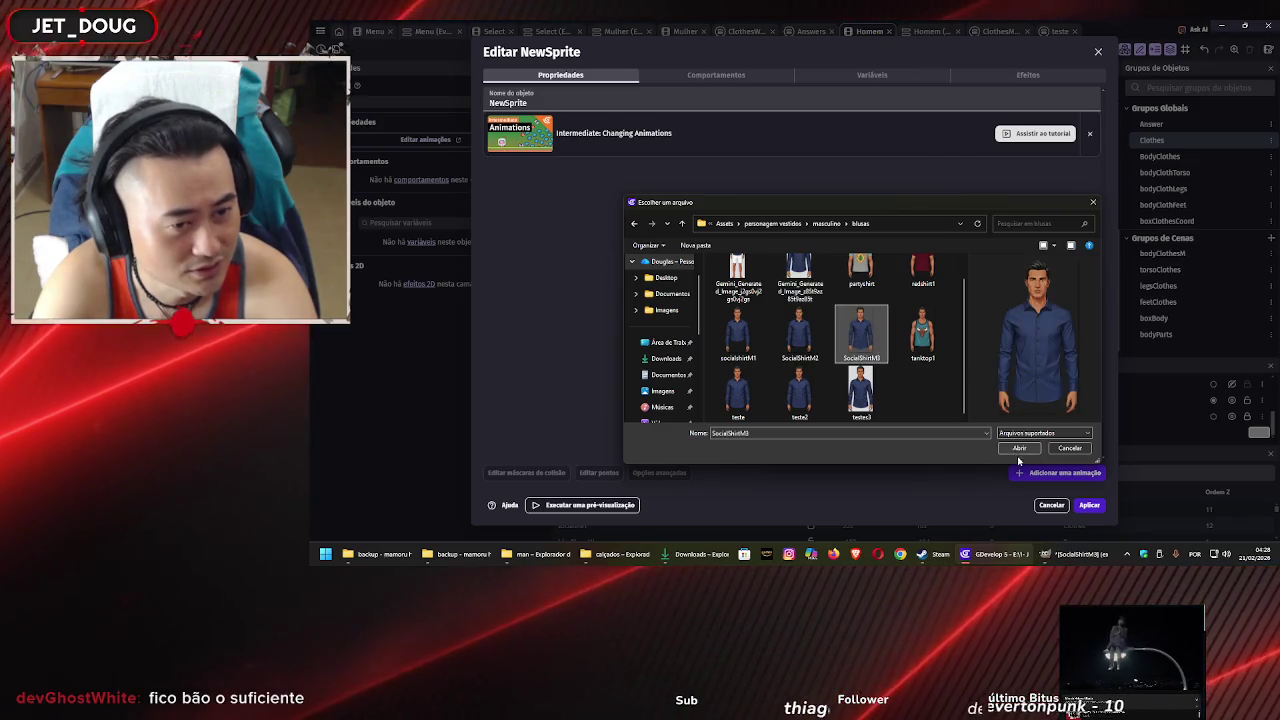
{"action": "left_click", "coordinate": [1019, 449]}
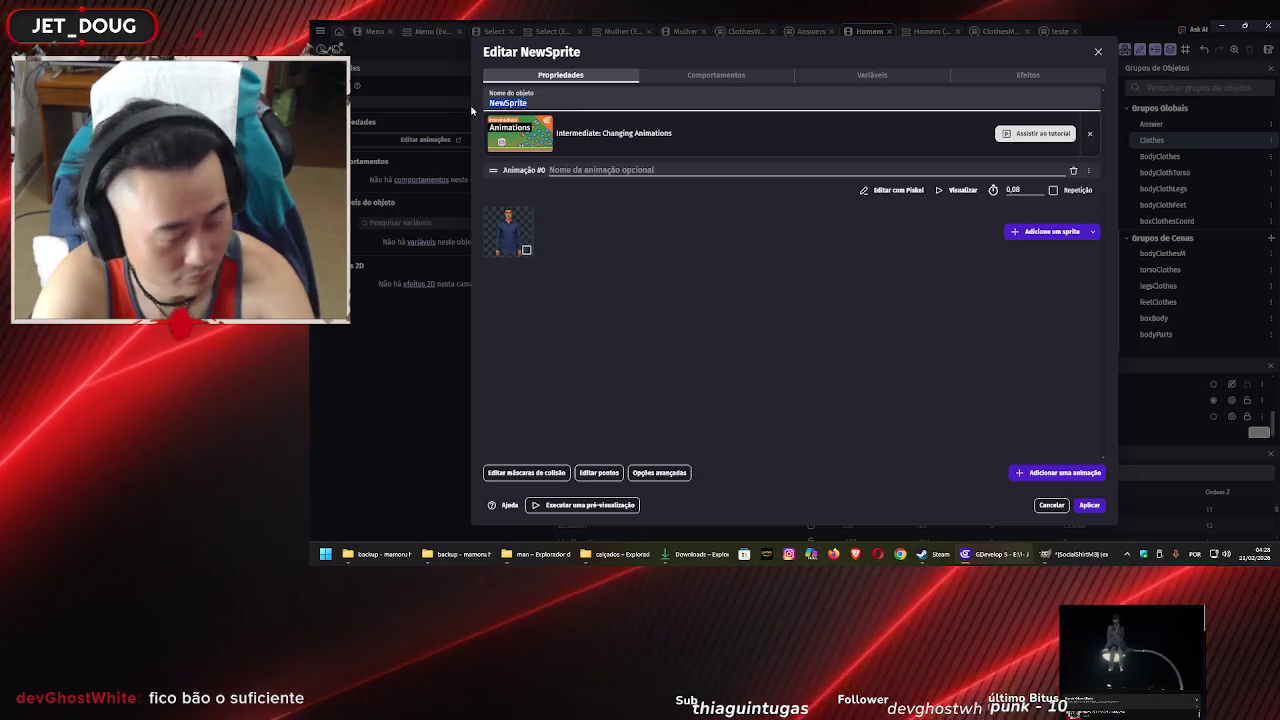
{"action": "type", "text": "SocialShirtM"}
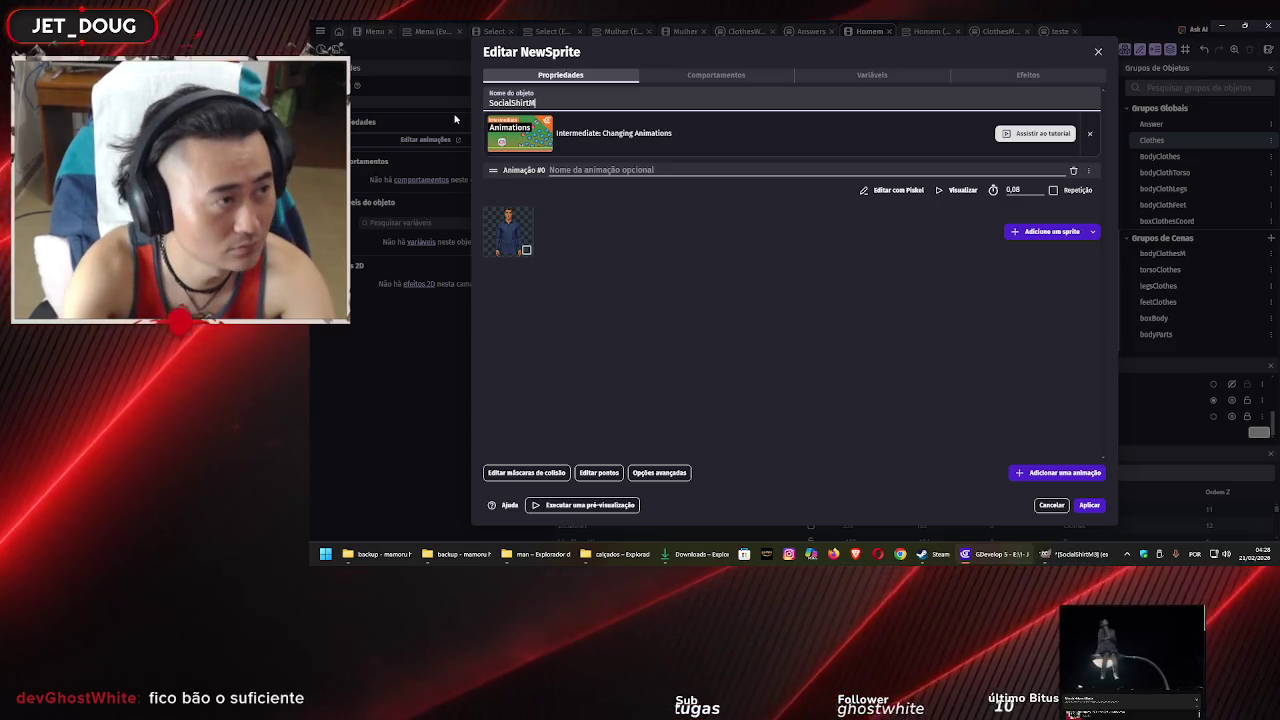
{"action": "type", "text": "3"}
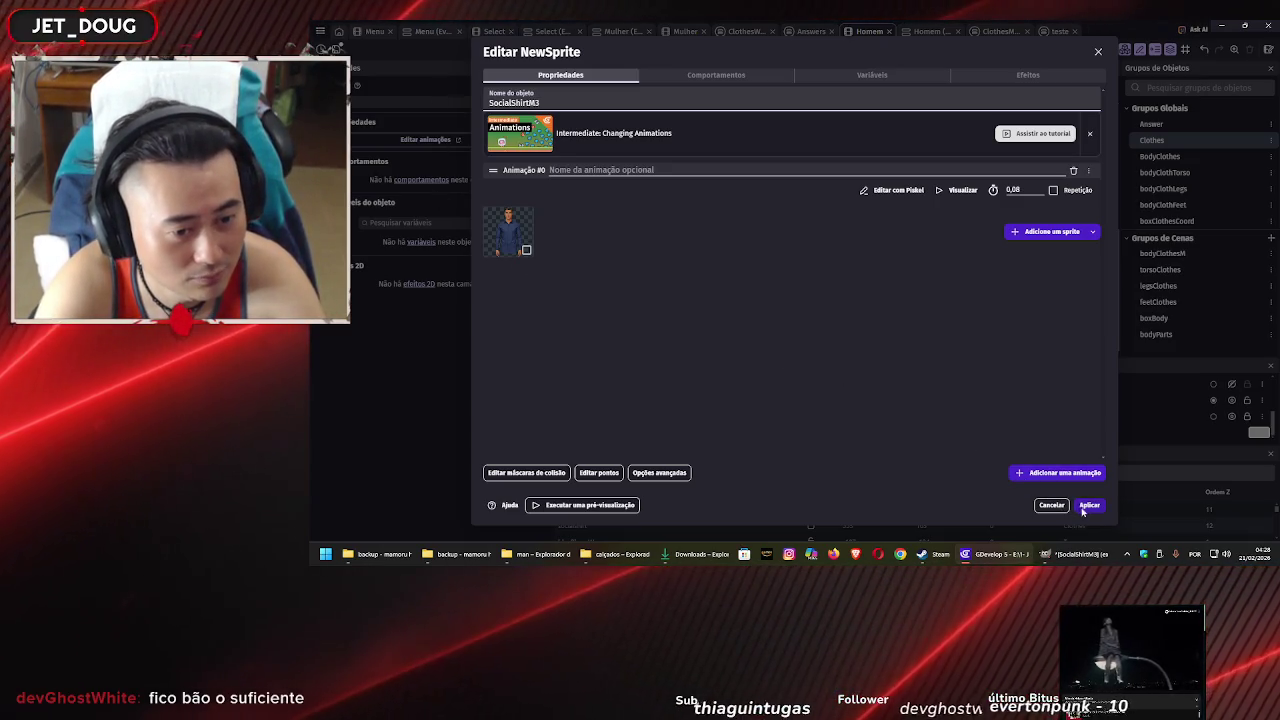
{"action": "left_click", "coordinate": [1087, 506]}
Place a SocialShirtM3 instance and drag it up toward the male character
{"action": "left_click_drag", "start_coordinate": [1031, 348], "coordinate": [740, 240]}
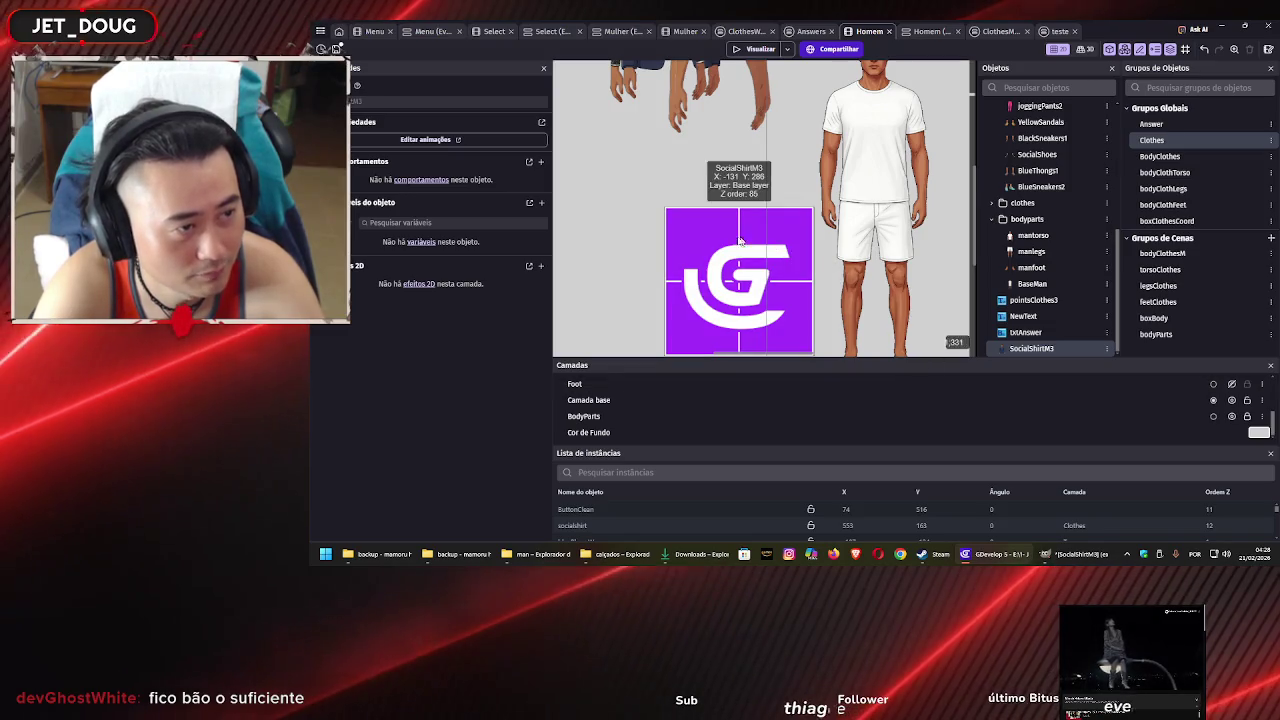
{"action": "mouse_move", "coordinate": [737, 293]}
{"action": "left_mouse_down"}
{"action": "mouse_move", "coordinate": [665, 239]}
{"action": "mouse_move", "coordinate": [683, 201]}
{"action": "left_mouse_up"}
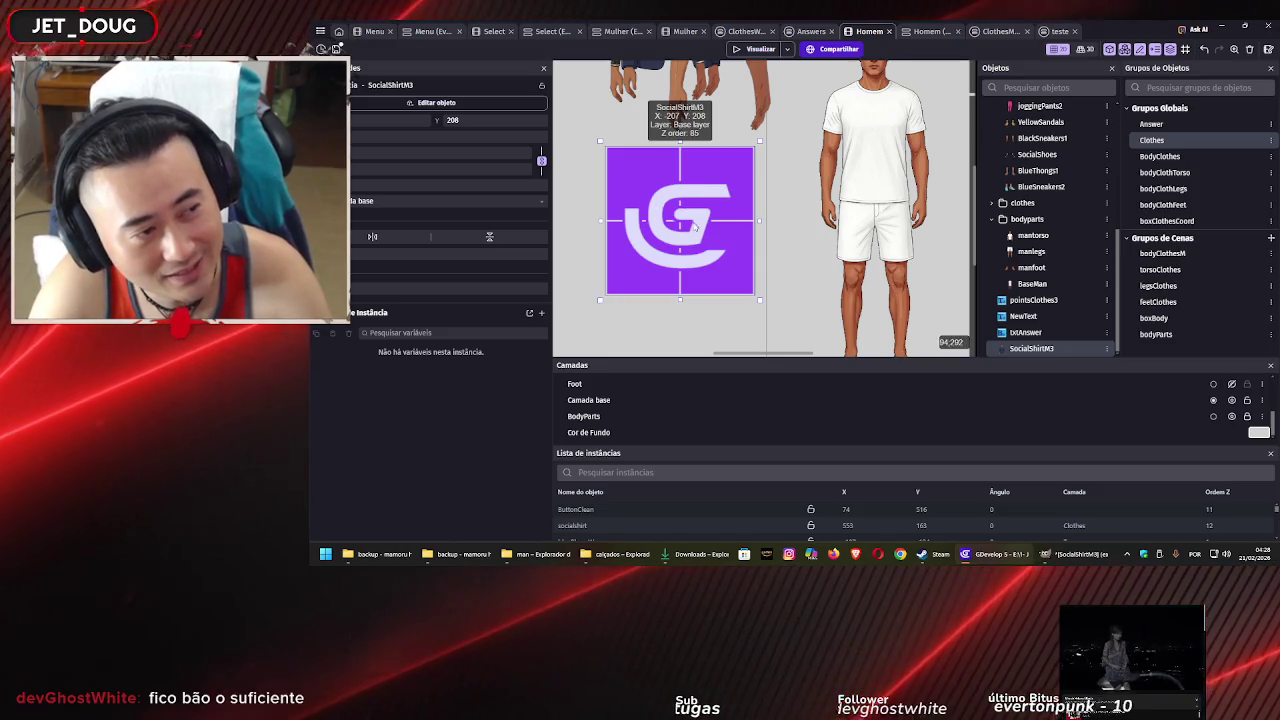
{"action": "scroll", "coordinate": [671, 217], "scroll_direction": "down", "scroll_amount": 3}
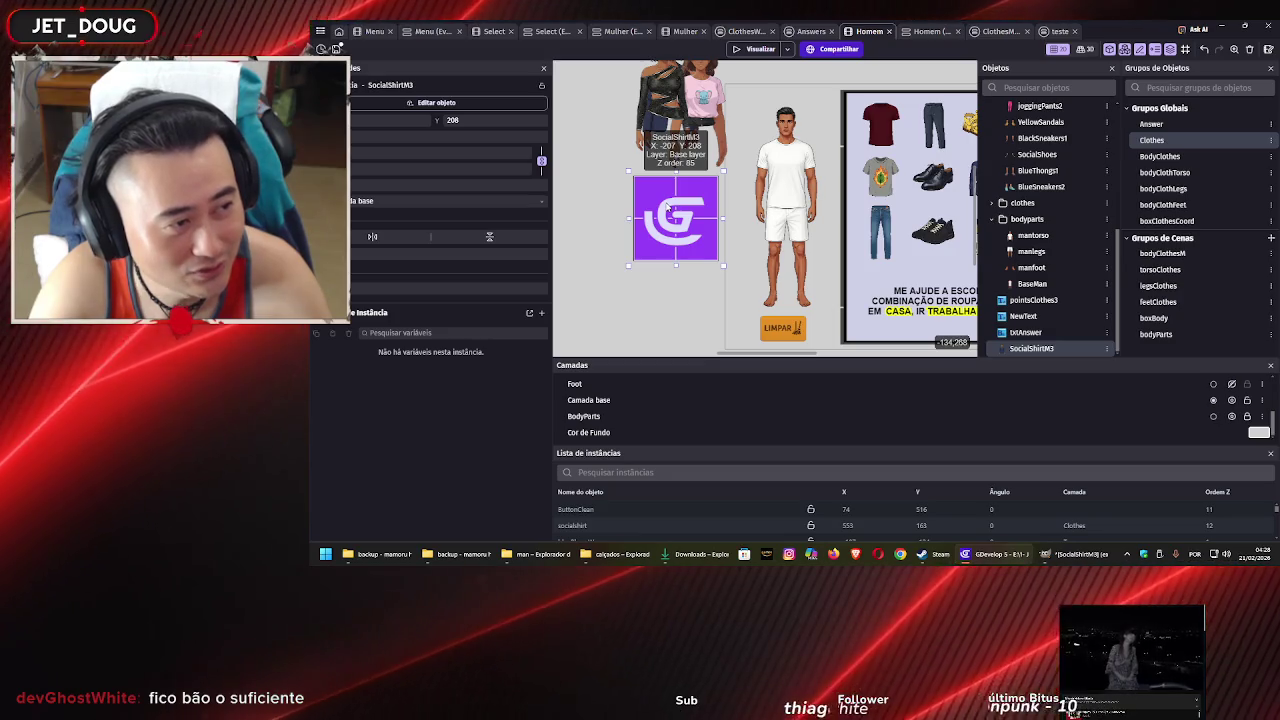
{"action": "double_click", "coordinate": [668, 207]}
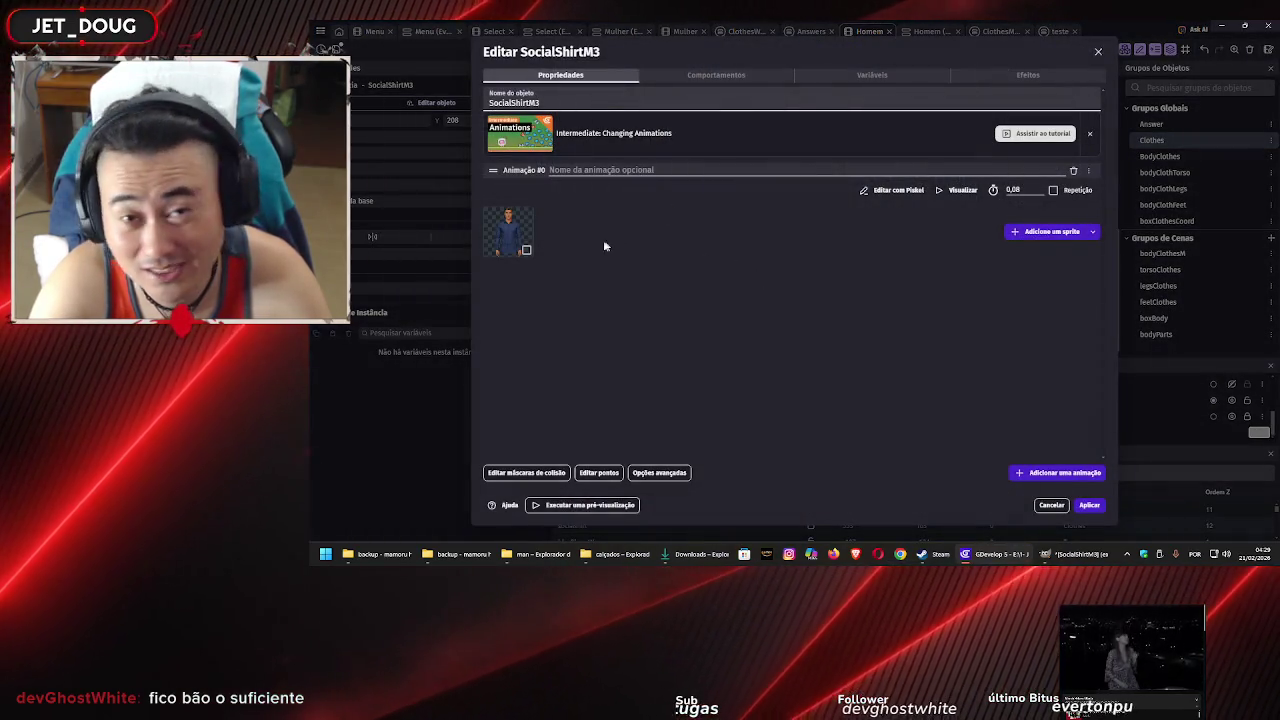
{"action": "left_click", "coordinate": [1089, 505]}
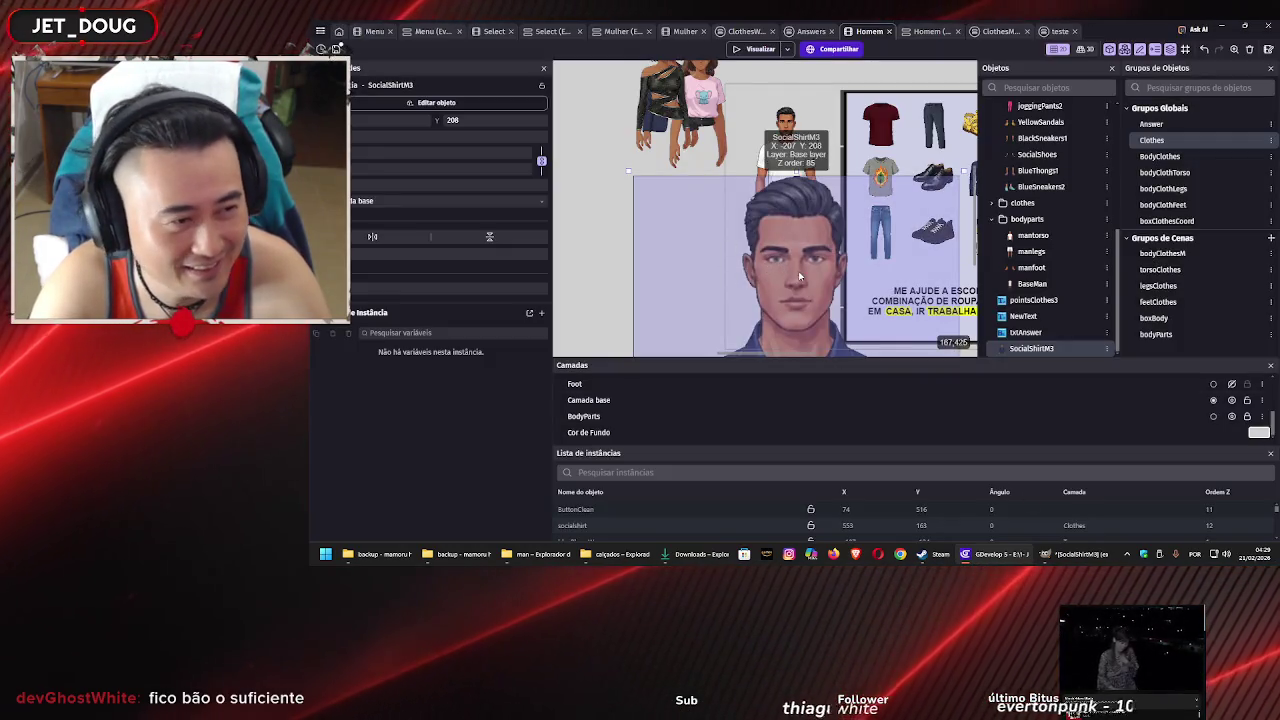
{"action": "left_click_drag", "start_coordinate": [800, 277], "coordinate": [670, 245]}
{"action": "scroll", "coordinate": [703, 250], "scroll_direction": "down", "scroll_amount": 5}
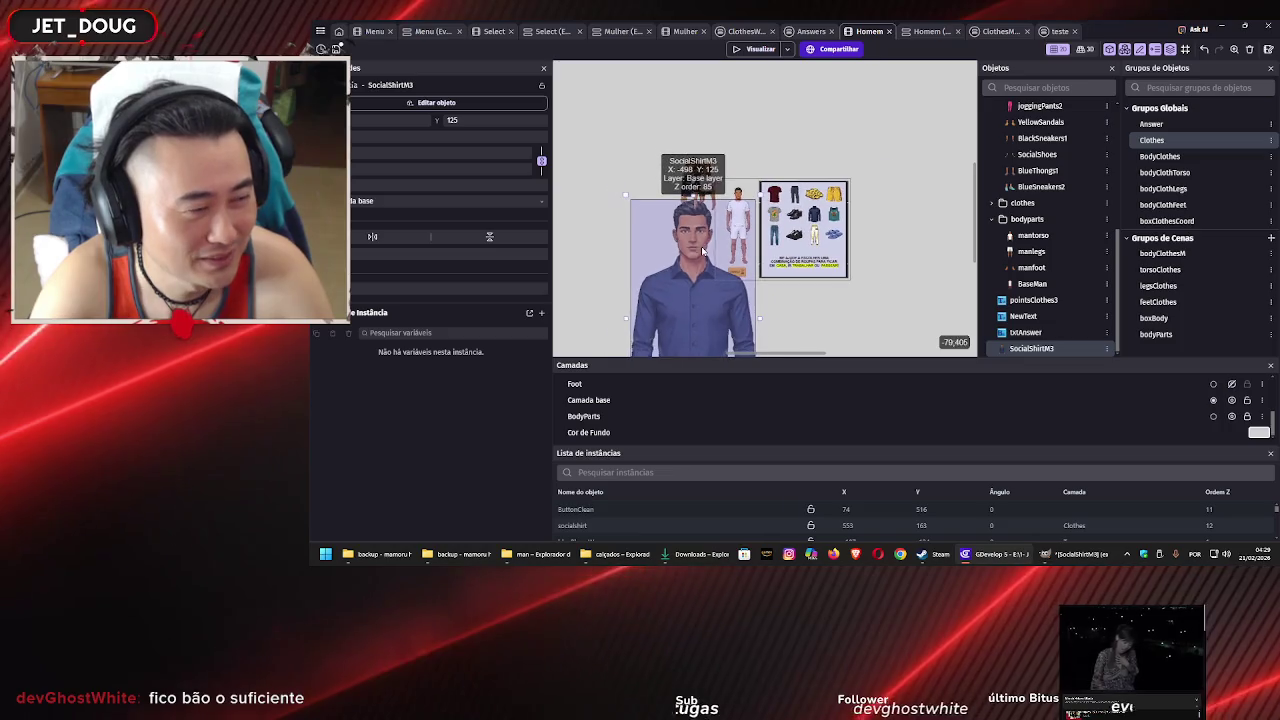
{"action": "left_click_drag", "start_coordinate": [685, 313], "coordinate": [678, 176]}
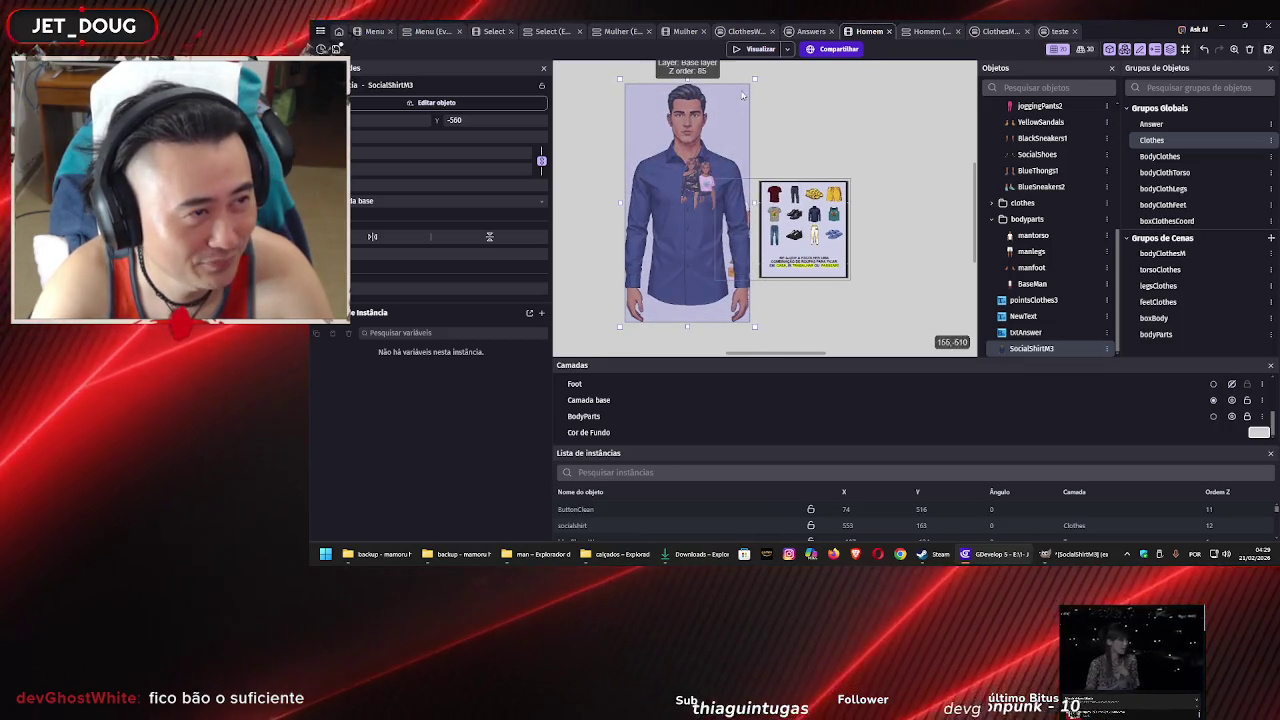
Shrink the shirt and fit it over the male body at about X 86, Y 53
{"action": "left_click_drag", "start_coordinate": [754, 79], "coordinate": [694, 206]}
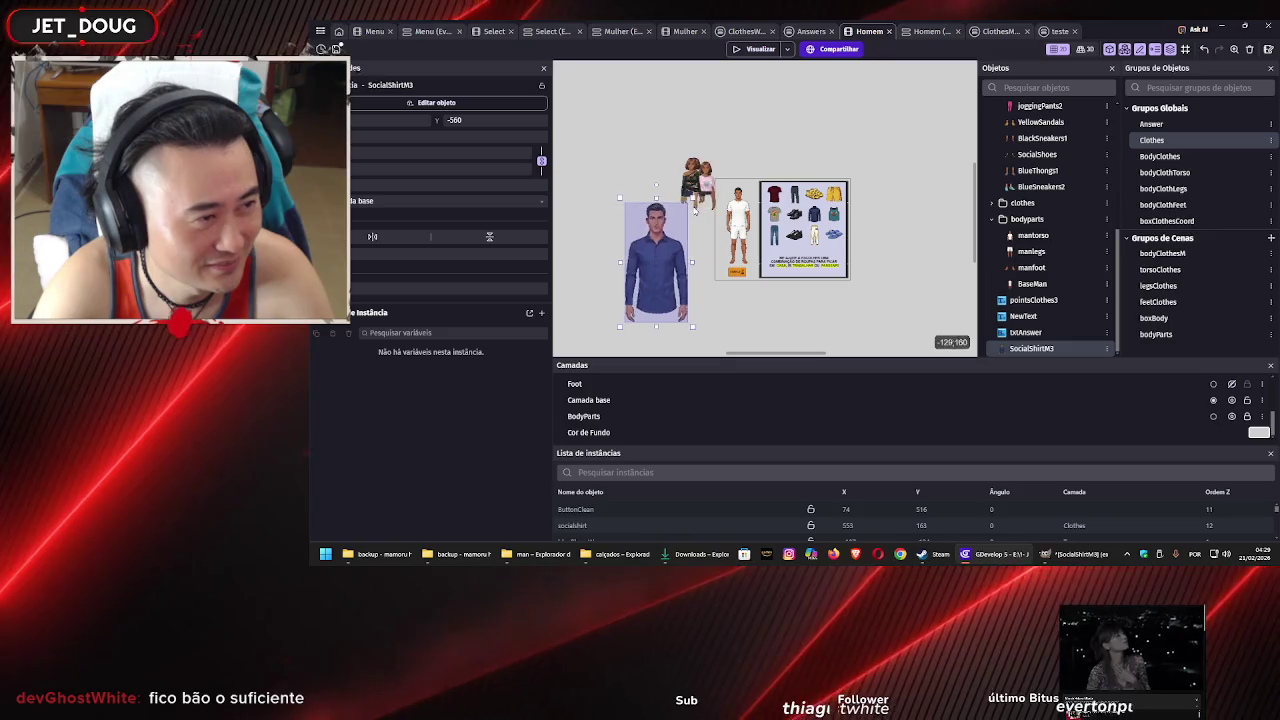
{"action": "left_click_drag", "start_coordinate": [662, 270], "coordinate": [741, 224]}
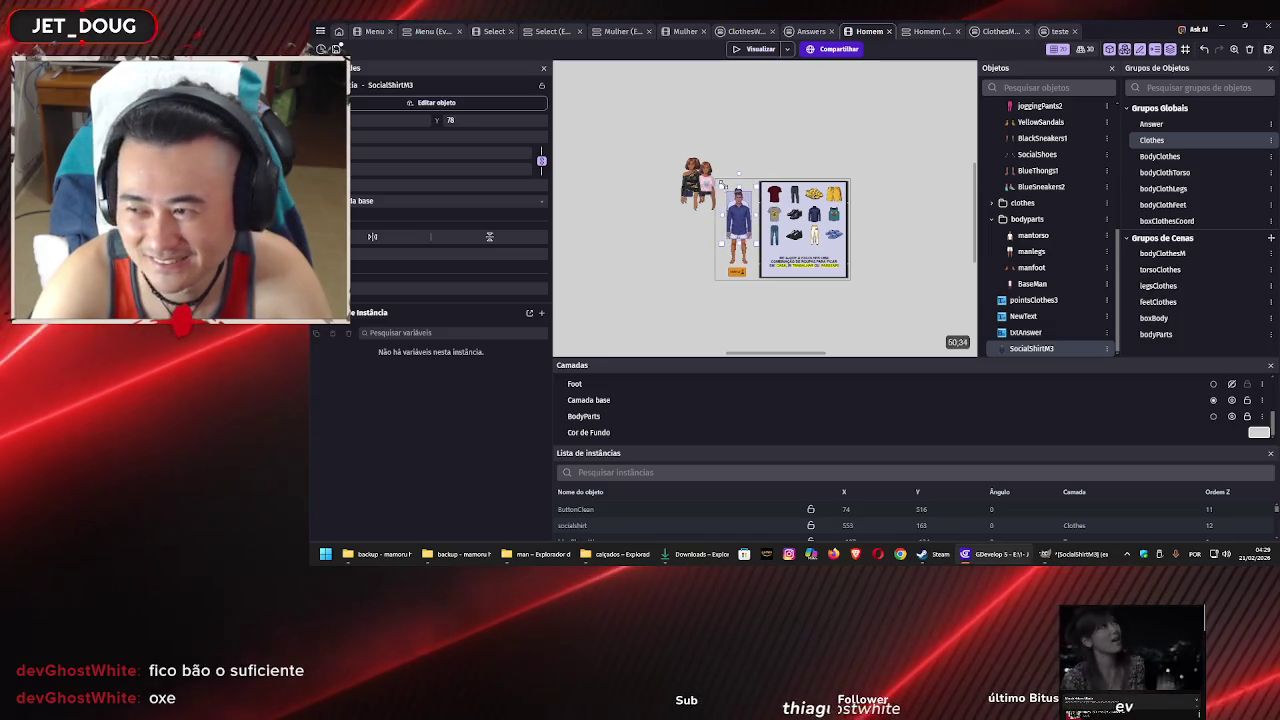
{"action": "scroll", "coordinate": [730, 205], "scroll_direction": "up", "scroll_amount": 5}
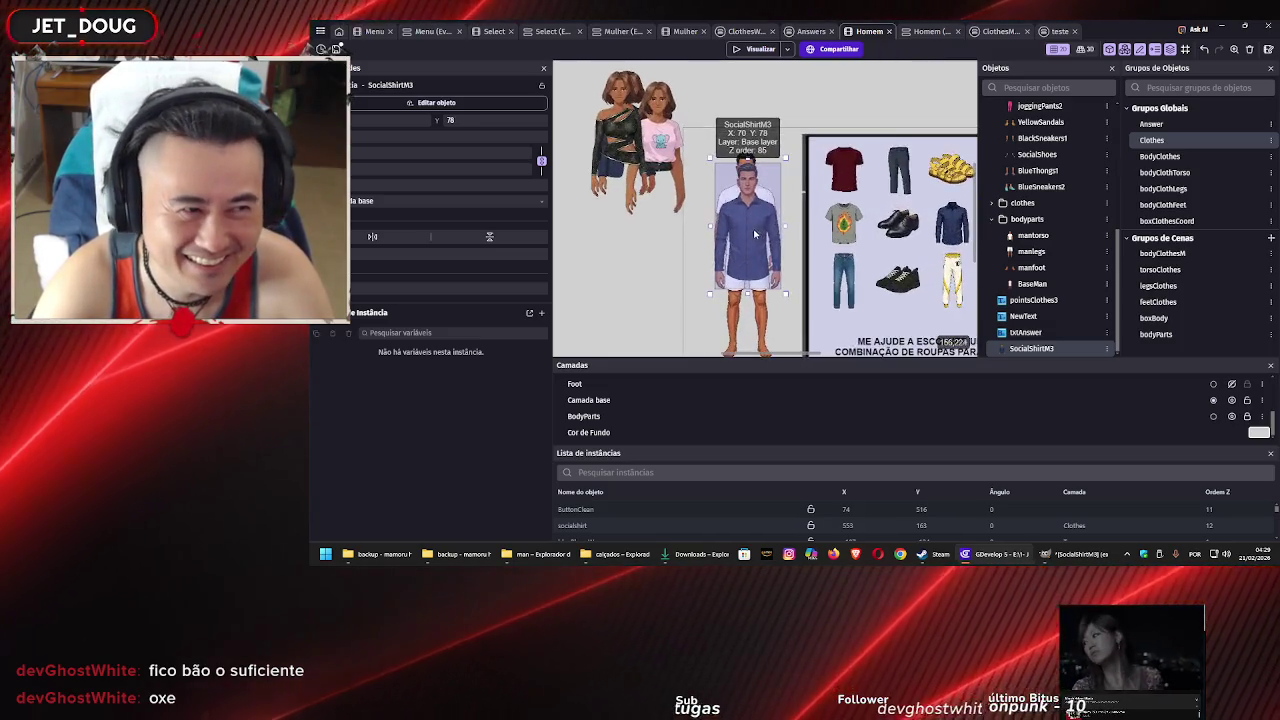
{"action": "scroll", "coordinate": [755, 234], "scroll_direction": "up", "scroll_amount": 3}
{"action": "left_click_drag", "start_coordinate": [753, 238], "coordinate": [748, 226]}
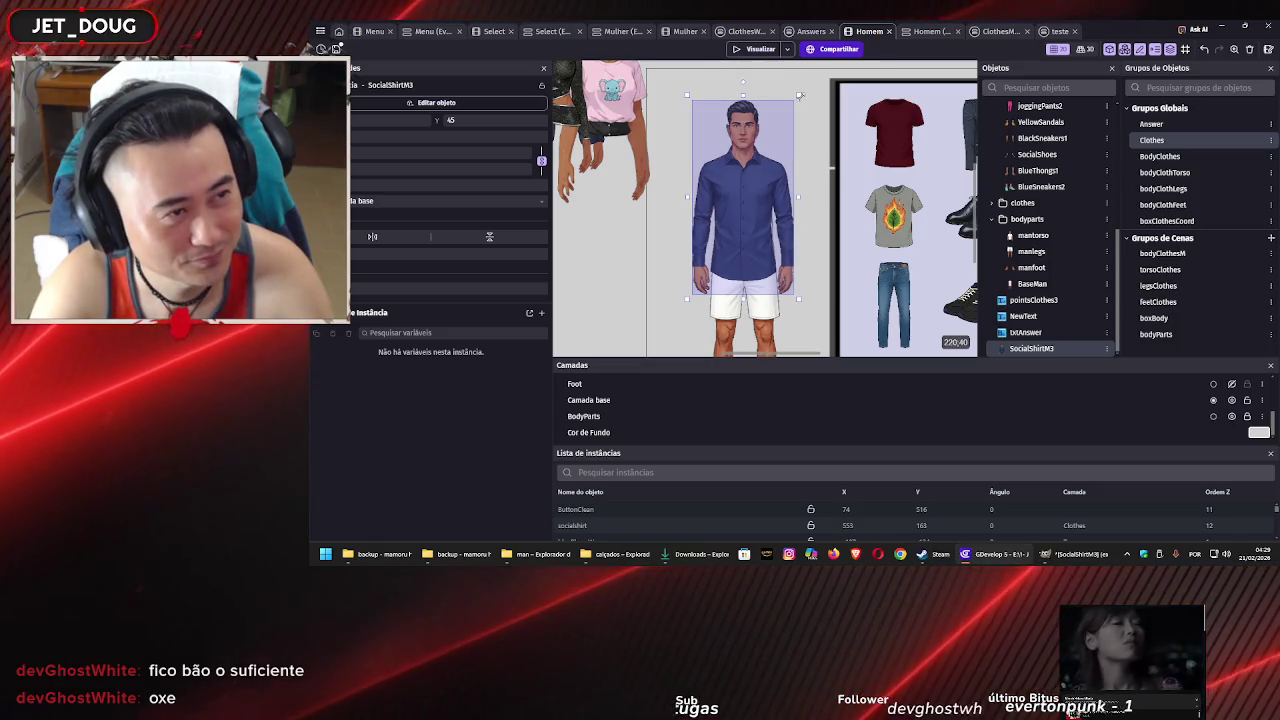
{"action": "left_click_drag", "start_coordinate": [798, 97], "coordinate": [800, 114]}
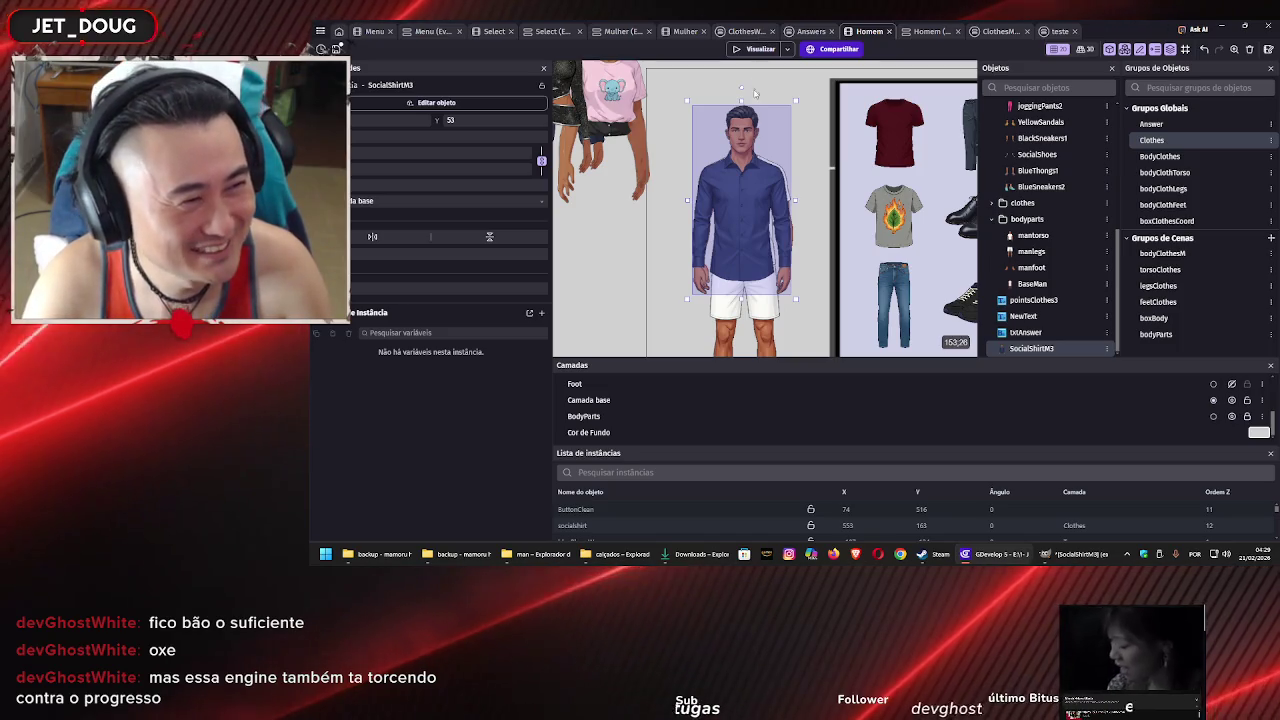
{"action": "scroll", "coordinate": [752, 150], "scroll_direction": "up", "scroll_amount": 3}
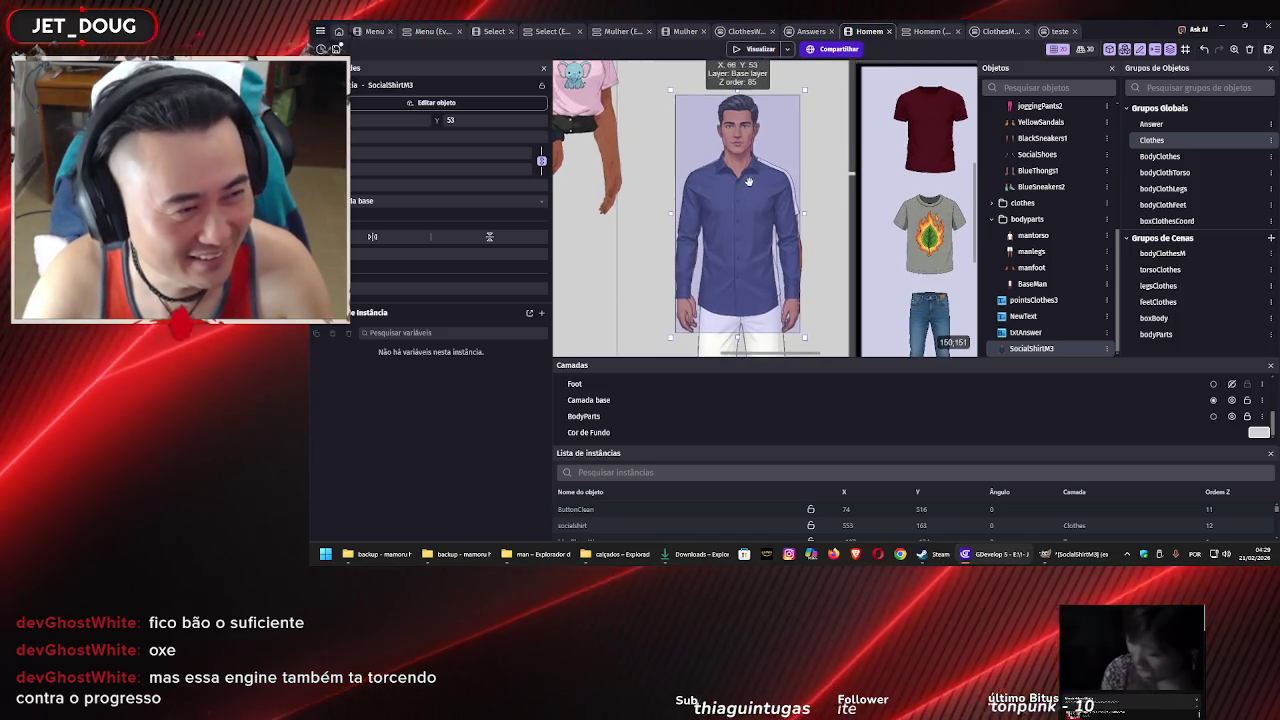
Nudge the shirt into place over the torso, inspect it, then open the Windows Start menu
{"action": "left_click_drag", "start_coordinate": [748, 181], "coordinate": [735, 185]}
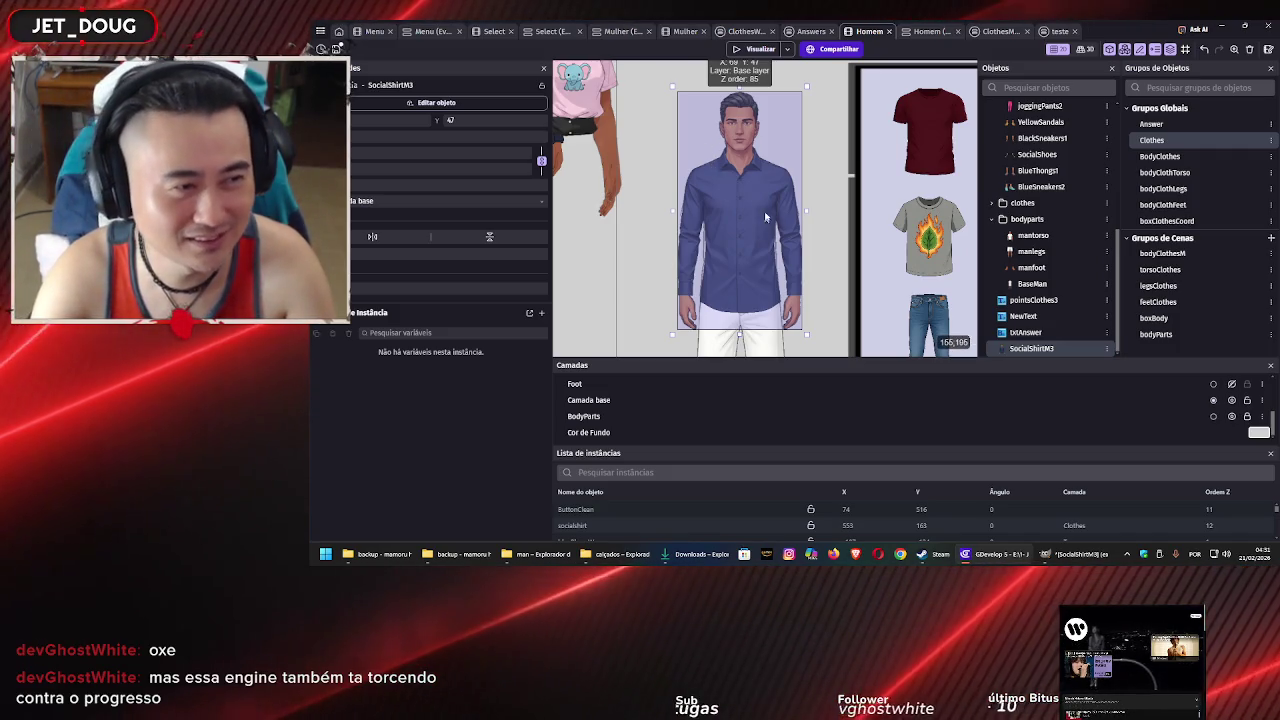
{"action": "scroll", "coordinate": [758, 200], "scroll_direction": "up", "scroll_amount": 2}
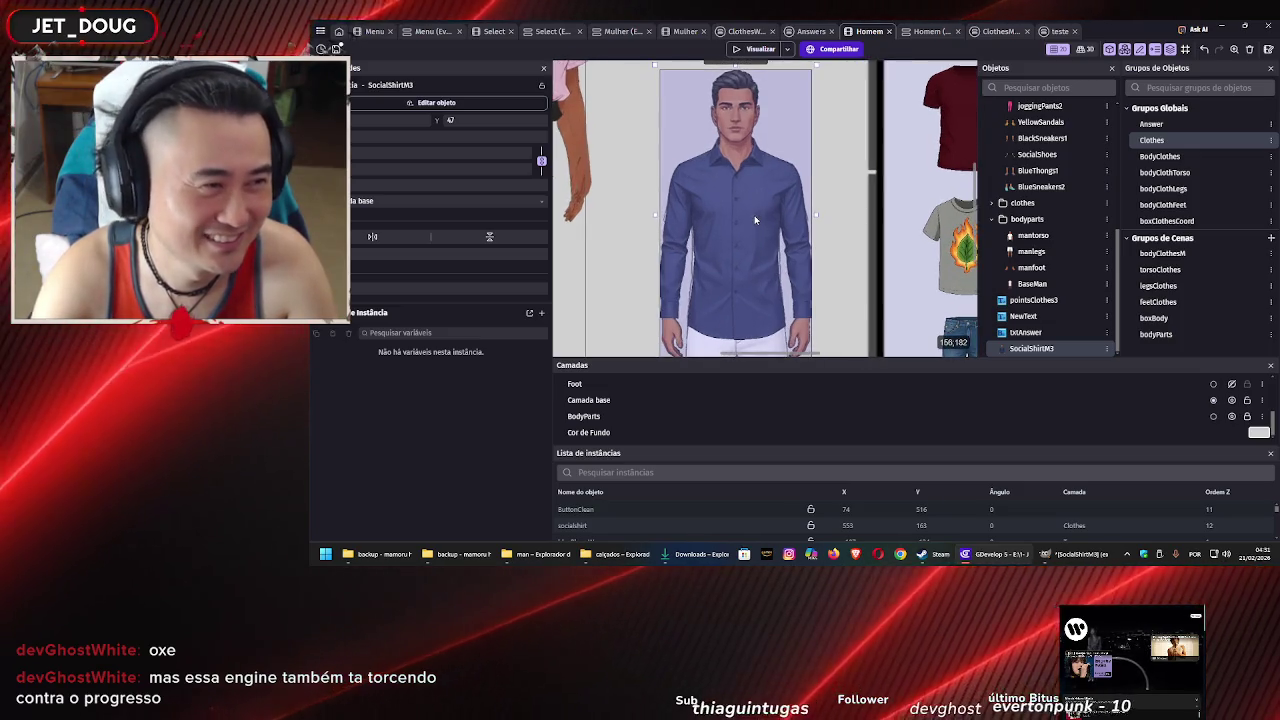
{"action": "left_click_drag", "start_coordinate": [755, 217], "coordinate": [762, 171]}
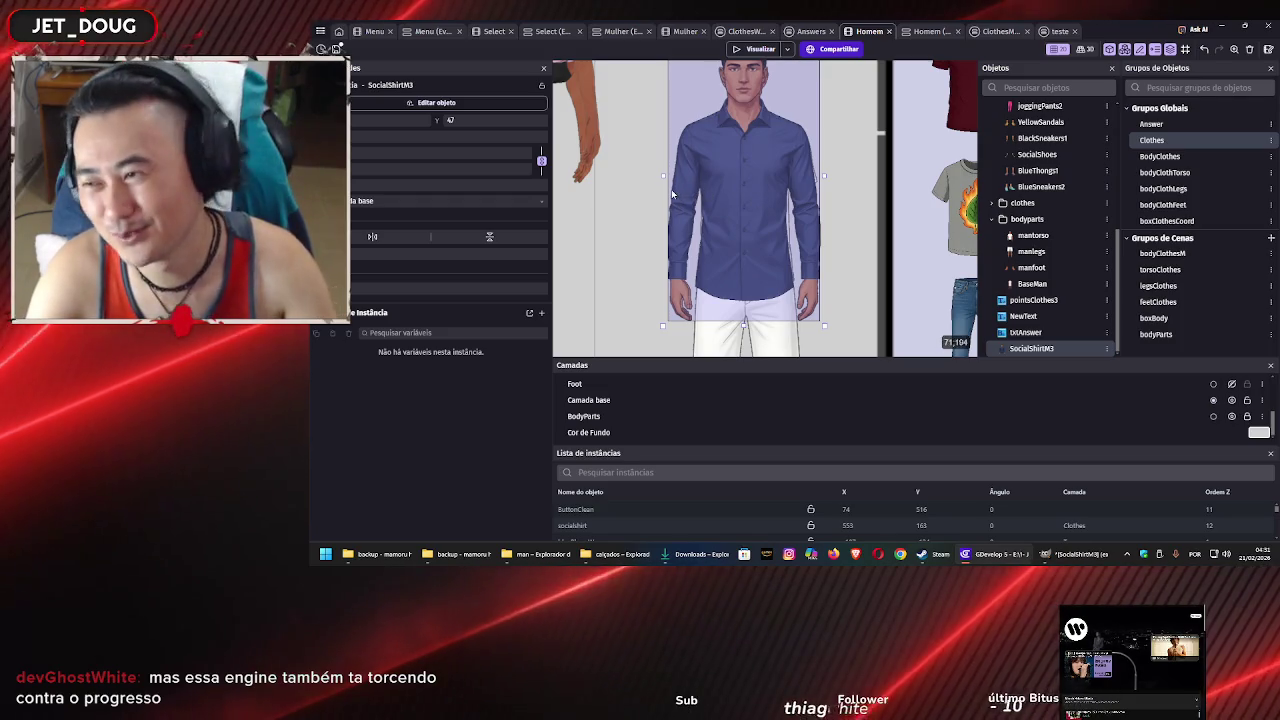
{"action": "scroll", "coordinate": [671, 189], "scroll_direction": "up", "scroll_amount": 3}
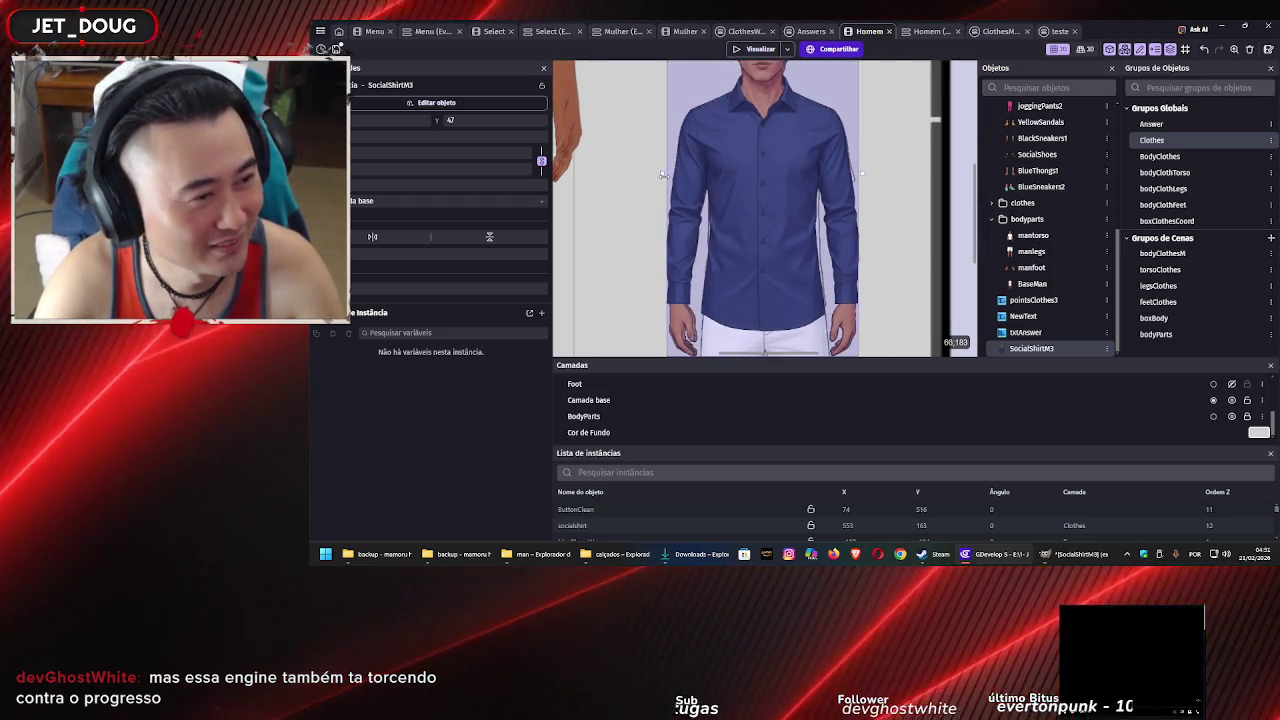
{"action": "key", "text": "super"}
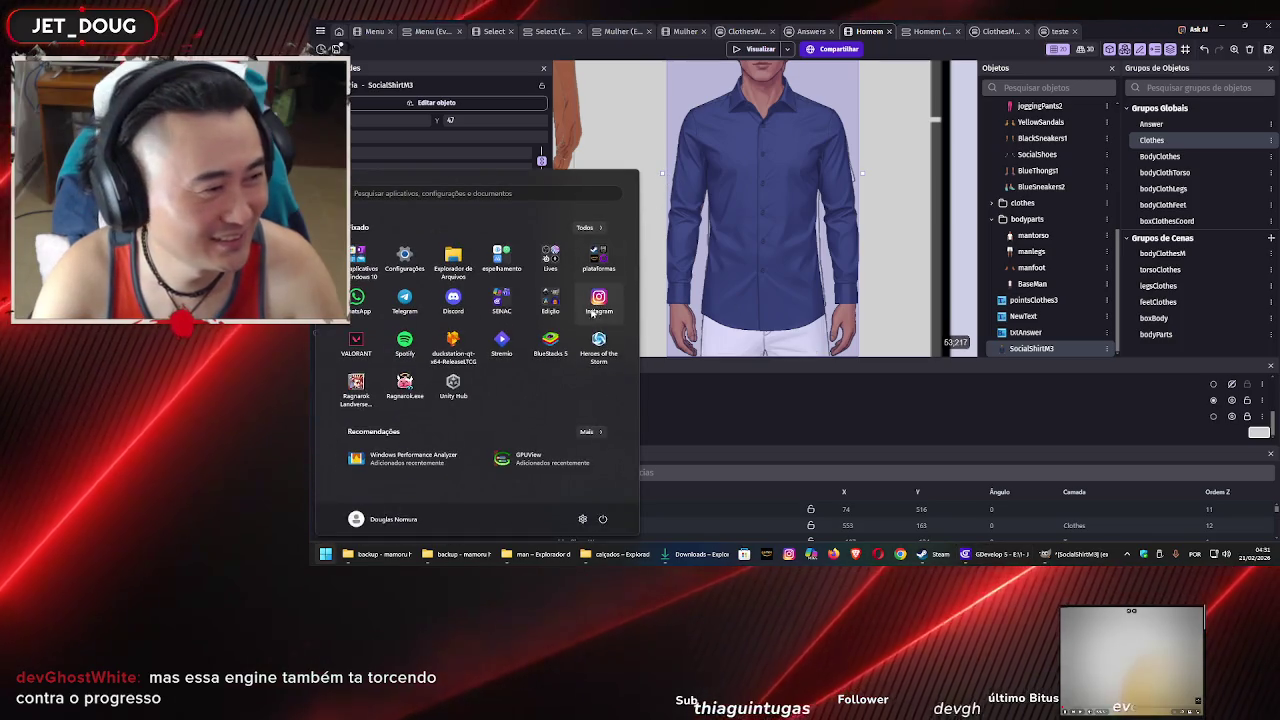
Leave the Start menu and pull the SocialShirtM3 shirt's left edge slightly inward over the body
{"action": "left_click", "coordinate": [501, 299]}
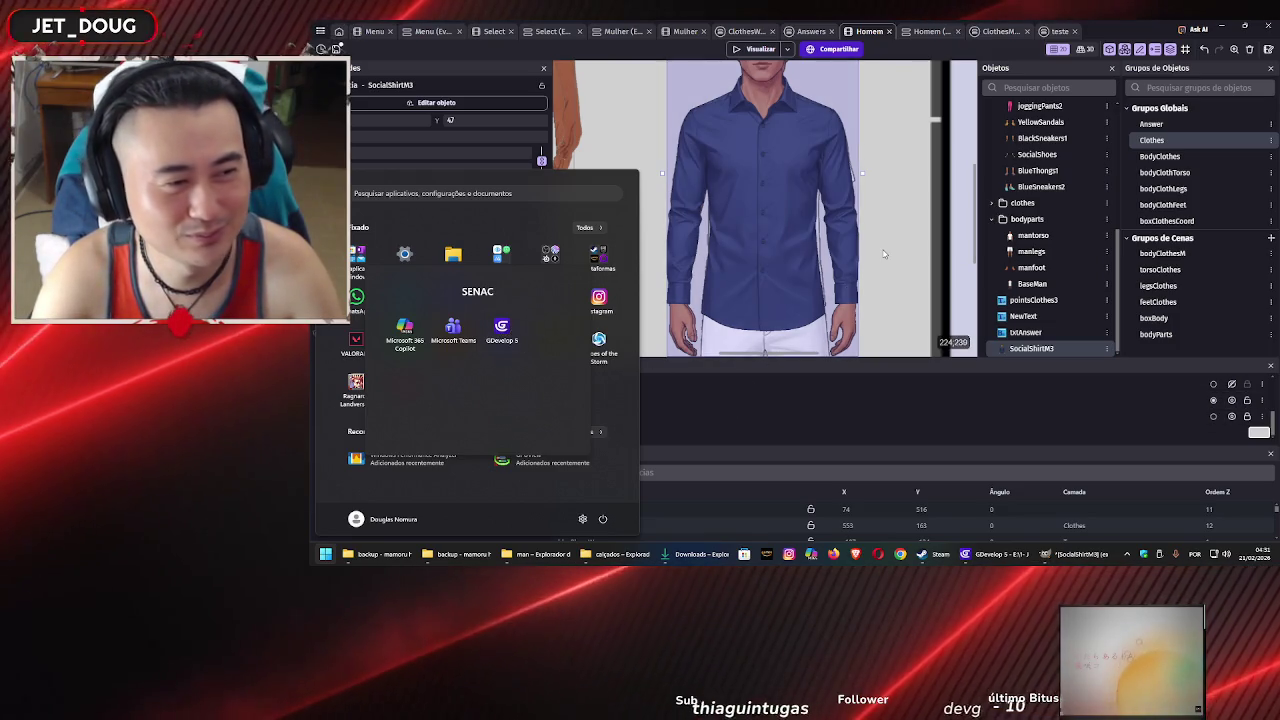
{"action": "left_click", "coordinate": [694, 256]}
{"action": "left_click", "coordinate": [694, 256]}
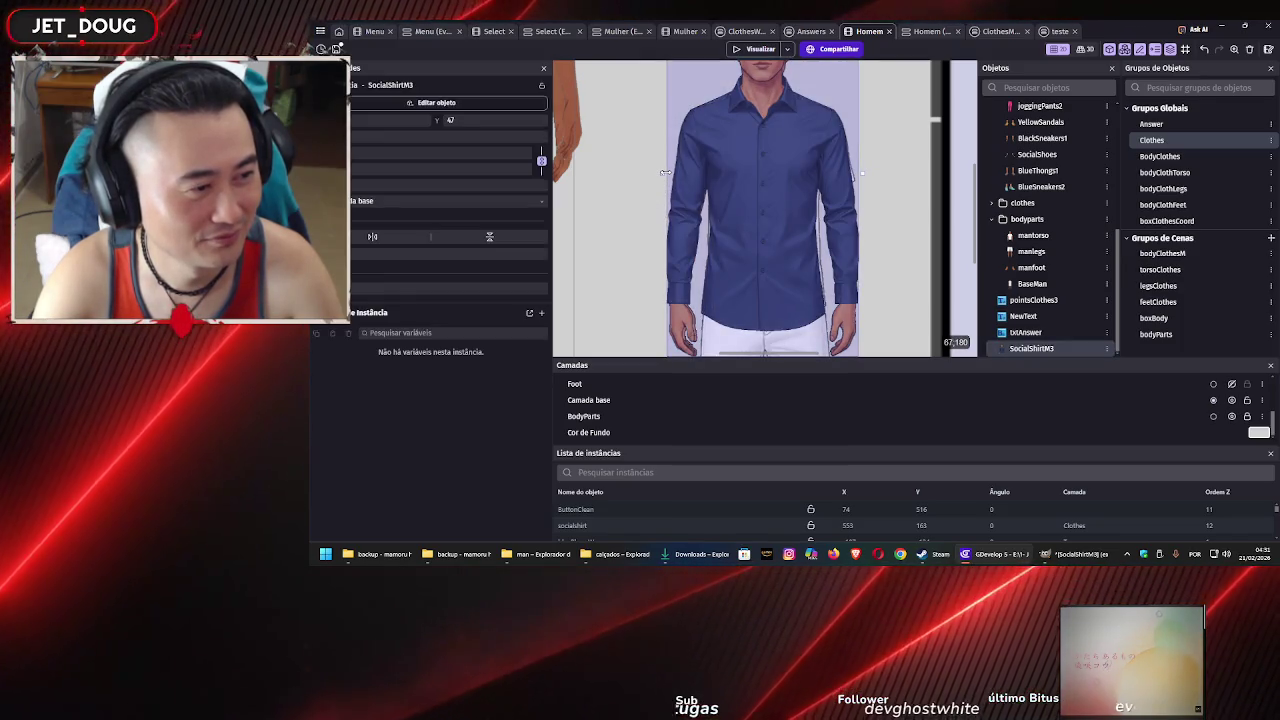
{"action": "left_click_drag", "start_coordinate": [664, 172], "coordinate": [664, 172]}
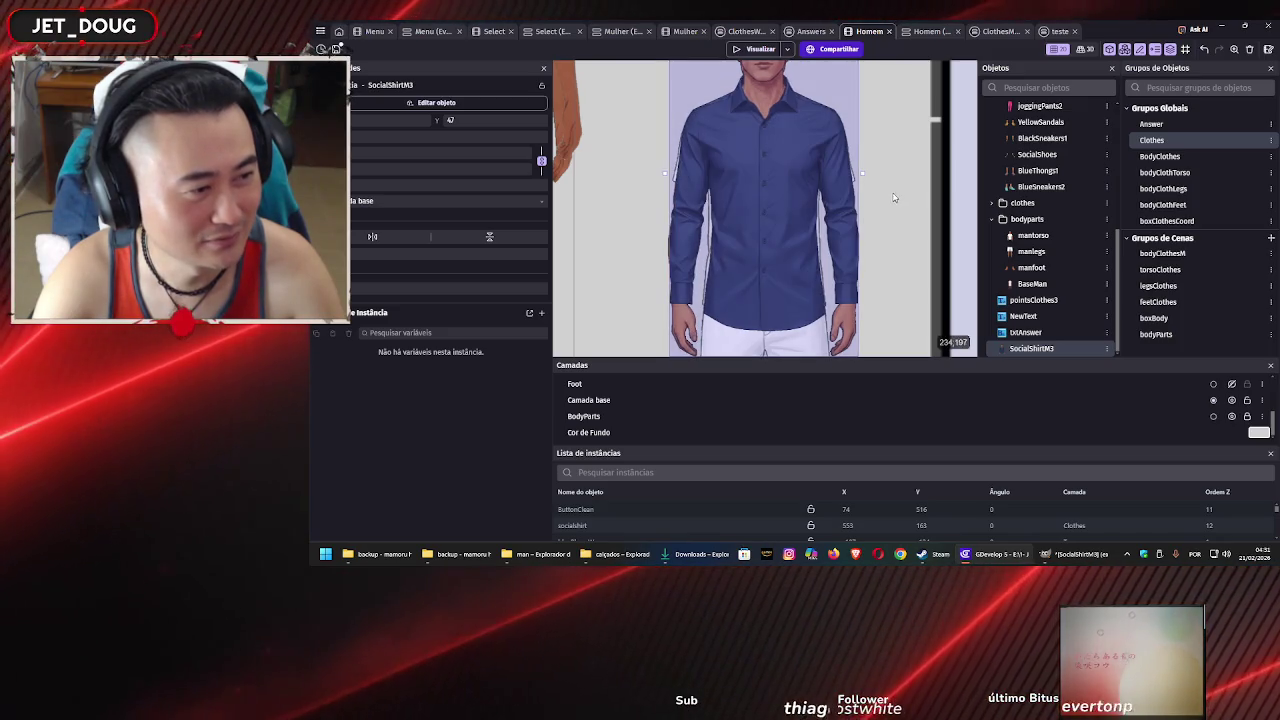
{"action": "scroll", "coordinate": [728, 188], "scroll_direction": "down", "scroll_amount": 5}
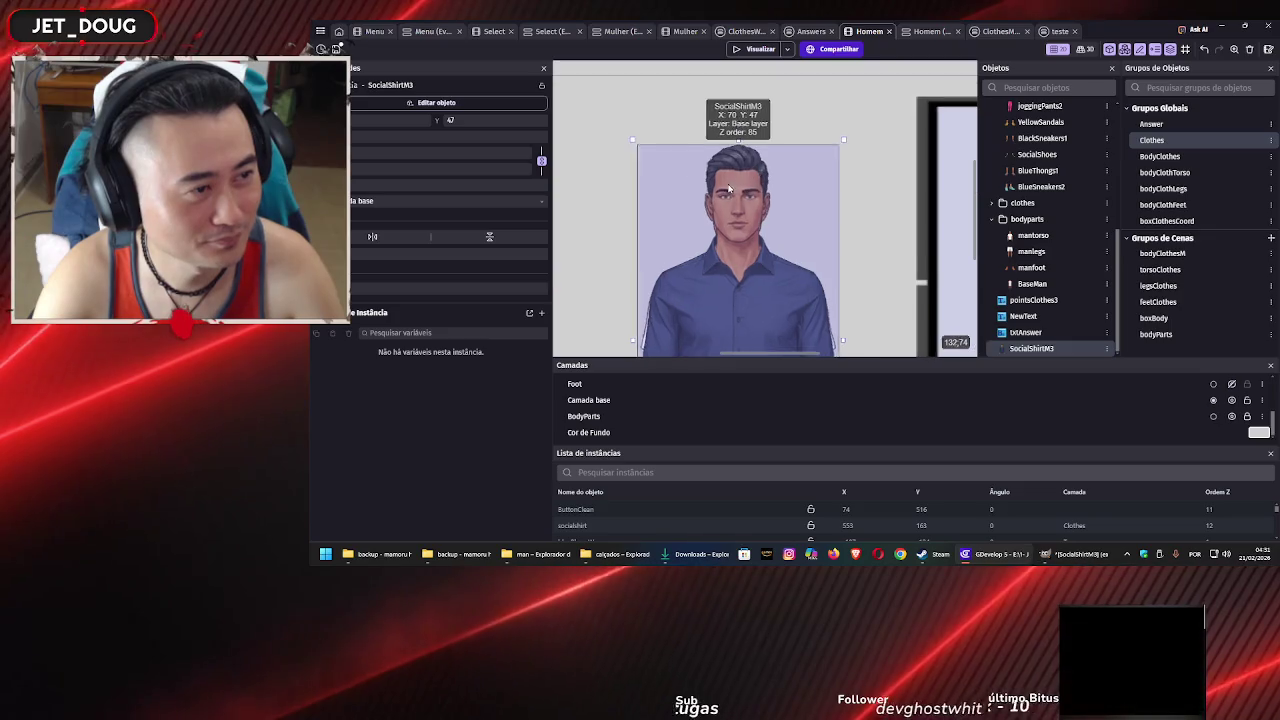
{"action": "scroll", "coordinate": [728, 188], "scroll_direction": "up", "scroll_amount": 2}
{"action": "key", "text": "Delete"}
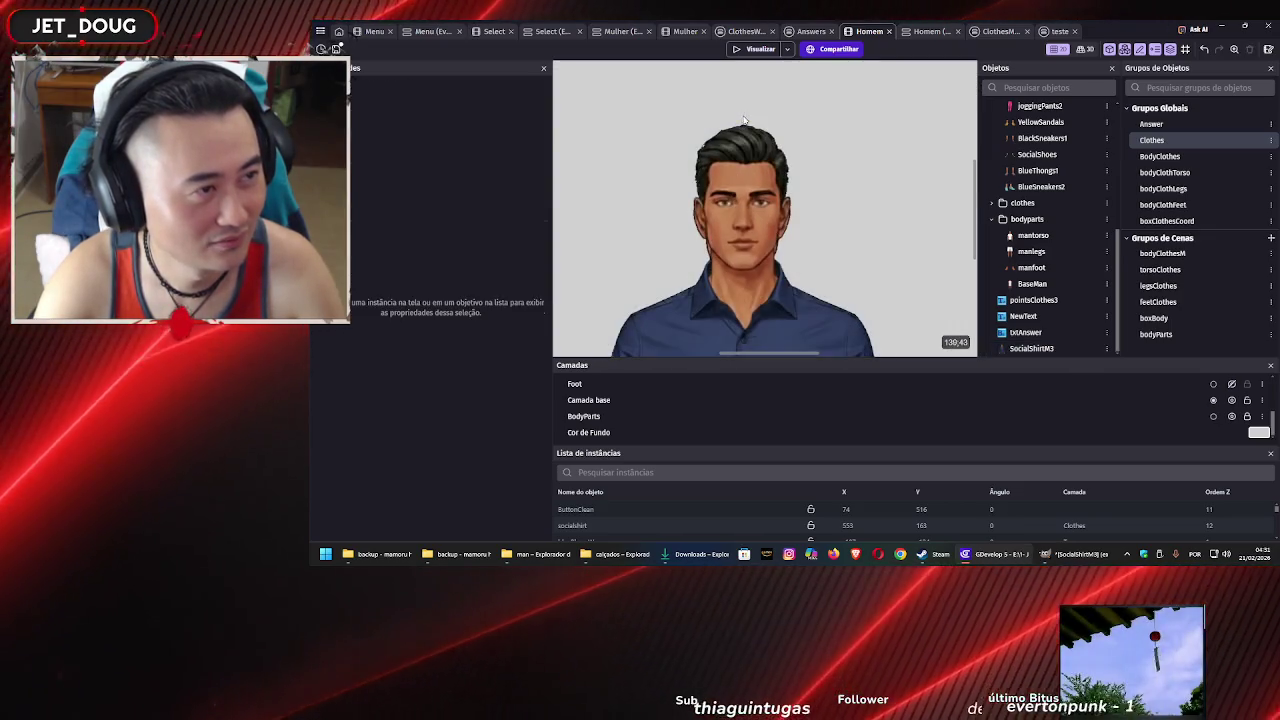
{"action": "left_click", "coordinate": [743, 124]}
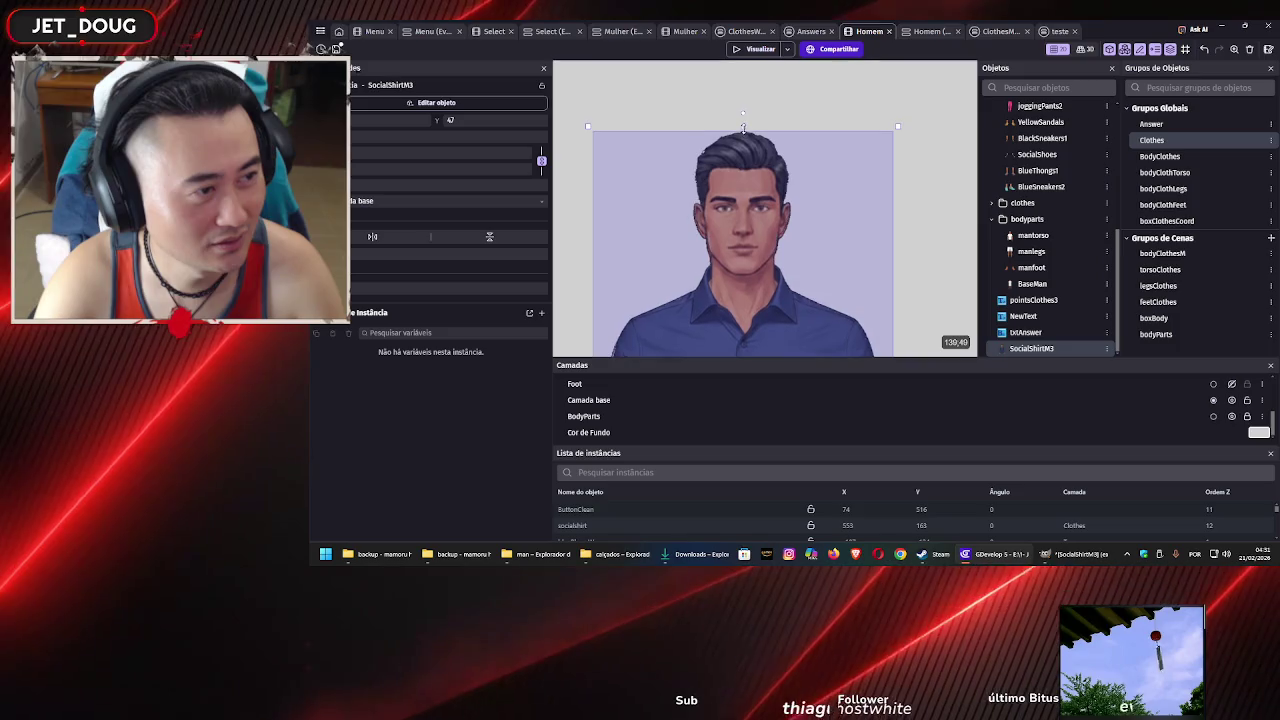
{"action": "left_click_drag", "start_coordinate": [743, 128], "coordinate": [744, 133]}
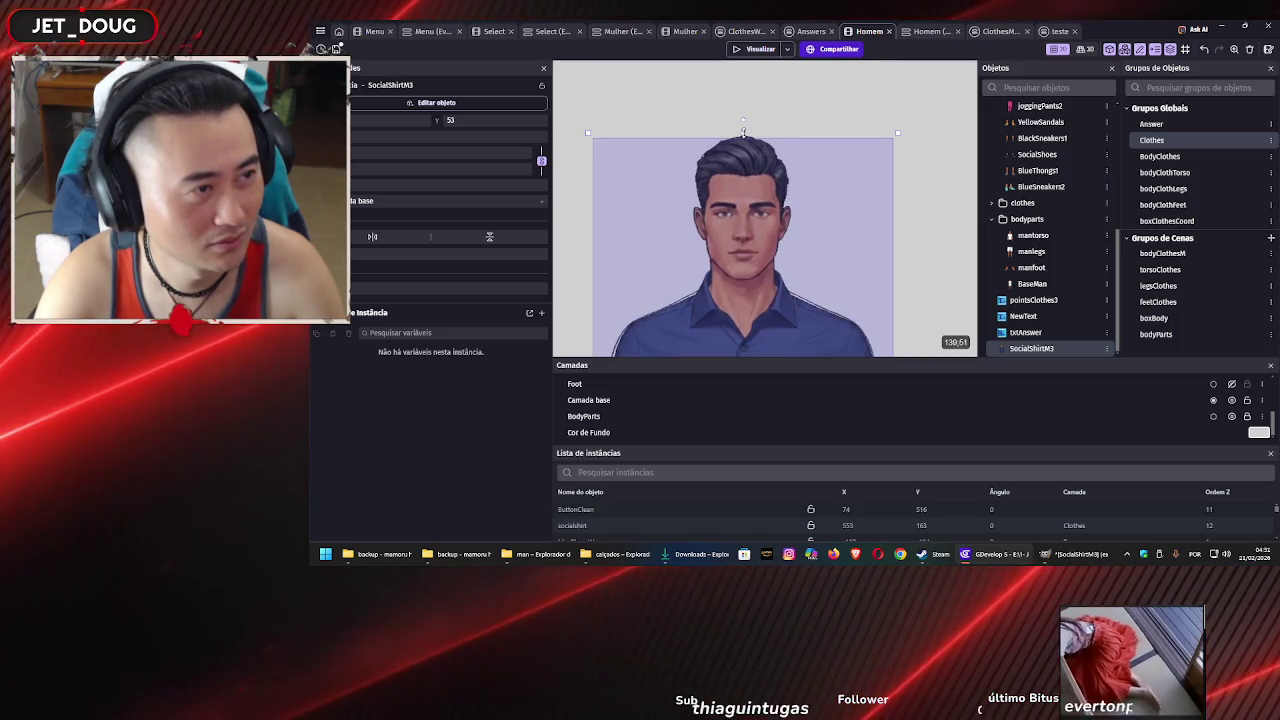
{"action": "scroll", "coordinate": [750, 200], "scroll_direction": "down", "scroll_amount": 5}
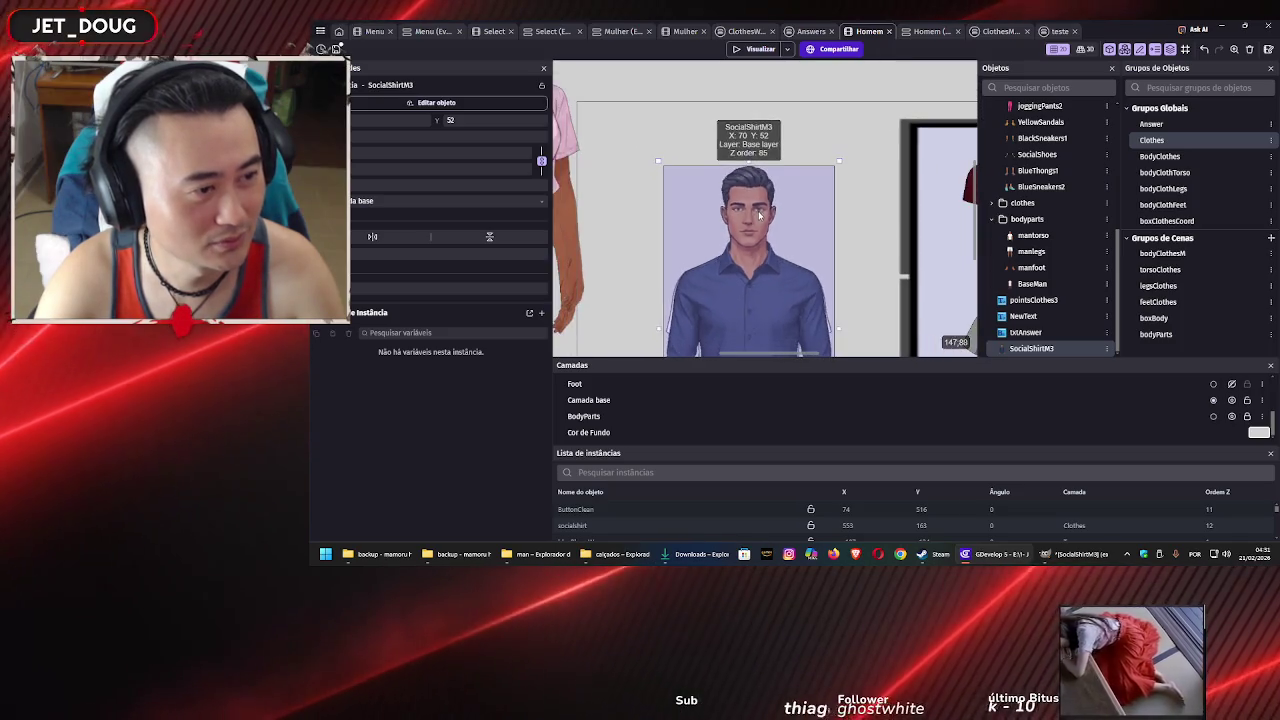
{"action": "scroll", "coordinate": [855, 250], "scroll_direction": "up", "scroll_amount": 2}
{"action": "scroll", "coordinate": [845, 215], "scroll_direction": "down", "scroll_amount": 2}
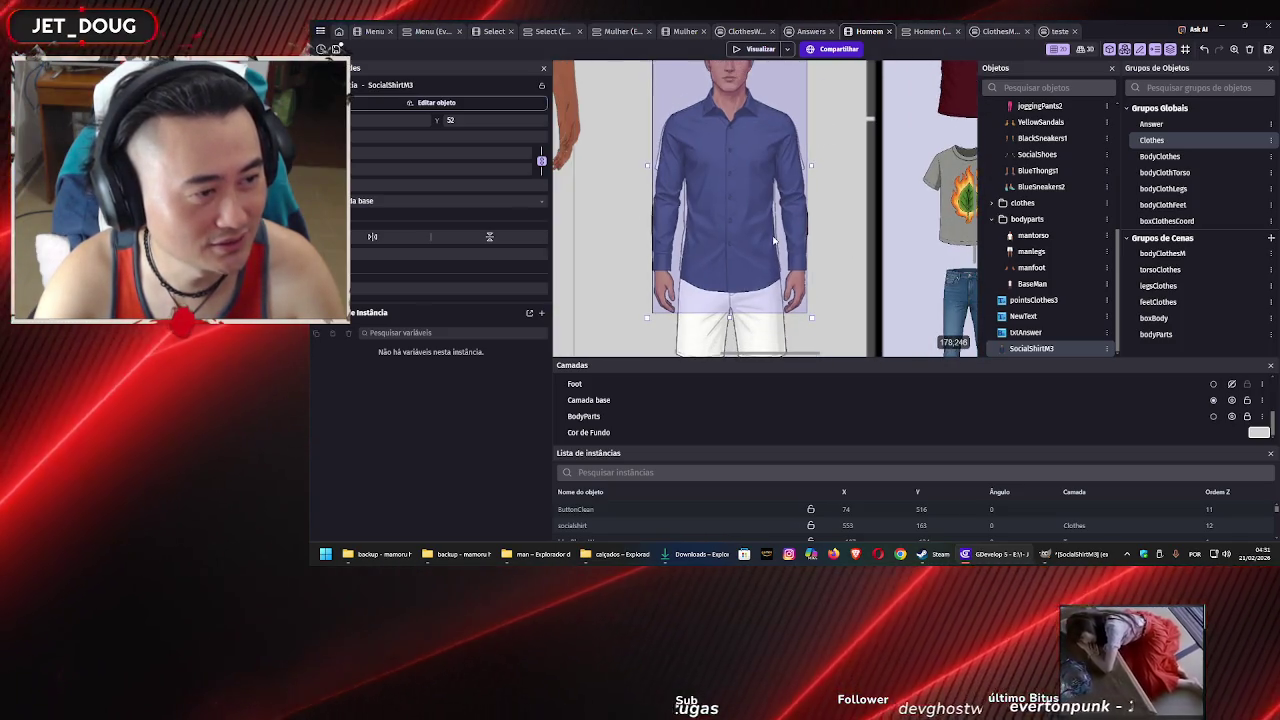
{"action": "scroll", "coordinate": [843, 208], "scroll_direction": "down", "scroll_amount": 3}
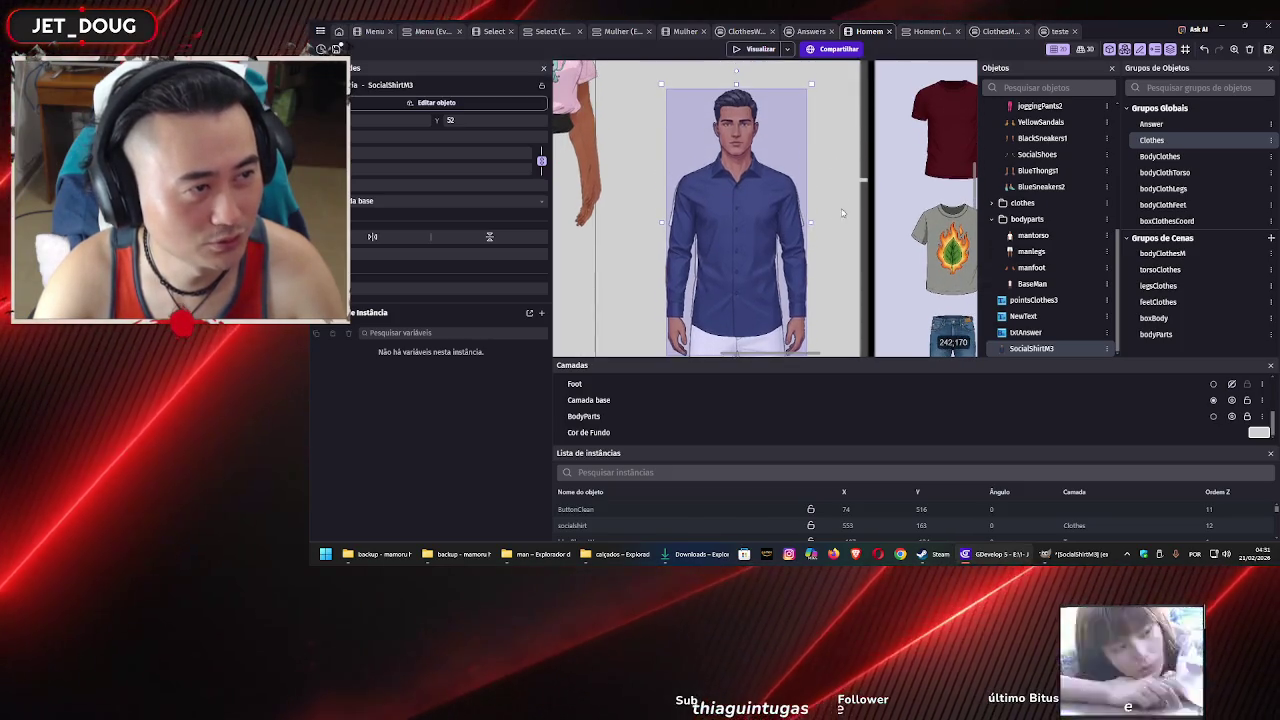
{"action": "scroll", "coordinate": [807, 232], "scroll_direction": "down", "scroll_amount": 3}
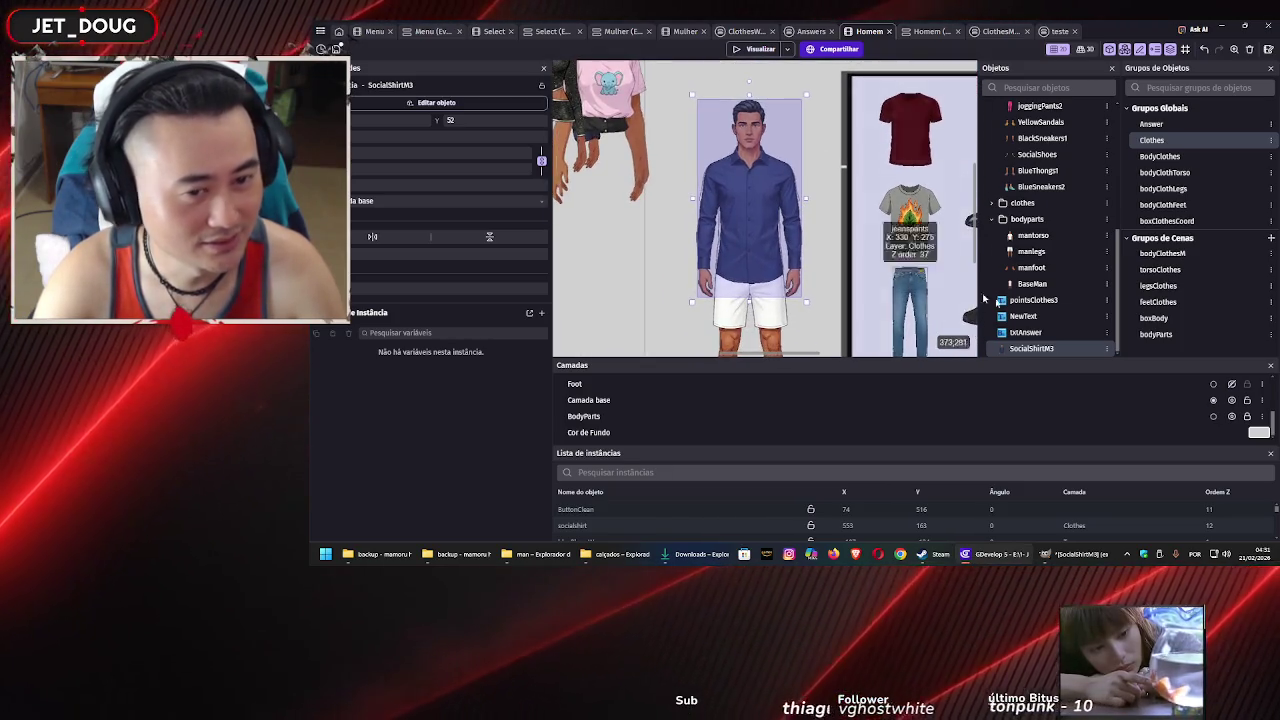
{"action": "left_click", "coordinate": [1232, 401]}
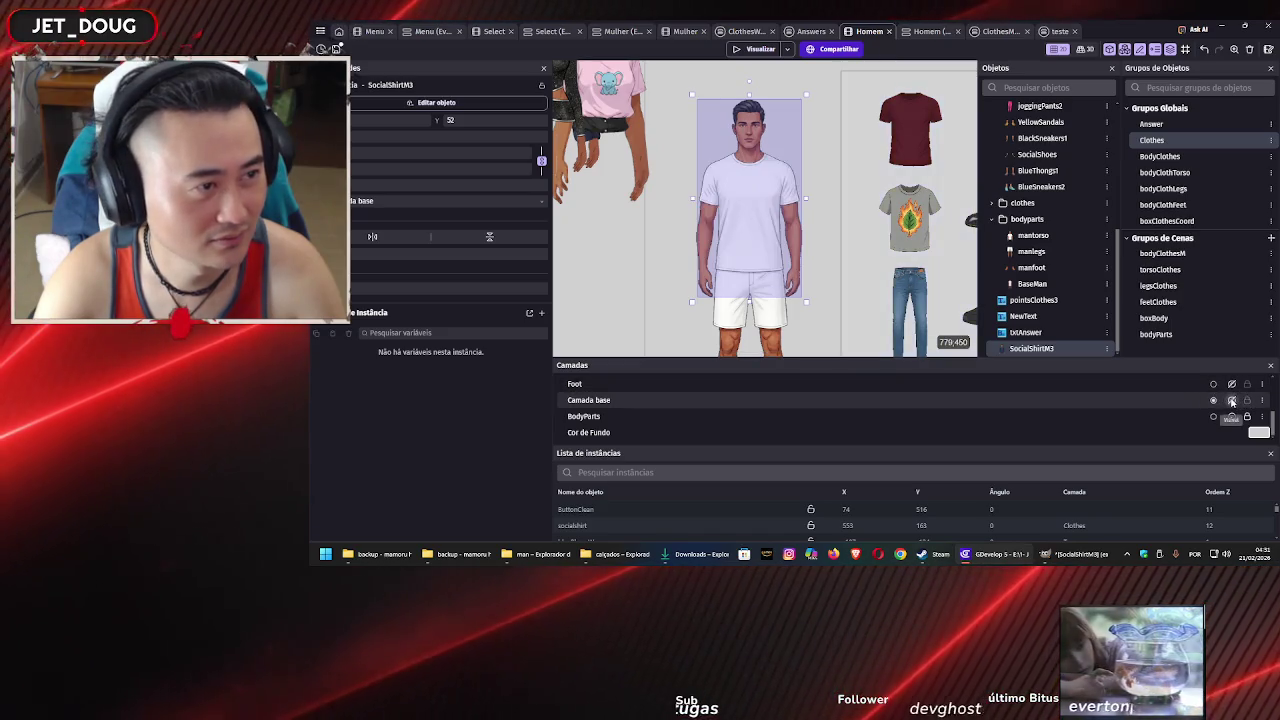
{"action": "left_click", "coordinate": [1232, 401]}
{"action": "left_click", "coordinate": [1232, 401]}
{"action": "left_click", "coordinate": [1232, 401]}
{"action": "left_click", "coordinate": [1232, 401]}
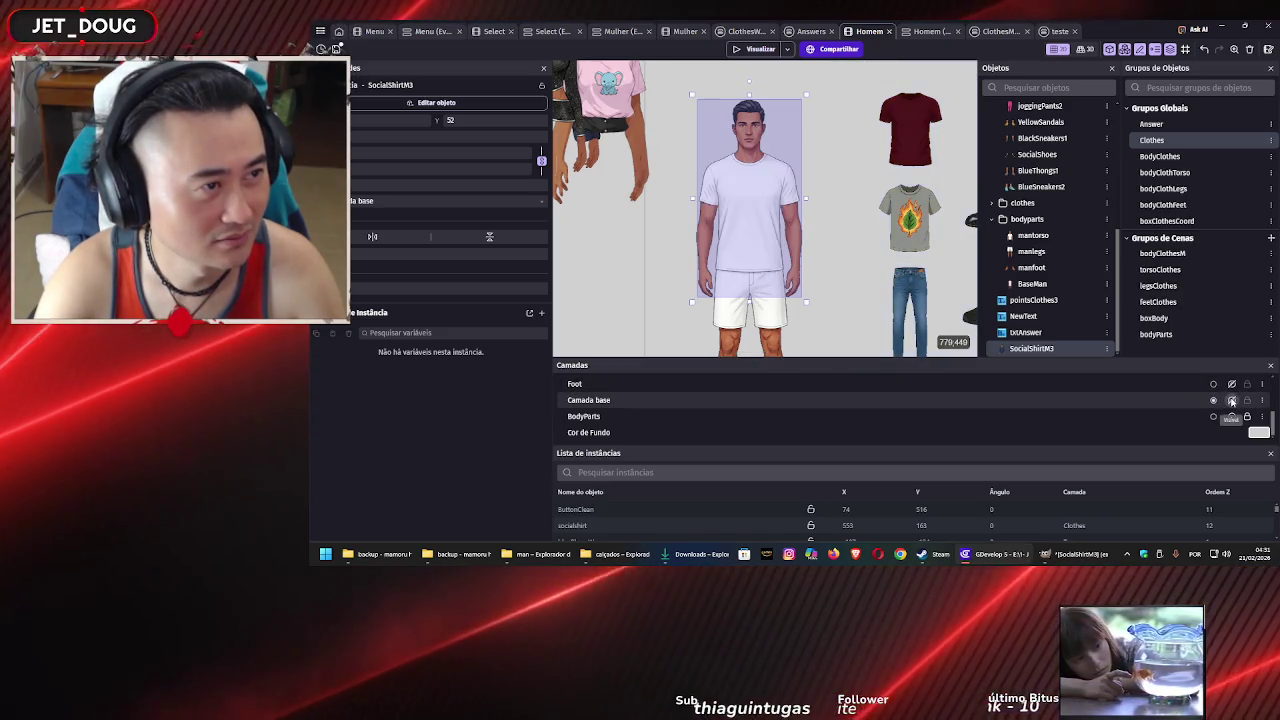
{"action": "left_click", "coordinate": [1232, 401]}
{"action": "left_click", "coordinate": [1232, 401]}
{"action": "left_click", "coordinate": [1232, 401]}
{"action": "left_click", "coordinate": [1232, 401]}
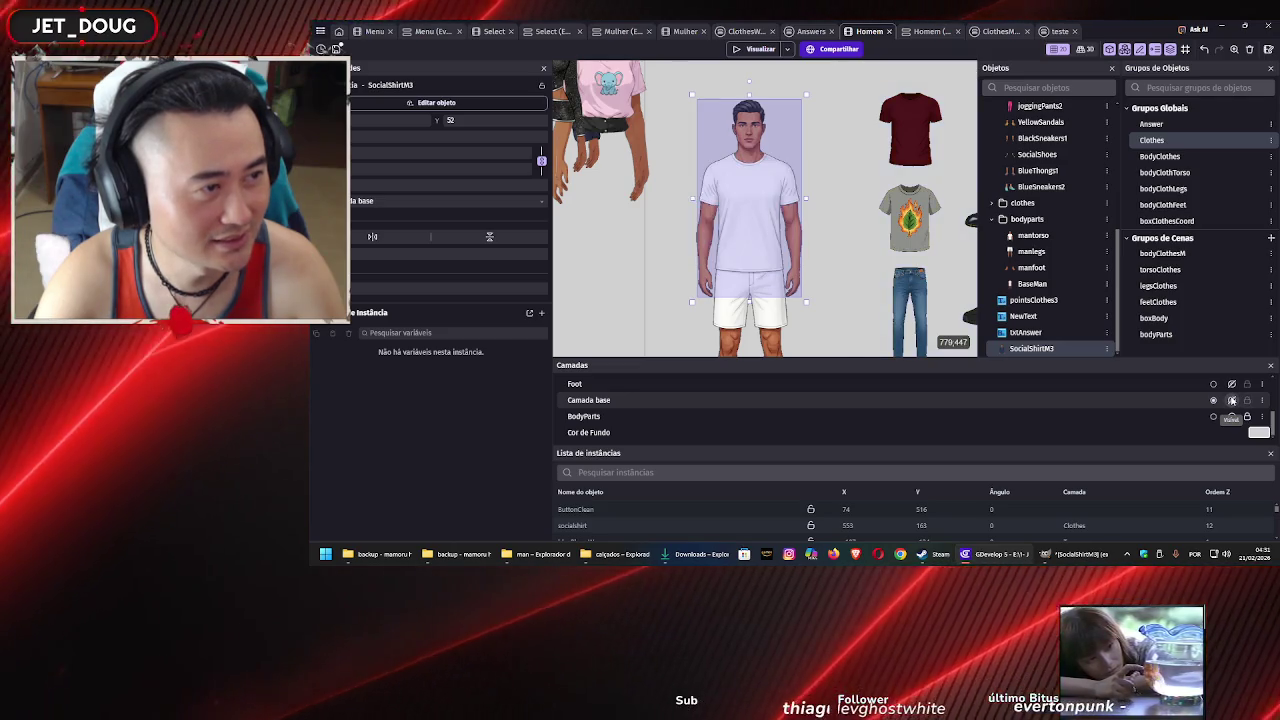
{"action": "left_click", "coordinate": [1232, 401]}
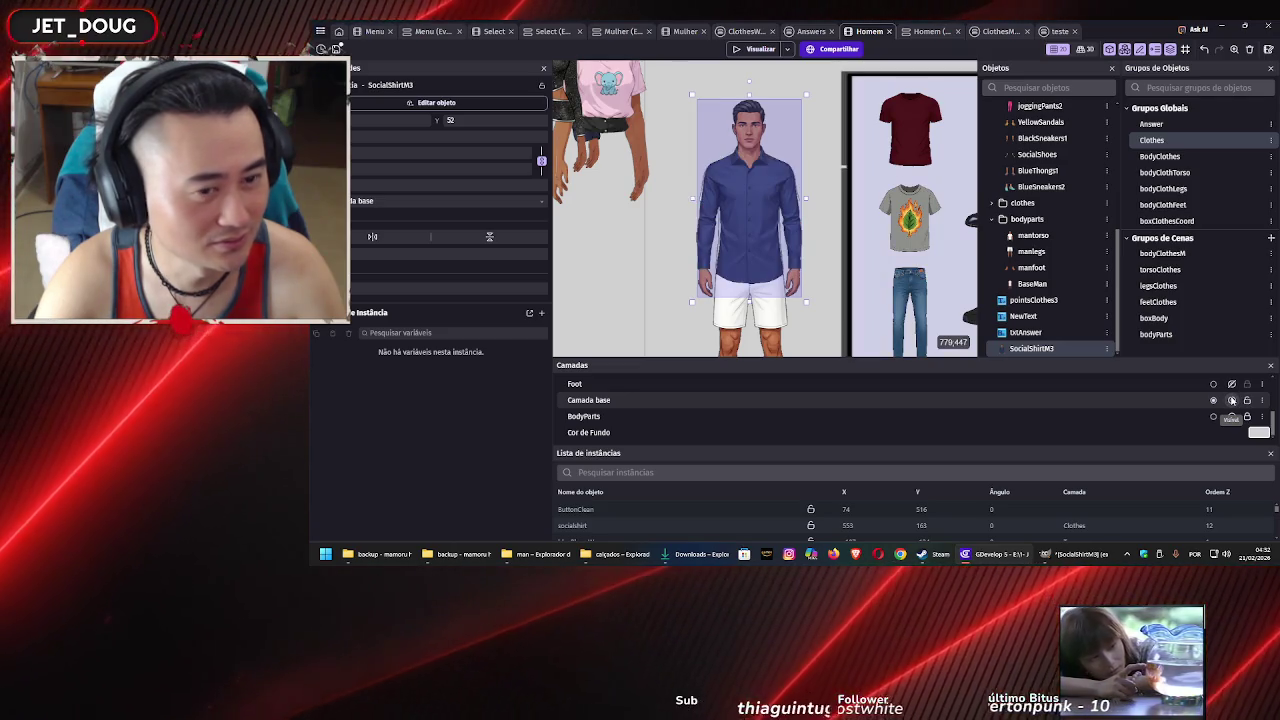
Put the SocialShirtM3 instance on the Clothes layer, then select the BoxClothes layer
{"action": "left_click", "coordinate": [375, 203]}
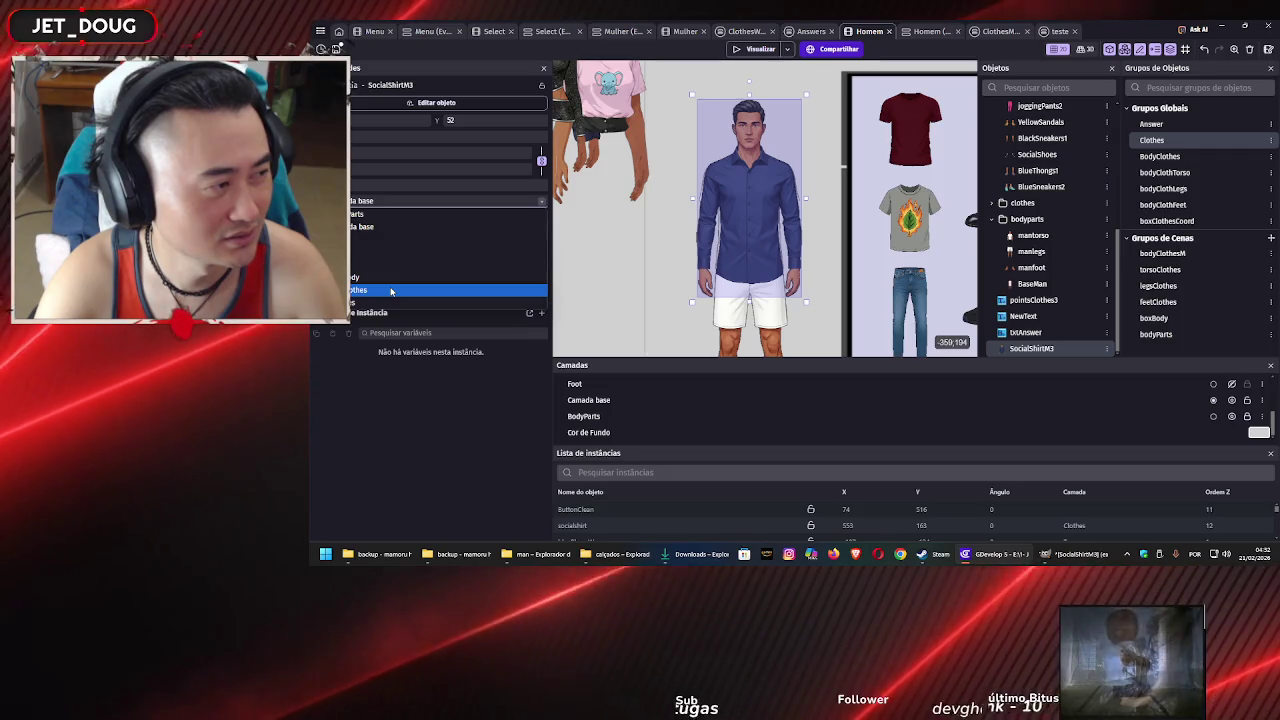
{"action": "left_click", "coordinate": [390, 291]}
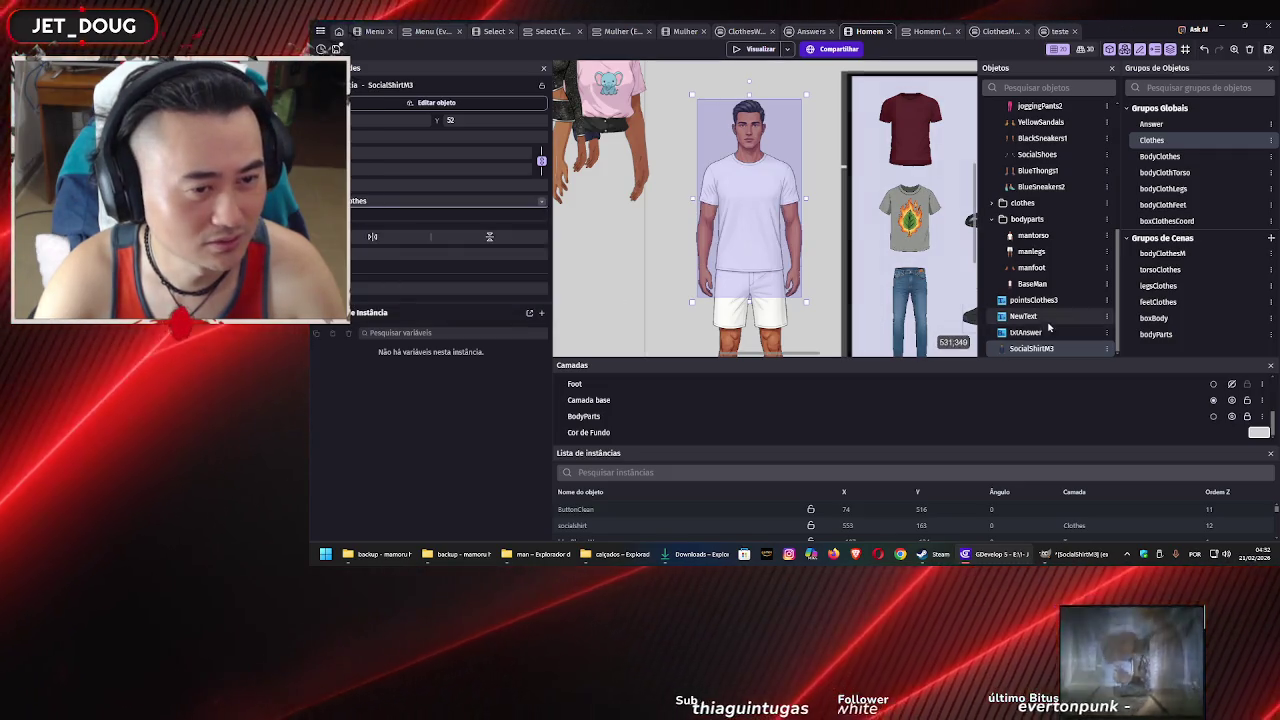
{"action": "scroll", "coordinate": [1225, 412], "scroll_direction": "up", "scroll_amount": 3}
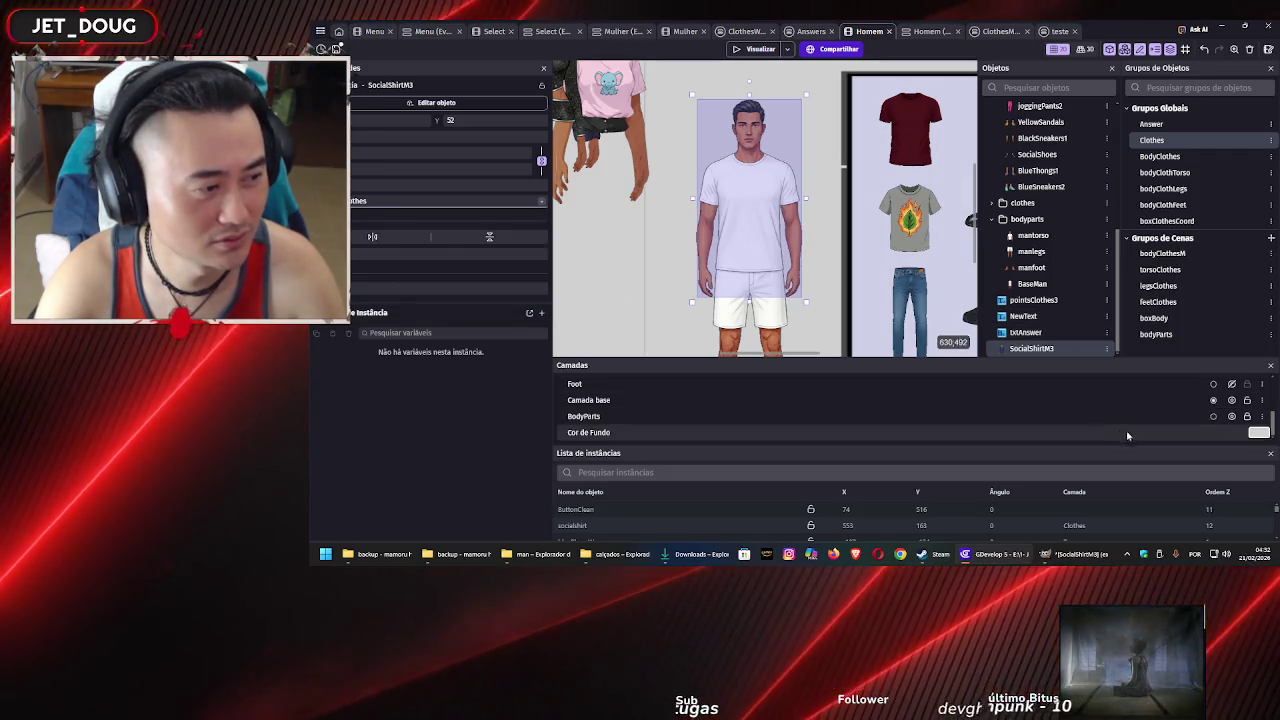
{"action": "left_click", "coordinate": [1232, 413]}
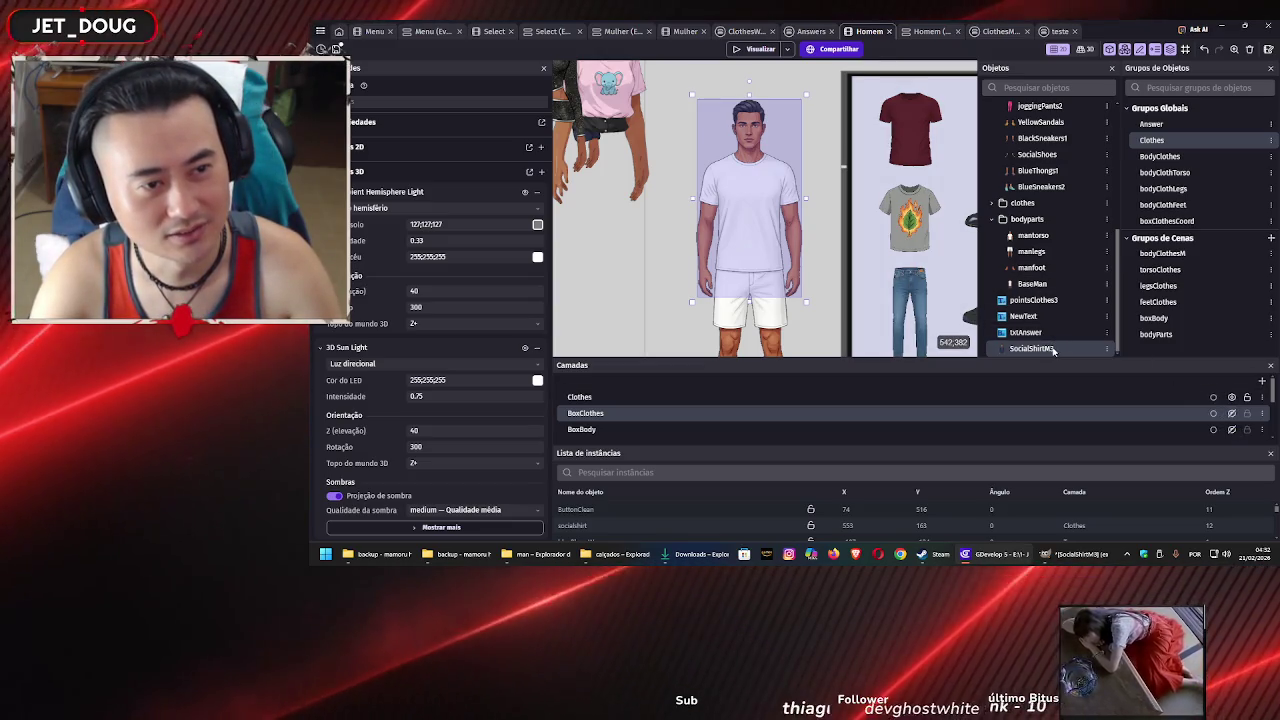
Reorder the Objects list so SocialShirtM3 sits right under PartyShirtM1
{"action": "mouse_move", "coordinate": [1052, 350]}
{"action": "left_mouse_down"}
{"action": "mouse_move", "coordinate": [1043, 163]}
{"action": "mouse_move", "coordinate": [1020, 110]}
{"action": "mouse_move", "coordinate": [1050, 127]}
{"action": "left_mouse_up"}
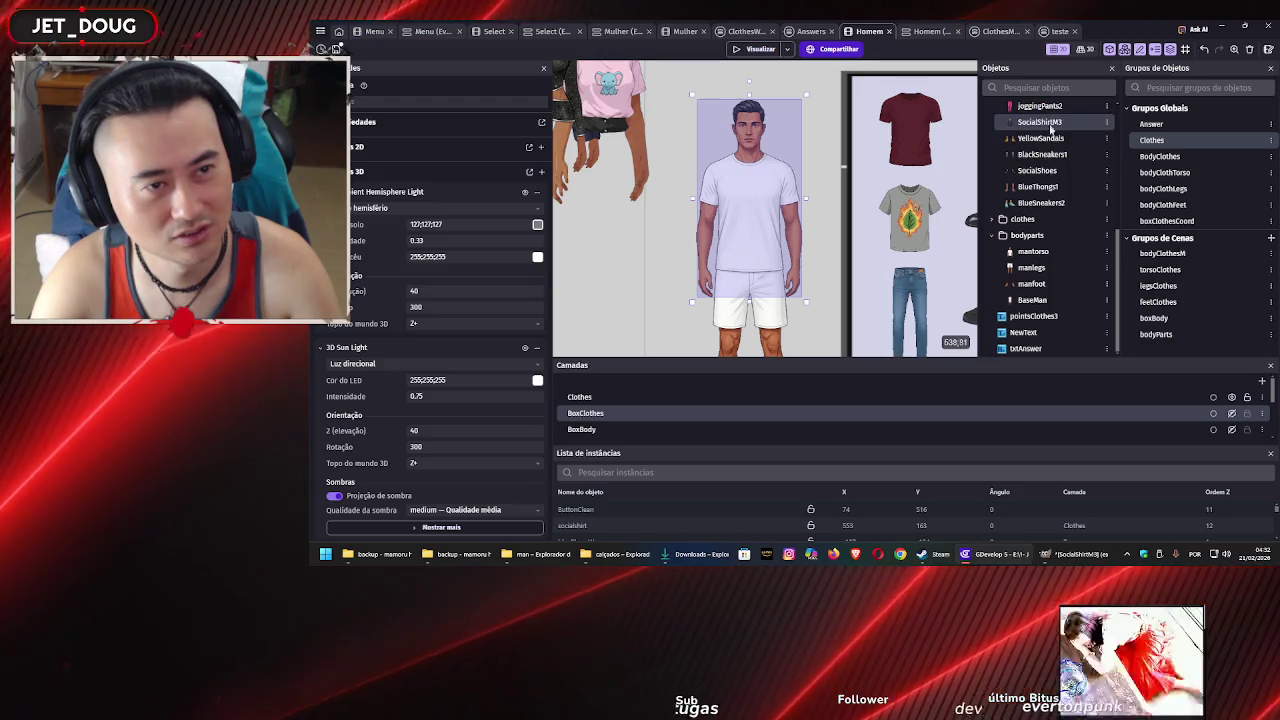
{"action": "scroll", "coordinate": [1050, 127], "scroll_direction": "up", "scroll_amount": 3}
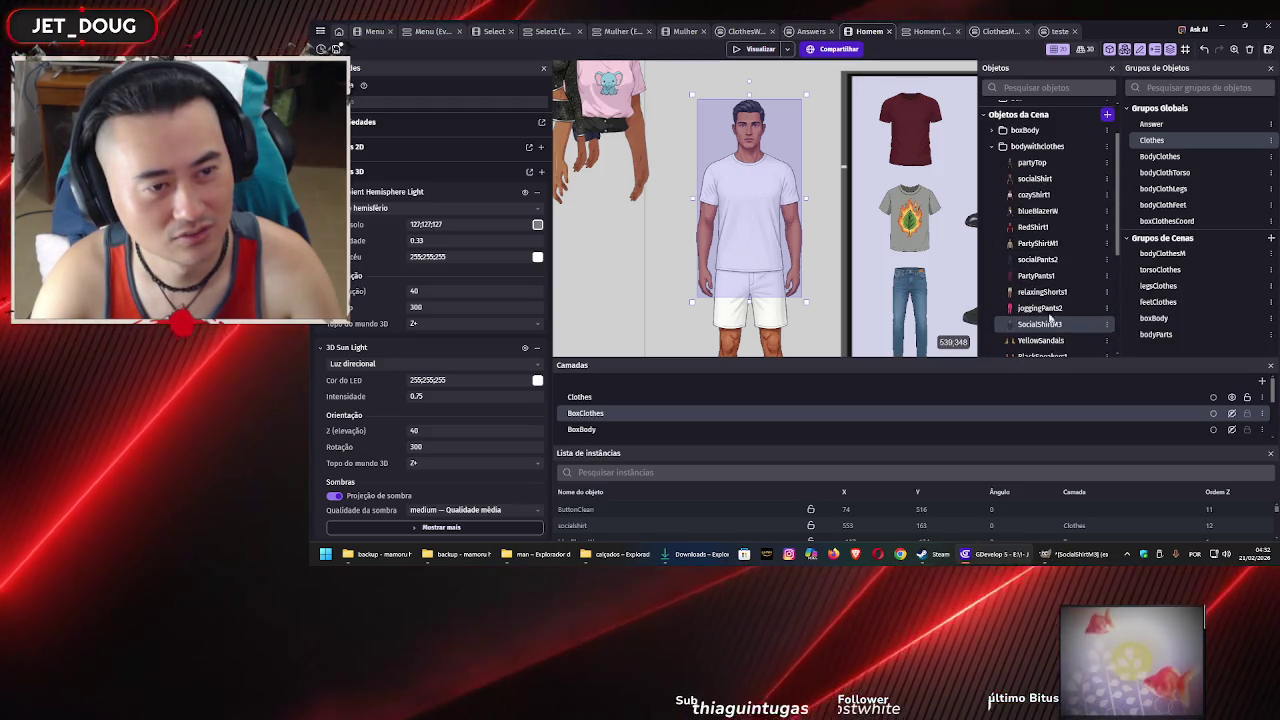
{"action": "left_click_drag", "start_coordinate": [1050, 318], "coordinate": [1045, 252]}
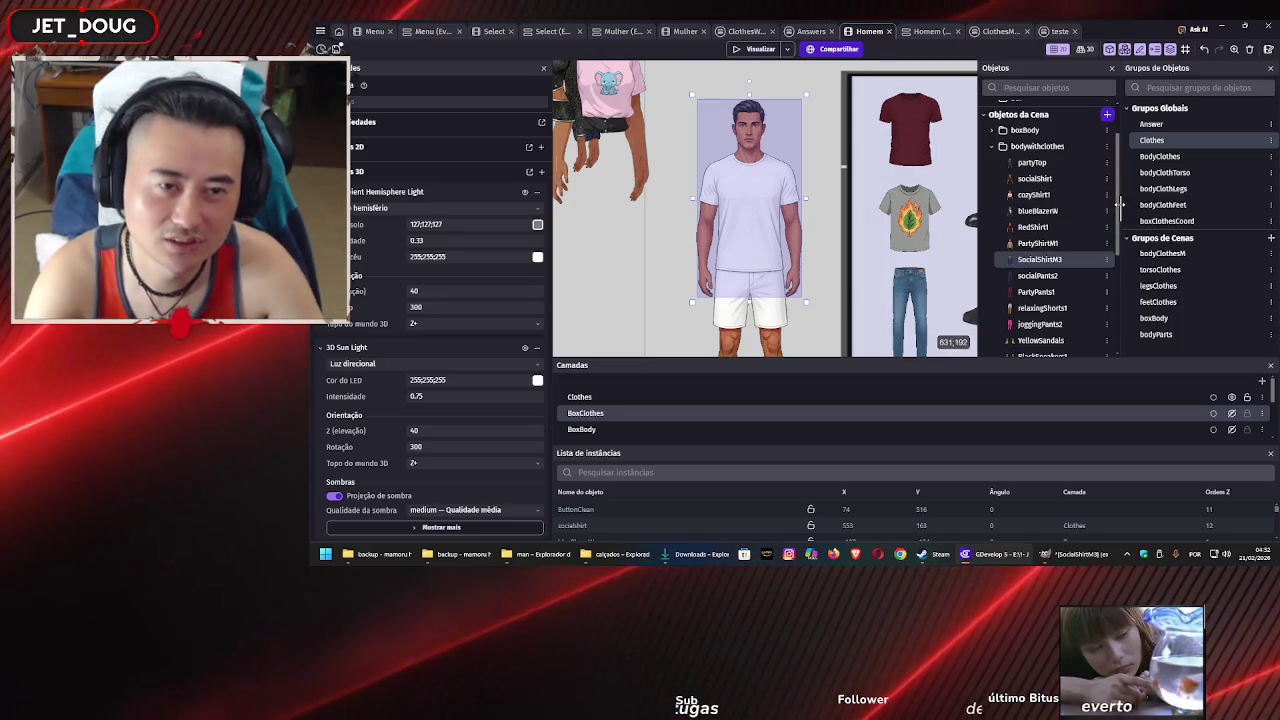
Replace SocialShirtM1 with SocialShirtM3 in the bodyClothTorso group and apply
{"action": "double_click", "coordinate": [1166, 174]}
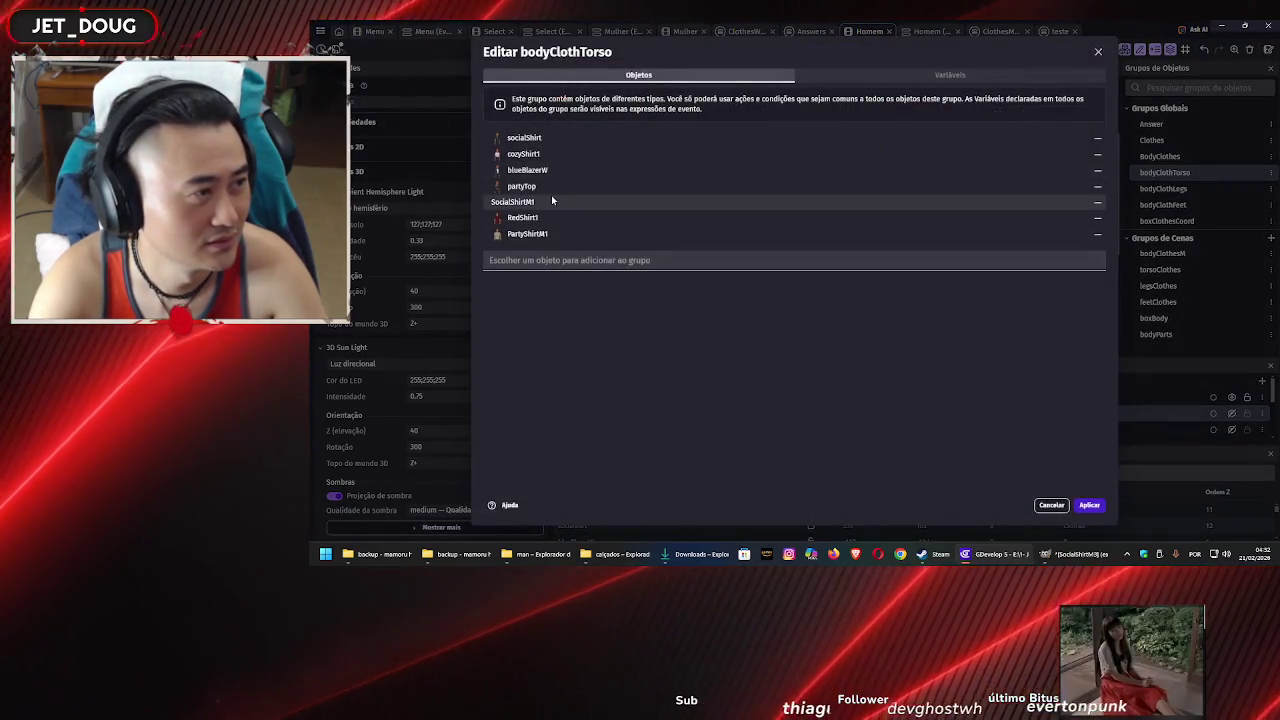
{"action": "left_click", "coordinate": [1097, 202]}
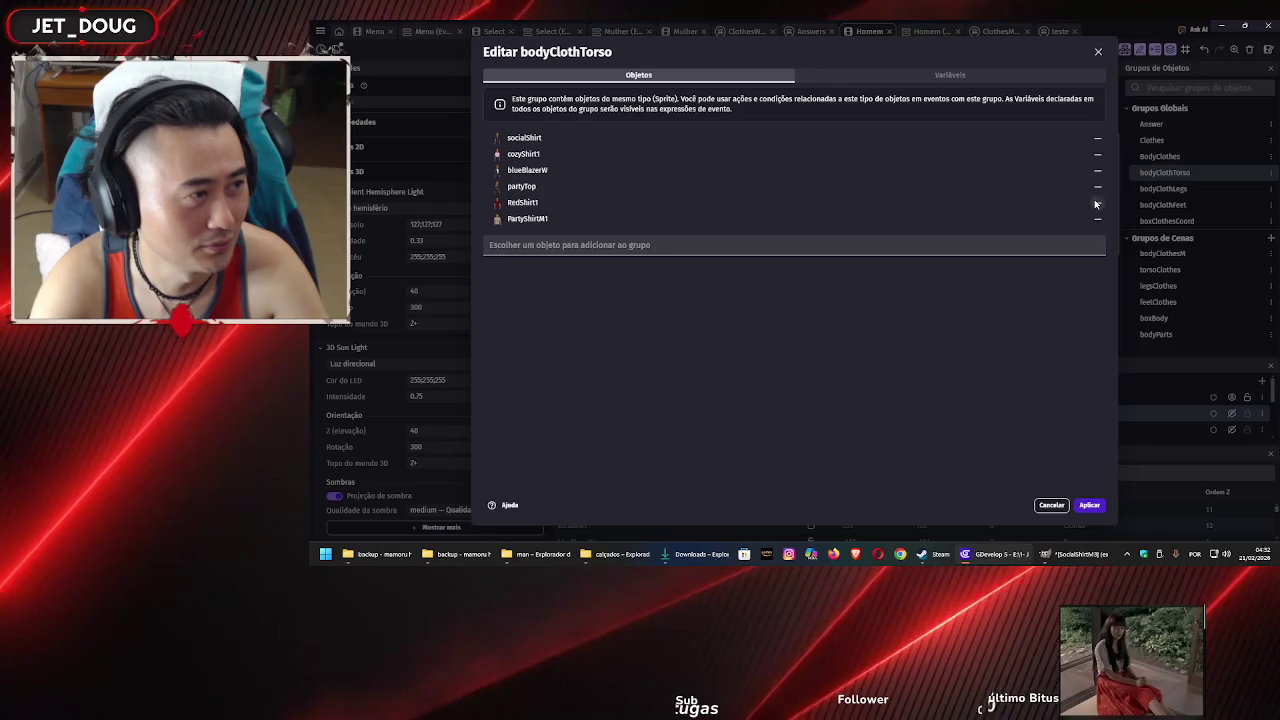
{"action": "left_click", "coordinate": [659, 247]}
{"action": "scroll", "coordinate": [591, 360], "scroll_direction": "down", "scroll_amount": 5}
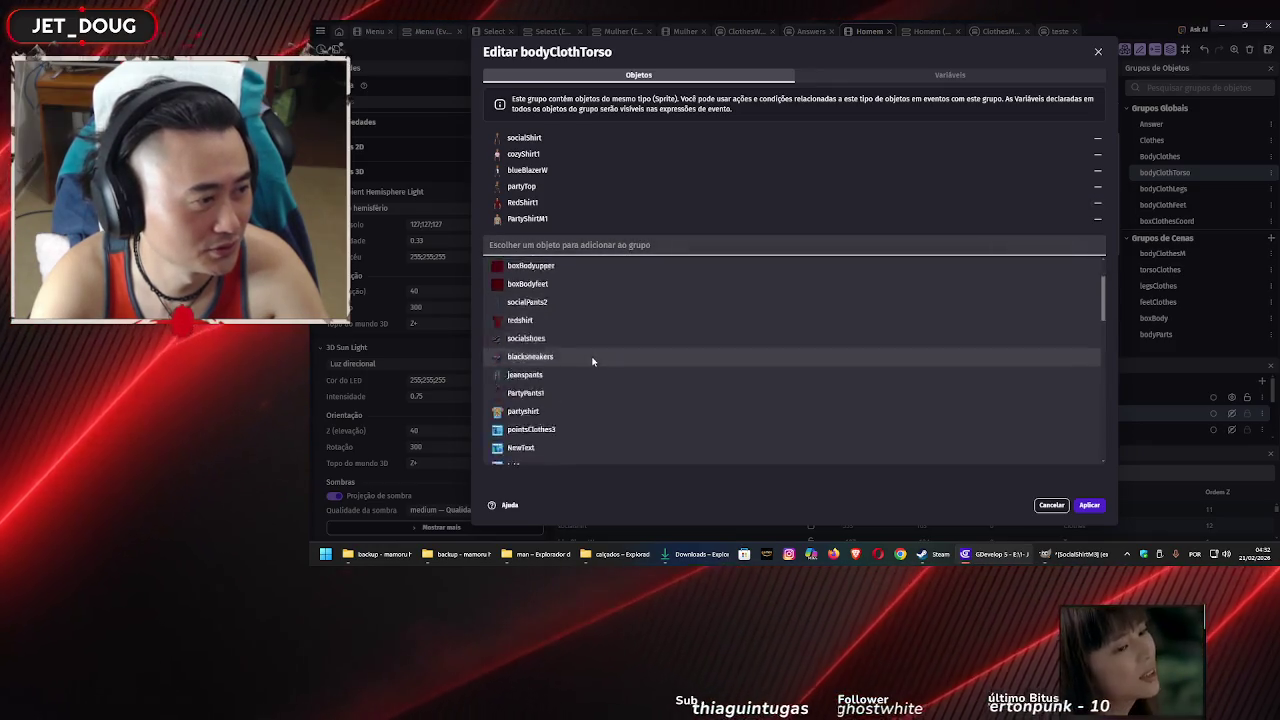
{"action": "scroll", "coordinate": [592, 358], "scroll_direction": "down", "scroll_amount": 10}
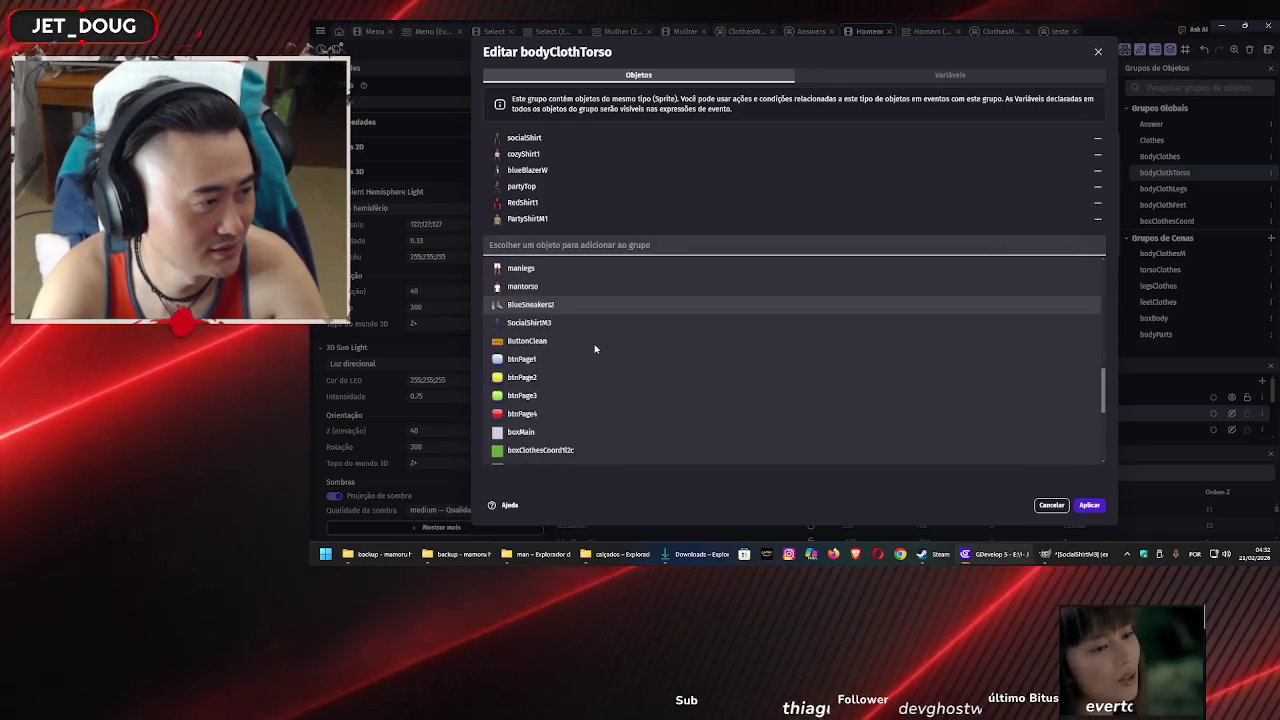
{"action": "left_click", "coordinate": [589, 323]}
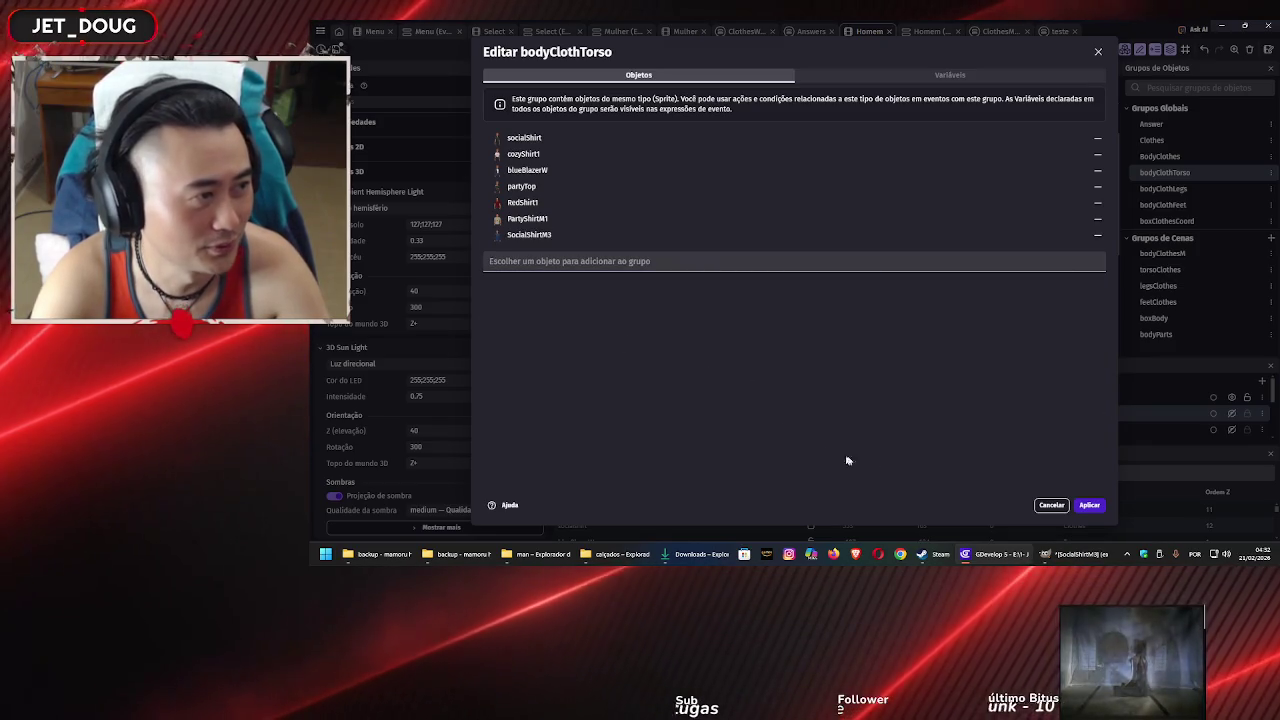
{"action": "left_click", "coordinate": [1089, 505]}
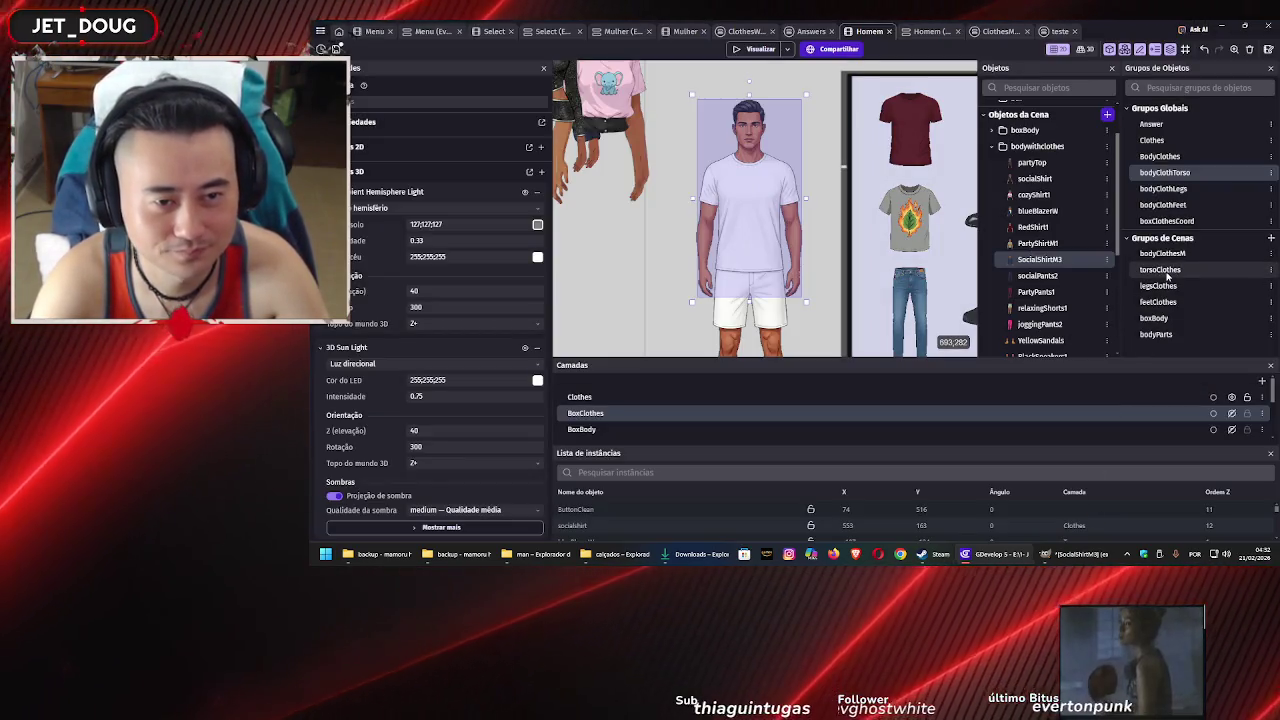
Check the members of the torsoClothes, Clothes and BodyClothes groups without changing them
{"action": "double_click", "coordinate": [1160, 270]}
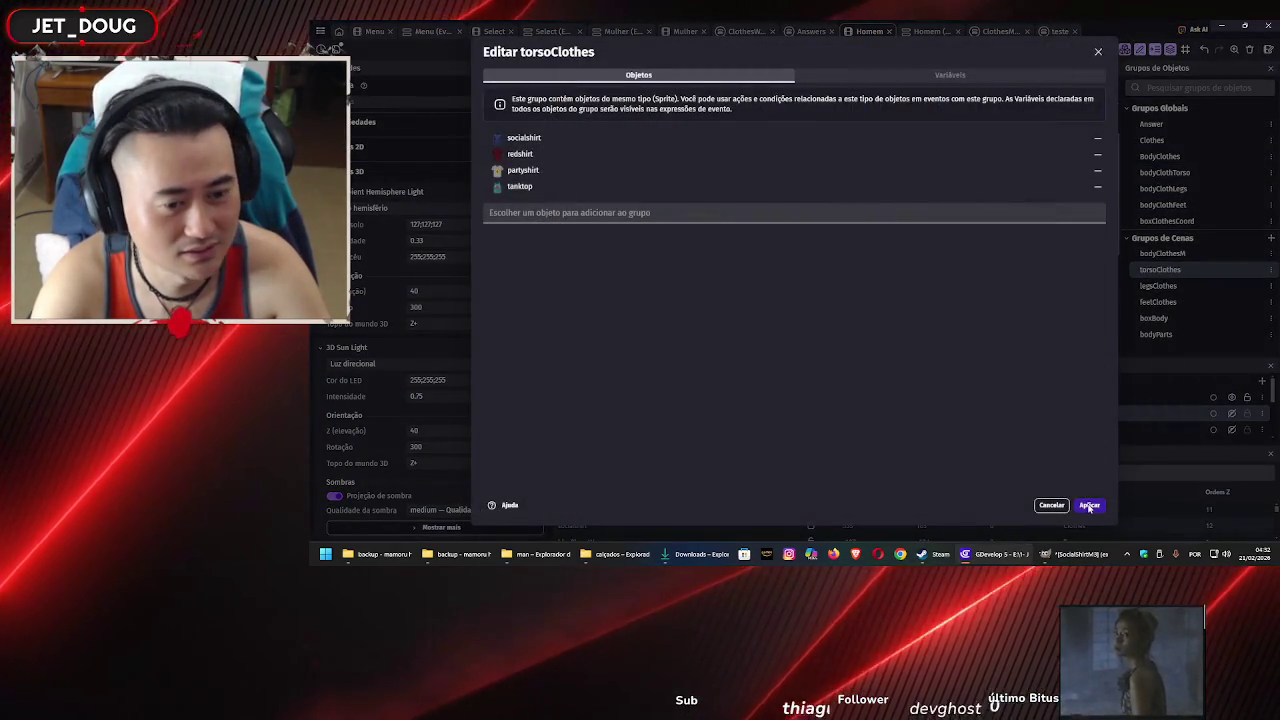
{"action": "left_click", "coordinate": [1089, 505]}
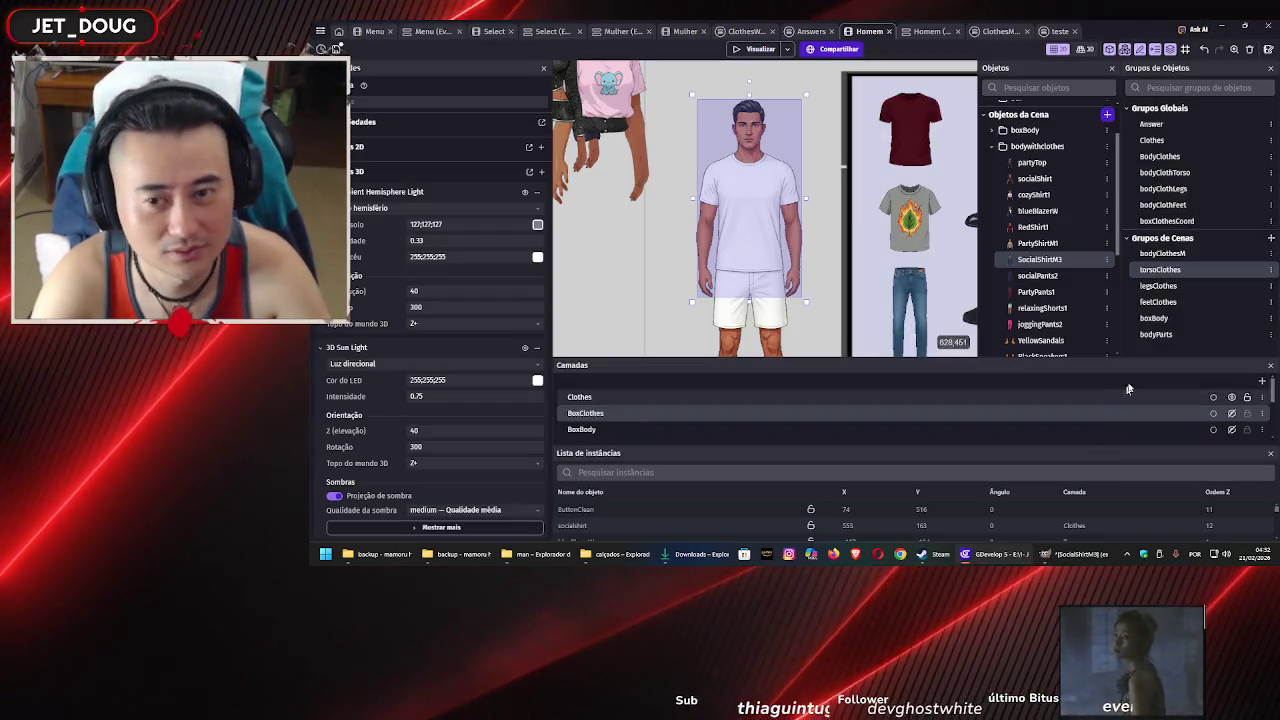
{"action": "double_click", "coordinate": [1171, 140]}
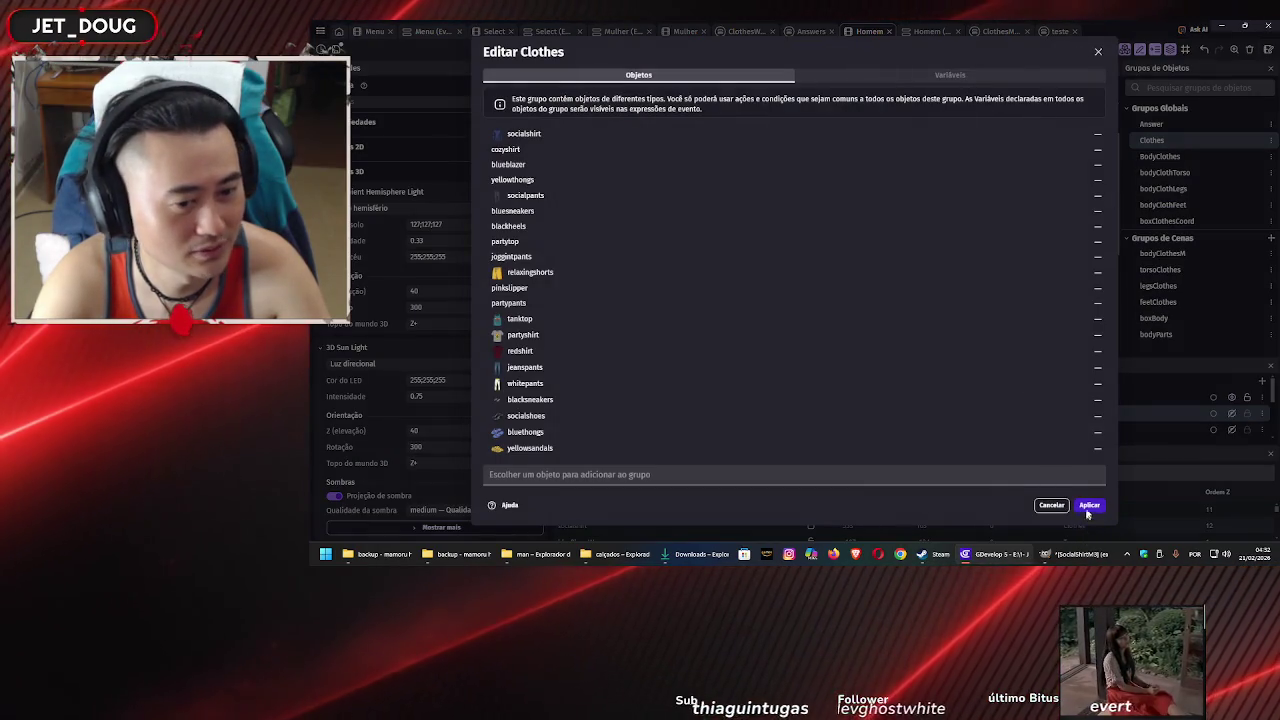
{"action": "key", "text": "Escape"}
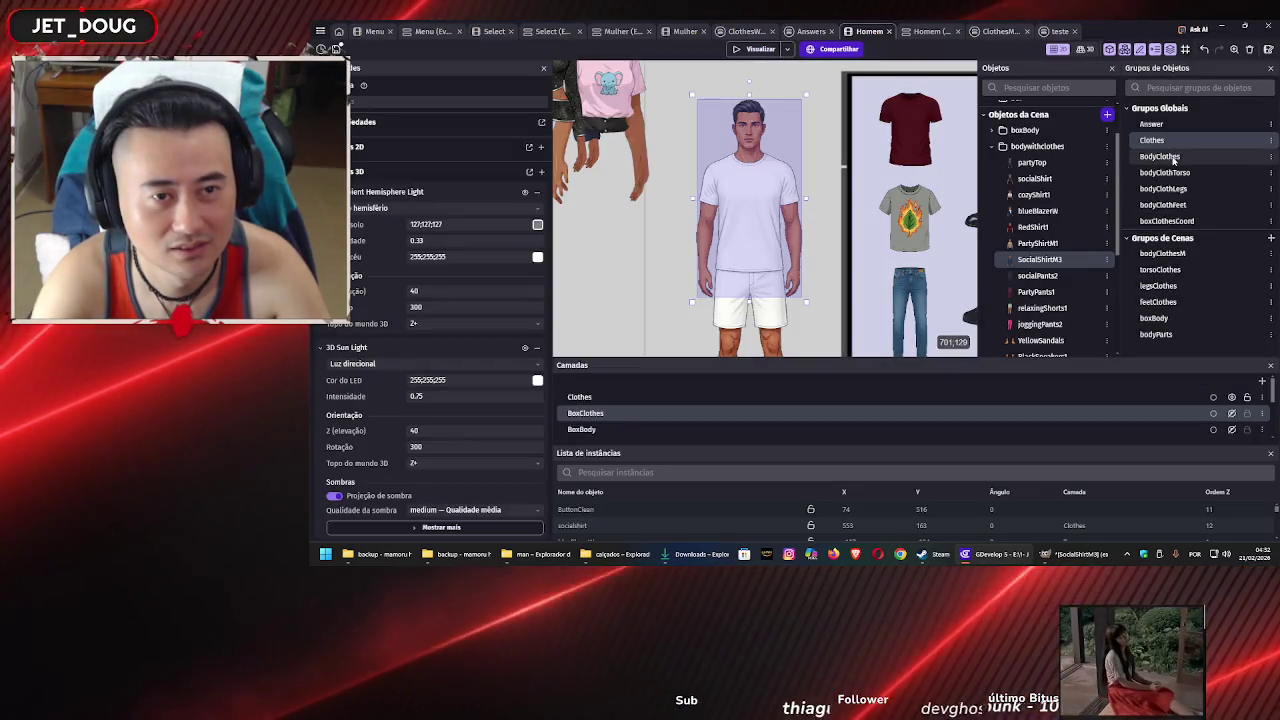
{"action": "double_click", "coordinate": [1170, 157]}
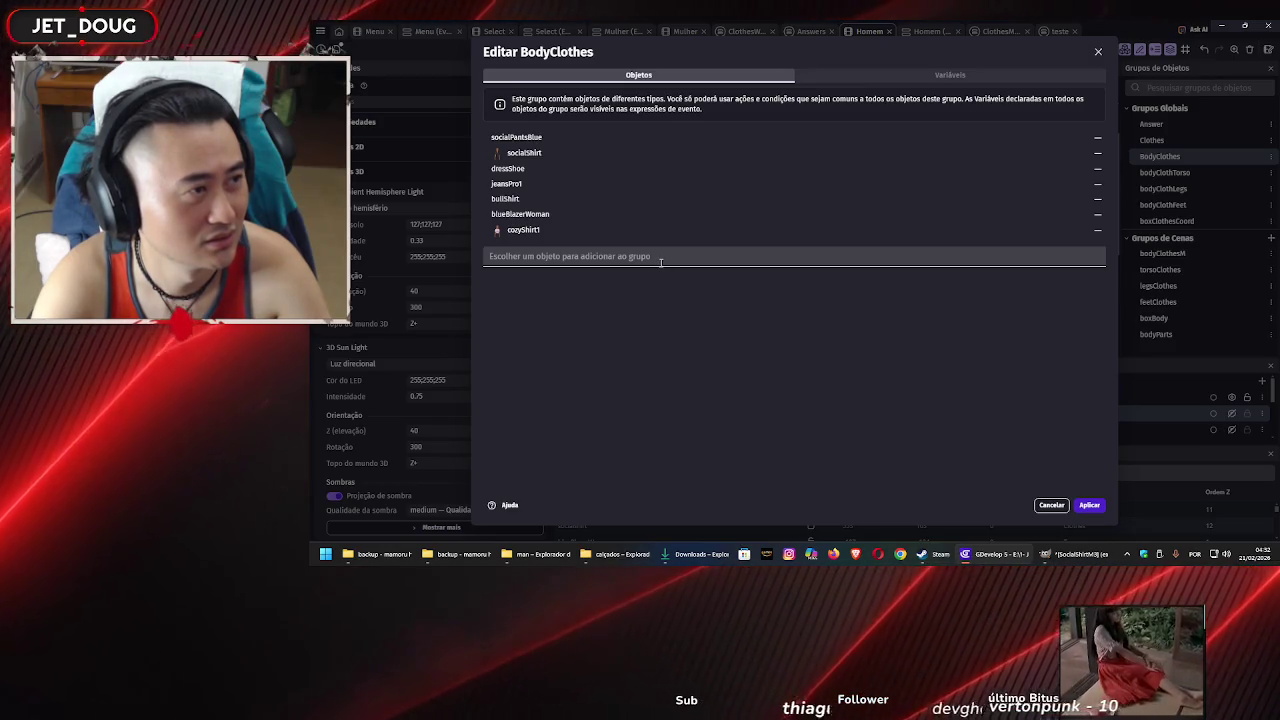
{"action": "left_click", "coordinate": [1051, 506]}
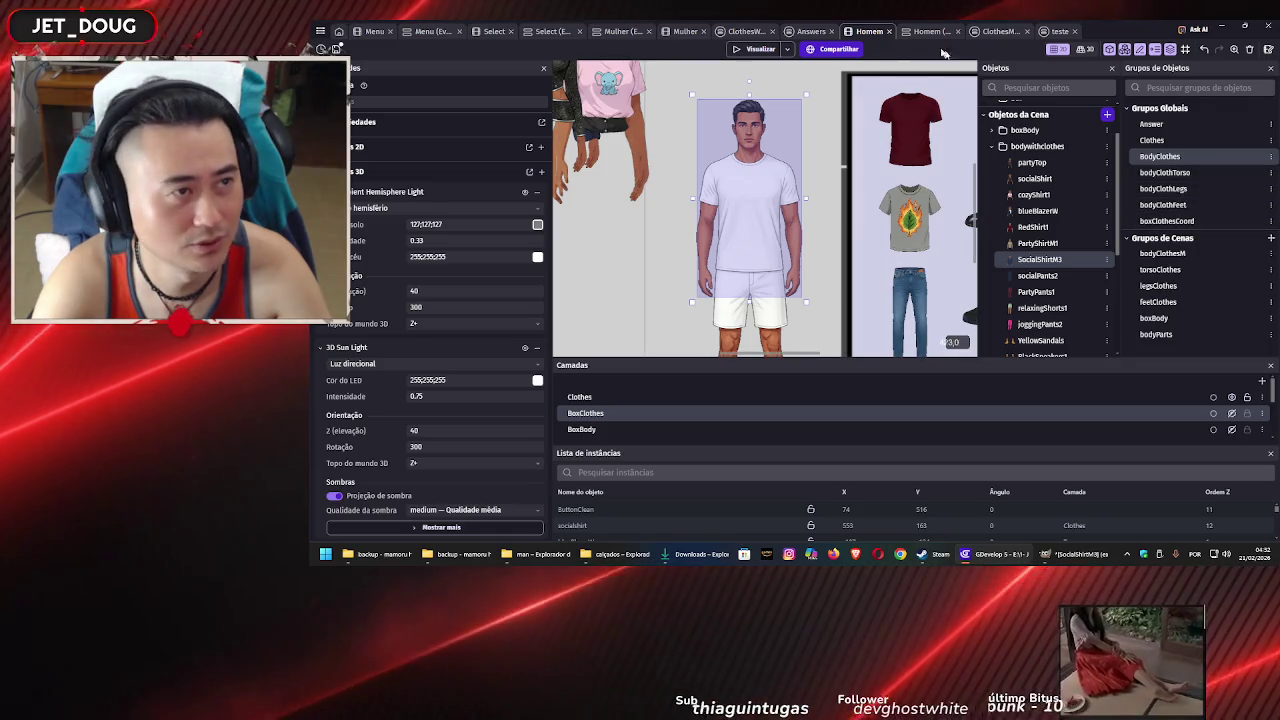
Look through the Answers and Homem events sheets, ending back in the Homem scene editor
{"action": "left_click", "coordinate": [806, 32]}
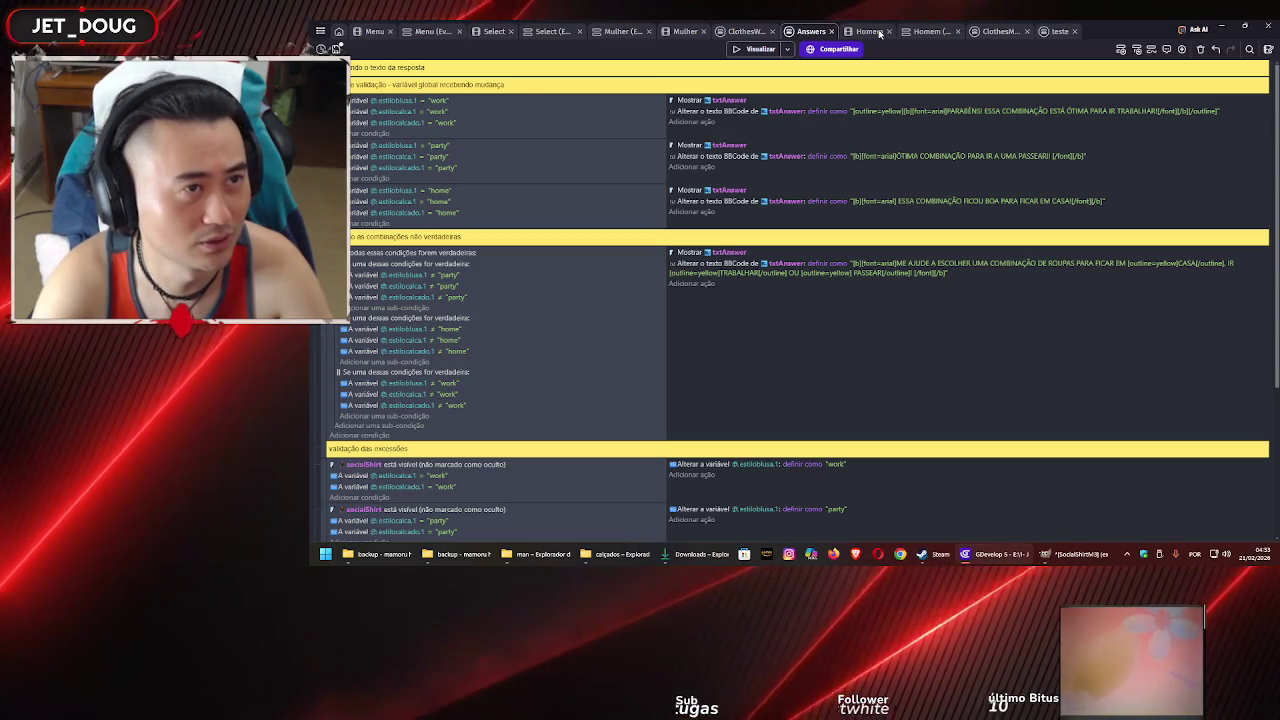
{"action": "left_click", "coordinate": [868, 32]}
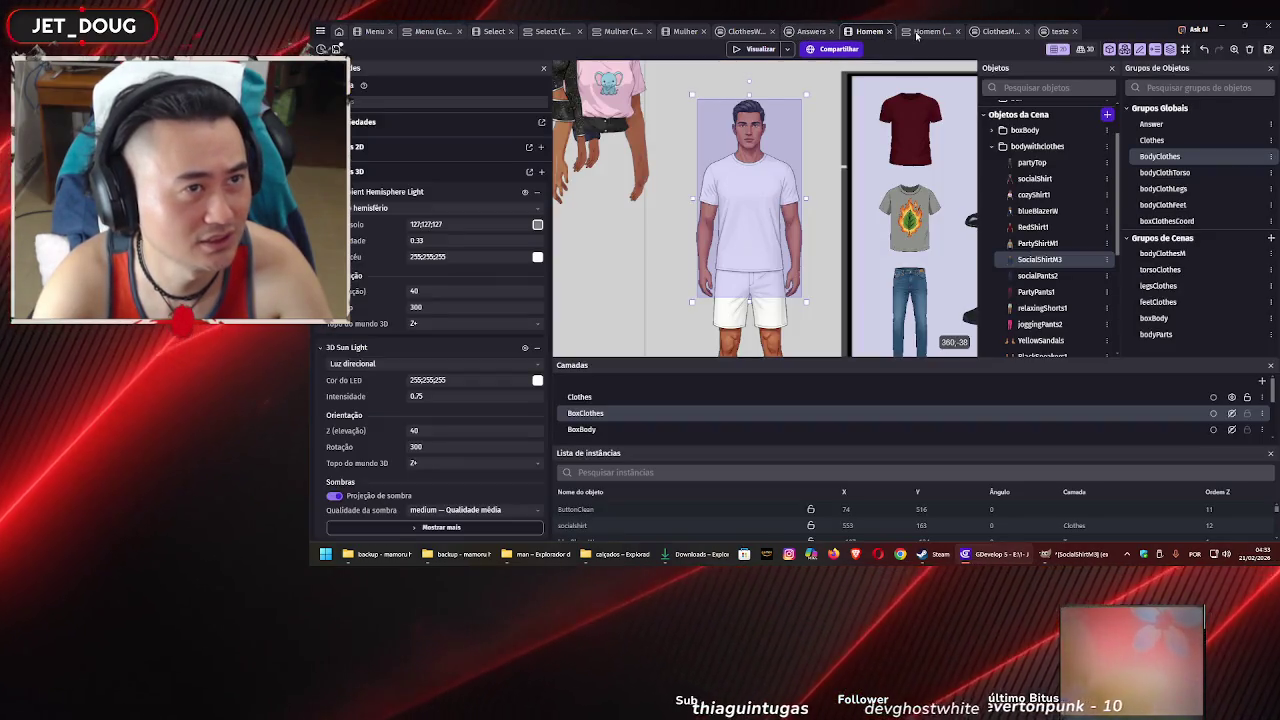
{"action": "left_click", "coordinate": [916, 32]}
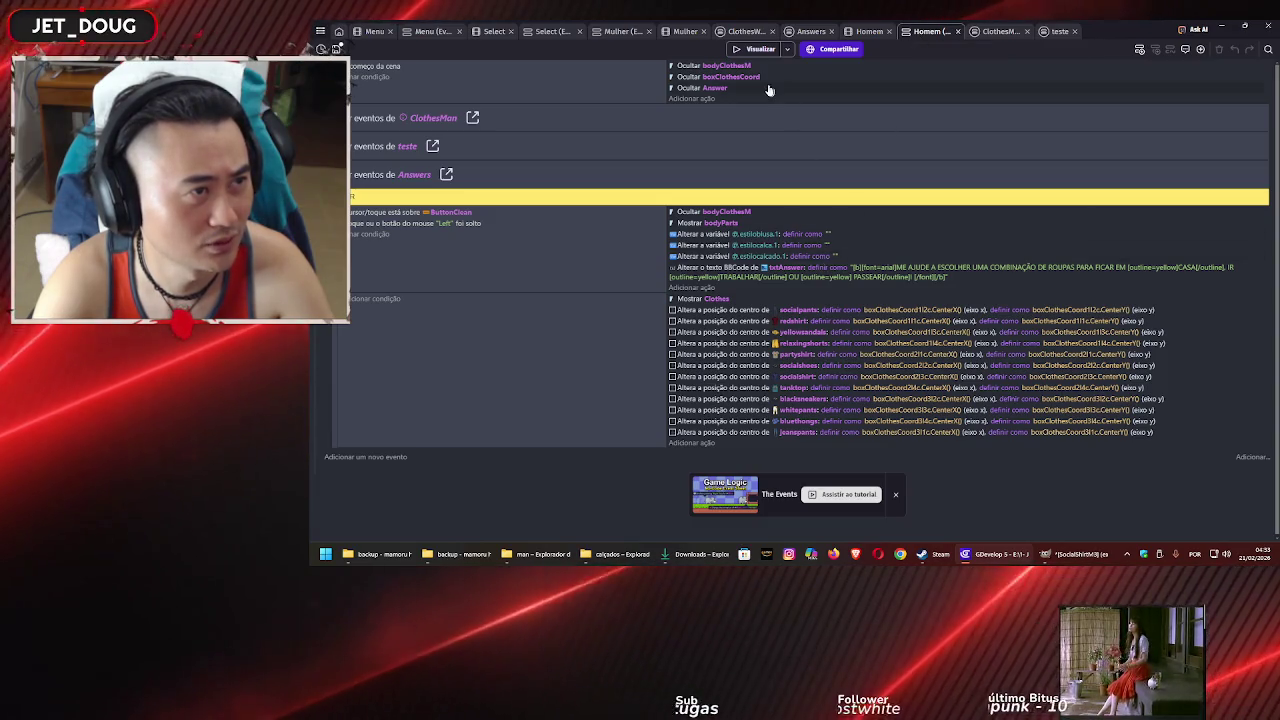
{"action": "left_click", "coordinate": [876, 33]}
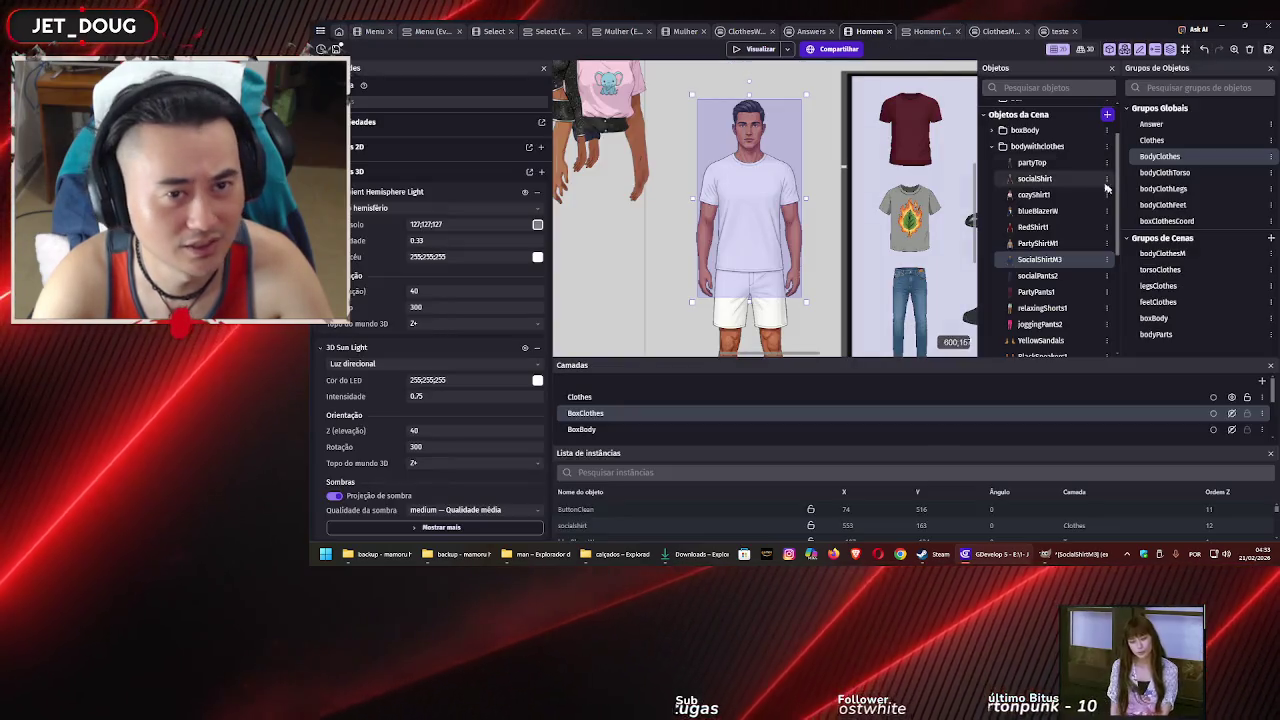
Add SocialShirtM3 to the bodyClothesM group from the object dropdown and apply
{"action": "double_click", "coordinate": [1175, 254]}
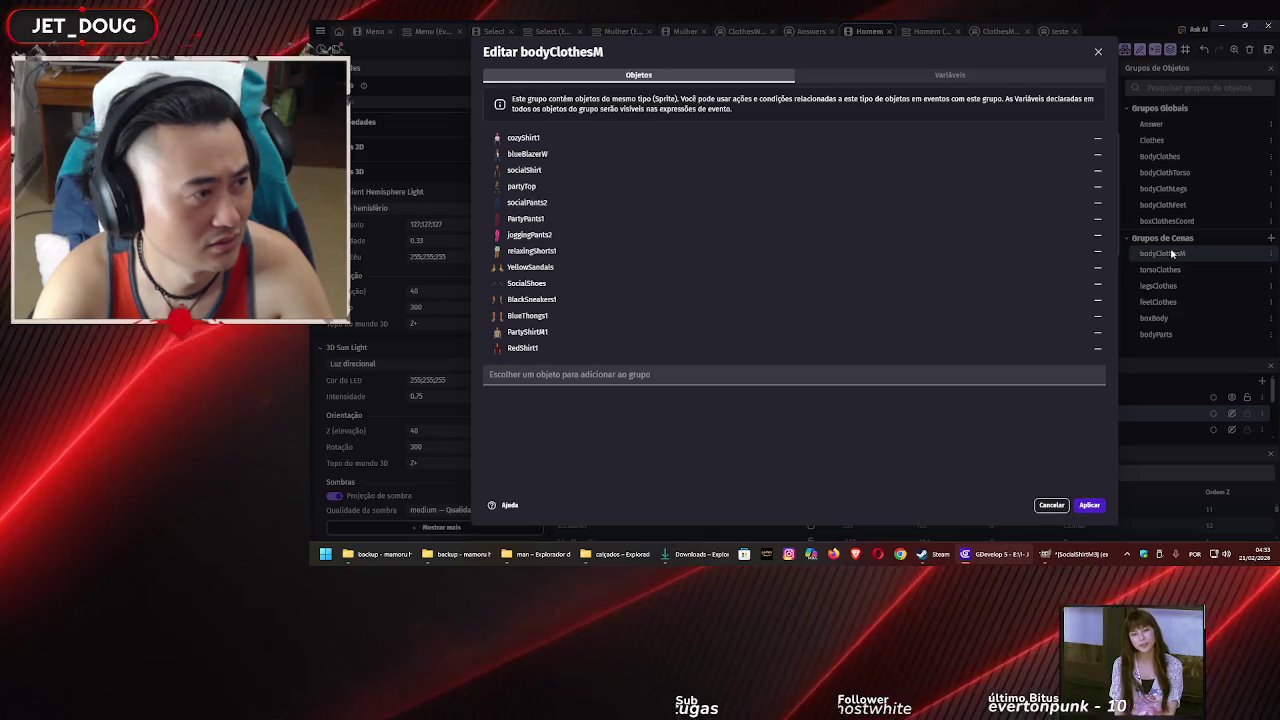
{"action": "left_click", "coordinate": [626, 377]}
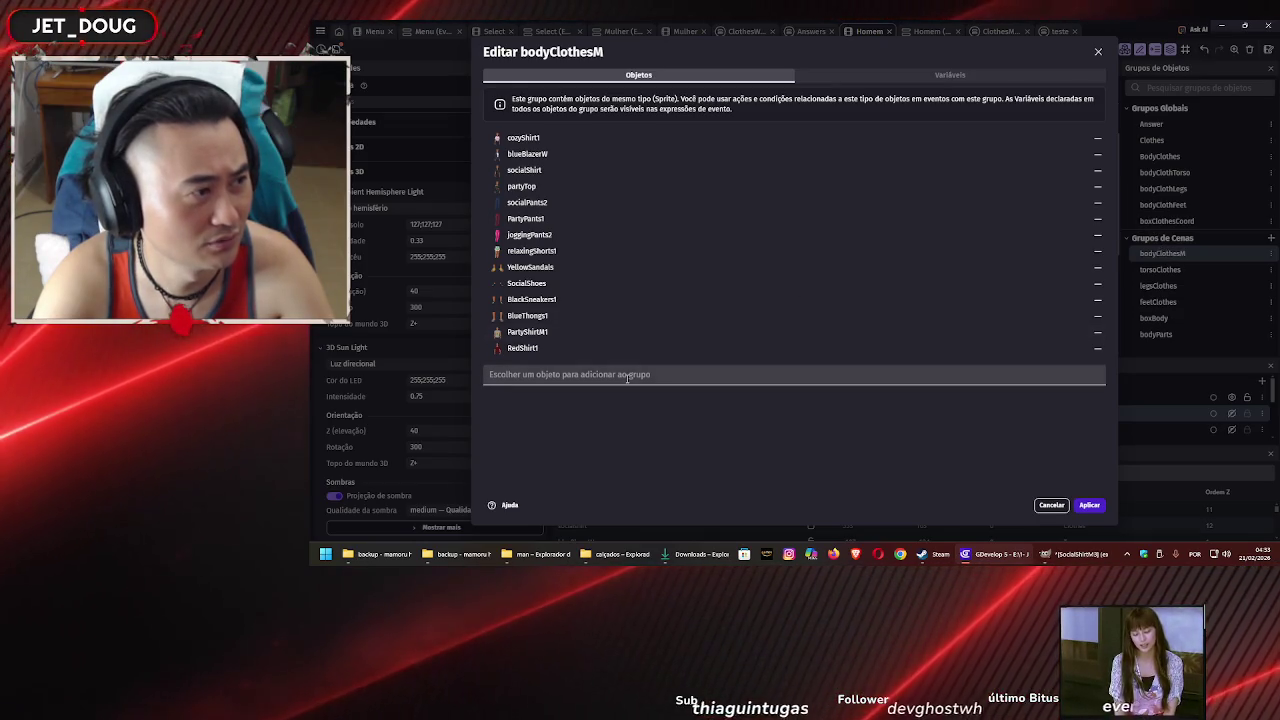
{"action": "scroll", "coordinate": [591, 267], "scroll_direction": "down", "scroll_amount": 5}
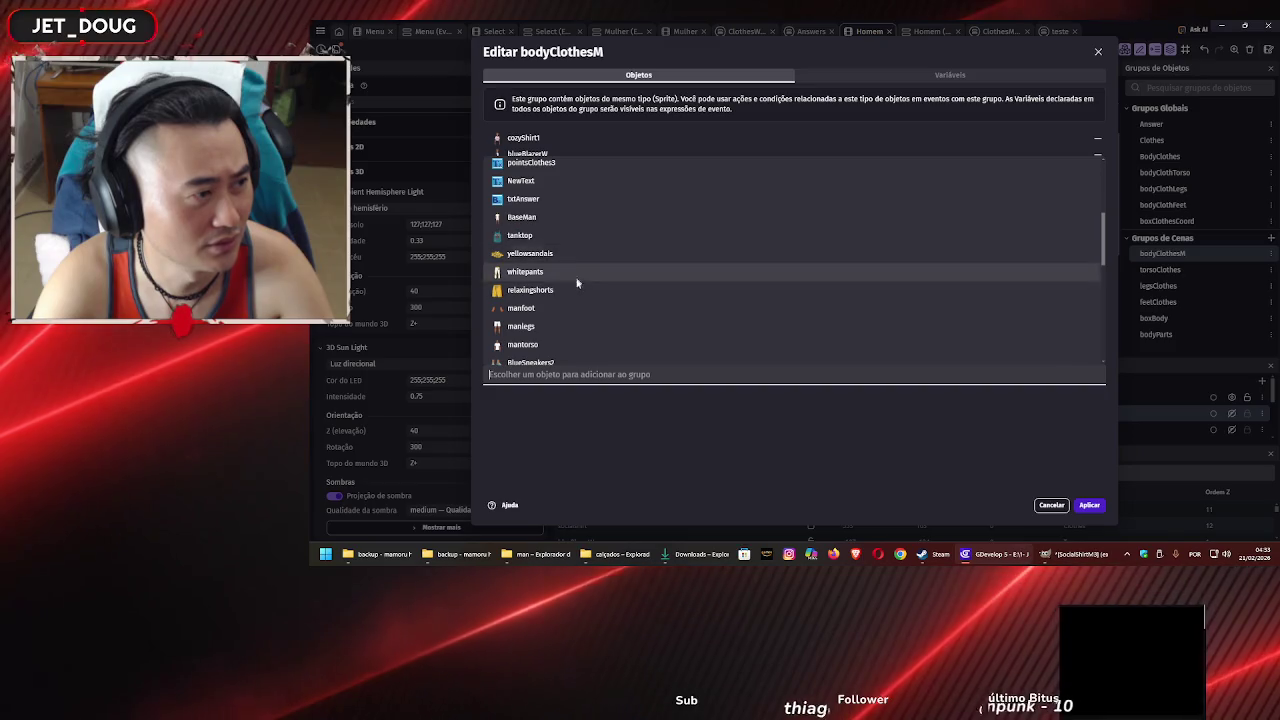
{"action": "left_click", "coordinate": [572, 280]}
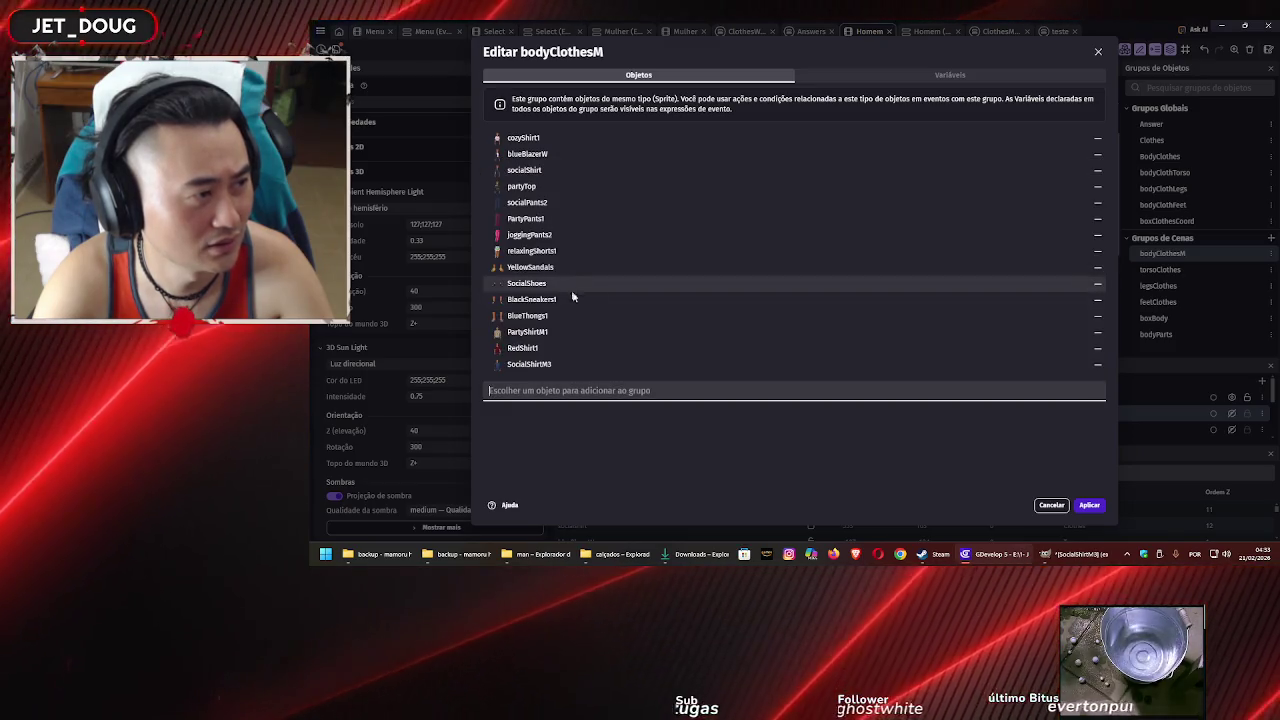
{"action": "left_click", "coordinate": [1089, 505]}
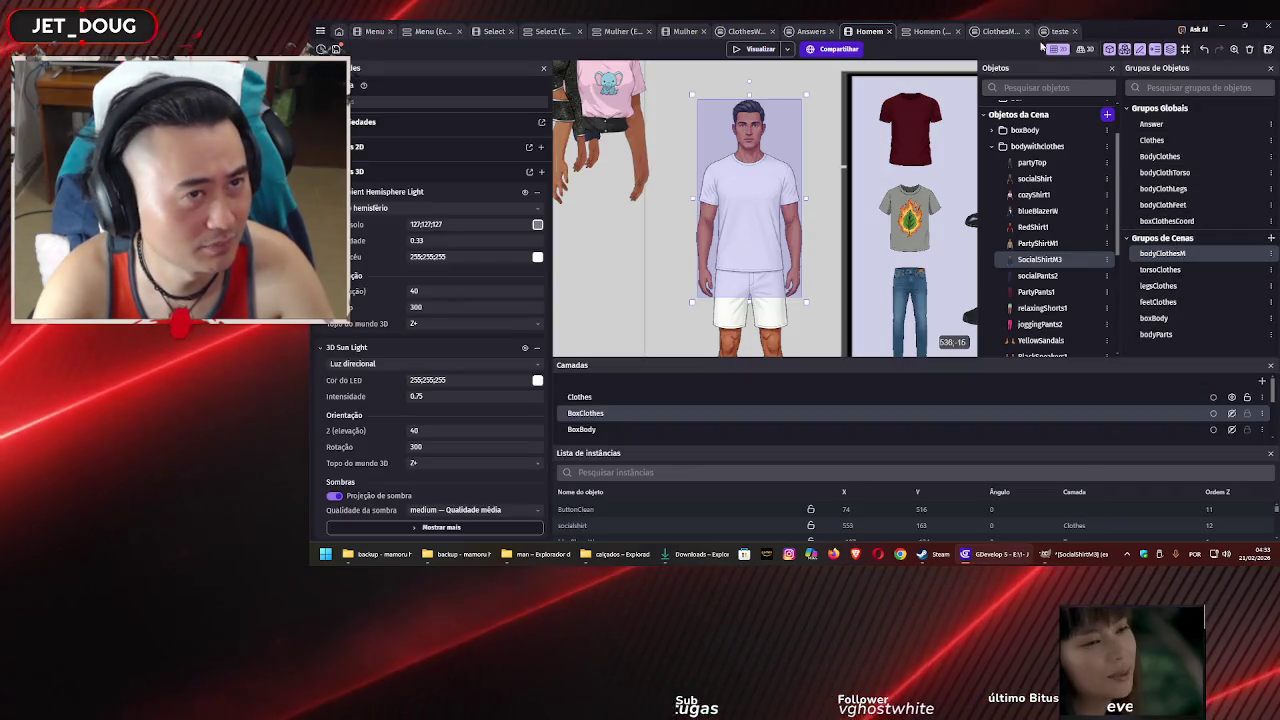
Review the ClothesMan and teste events sheets, then return to the Homem scene
{"action": "left_click", "coordinate": [998, 31]}
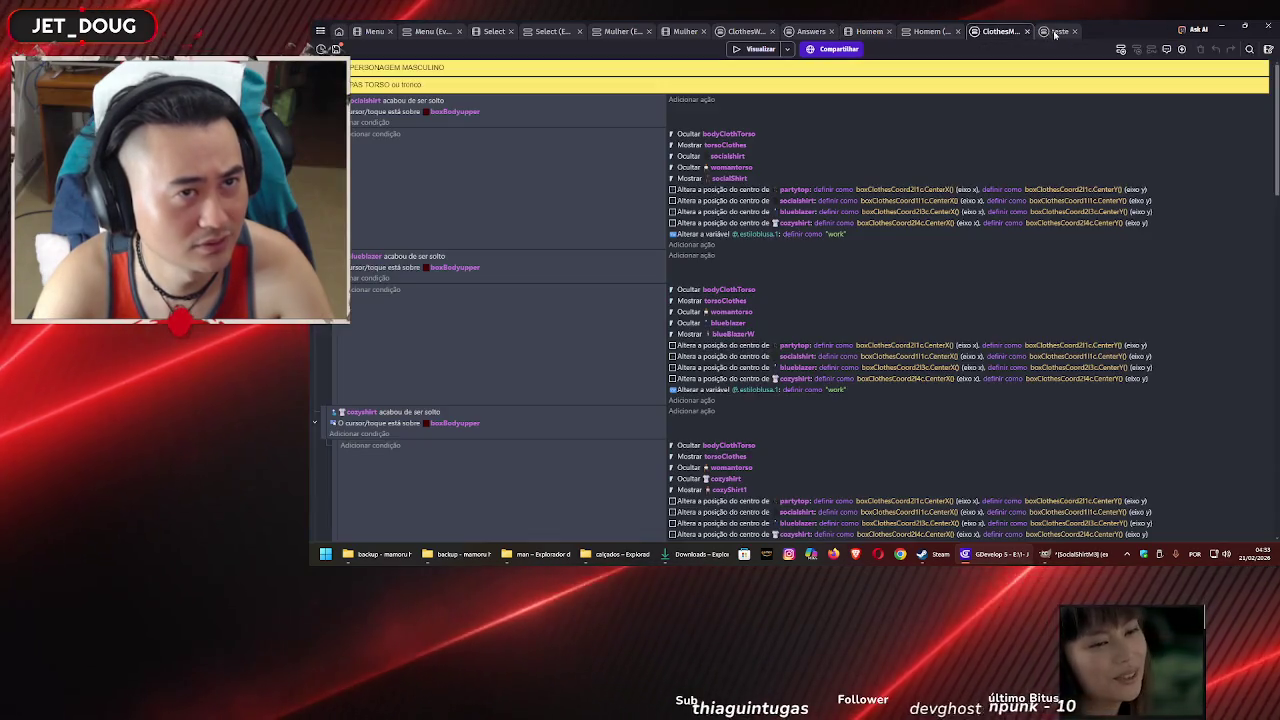
{"action": "left_click", "coordinate": [1055, 33]}
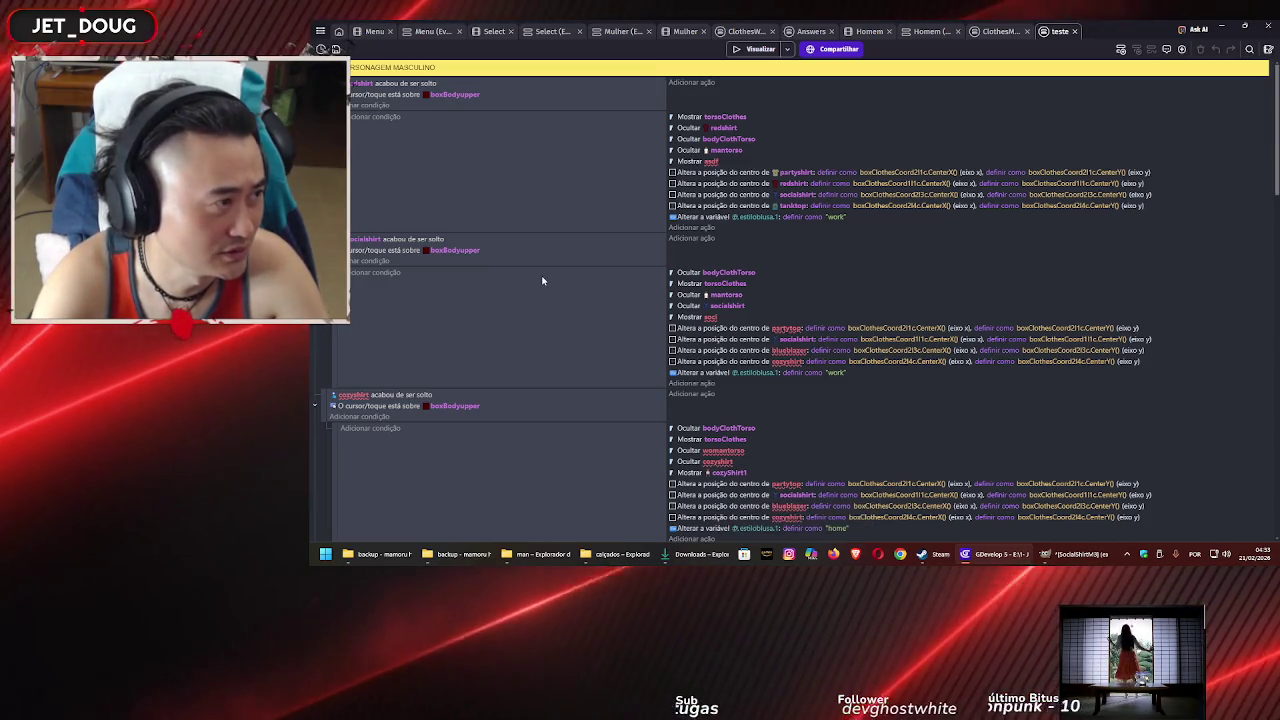
{"action": "scroll", "coordinate": [529, 265], "scroll_direction": "down", "scroll_amount": 2}
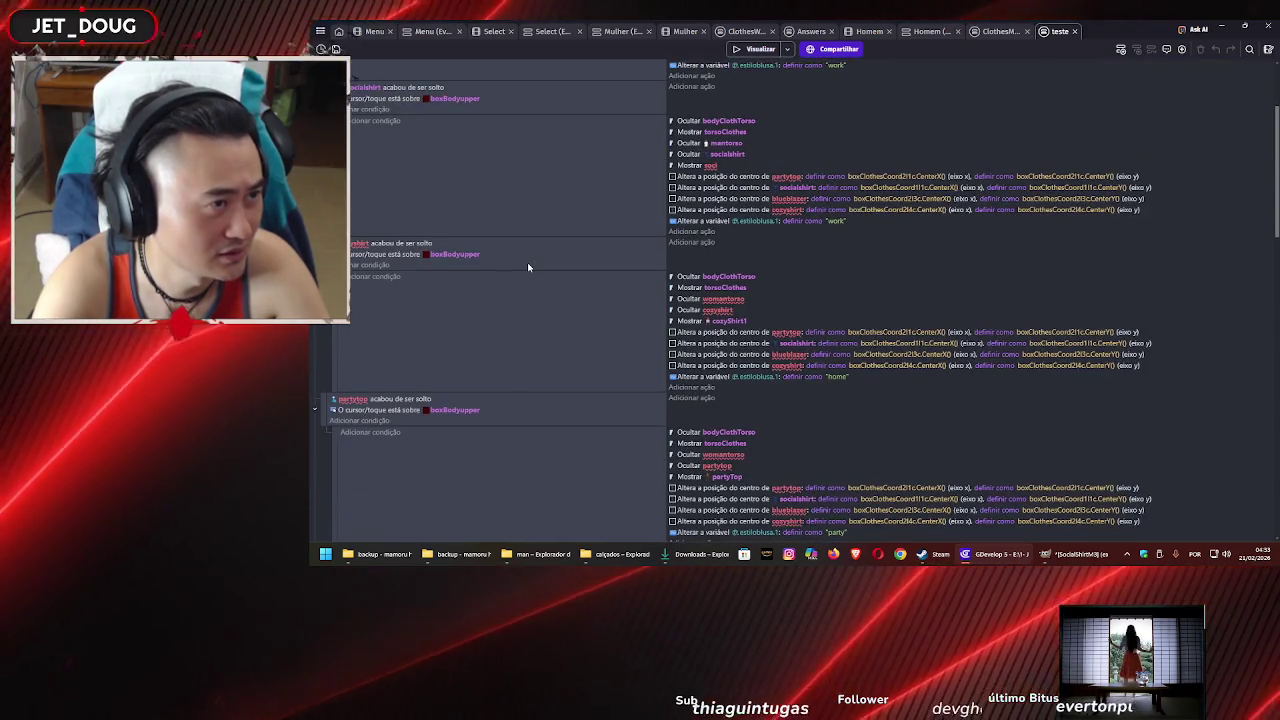
{"action": "scroll", "coordinate": [528, 266], "scroll_direction": "up", "scroll_amount": 2}
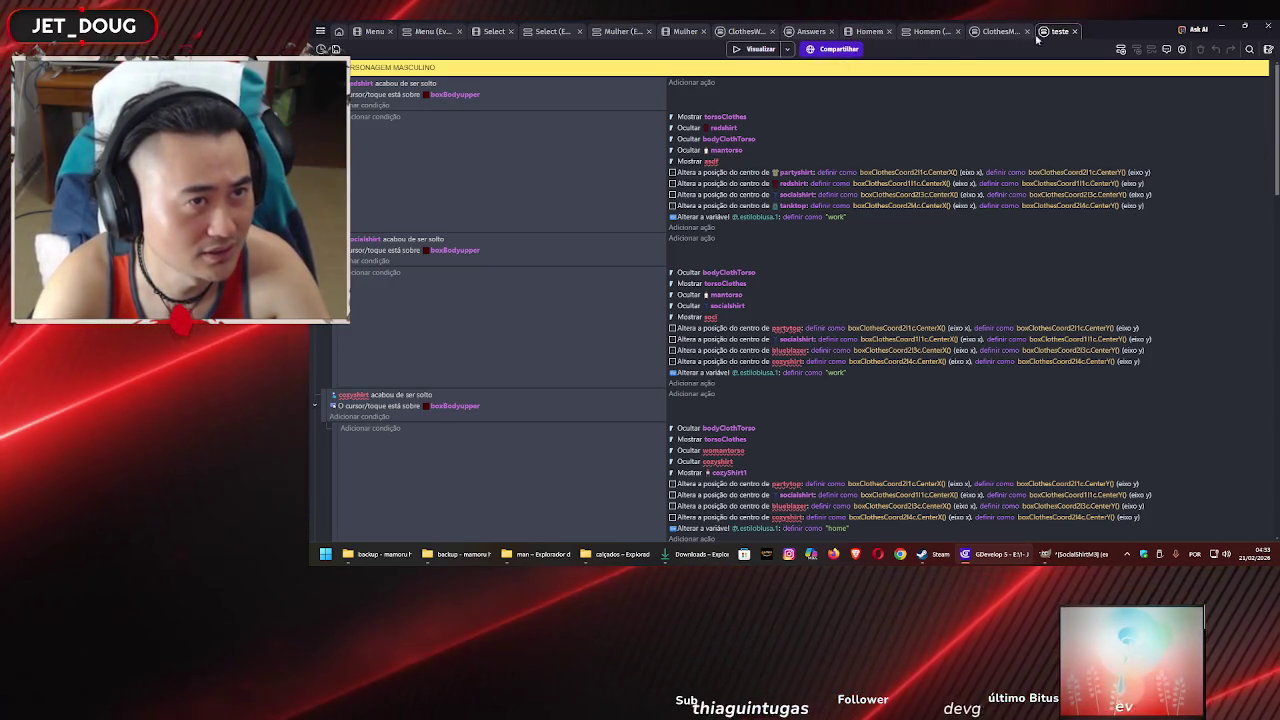
{"action": "left_click", "coordinate": [872, 32]}
Deselect the man and insert a new Sprite object from the canvas context menu
{"action": "left_click", "coordinate": [817, 242]}
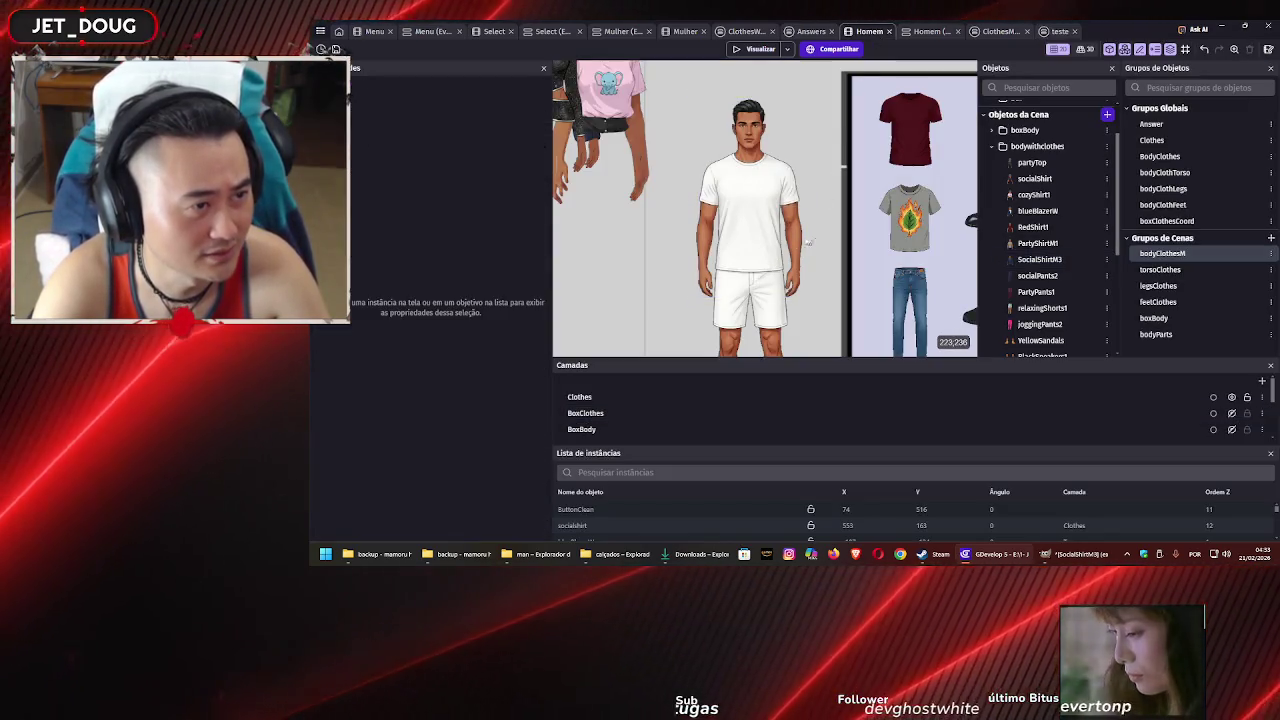
{"action": "right_click", "coordinate": [637, 253]}
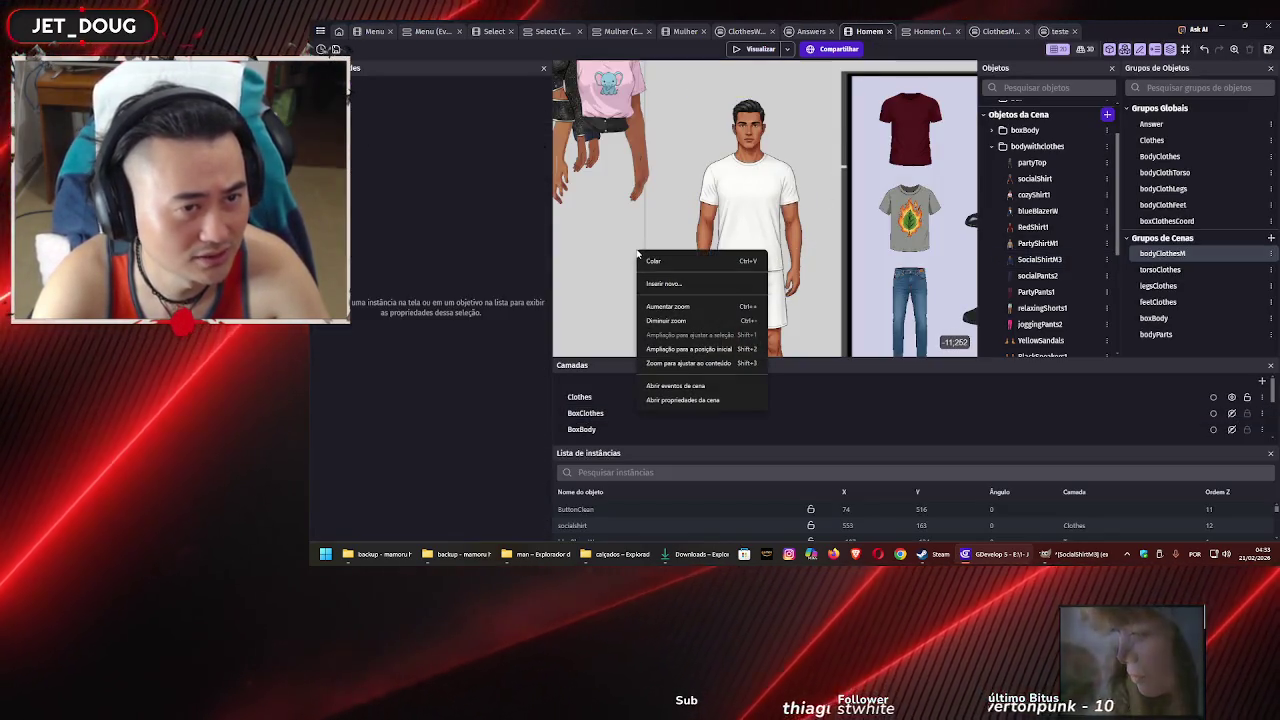
{"action": "left_click", "coordinate": [677, 285]}
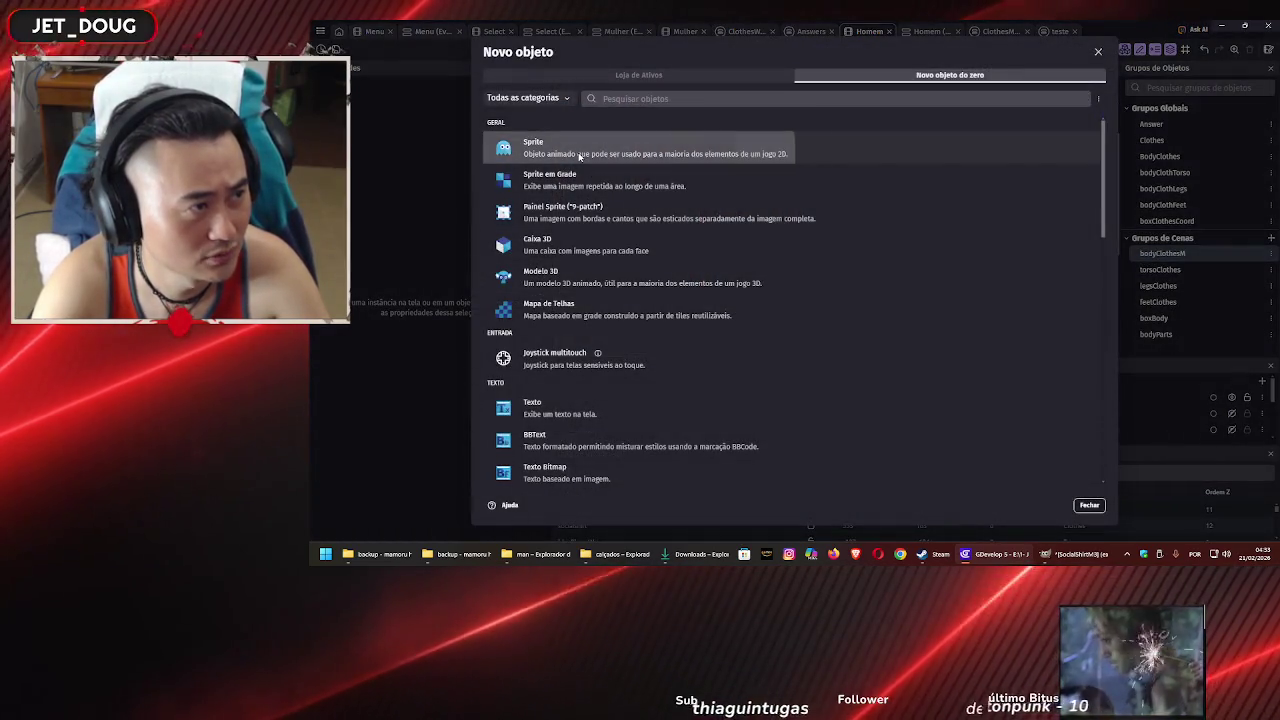
{"action": "left_click", "coordinate": [579, 156]}
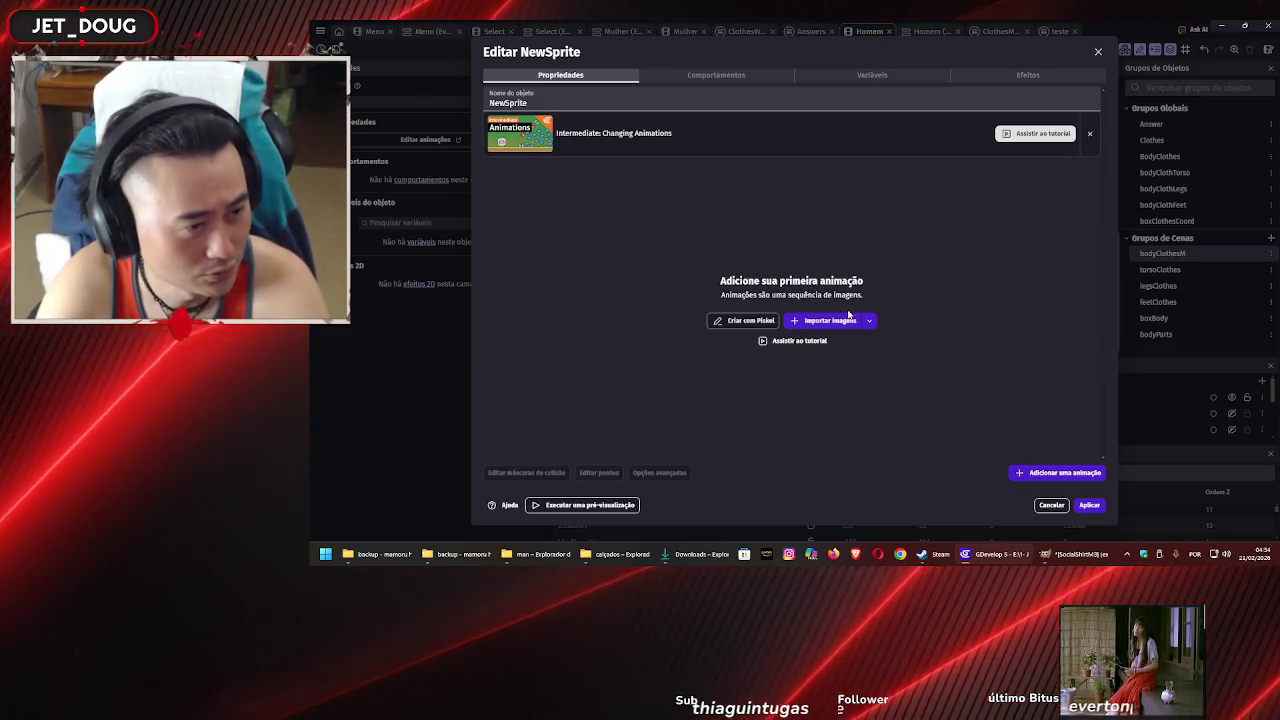
In the image import dialog, delete the three teste images and the two Gemini images
{"action": "left_click", "coordinate": [828, 321]}
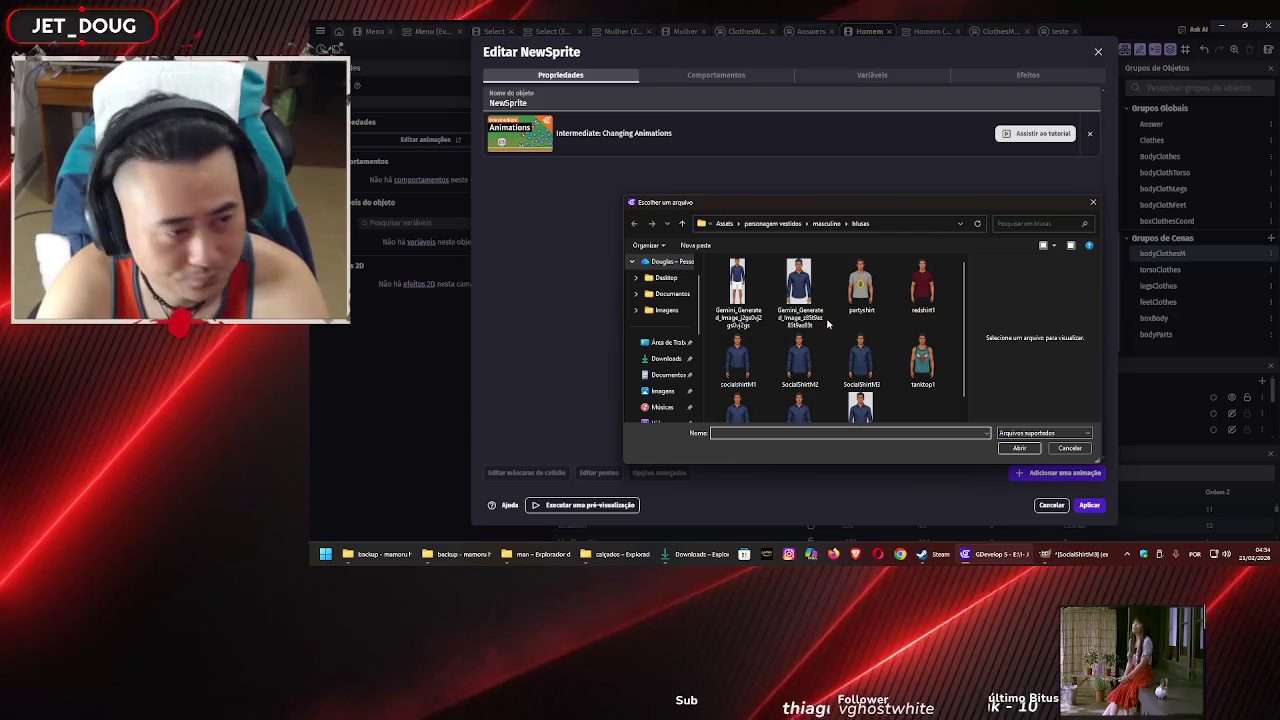
{"action": "scroll", "coordinate": [828, 283], "scroll_direction": "down", "scroll_amount": 1}
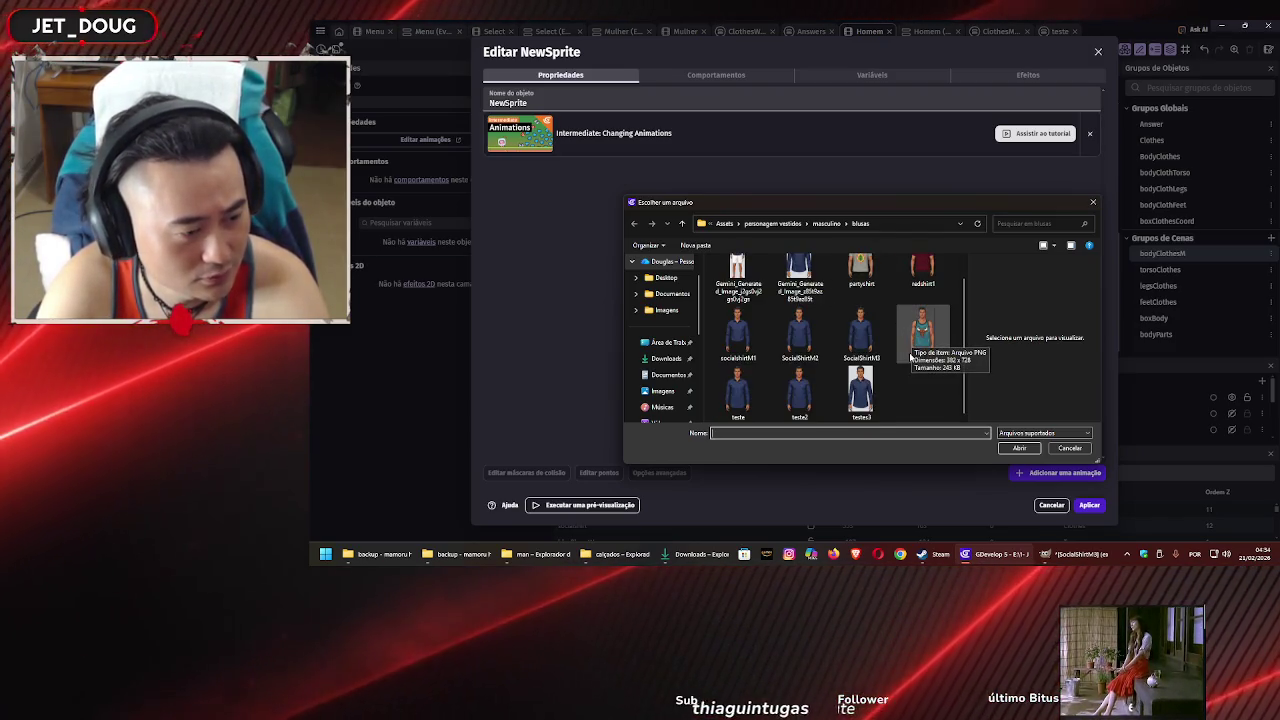
{"action": "left_click_drag", "start_coordinate": [907, 388], "coordinate": [733, 390]}
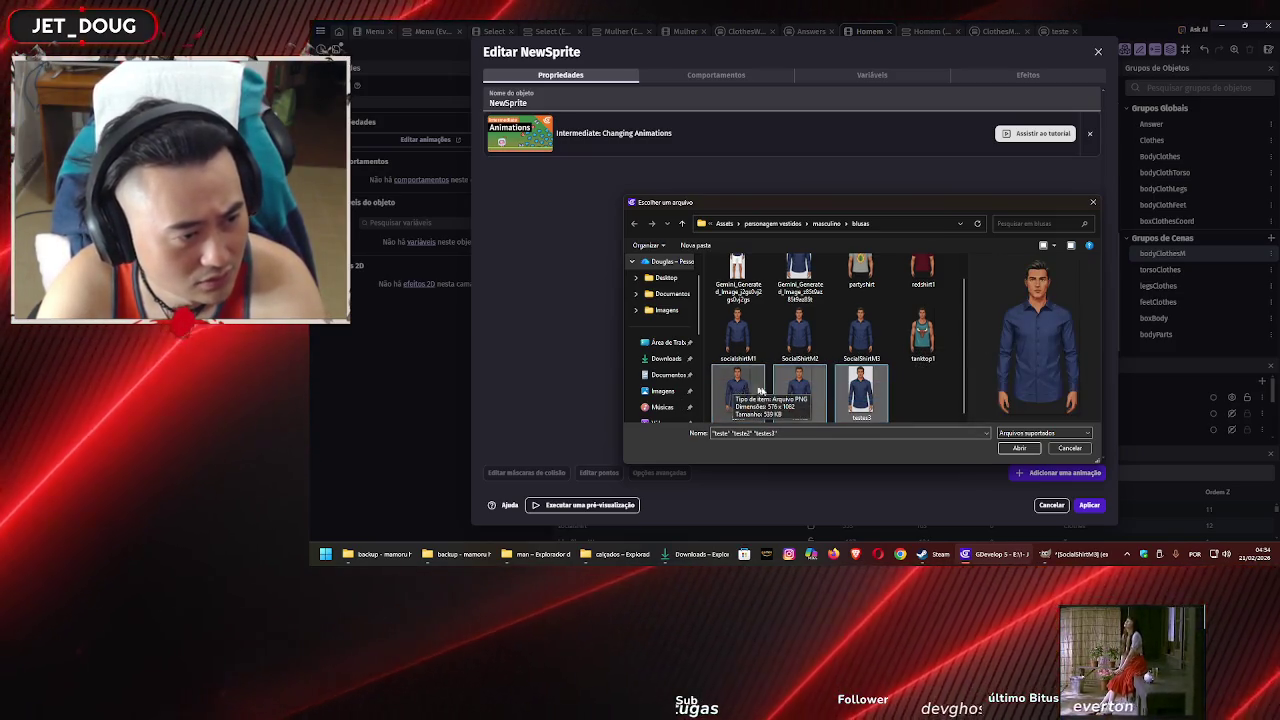
{"action": "key", "text": "Delete"}
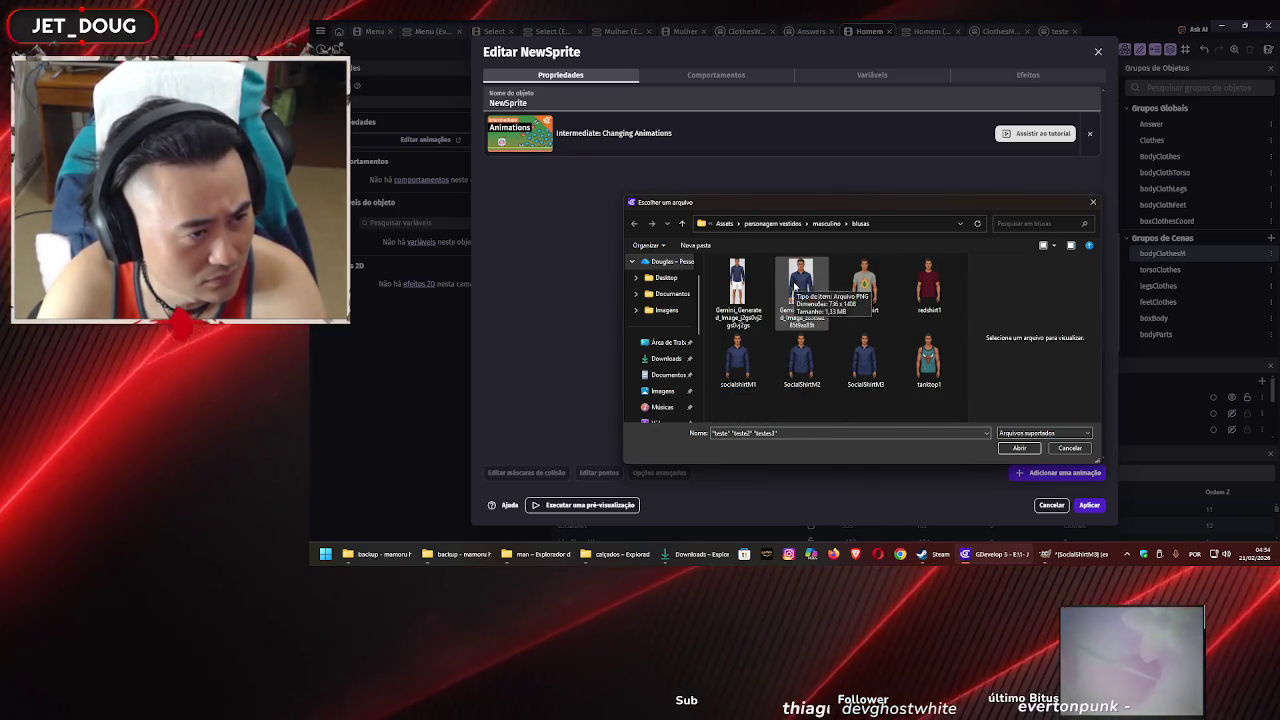
{"action": "left_click", "coordinate": [795, 287]}
{"action": "left_click", "coordinate": [740, 285]}
{"action": "left_click", "coordinate": [800, 277]}
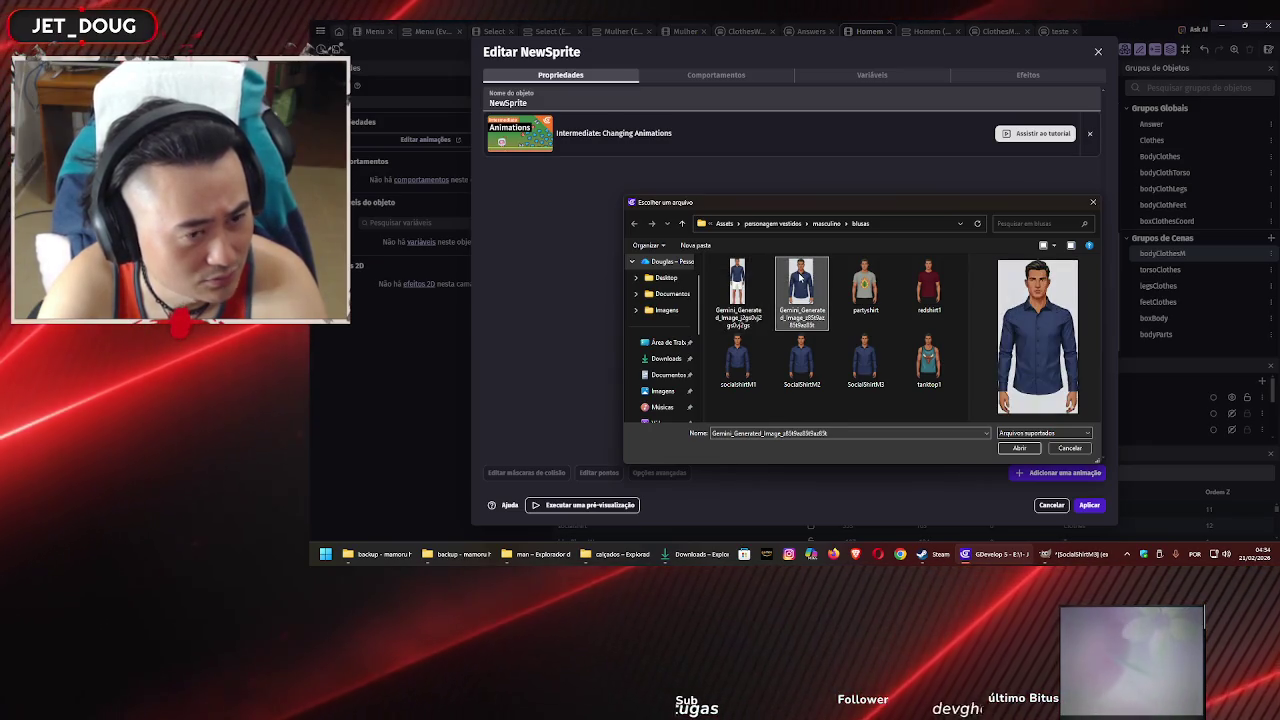
{"action": "left_click", "coordinate": [742, 287], "text": "ctrl"}
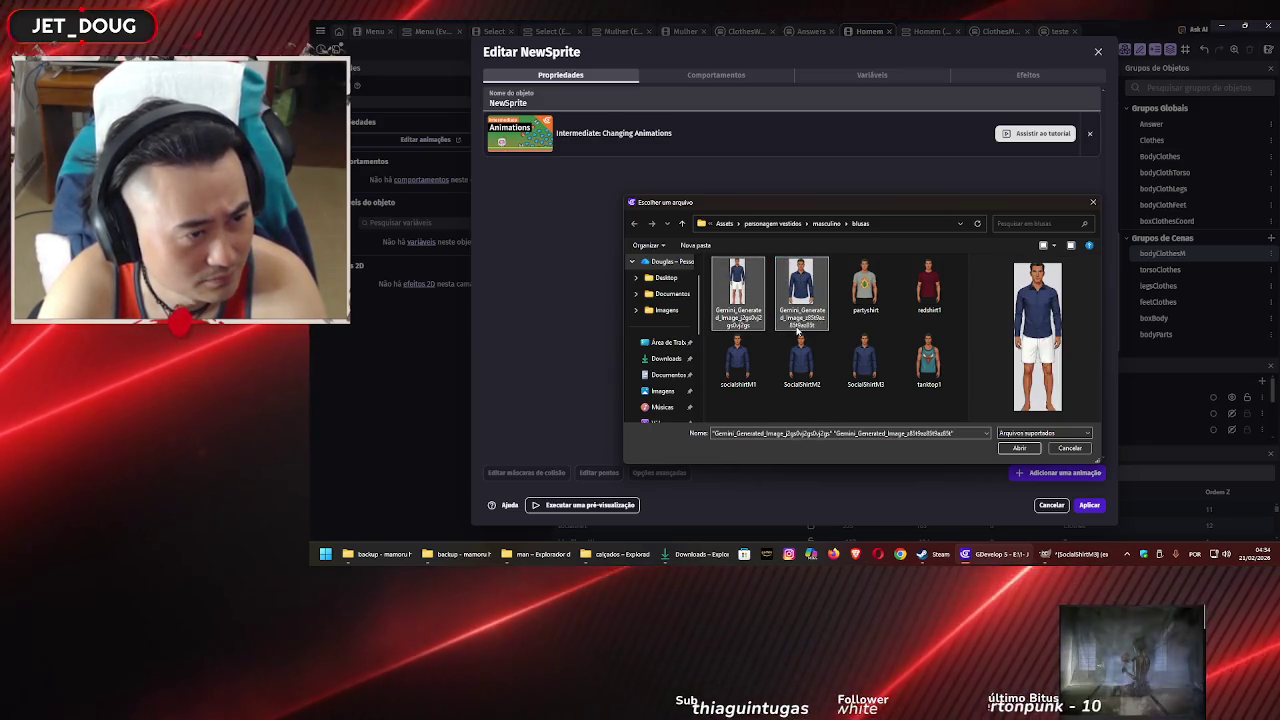
{"action": "key", "text": "Delete"}
Load tanktop1 as the sprite's image, name the object TankTopM1 and apply
{"action": "left_click", "coordinate": [807, 346]}
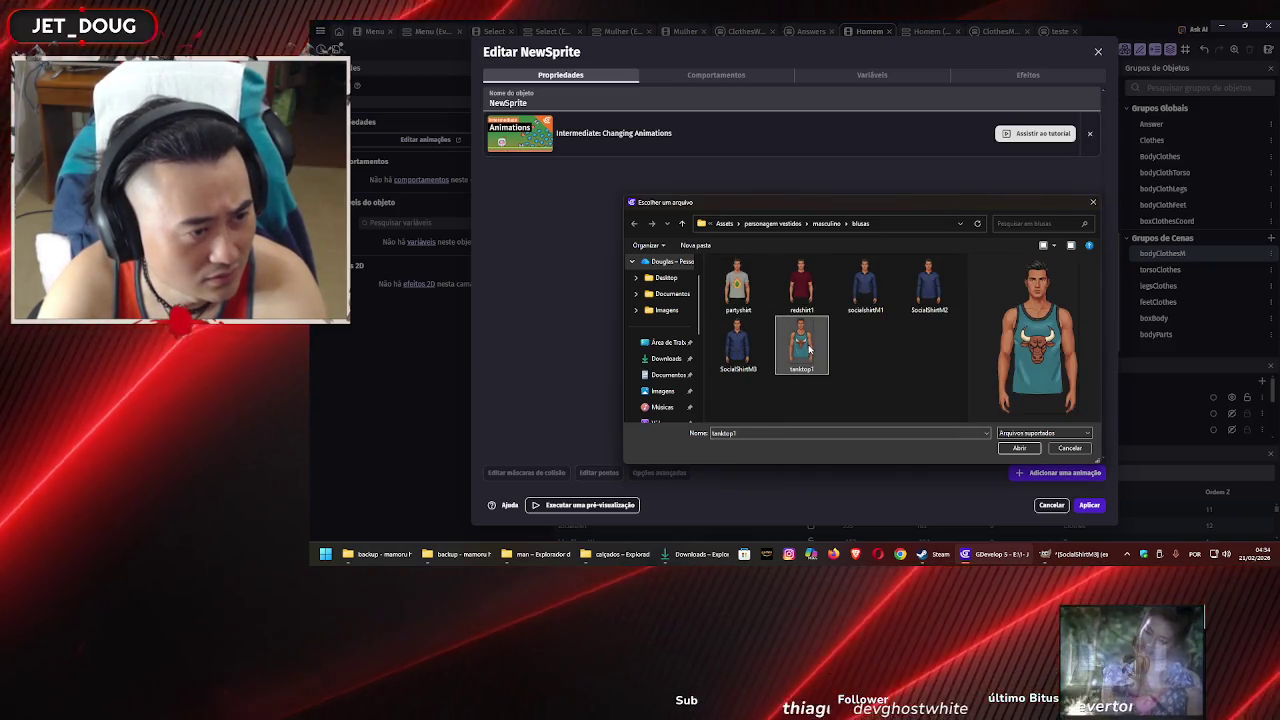
{"action": "left_click", "coordinate": [1021, 449]}
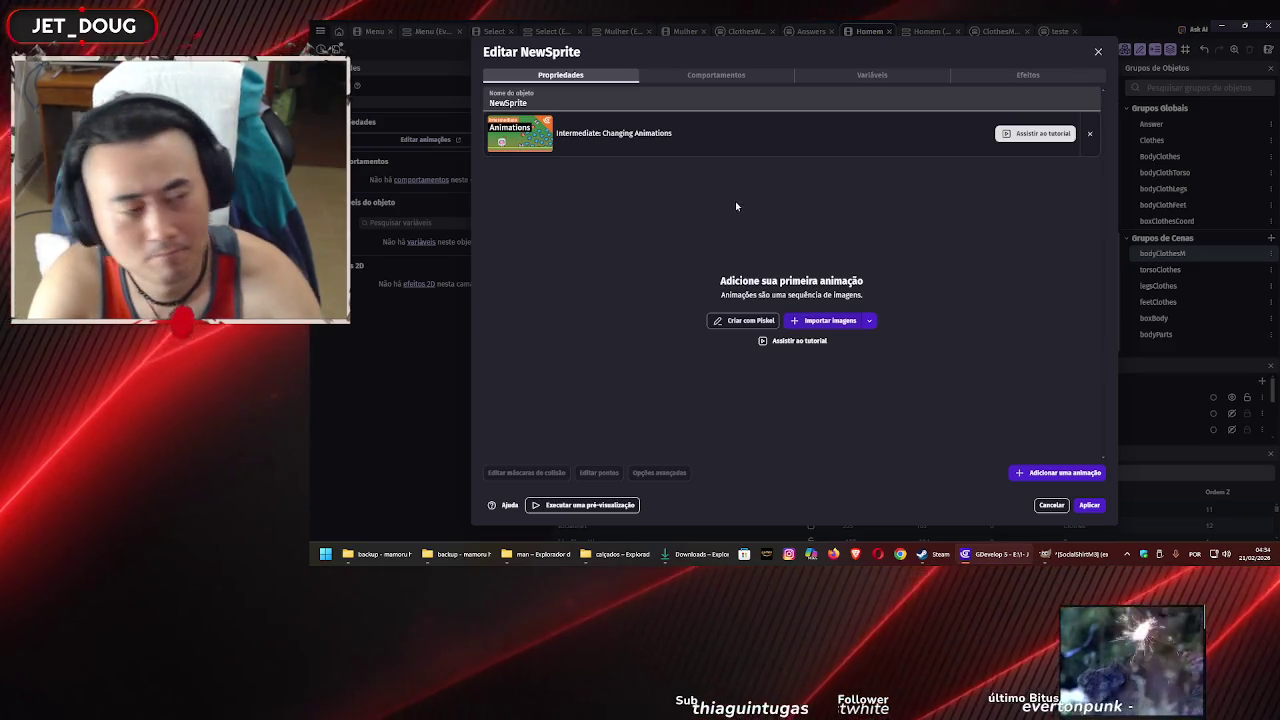
{"action": "double_click", "coordinate": [508, 103]}
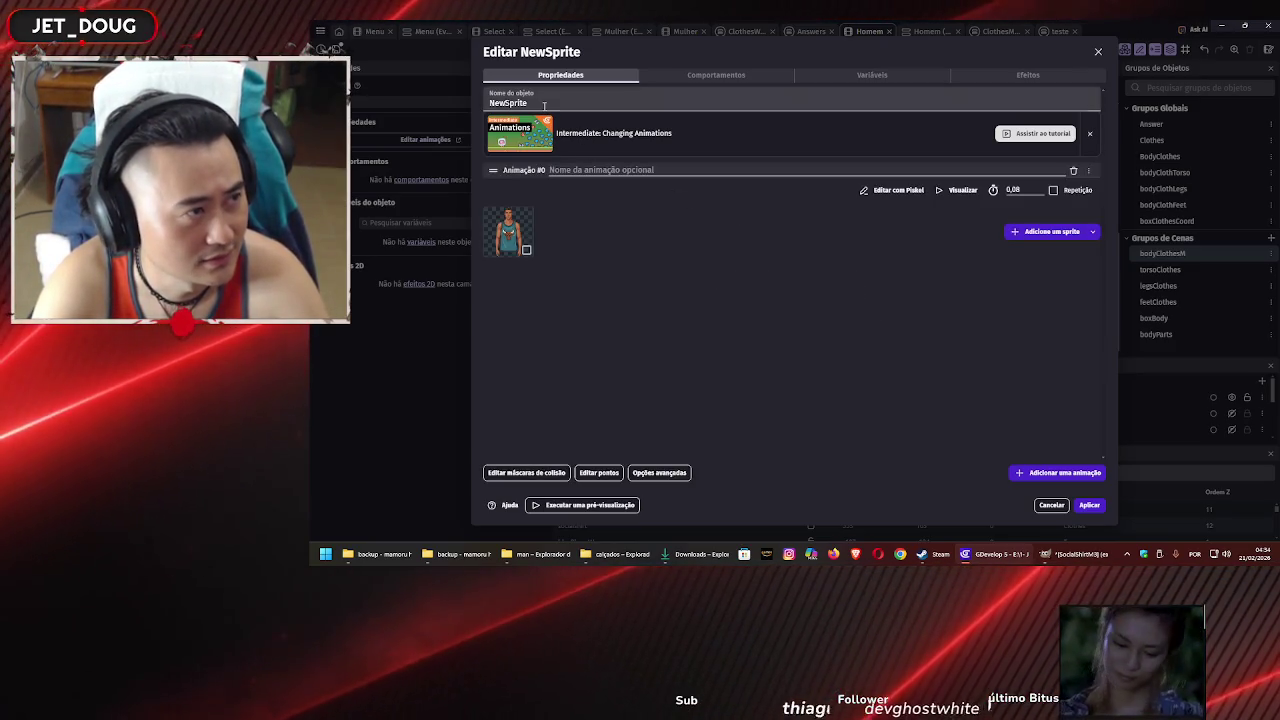
{"action": "type", "text": "TankTop1"}
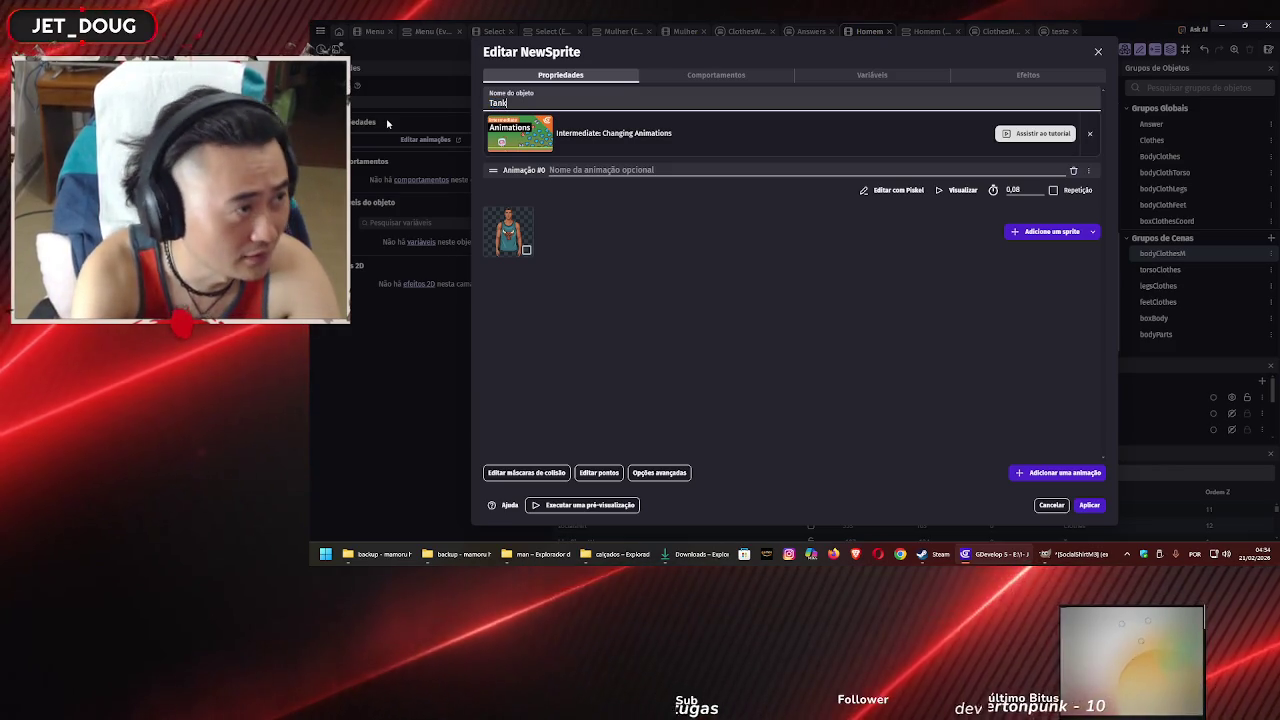
{"action": "key", "text": "BackSpace"}
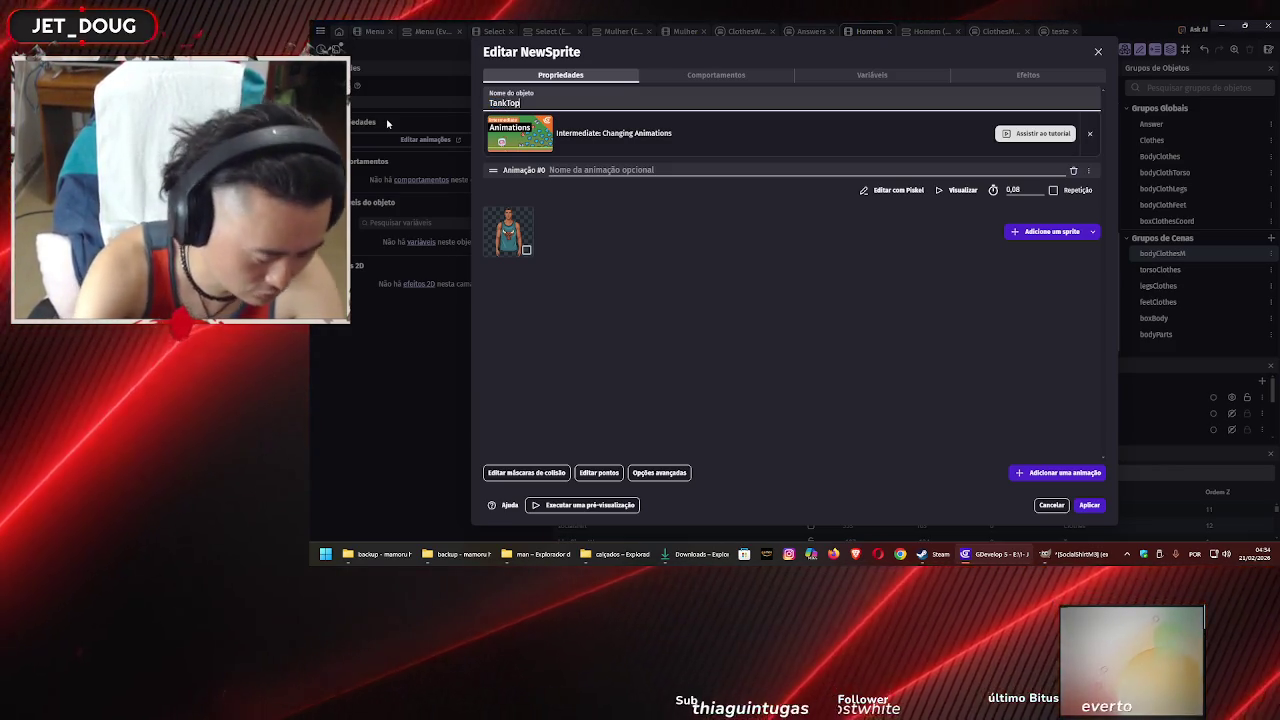
{"action": "type", "text": "M1"}
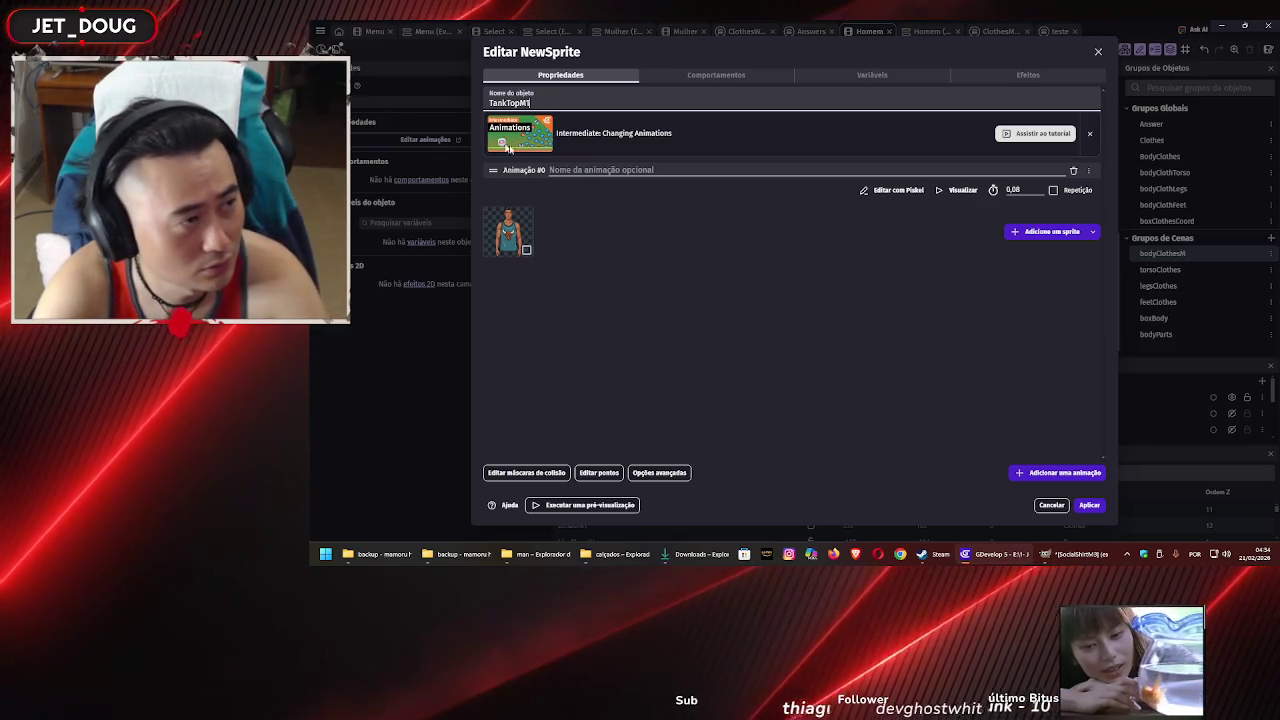
{"action": "left_click", "coordinate": [1089, 505]}
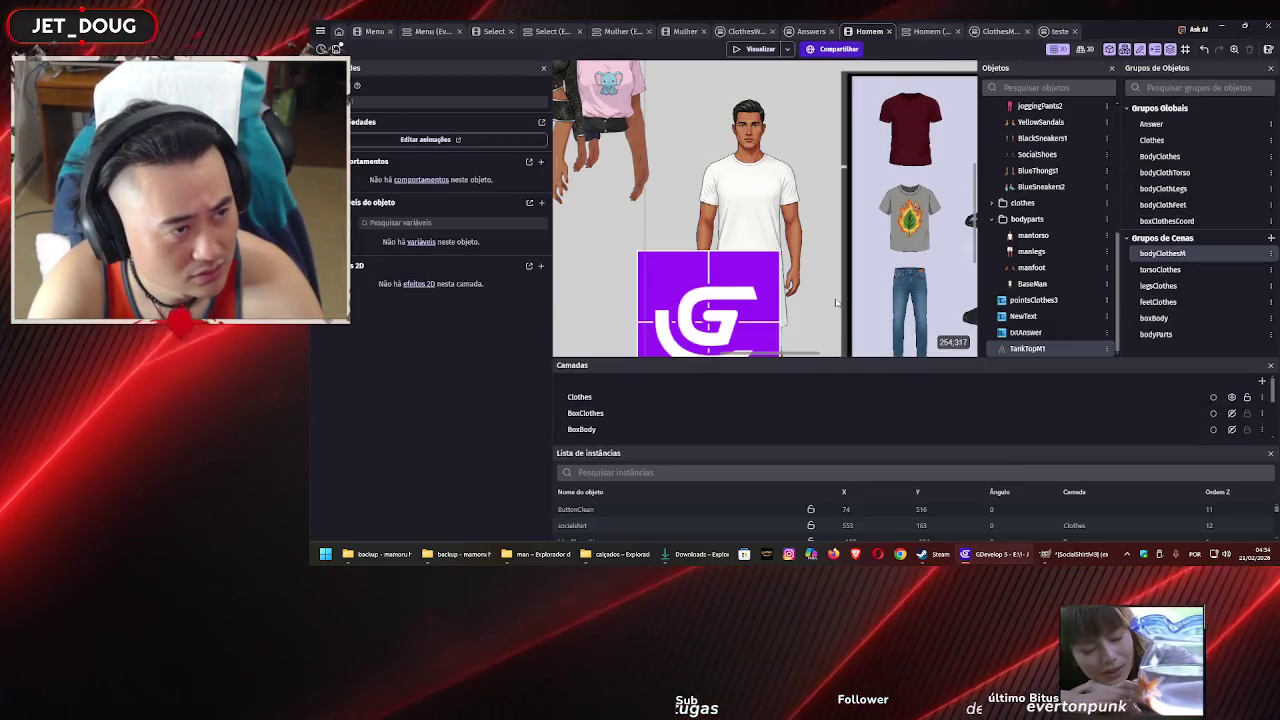
Nudge the TankTopM1 instance left and shrink it toward the body's size
{"action": "scroll", "coordinate": [635, 257], "scroll_direction": "down", "scroll_amount": 3}
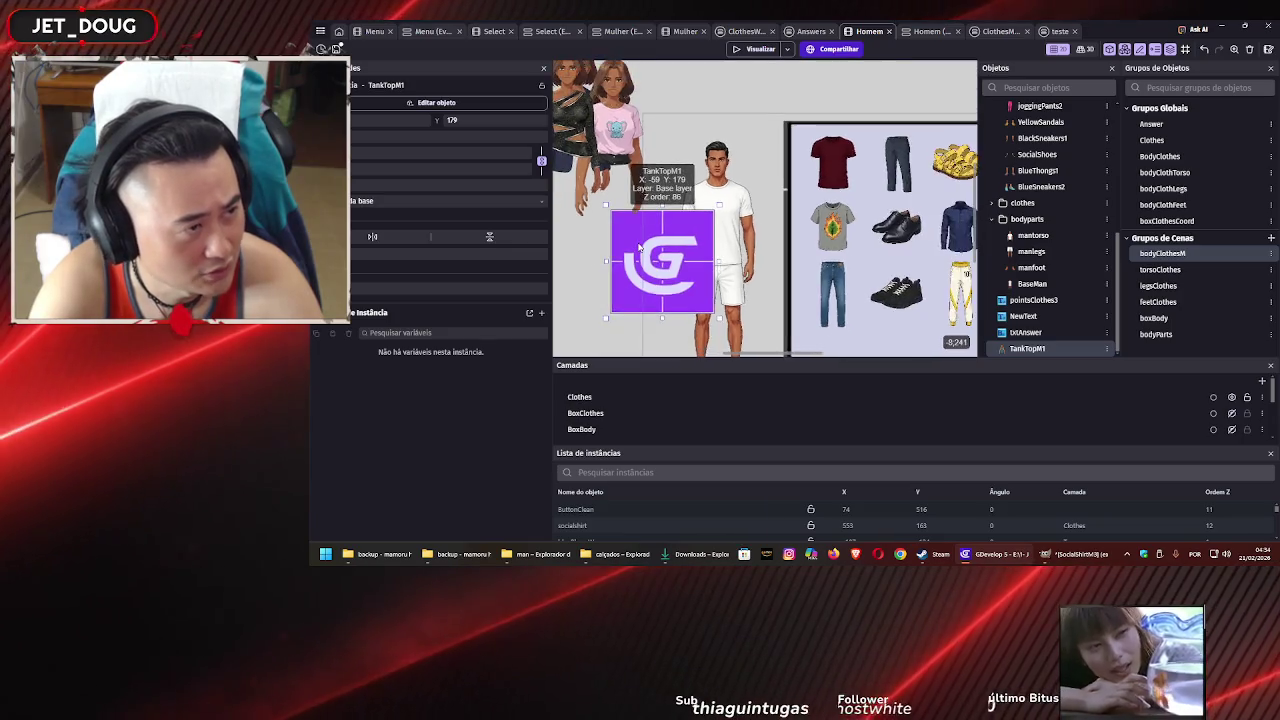
{"action": "left_click_drag", "start_coordinate": [661, 275], "coordinate": [602, 264]}
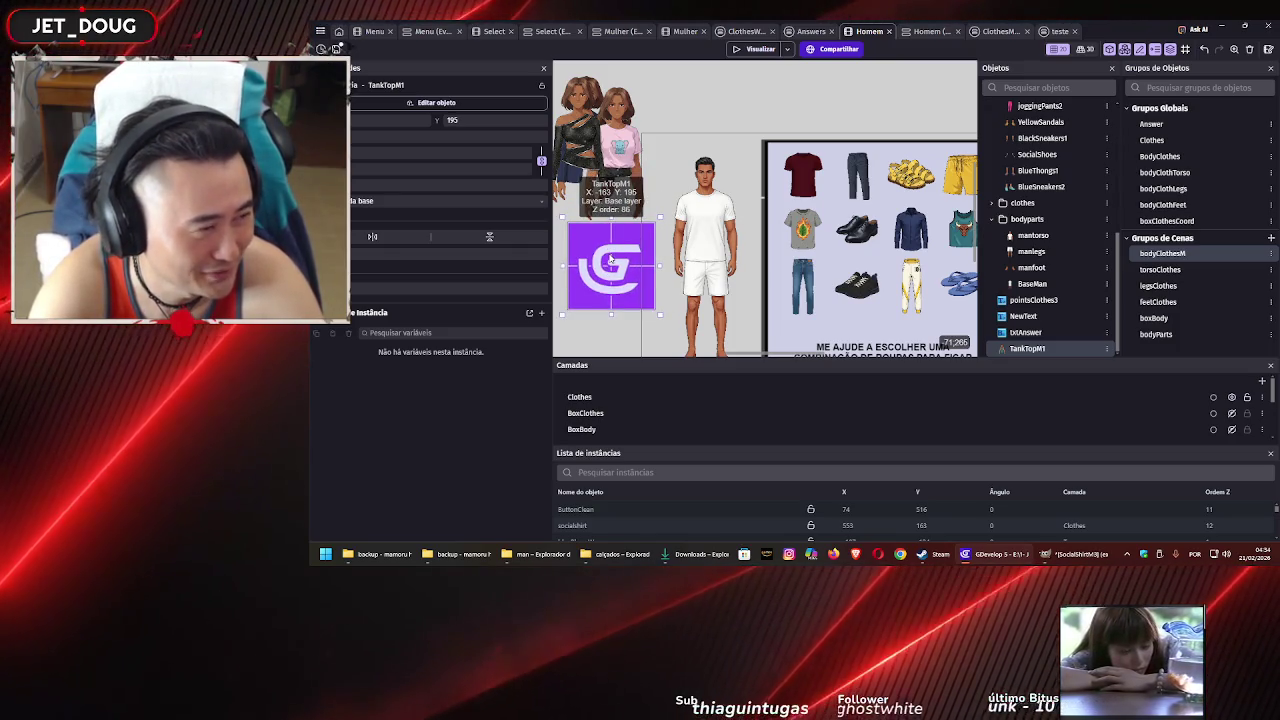
{"action": "double_click", "coordinate": [610, 260]}
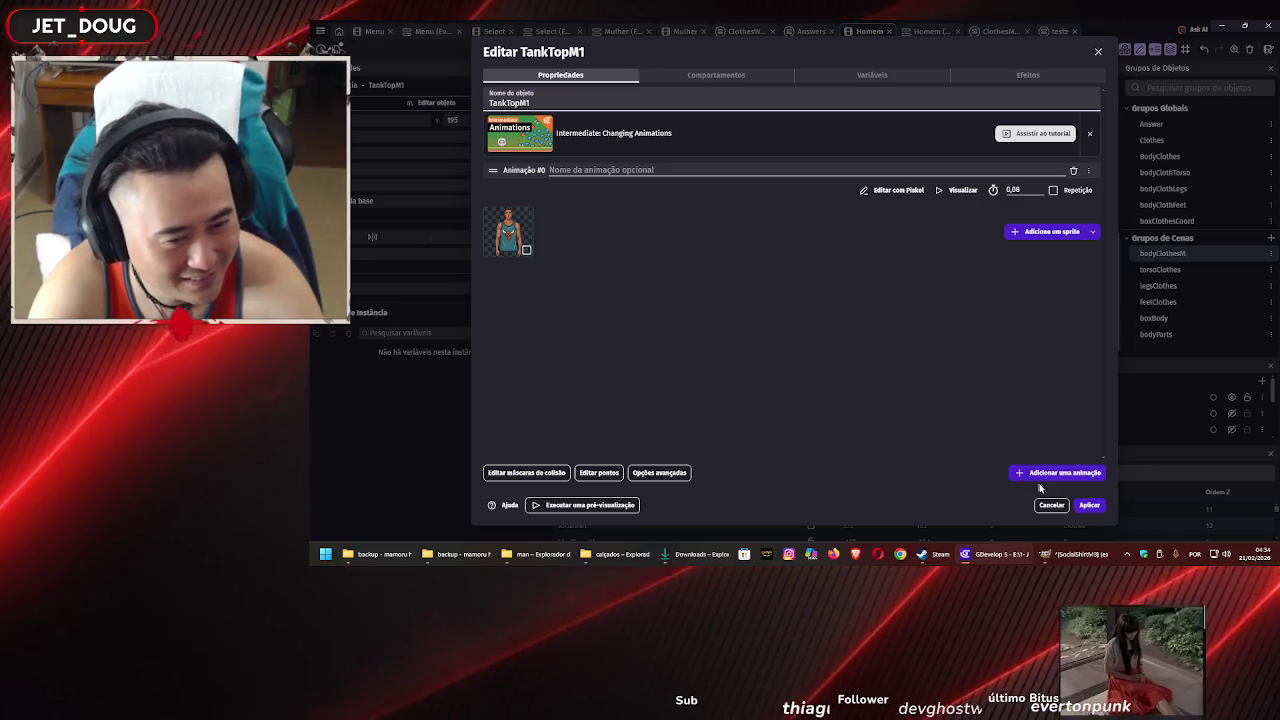
{"action": "key", "text": "Escape"}
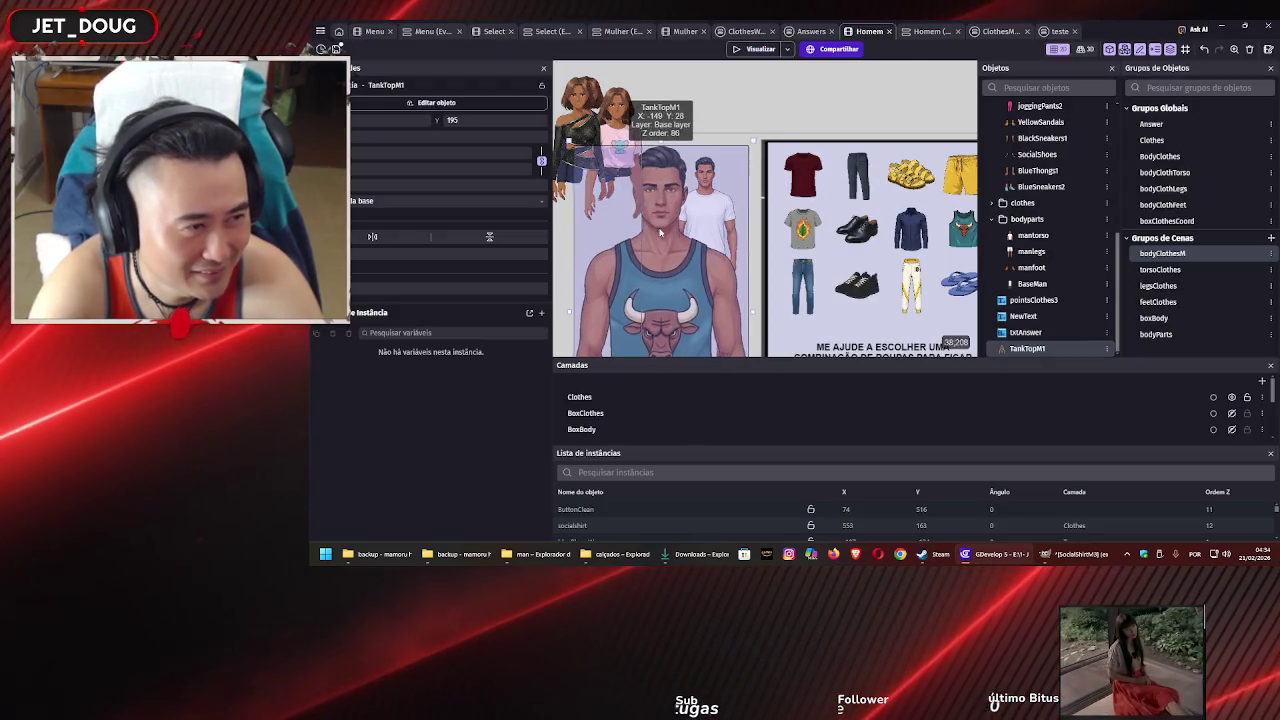
{"action": "scroll", "coordinate": [660, 242], "scroll_direction": "down", "scroll_amount": 2}
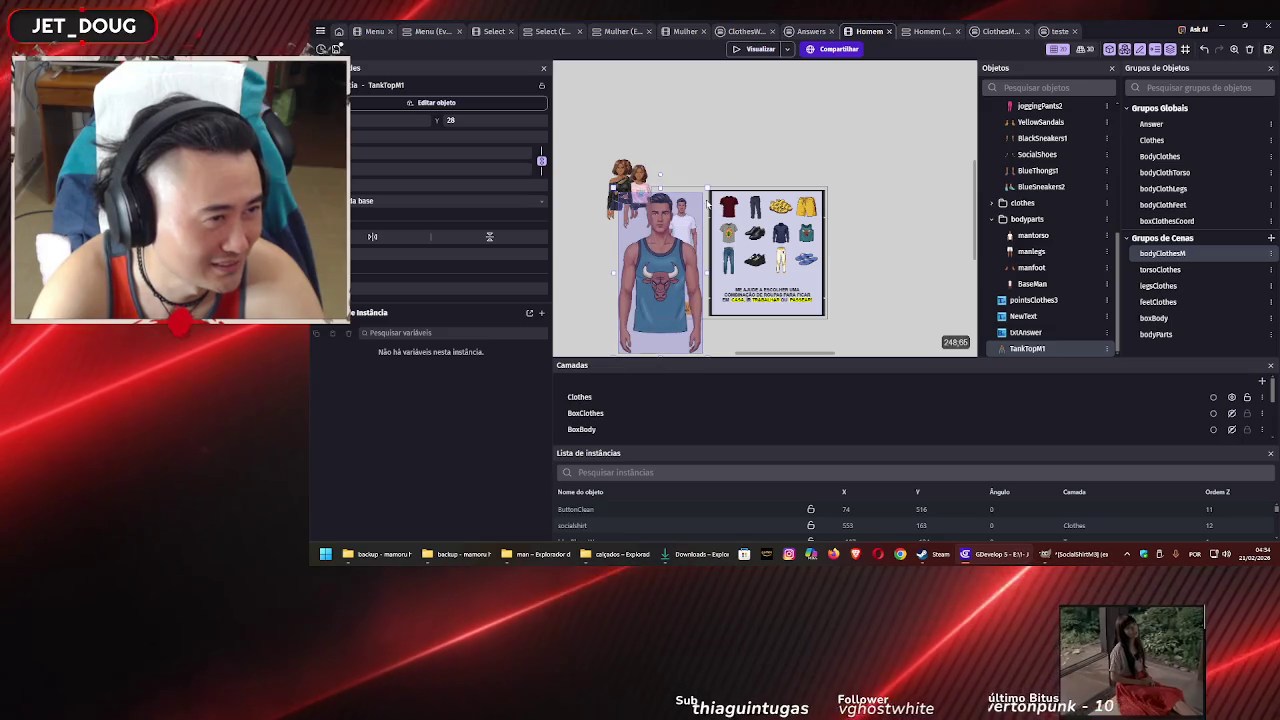
{"action": "mouse_move", "coordinate": [667, 257]}
{"action": "left_mouse_down"}
{"action": "mouse_move", "coordinate": [657, 283]}
{"action": "mouse_move", "coordinate": [685, 230]}
{"action": "left_mouse_up"}
Trim the tank top's top edges and move it up onto the torso at Y 52
{"action": "scroll", "coordinate": [685, 245], "scroll_direction": "up", "scroll_amount": 5}
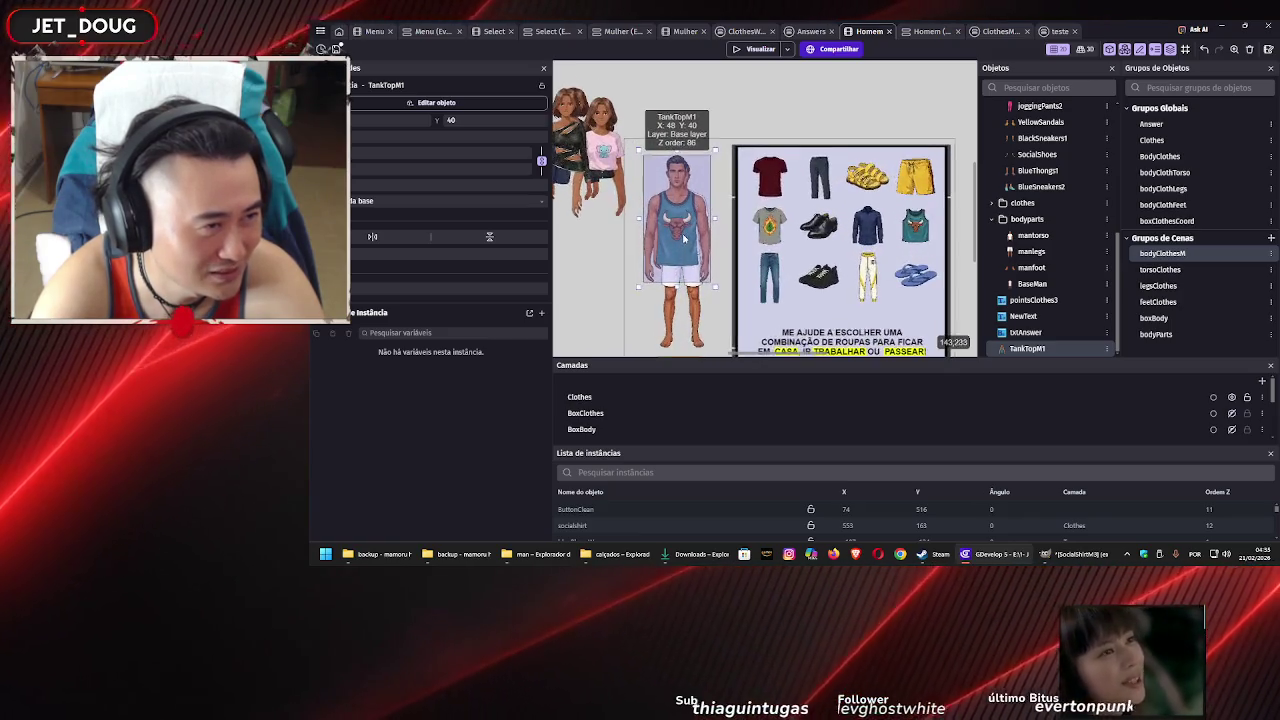
{"action": "left_click_drag", "start_coordinate": [620, 113], "coordinate": [630, 126]}
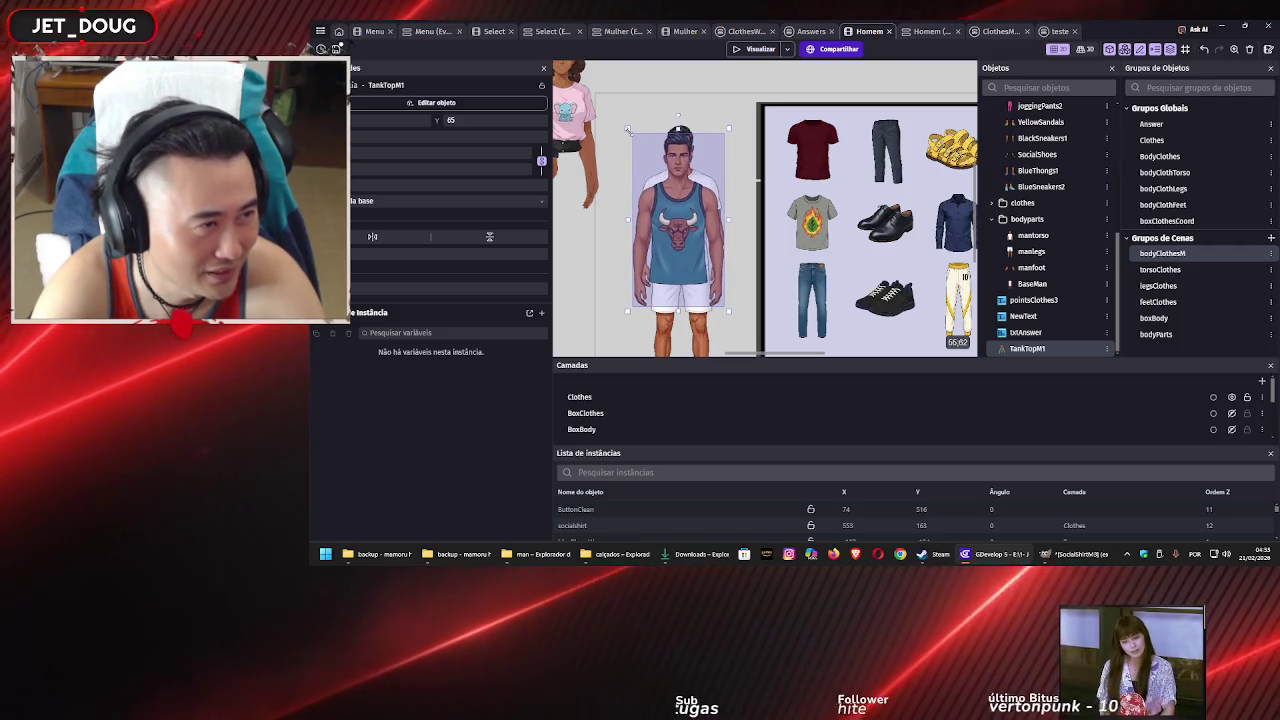
{"action": "left_click_drag", "start_coordinate": [669, 241], "coordinate": [674, 228]}
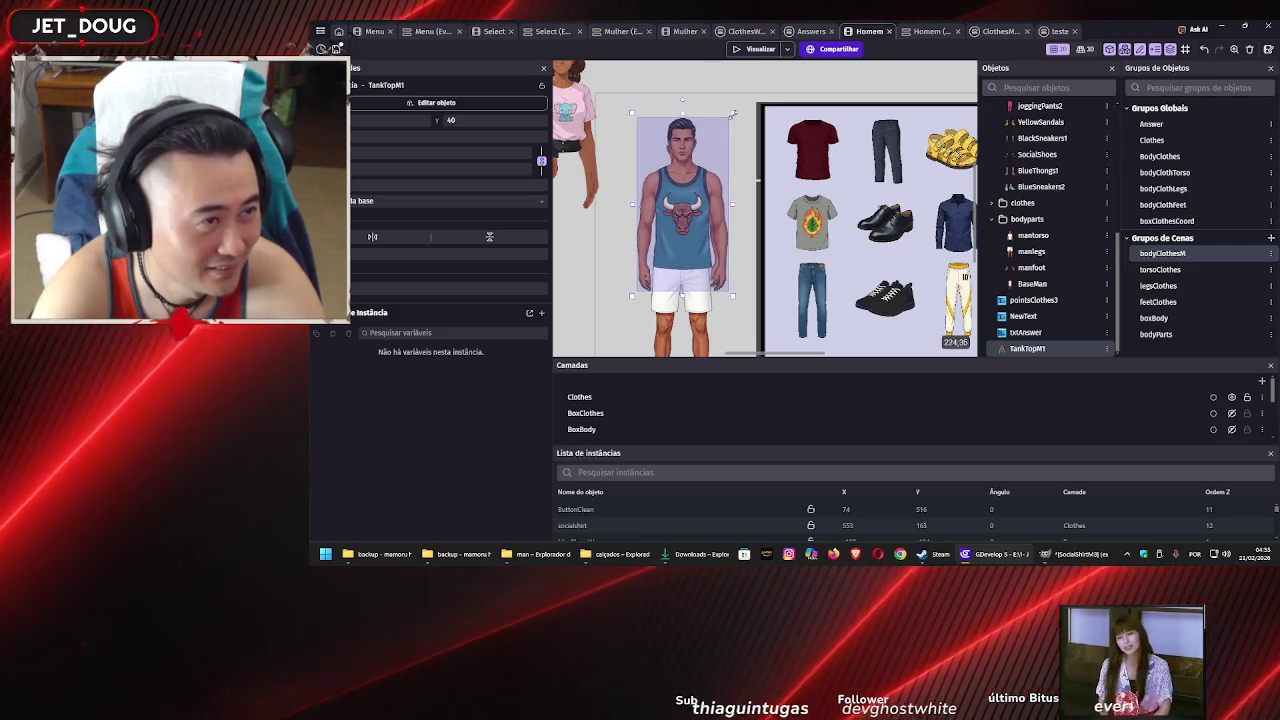
{"action": "left_click_drag", "start_coordinate": [733, 113], "coordinate": [727, 122]}
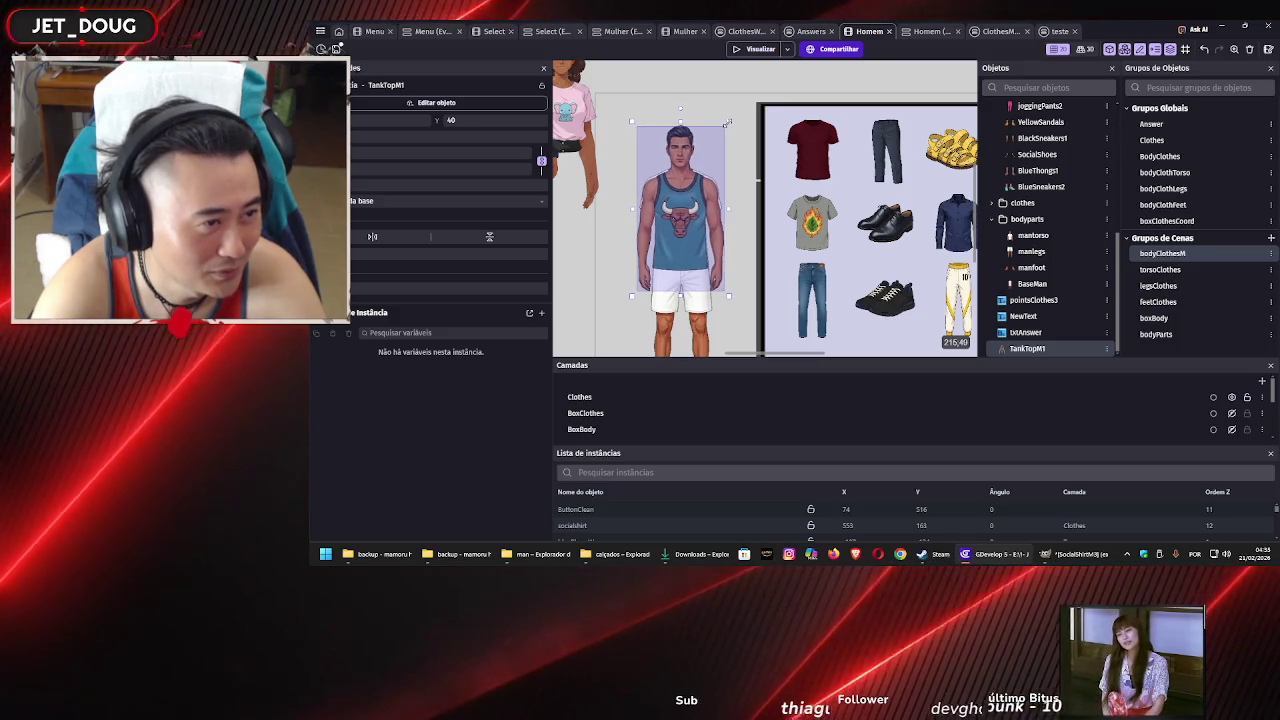
{"action": "scroll", "coordinate": [669, 232], "scroll_direction": "up", "scroll_amount": 5}
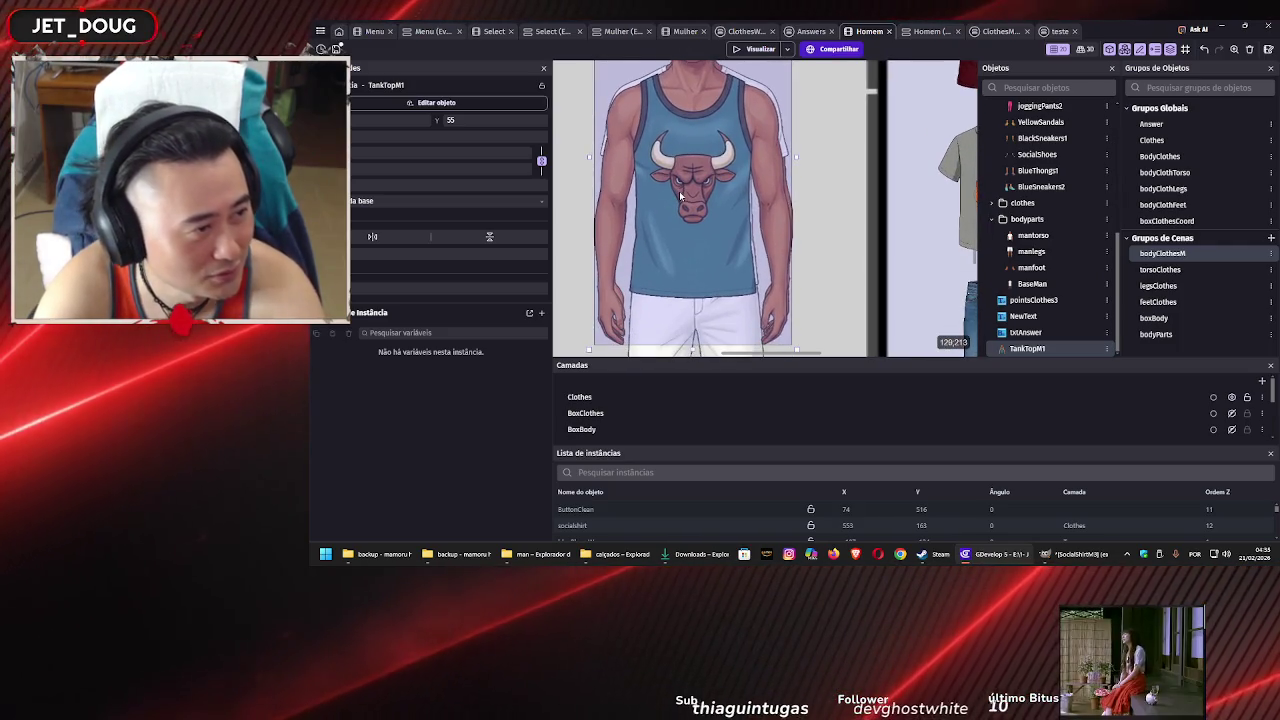
{"action": "key", "text": "Up"}
{"action": "key", "text": "Up"}
{"action": "key", "text": "Up"}
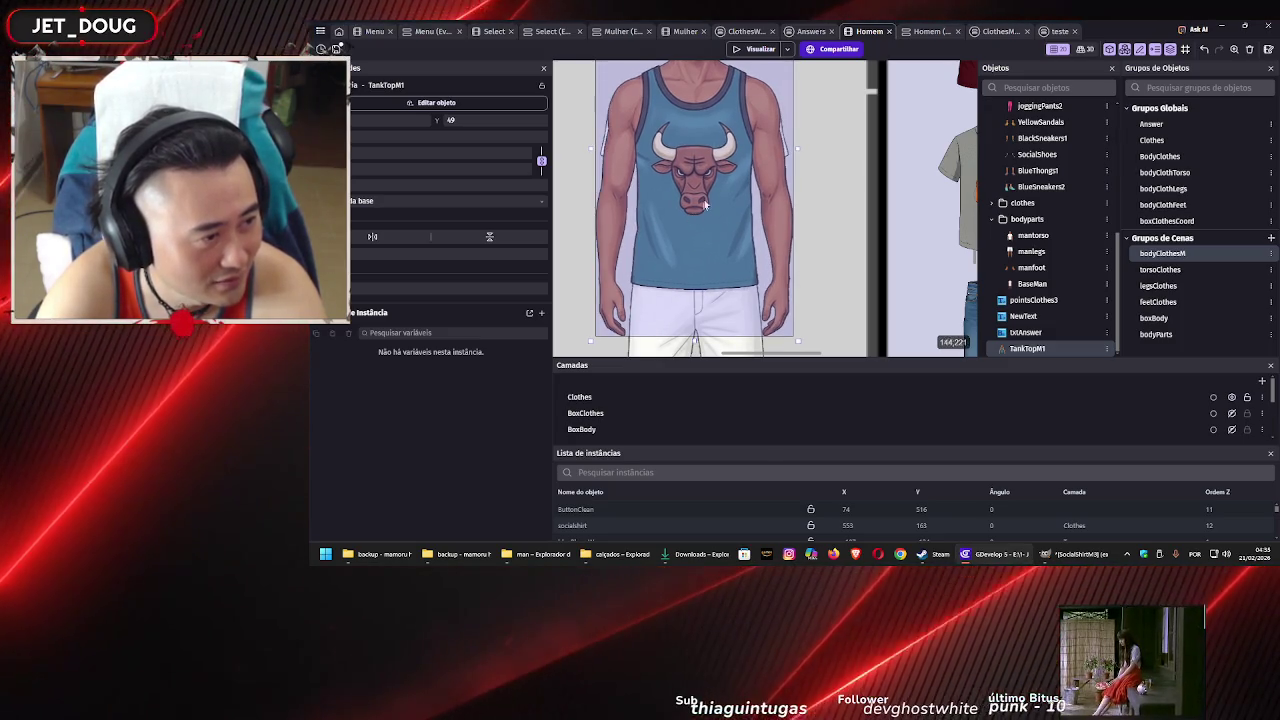
{"action": "scroll", "coordinate": [740, 165], "scroll_direction": "up", "scroll_amount": 5}
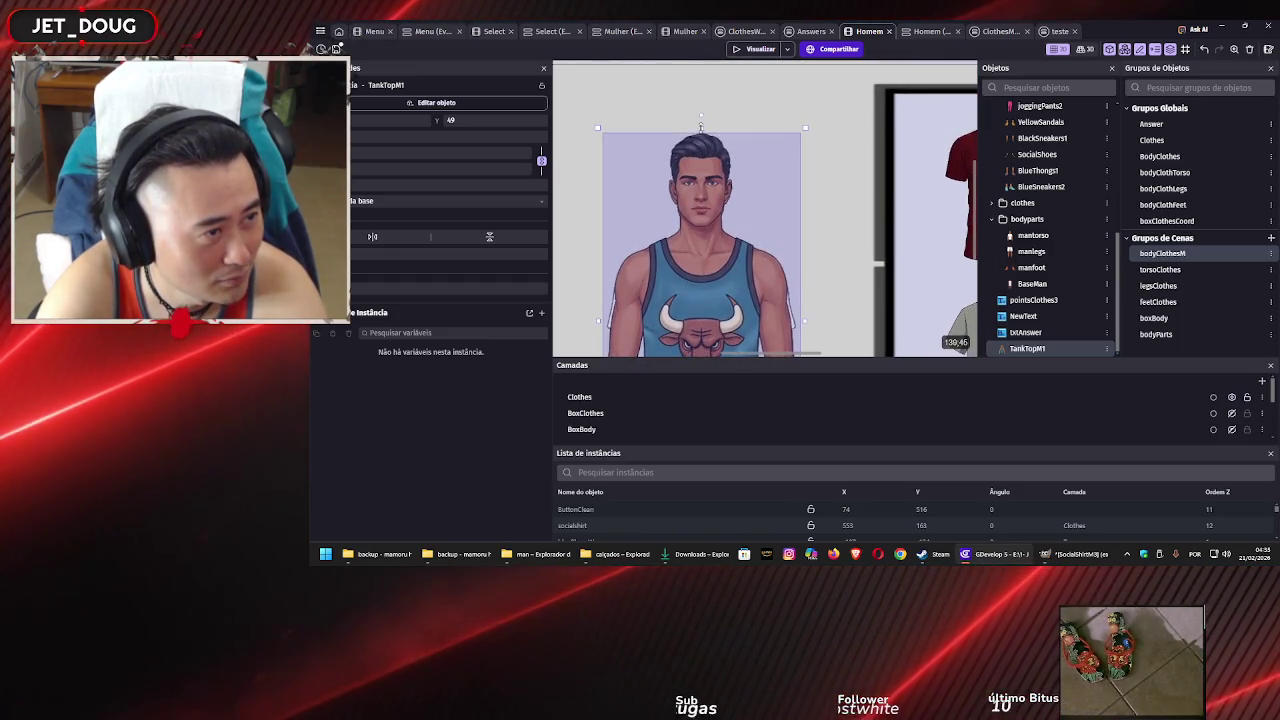
{"action": "left_click_drag", "start_coordinate": [701, 128], "coordinate": [701, 131]}
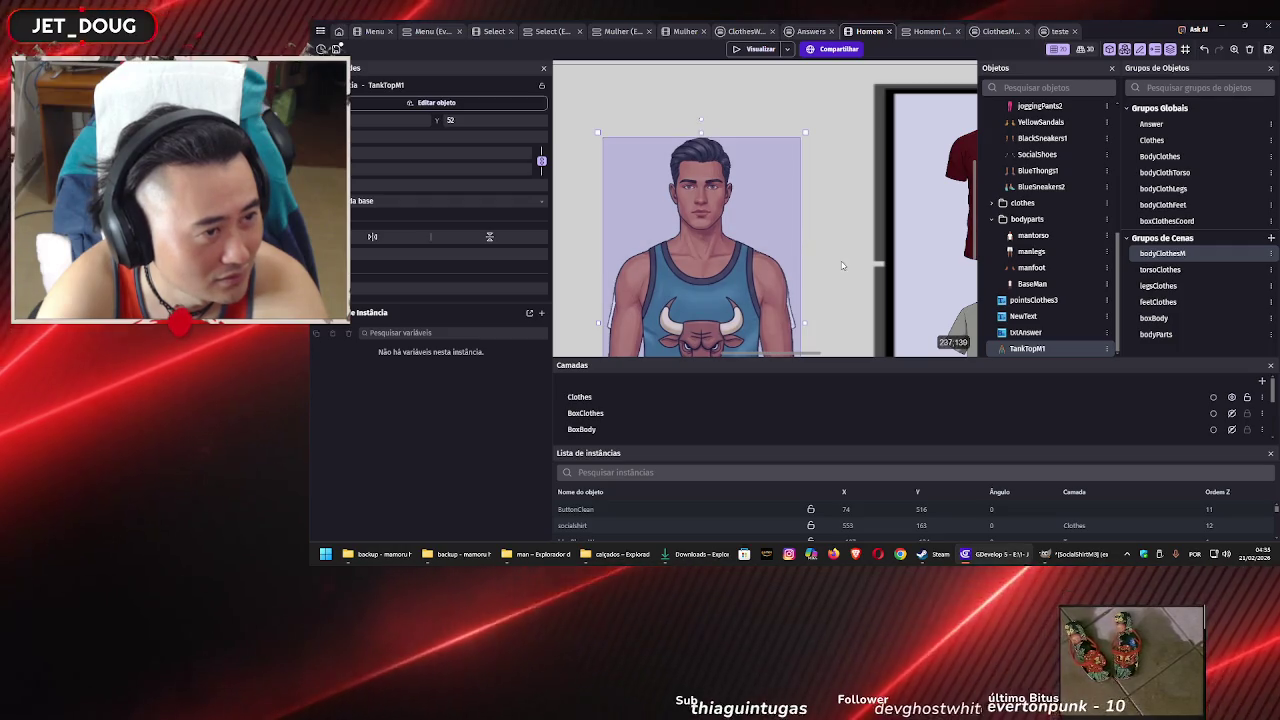
{"action": "scroll", "coordinate": [840, 177], "scroll_direction": "down", "scroll_amount": 2}
{"action": "scroll", "coordinate": [838, 215], "scroll_direction": "down", "scroll_amount": 3}
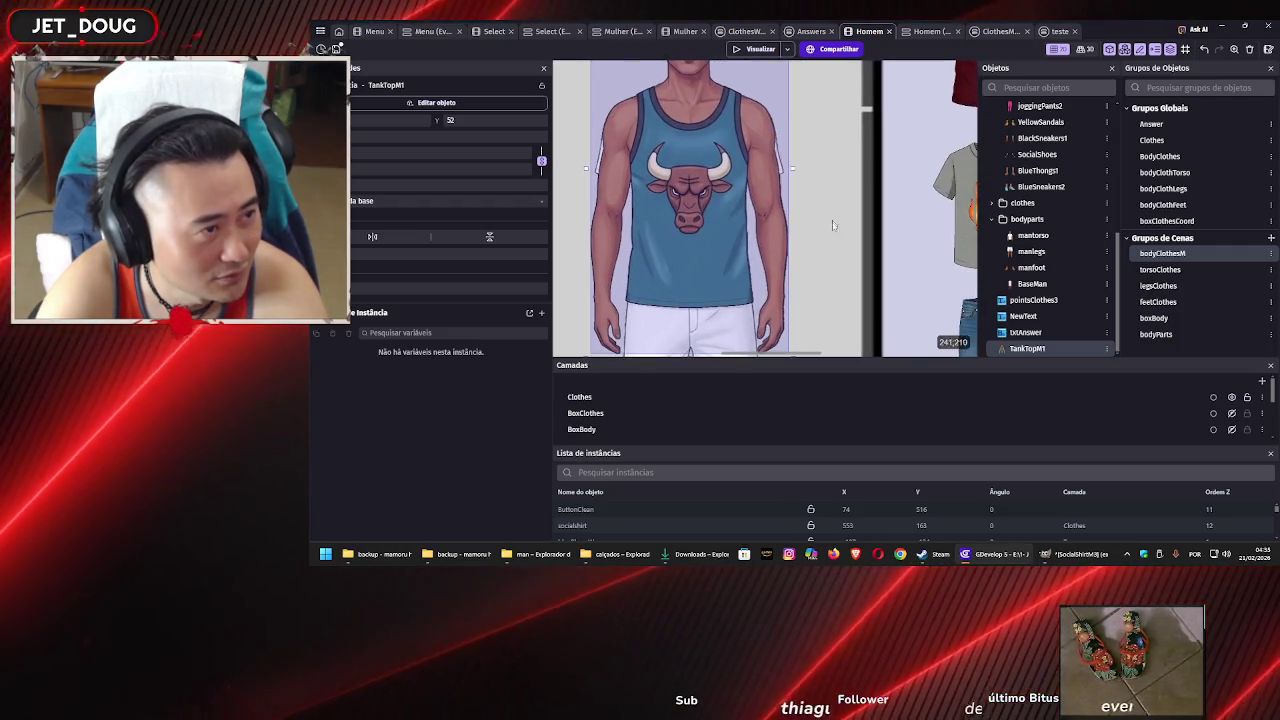
{"action": "scroll", "coordinate": [826, 210], "scroll_direction": "down", "scroll_amount": 3}
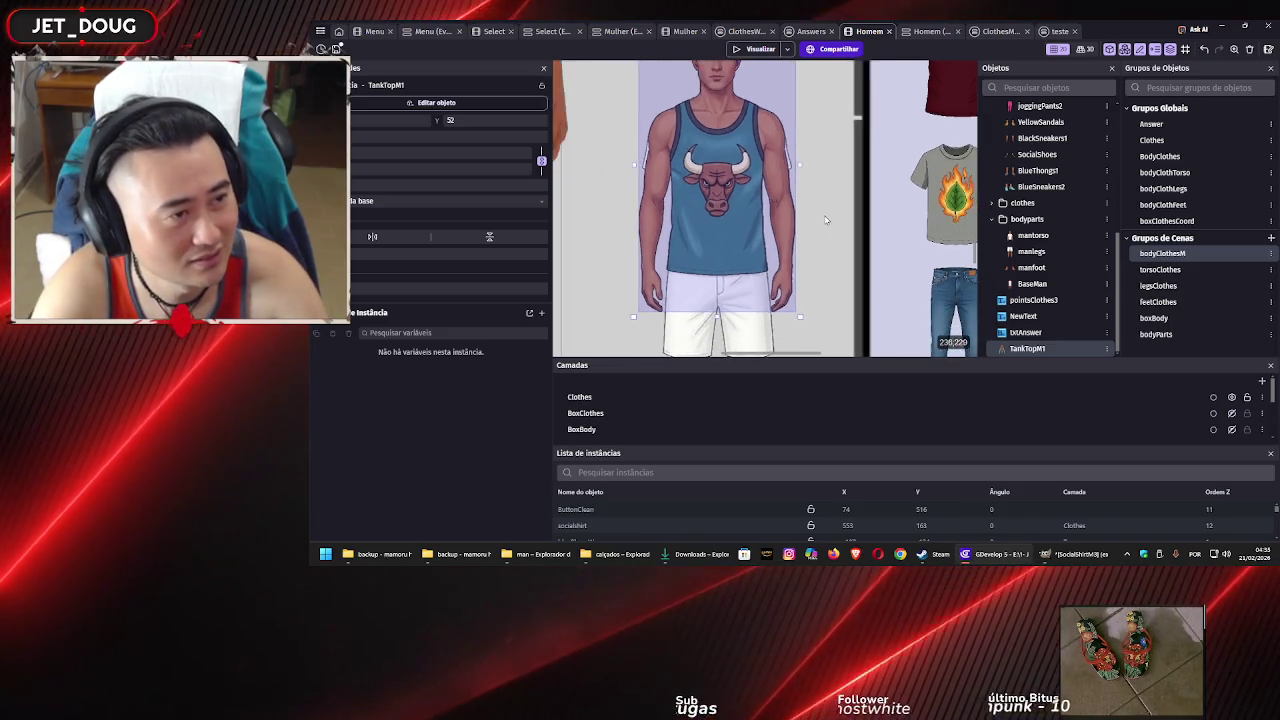
{"action": "scroll", "coordinate": [825, 197], "scroll_direction": "down", "scroll_amount": 2}
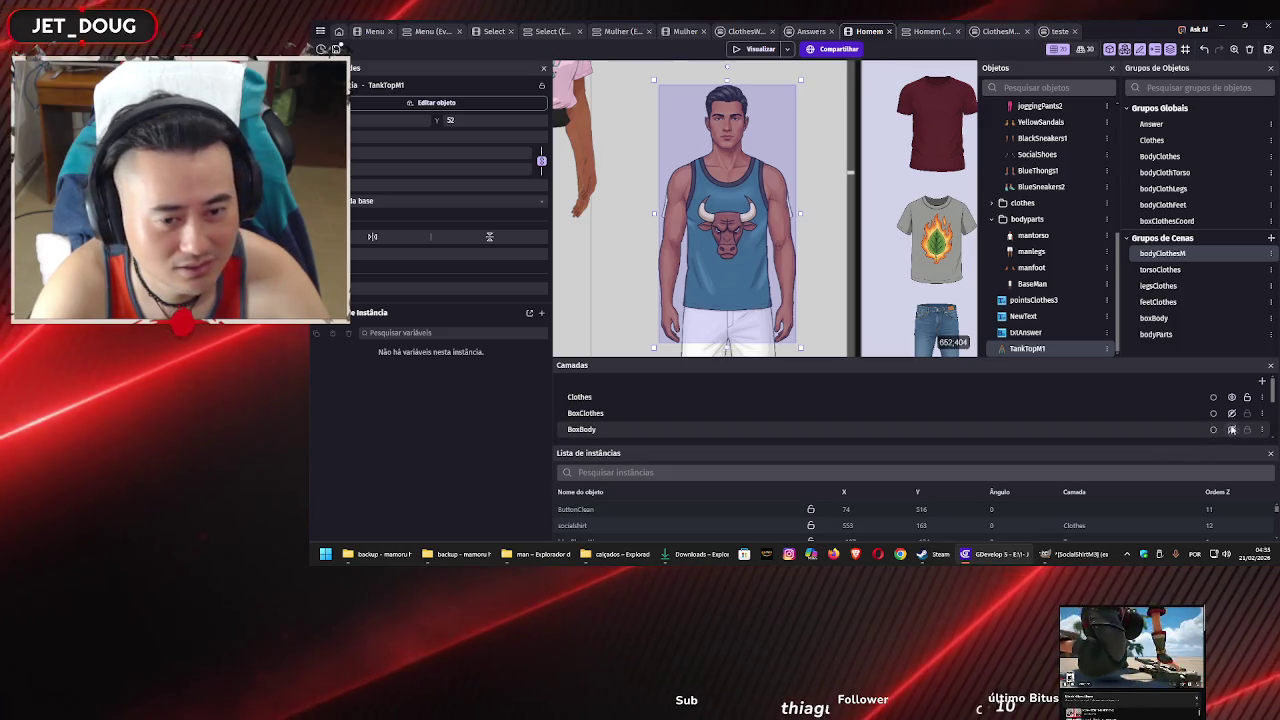
Toggle the base layer's visibility to compare the fit and fine-tune the tank top's right edge
{"action": "scroll", "coordinate": [1236, 400], "scroll_direction": "down", "scroll_amount": 3}
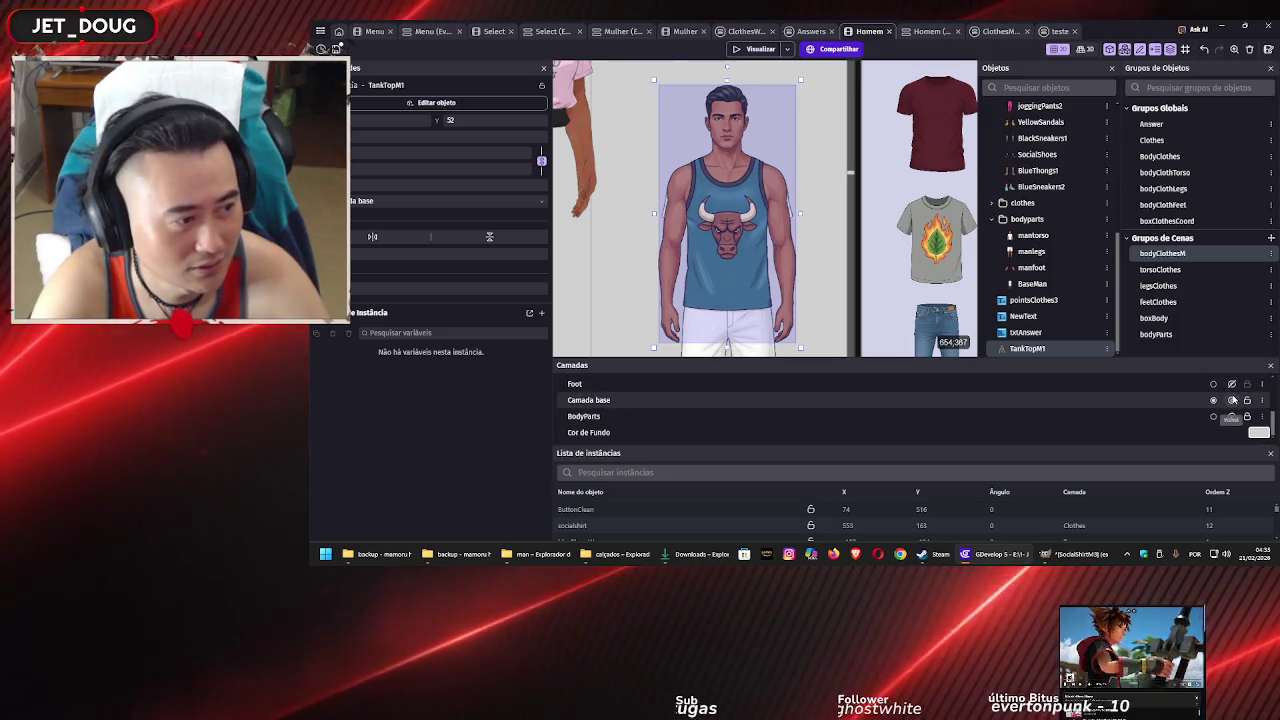
{"action": "left_click", "coordinate": [1232, 400]}
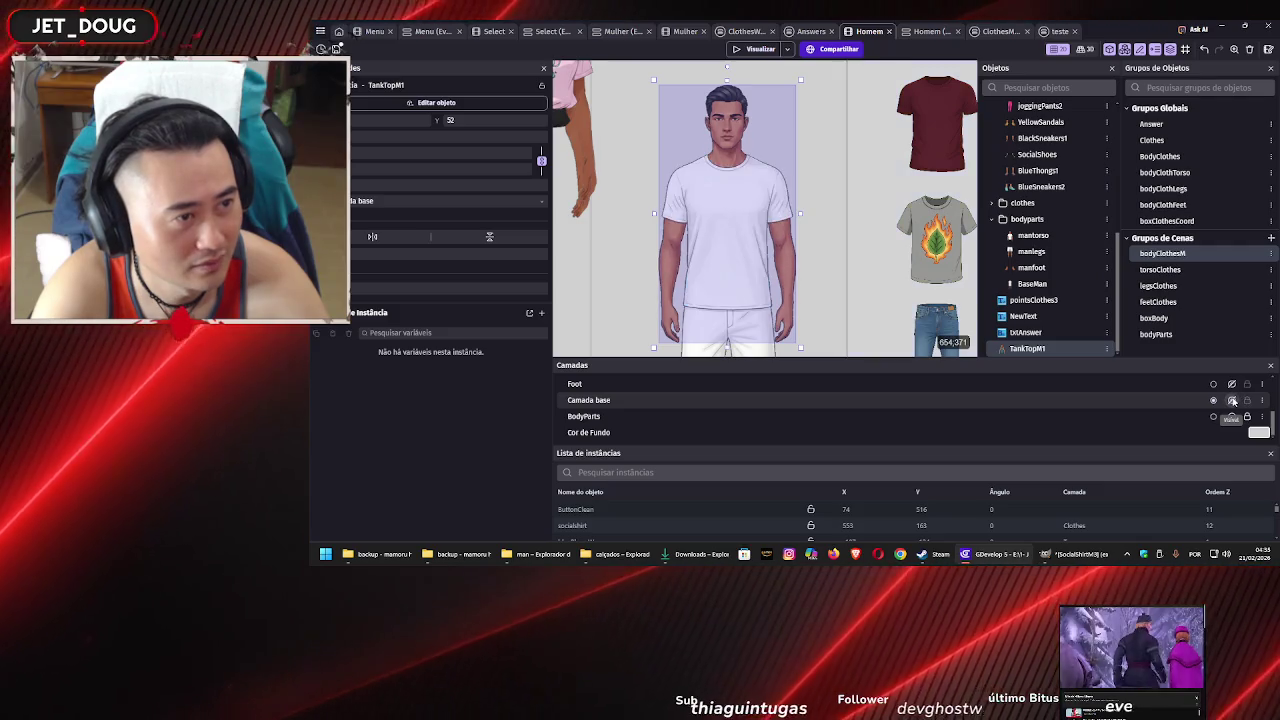
{"action": "left_click", "coordinate": [1232, 400]}
{"action": "left_click", "coordinate": [1232, 400]}
{"action": "left_click", "coordinate": [1232, 400]}
{"action": "left_click", "coordinate": [1232, 400]}
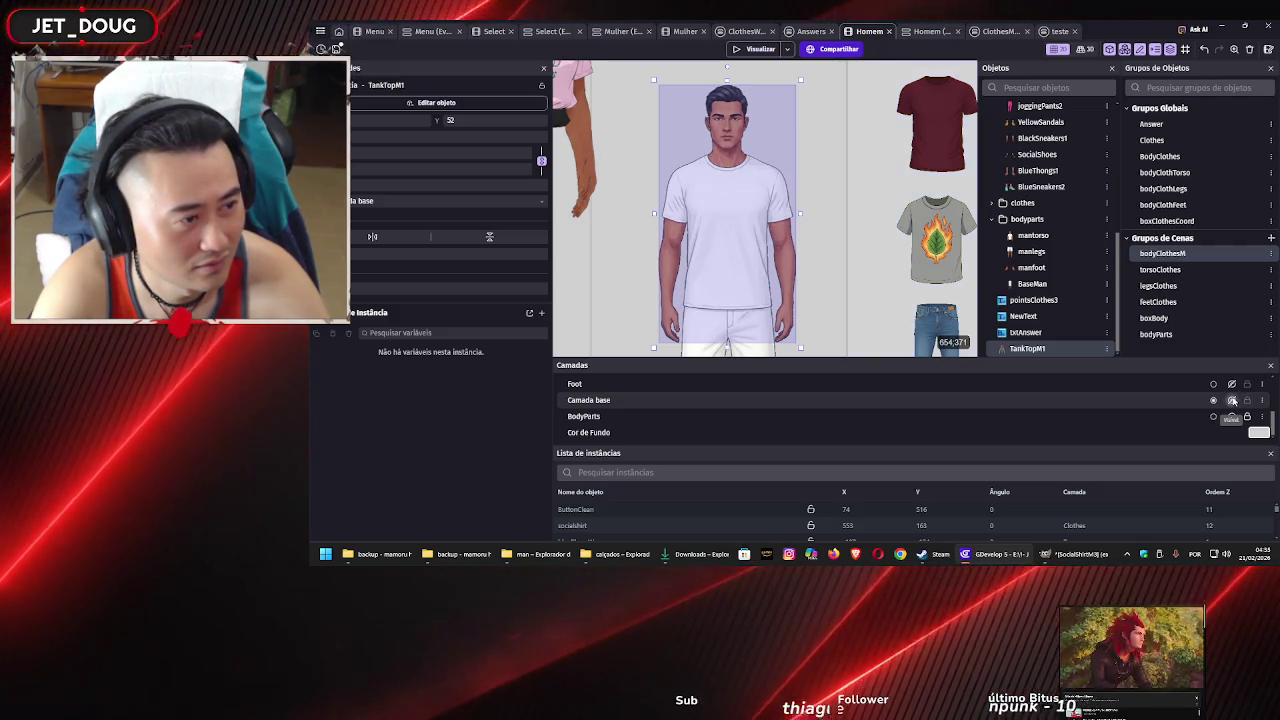
{"action": "left_click", "coordinate": [1232, 400]}
{"action": "left_click", "coordinate": [1232, 400]}
{"action": "left_click", "coordinate": [1232, 400]}
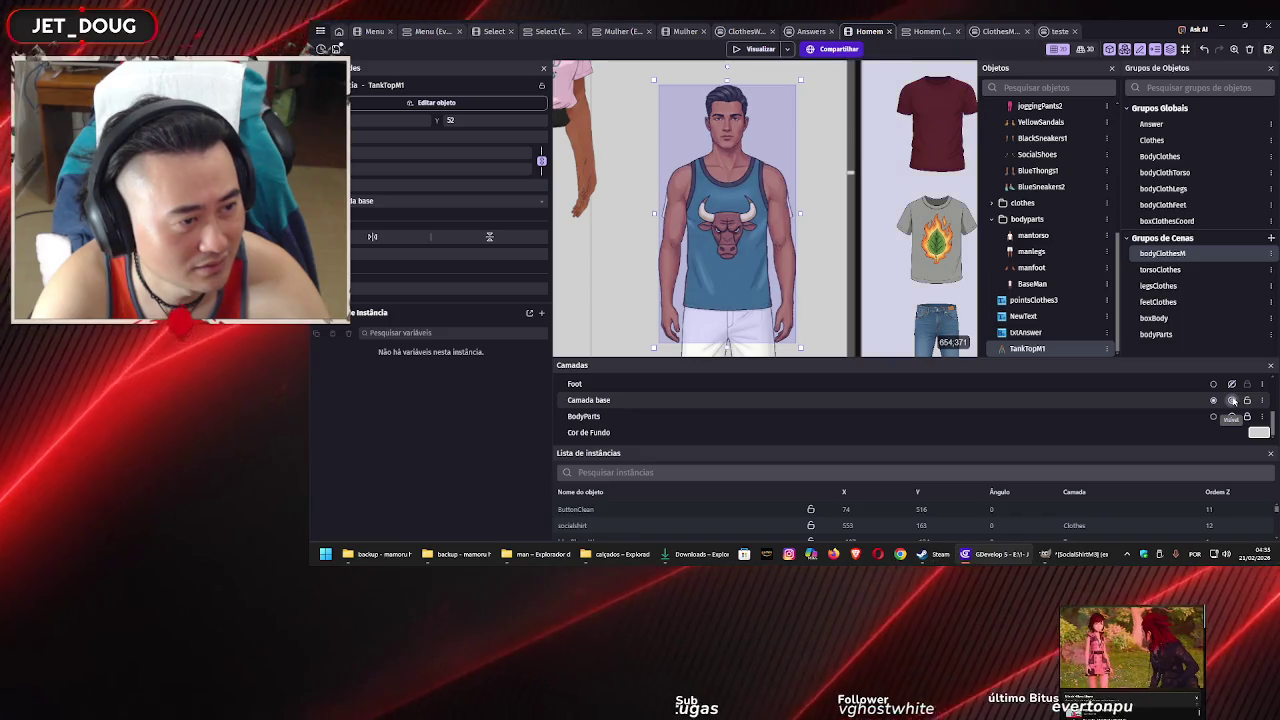
{"action": "scroll", "coordinate": [801, 313], "scroll_direction": "up", "scroll_amount": 5}
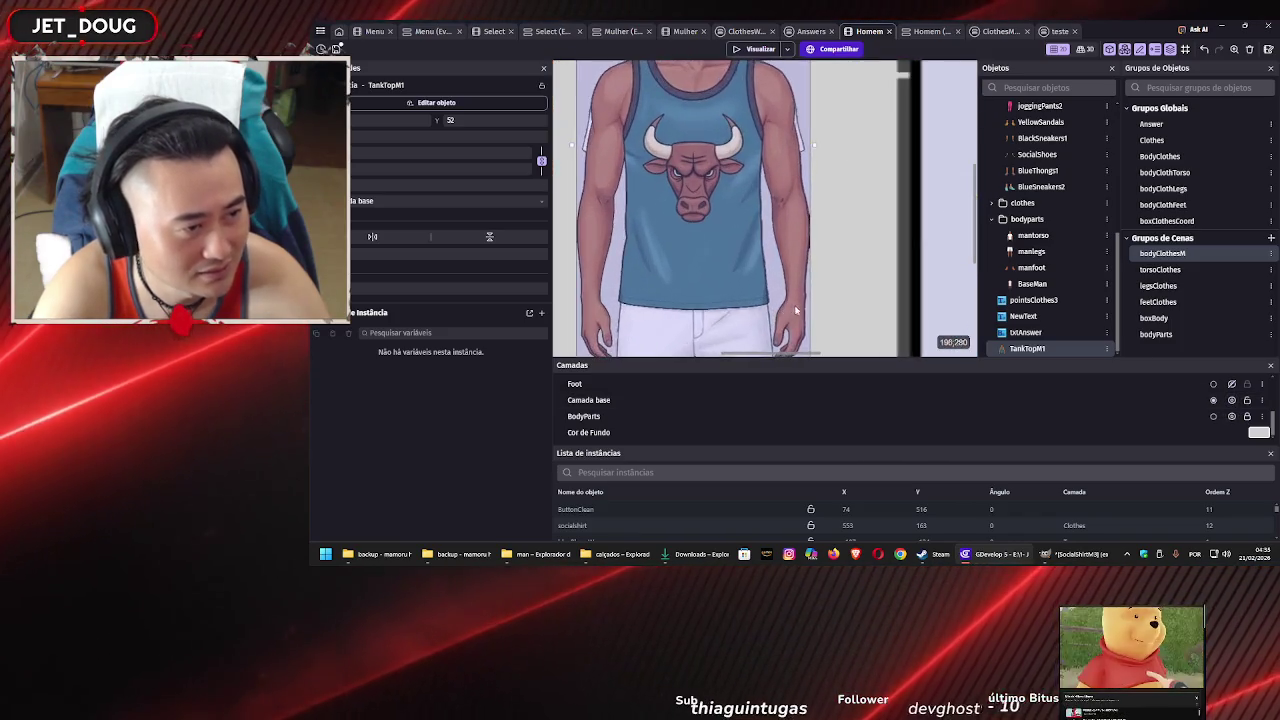
{"action": "scroll", "coordinate": [859, 209], "scroll_direction": "down", "scroll_amount": 3}
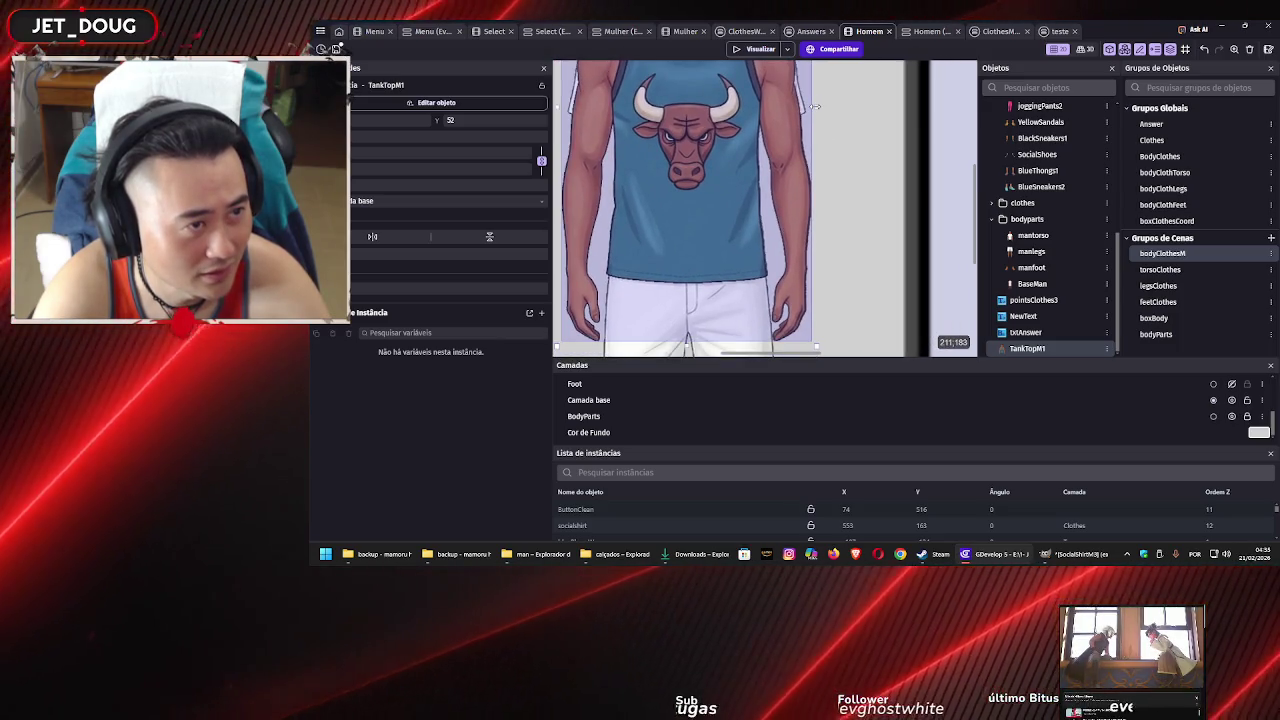
{"action": "left_click_drag", "start_coordinate": [815, 106], "coordinate": [818, 106]}
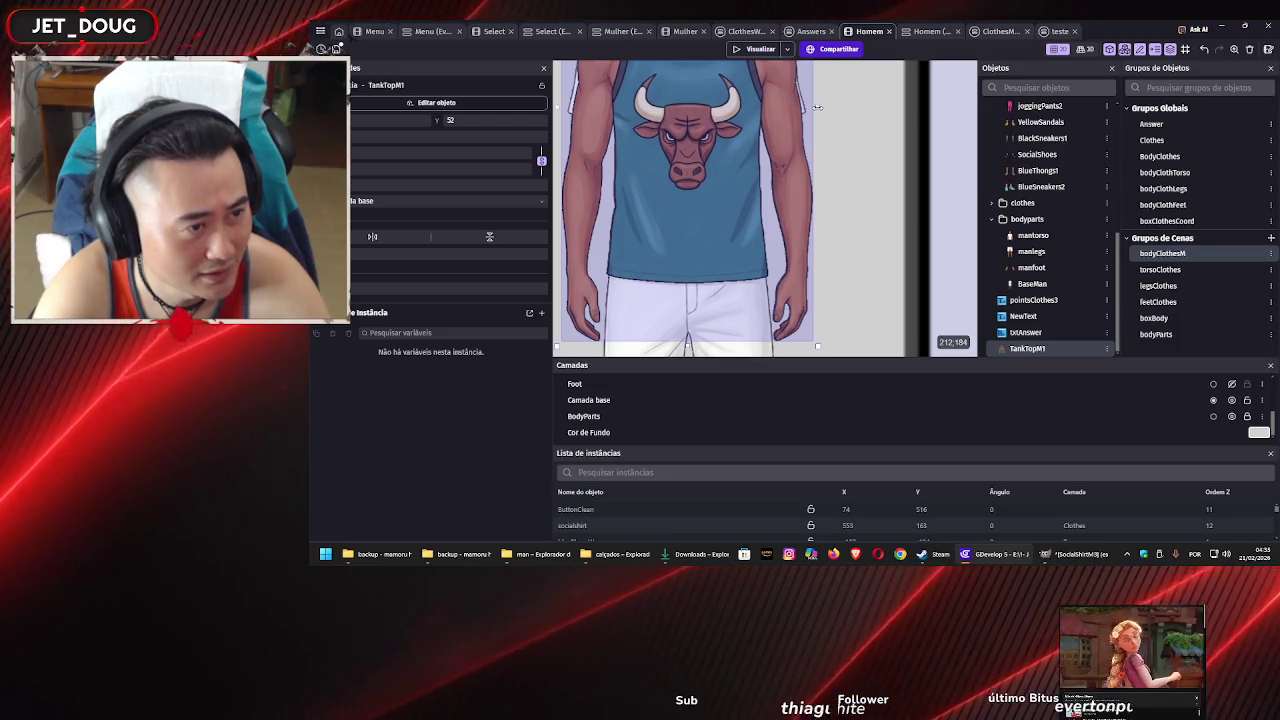
{"action": "left_click_drag", "start_coordinate": [817, 106], "coordinate": [815, 105]}
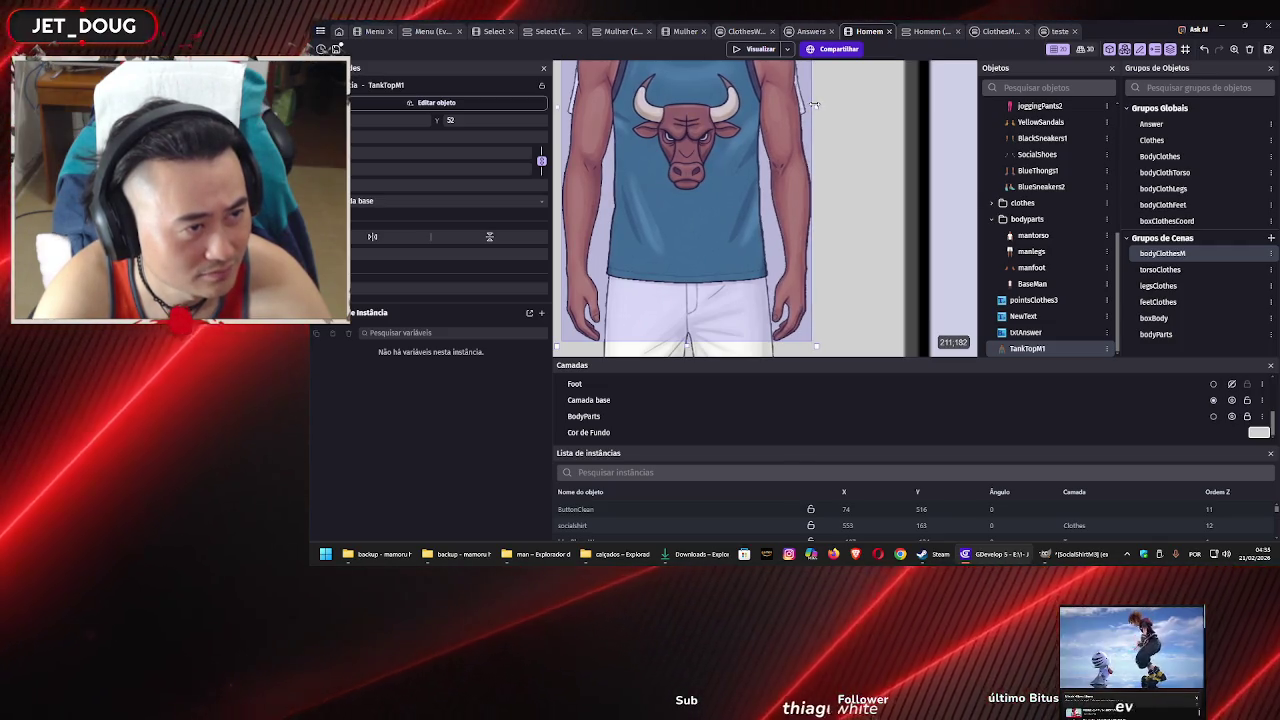
Recheck the fit by toggling Camada base, then set the TankTopM1 instance's layer to Clothes
{"action": "left_click", "coordinate": [1232, 401]}
{"action": "left_click", "coordinate": [1232, 401]}
{"action": "left_click", "coordinate": [1232, 401]}
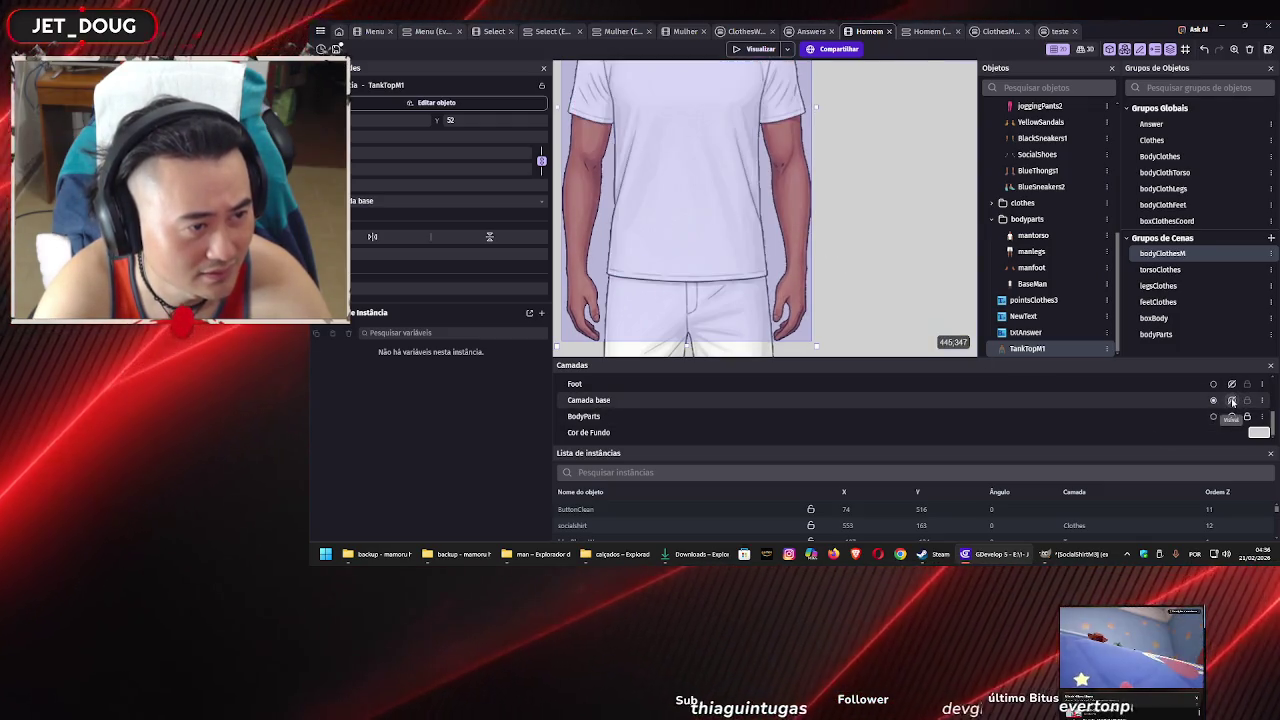
{"action": "left_click", "coordinate": [1232, 401]}
{"action": "left_click", "coordinate": [1232, 401]}
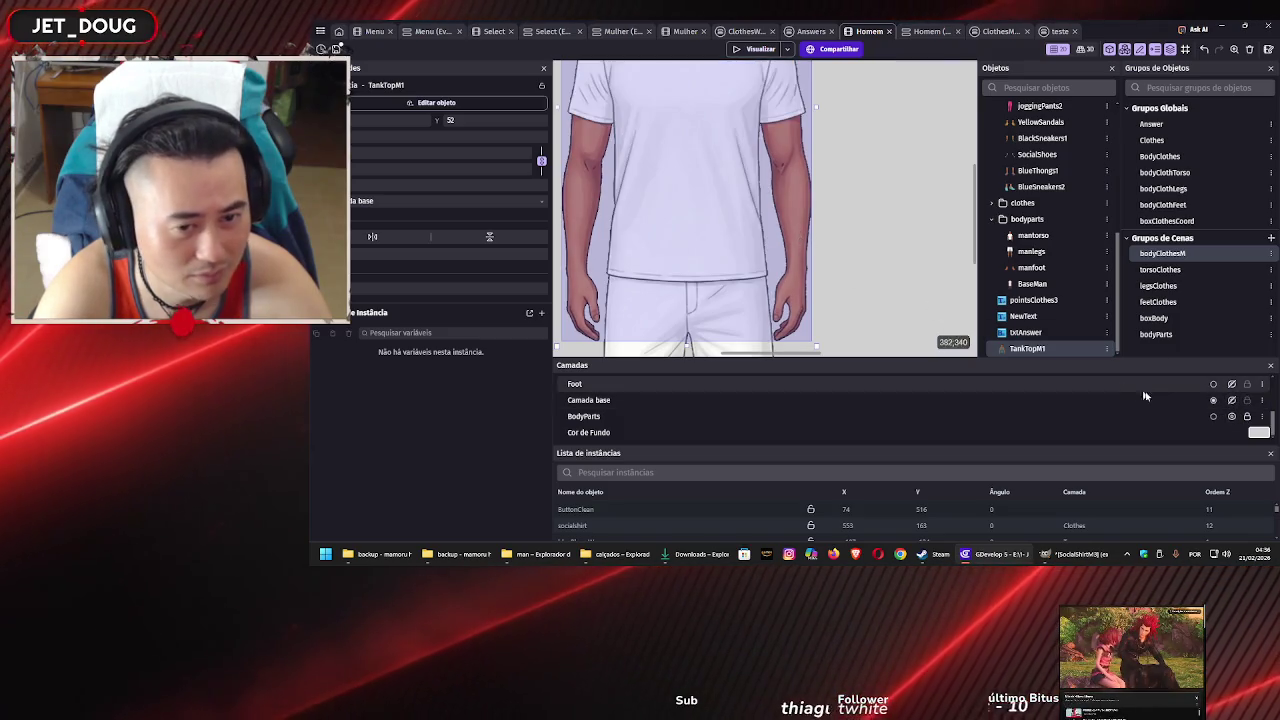
{"action": "left_click", "coordinate": [1232, 401]}
{"action": "scroll", "coordinate": [747, 222], "scroll_direction": "down", "scroll_amount": 5}
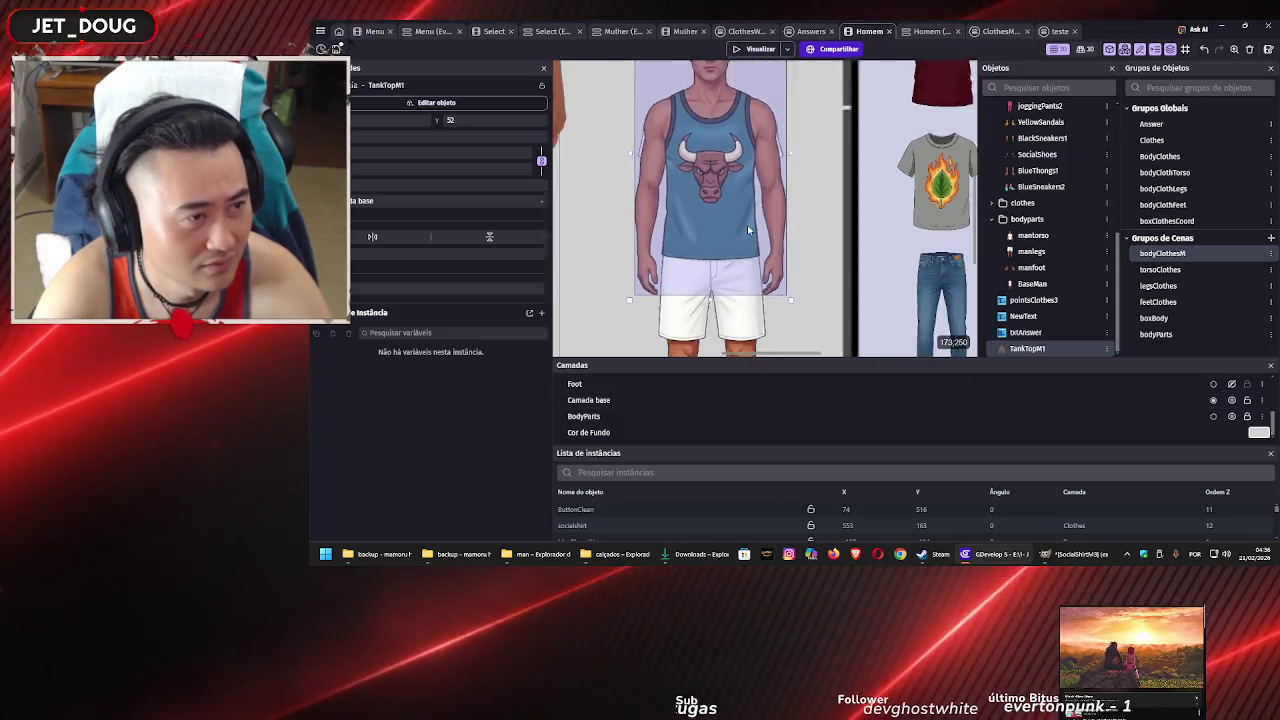
{"action": "scroll", "coordinate": [747, 221], "scroll_direction": "down", "scroll_amount": 4}
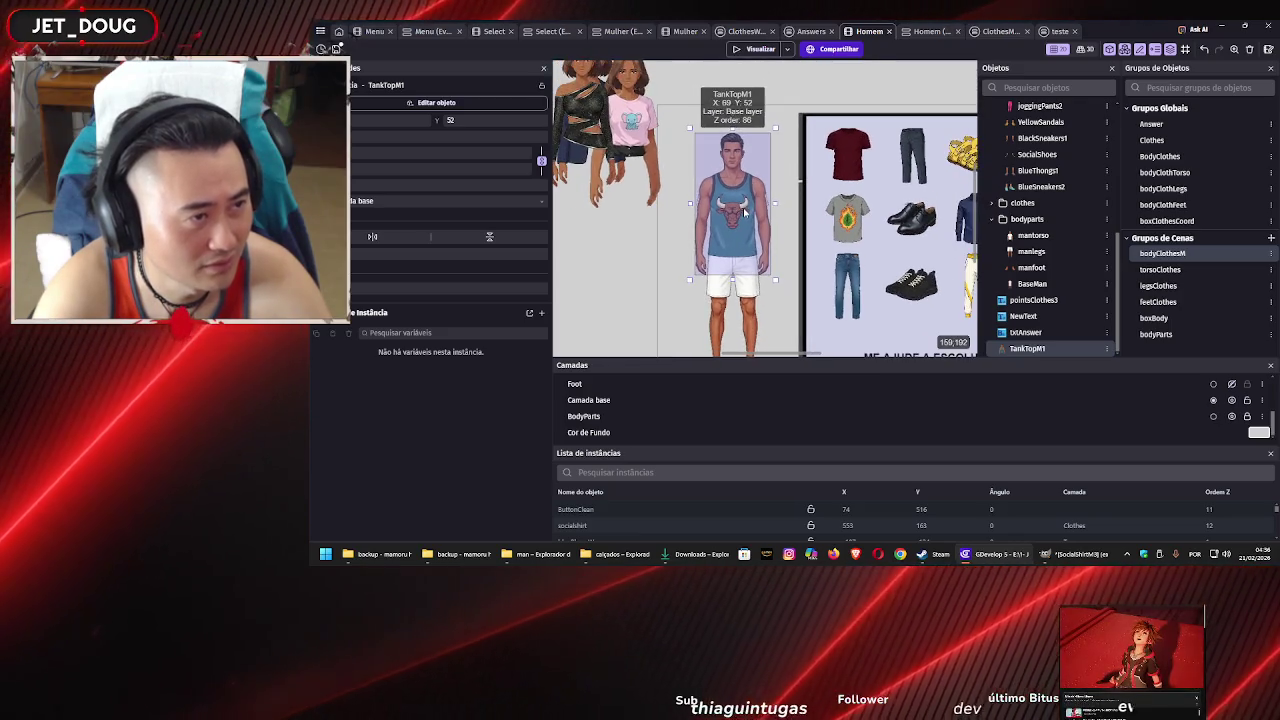
{"action": "left_click", "coordinate": [450, 201]}
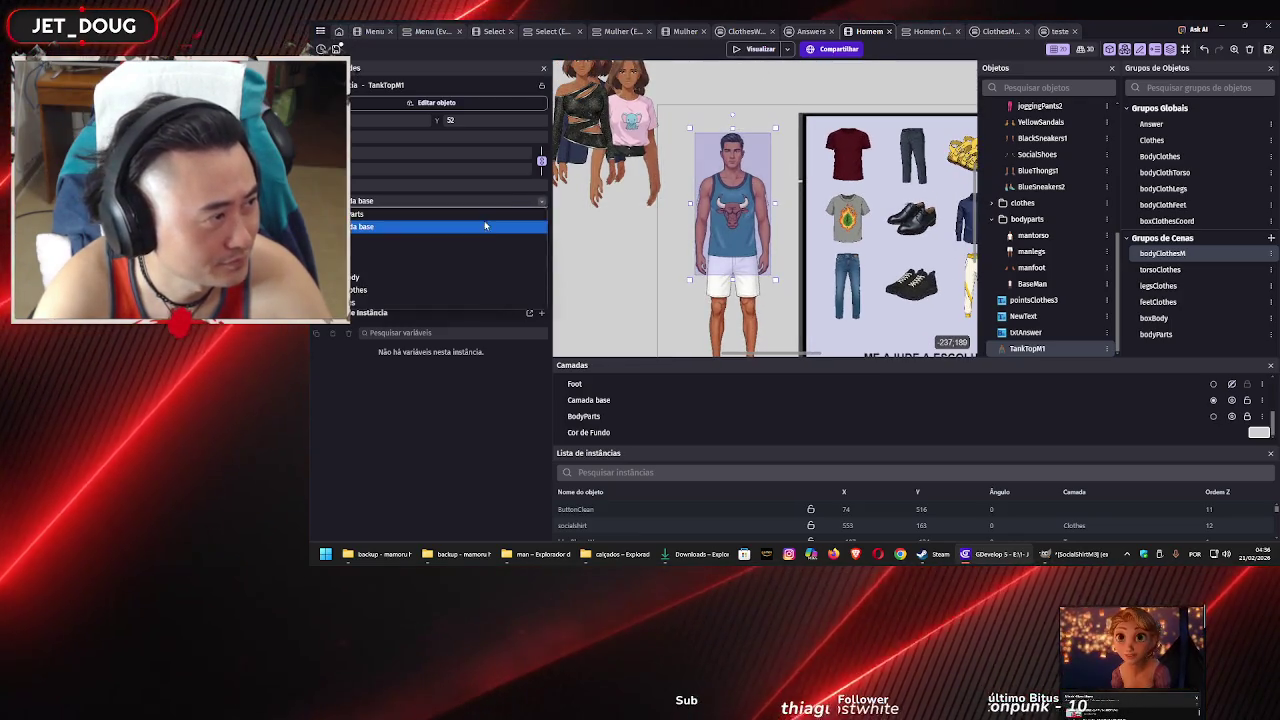
{"action": "left_click", "coordinate": [375, 290]}
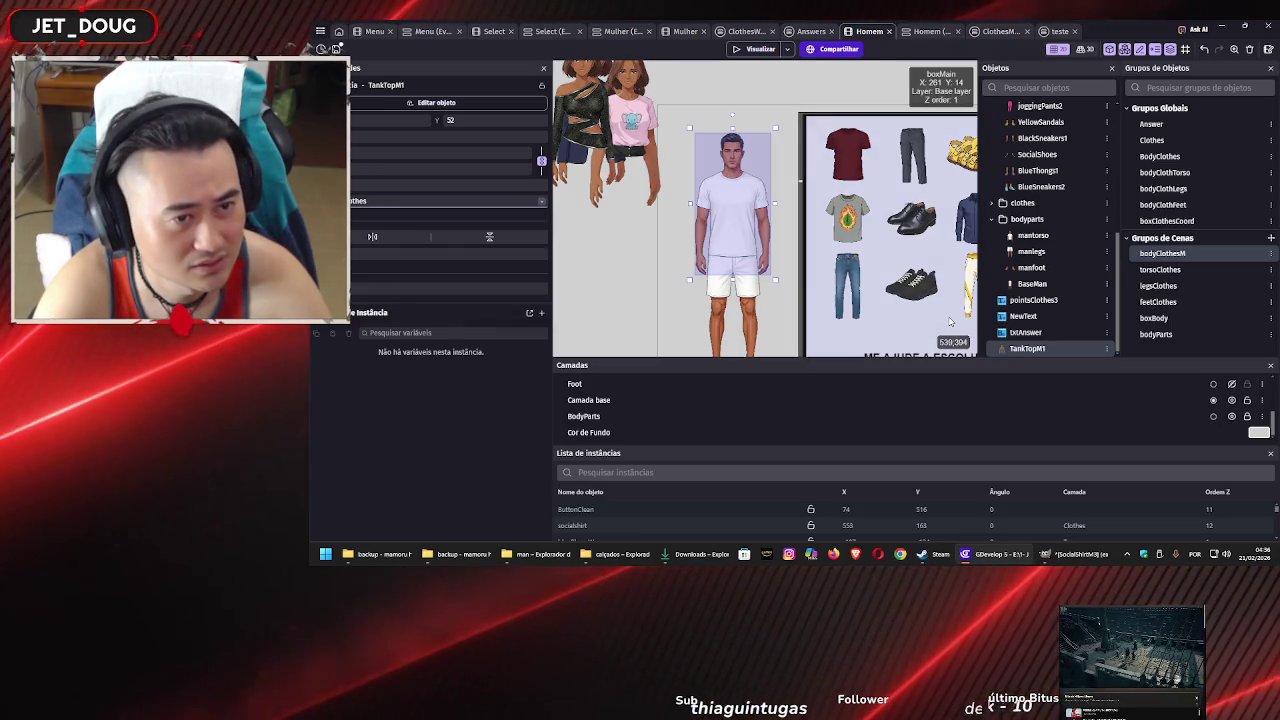
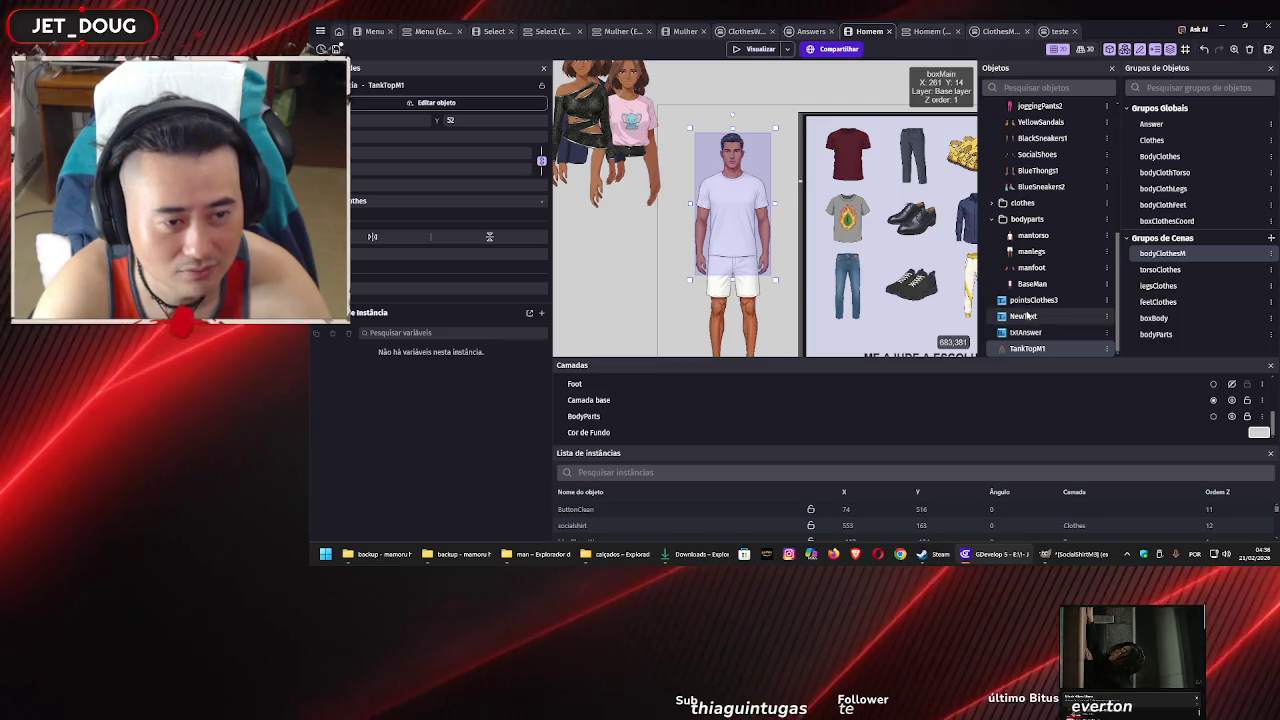
Drag TankTopM1 into the bodywithclothes folder, directly below SocialShirtM3
{"action": "left_click", "coordinate": [1032, 352]}
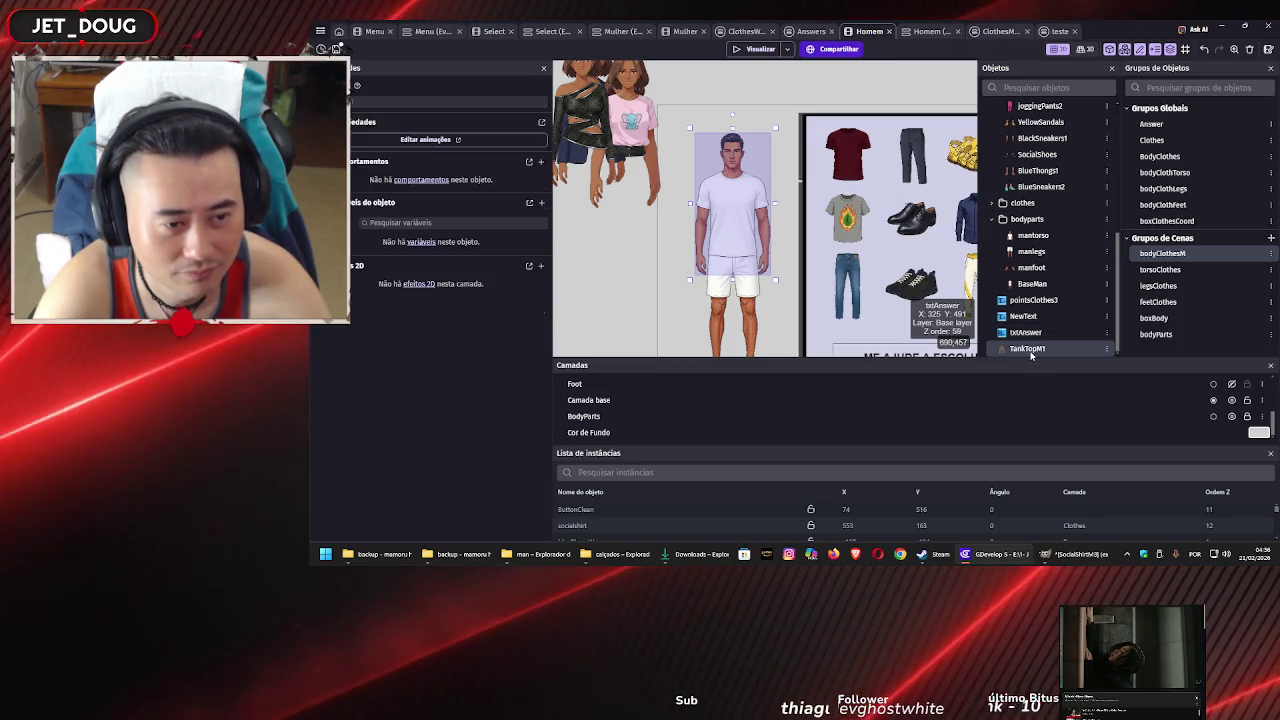
{"action": "left_click_drag", "start_coordinate": [1032, 352], "coordinate": [1048, 121]}
{"action": "scroll", "coordinate": [1048, 121], "scroll_direction": "up", "scroll_amount": 3}
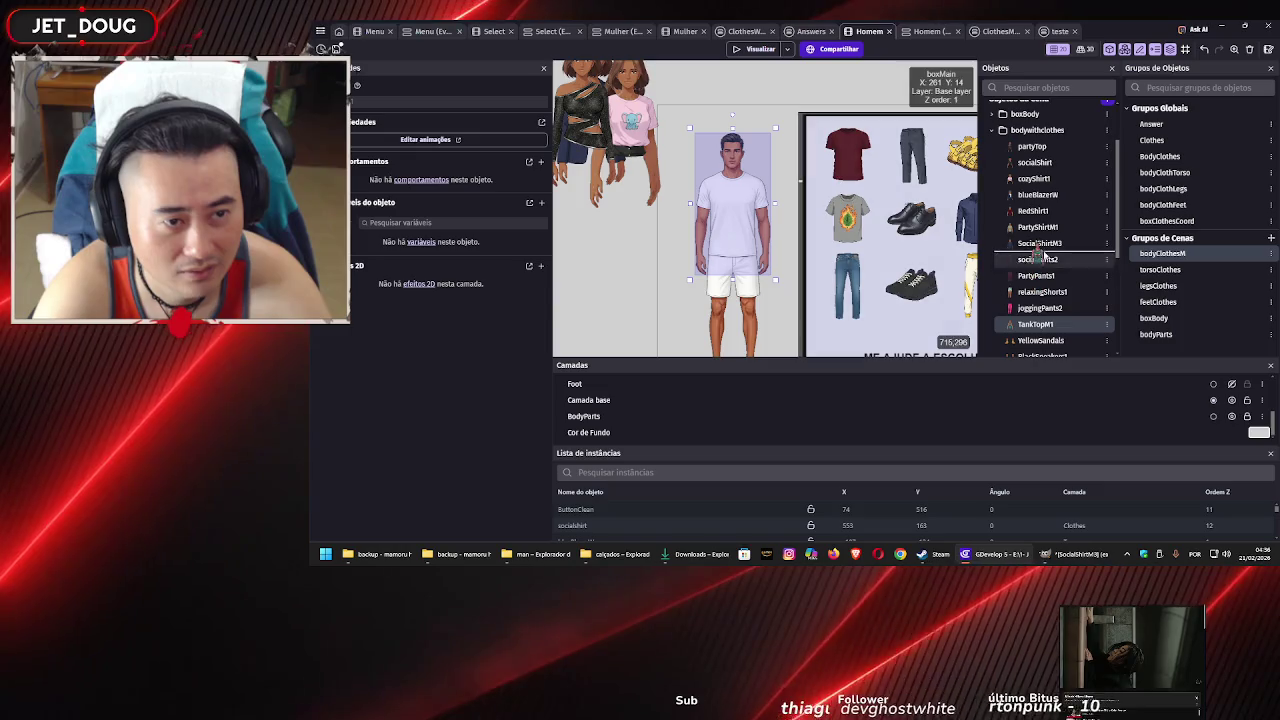
{"action": "left_click_drag", "start_coordinate": [1045, 250], "coordinate": [1046, 252]}
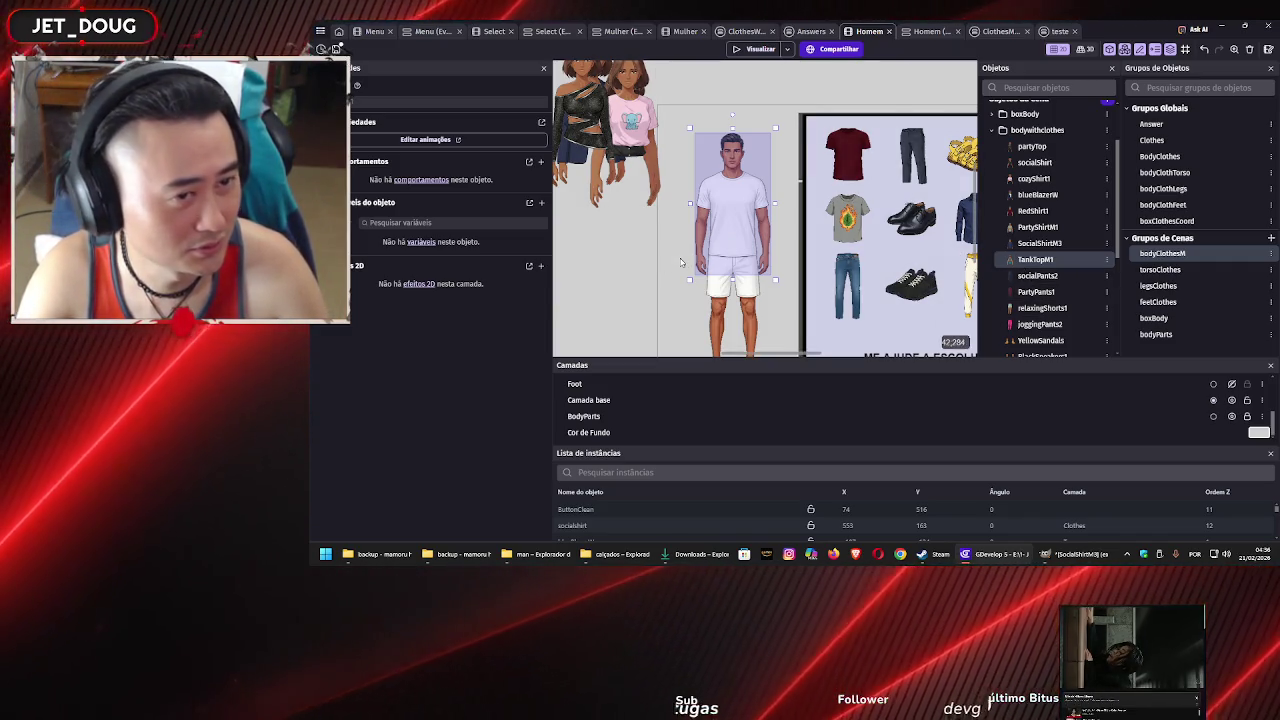
Add TankTopM1 to the bodyClothesM object group and apply
{"action": "double_click", "coordinate": [1177, 256]}
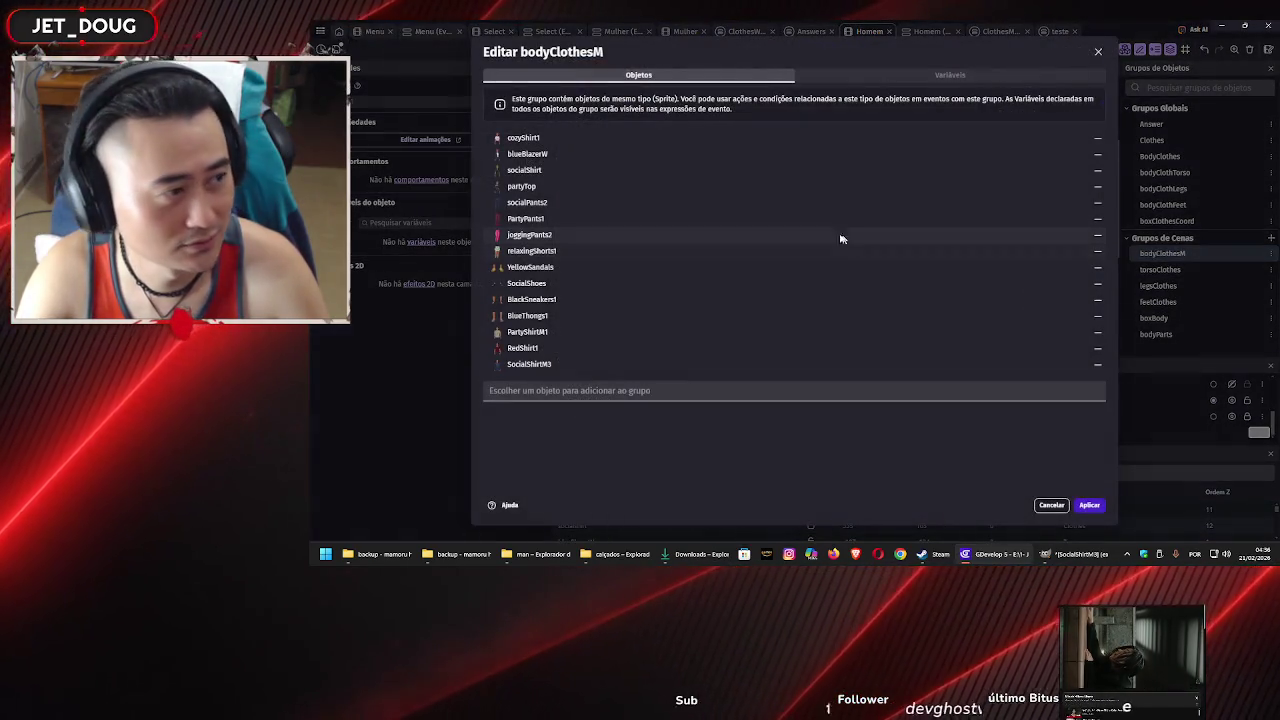
{"action": "left_click", "coordinate": [608, 392]}
{"action": "scroll", "coordinate": [570, 300], "scroll_direction": "down", "scroll_amount": 5}
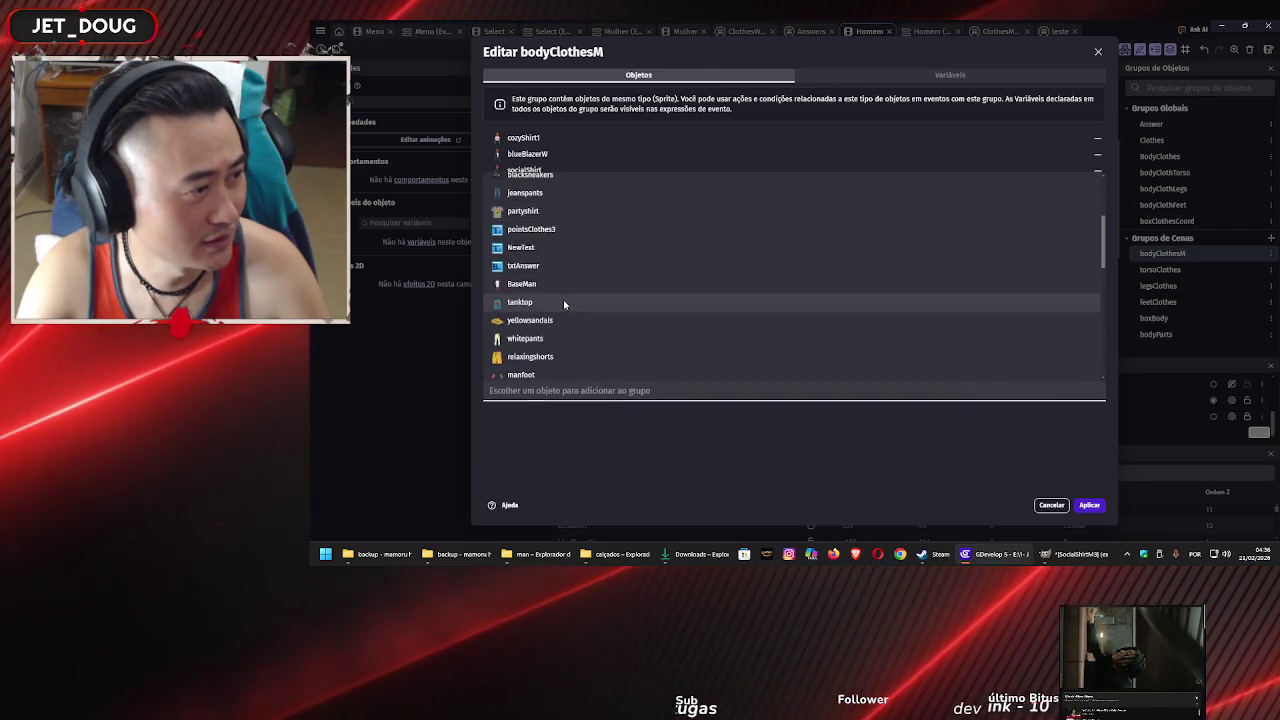
{"action": "left_click", "coordinate": [565, 298]}
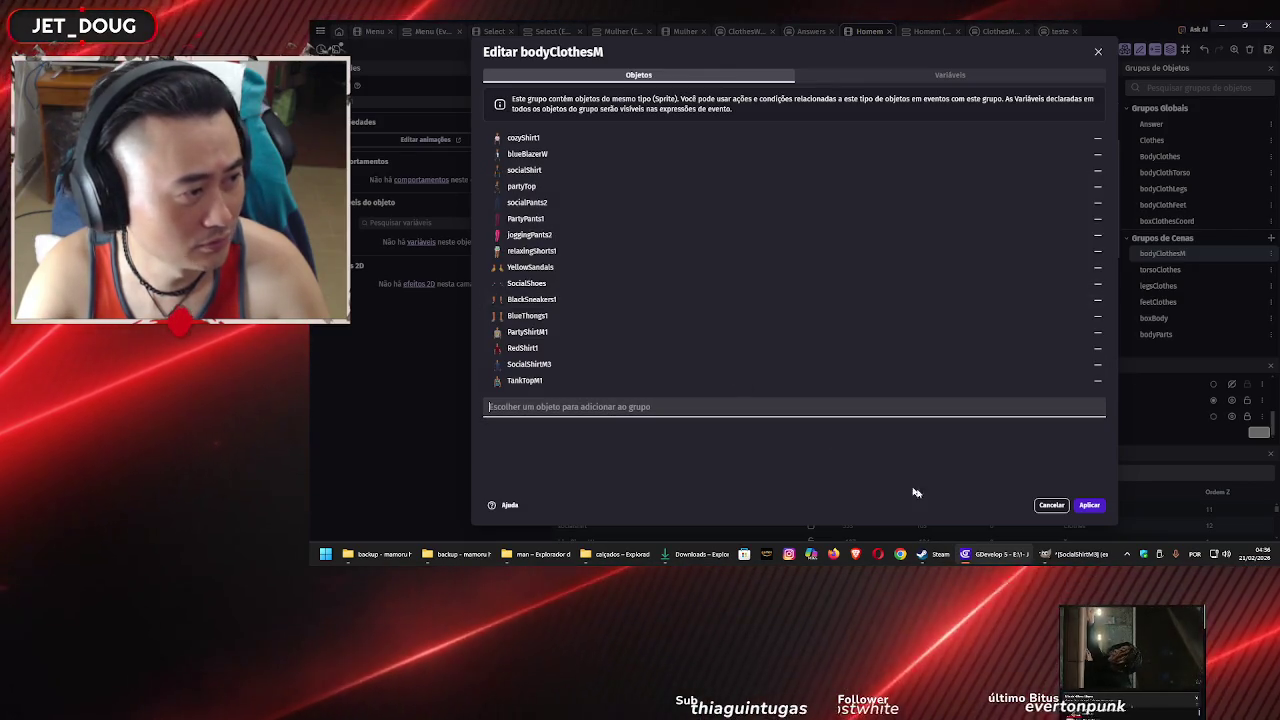
{"action": "left_click", "coordinate": [1094, 505]}
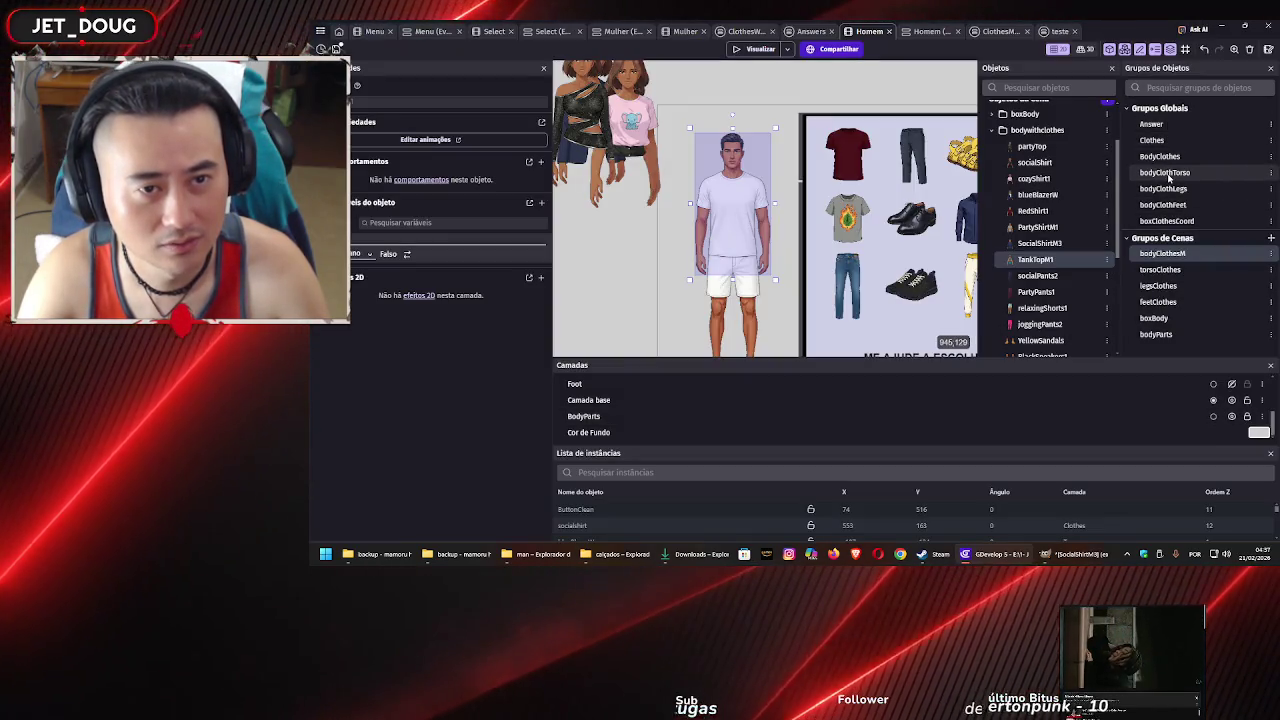
Add TankTopM1 to the bodyClothTorso object group and apply
{"action": "double_click", "coordinate": [1165, 172]}
{"action": "left_click", "coordinate": [580, 261]}
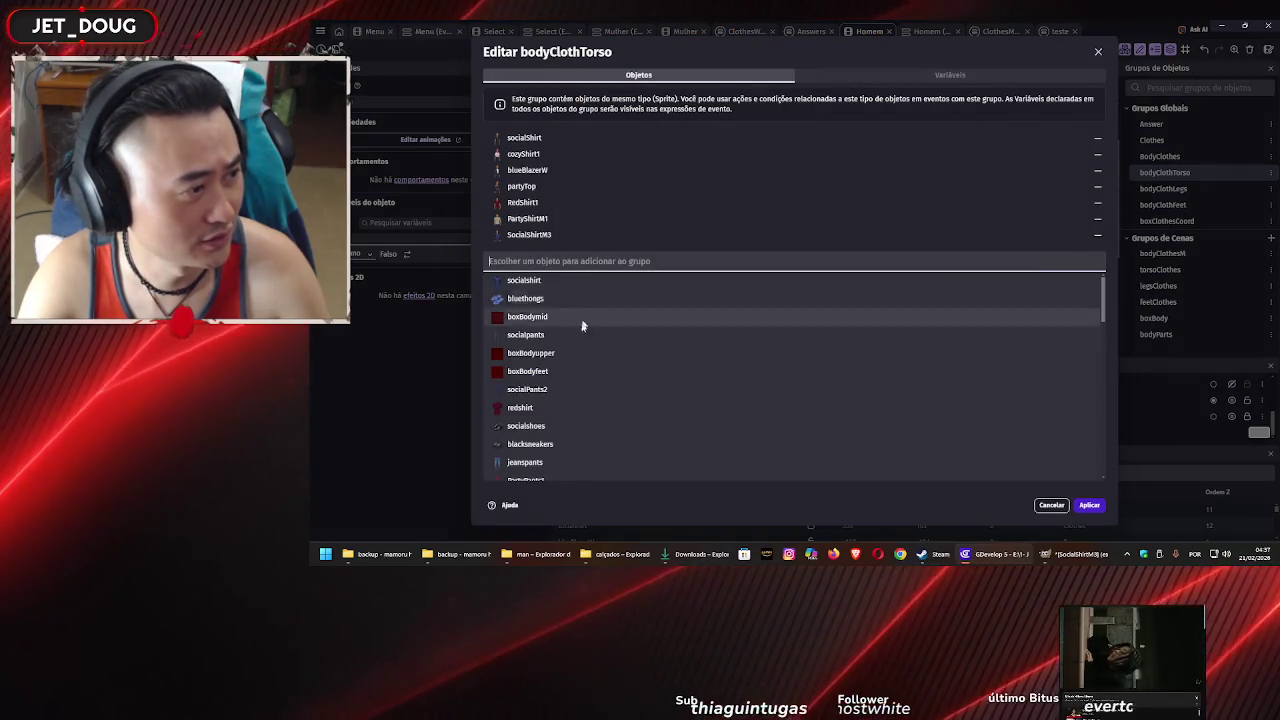
{"action": "scroll", "coordinate": [582, 325], "scroll_direction": "down", "scroll_amount": 10}
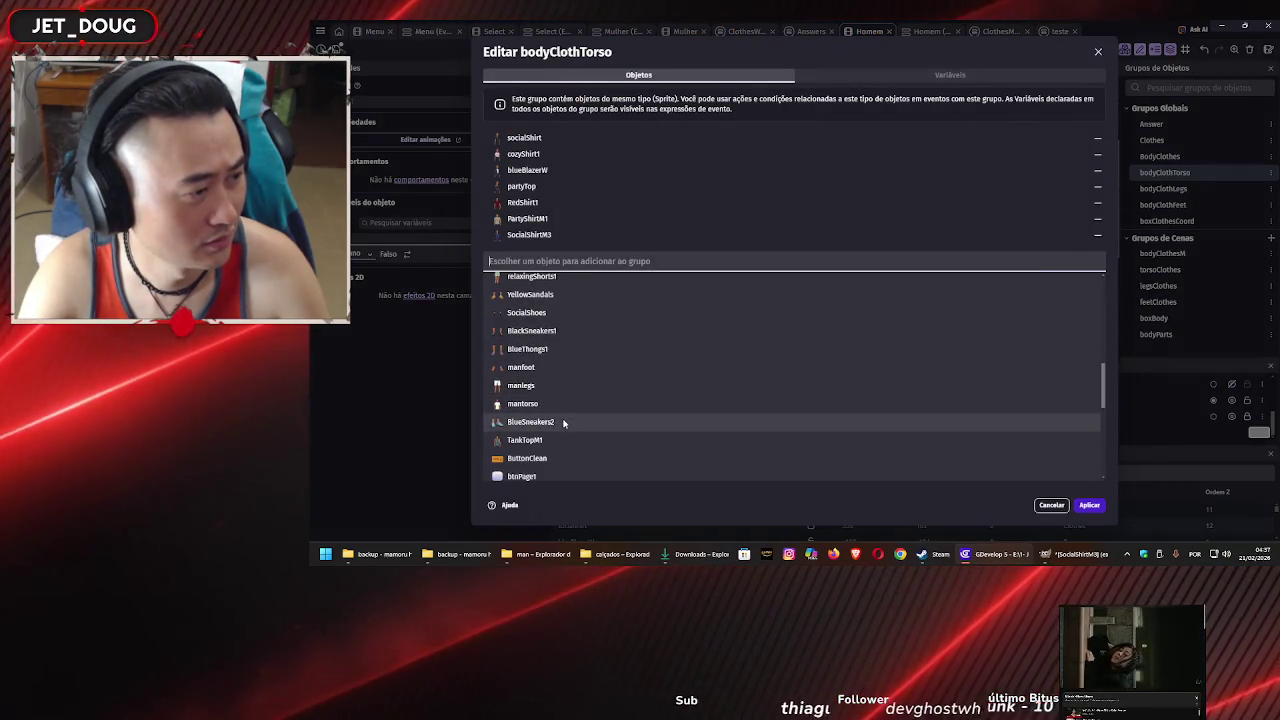
{"action": "left_click", "coordinate": [555, 440]}
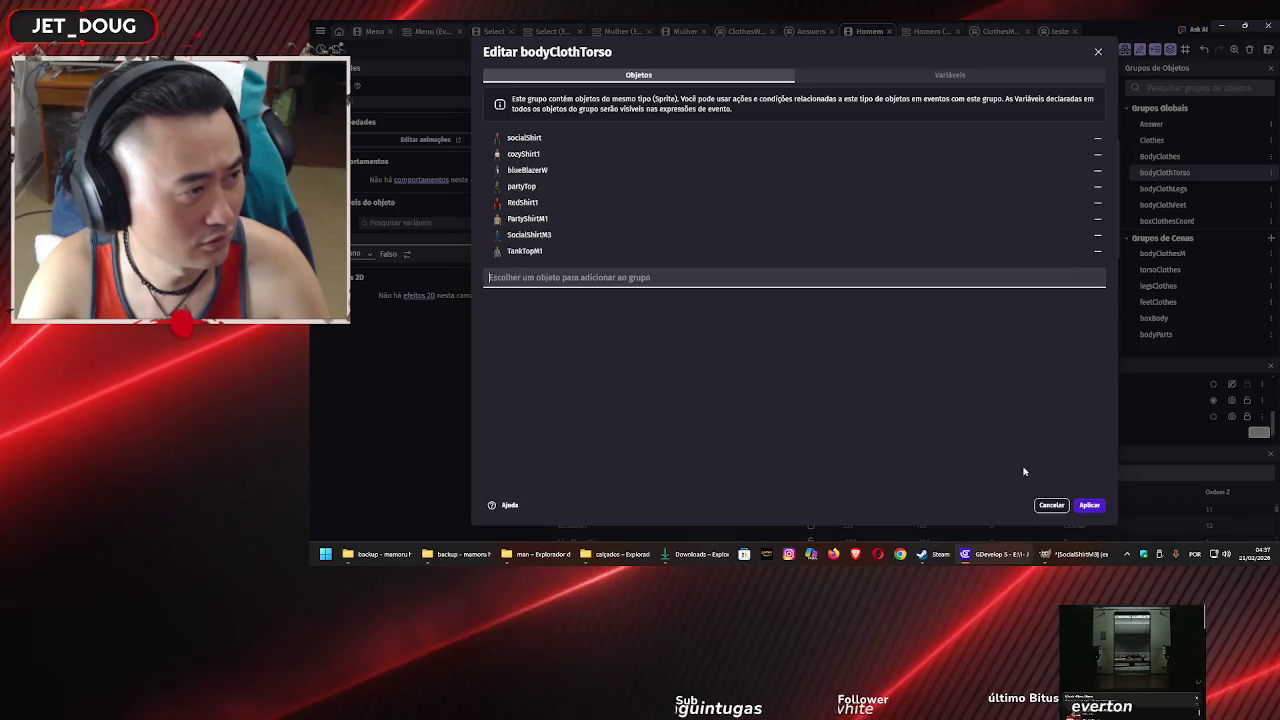
{"action": "left_click", "coordinate": [1090, 505]}
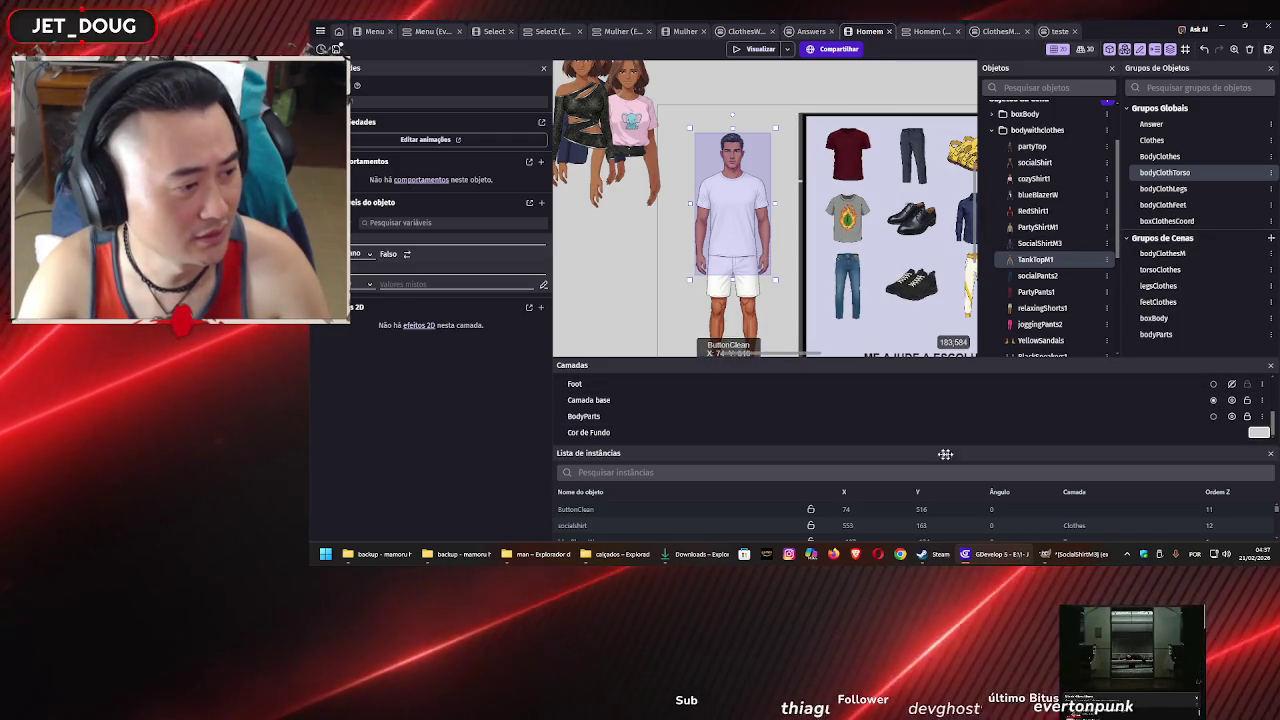
Toggle the BoxClothes layer and try the blue dress shirt, then the maroon tee, on the man
{"action": "scroll", "coordinate": [812, 407], "scroll_direction": "up", "scroll_amount": 3}
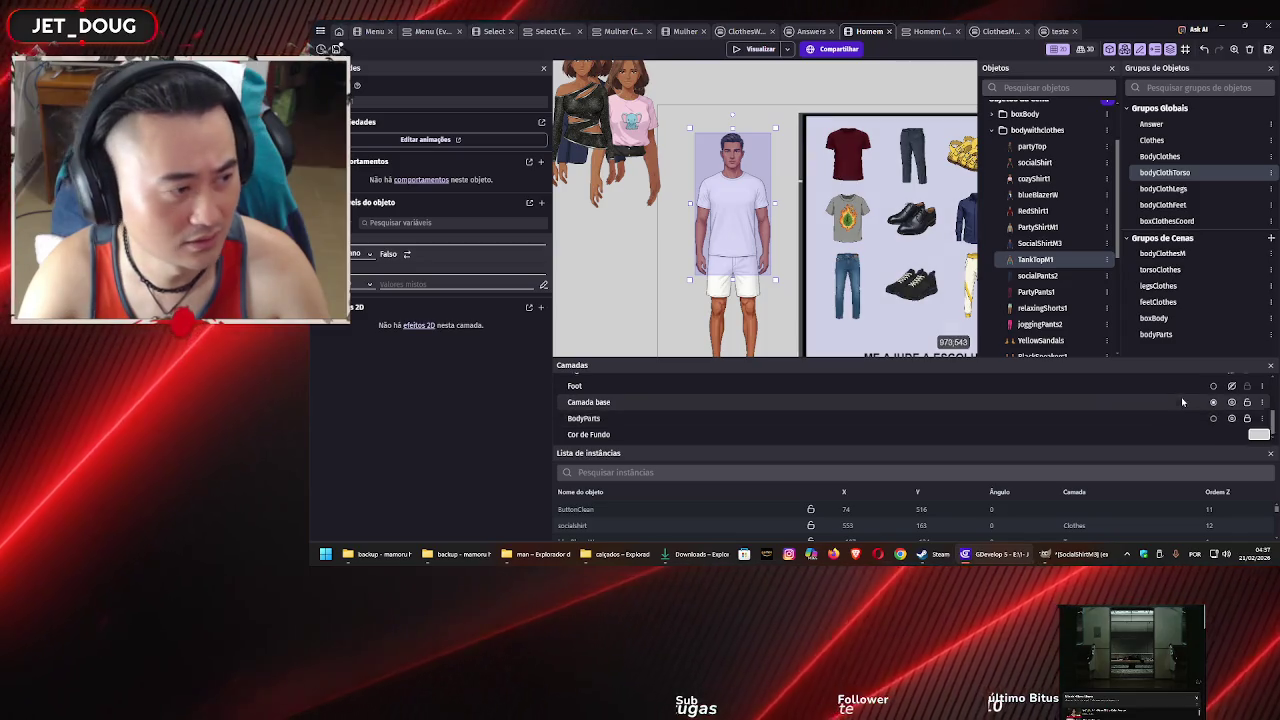
{"action": "left_click", "coordinate": [1232, 413]}
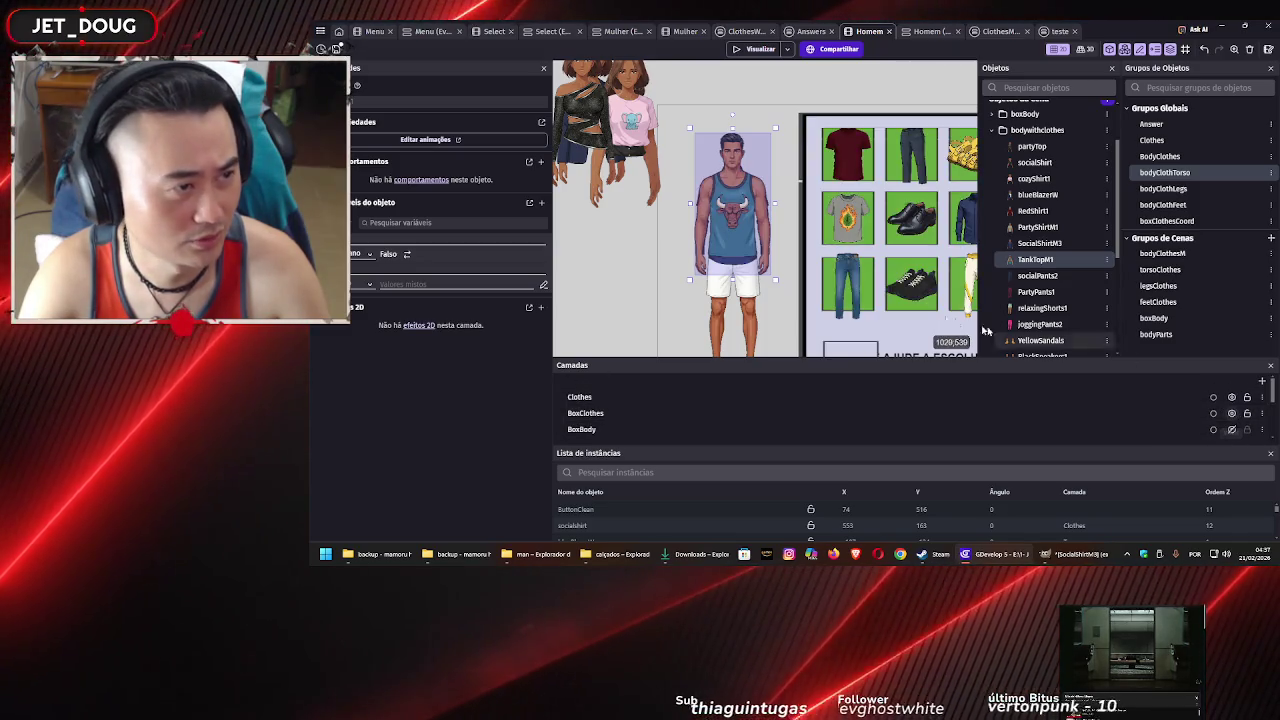
{"action": "left_click", "coordinate": [732, 200]}
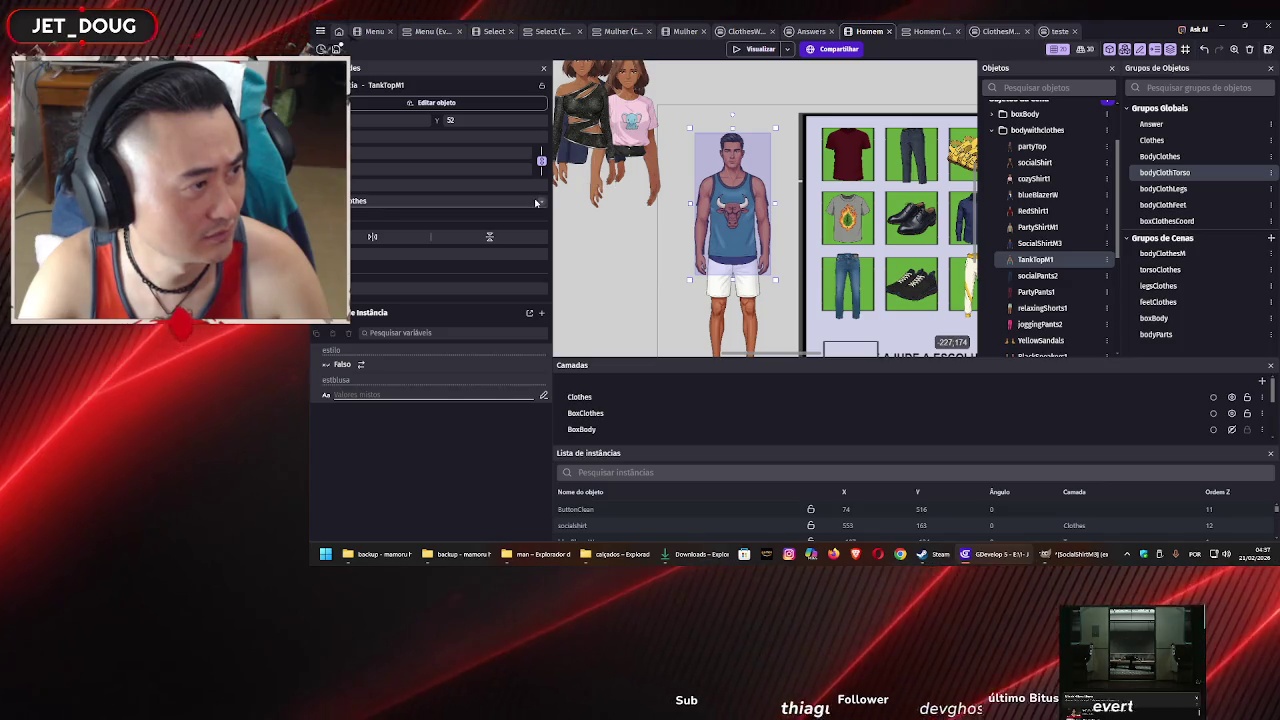
{"action": "left_click", "coordinate": [450, 200]}
{"action": "left_click", "coordinate": [456, 268]}
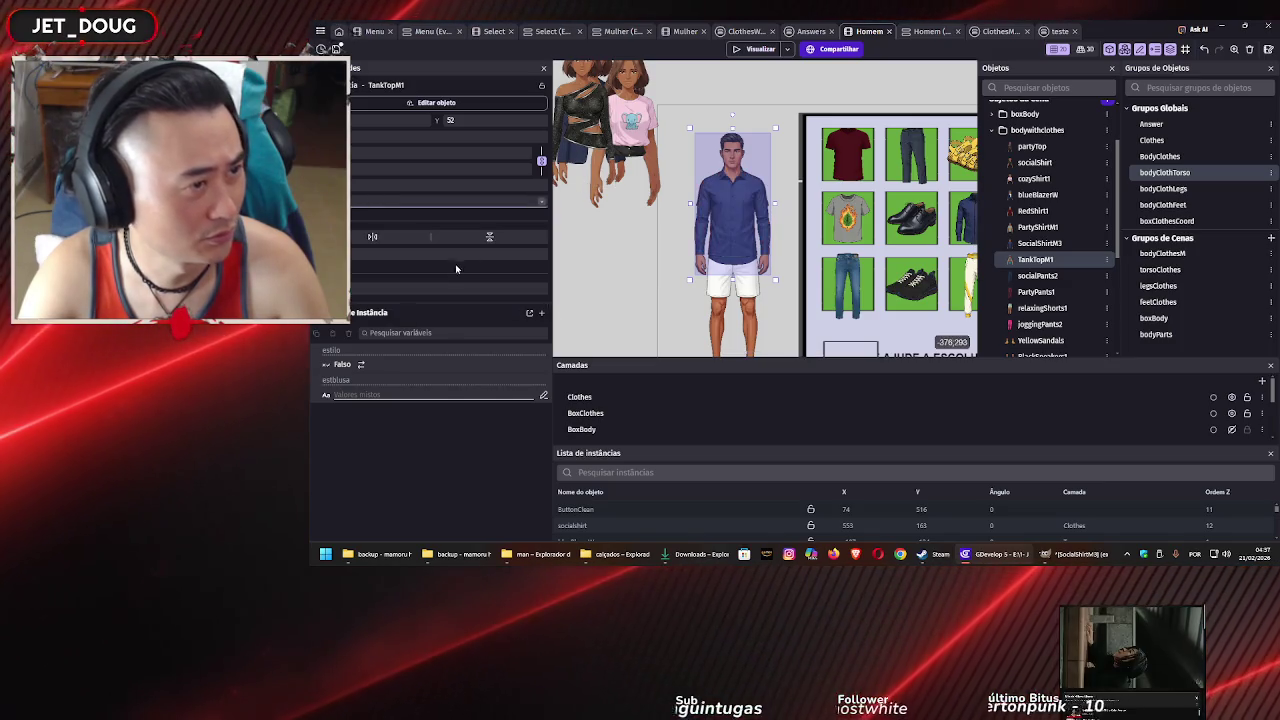
{"action": "left_click", "coordinate": [740, 218]}
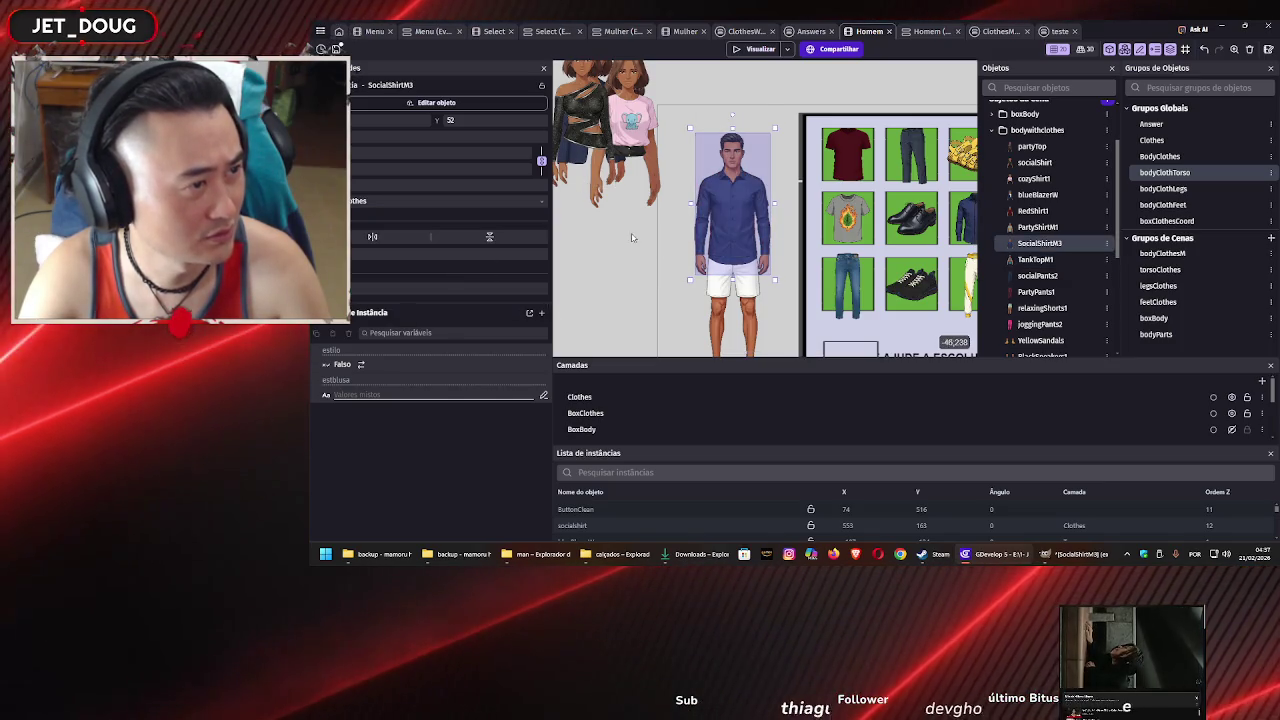
{"action": "left_click", "coordinate": [460, 201]}
{"action": "left_click", "coordinate": [447, 268]}
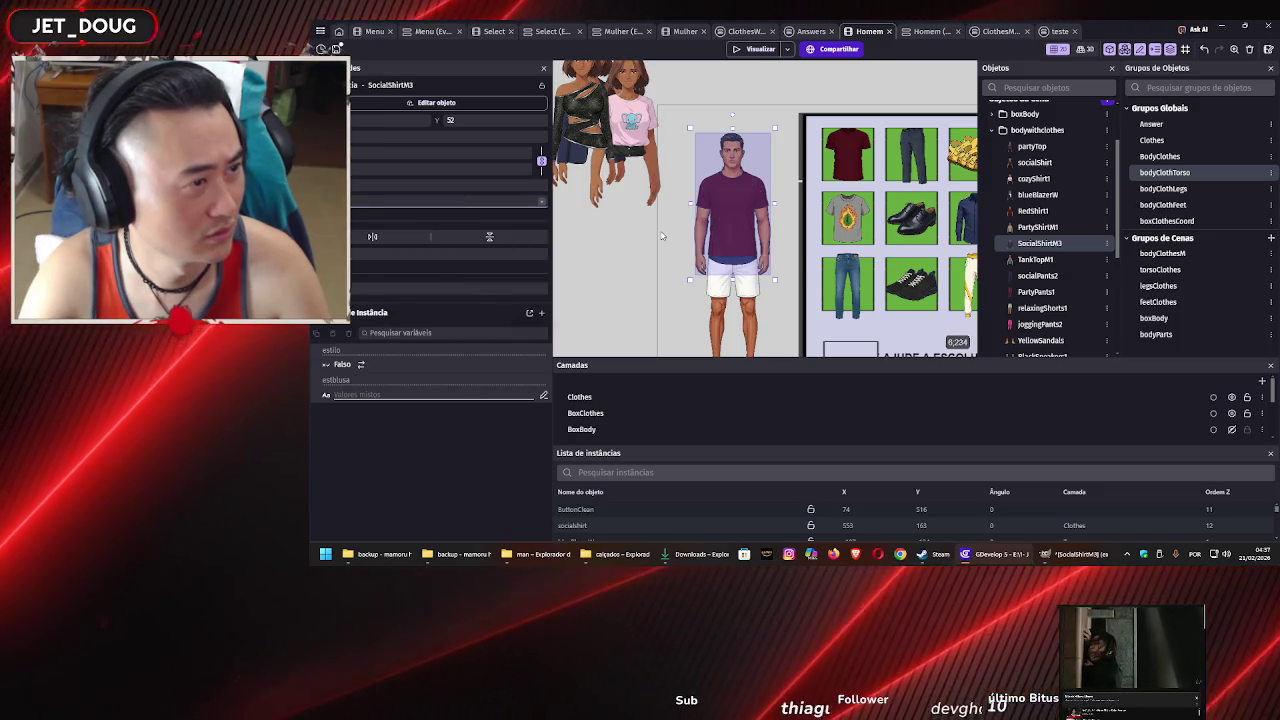
Swap the man's shirt to the grey leaf tee, then to the blue Bulls TankTopM1
{"action": "left_click", "coordinate": [732, 200]}
{"action": "left_click", "coordinate": [437, 206]}
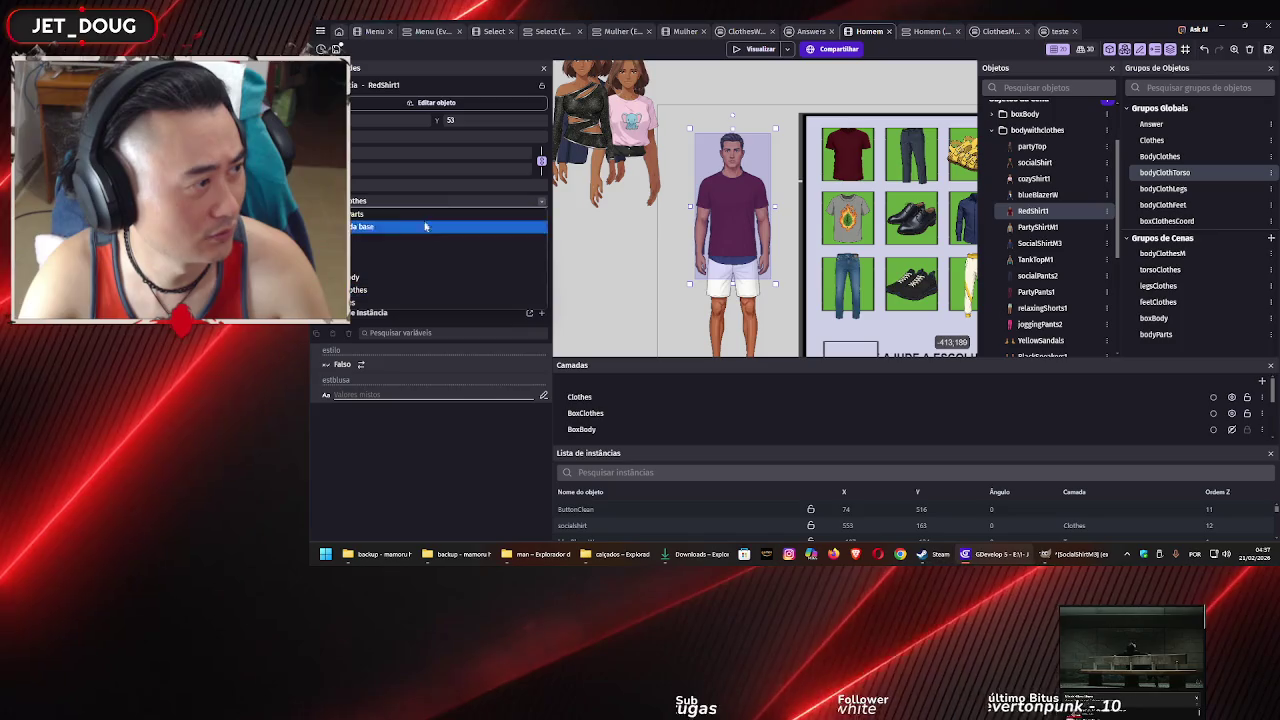
{"action": "left_click", "coordinate": [447, 257]}
{"action": "left_click", "coordinate": [675, 232]}
{"action": "left_click", "coordinate": [732, 200]}
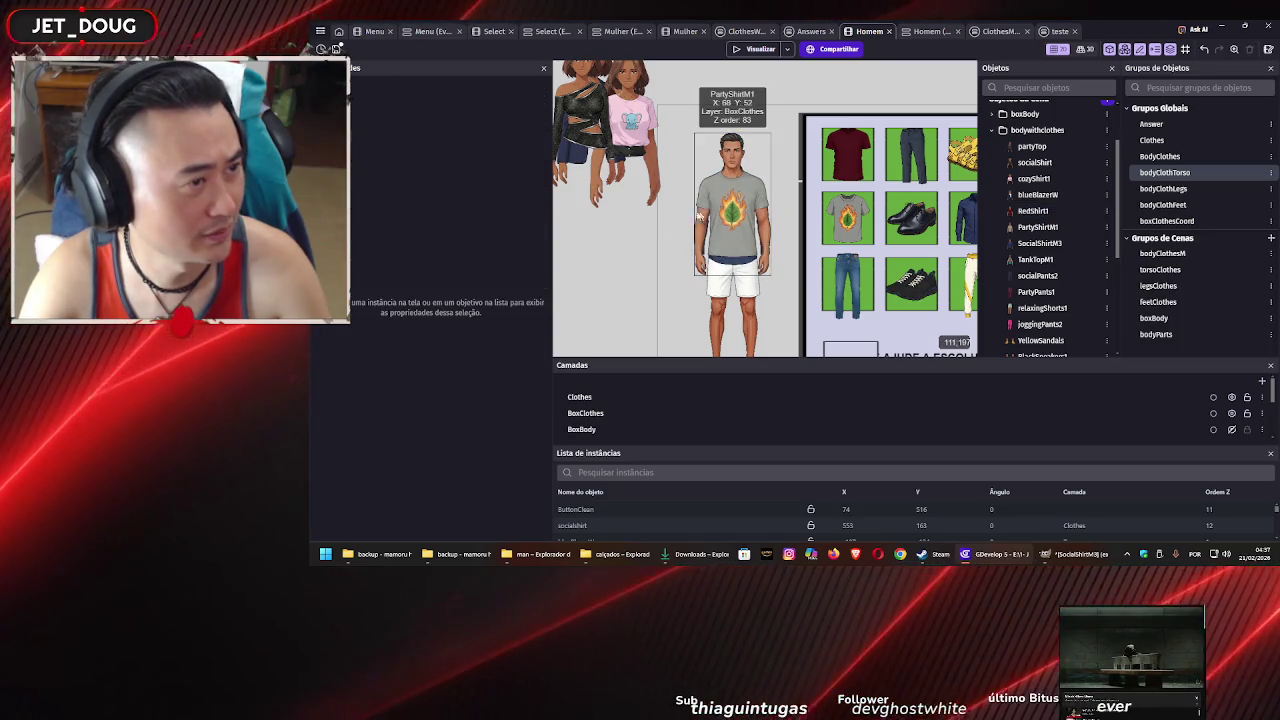
{"action": "left_click", "coordinate": [447, 201]}
{"action": "left_click", "coordinate": [429, 263]}
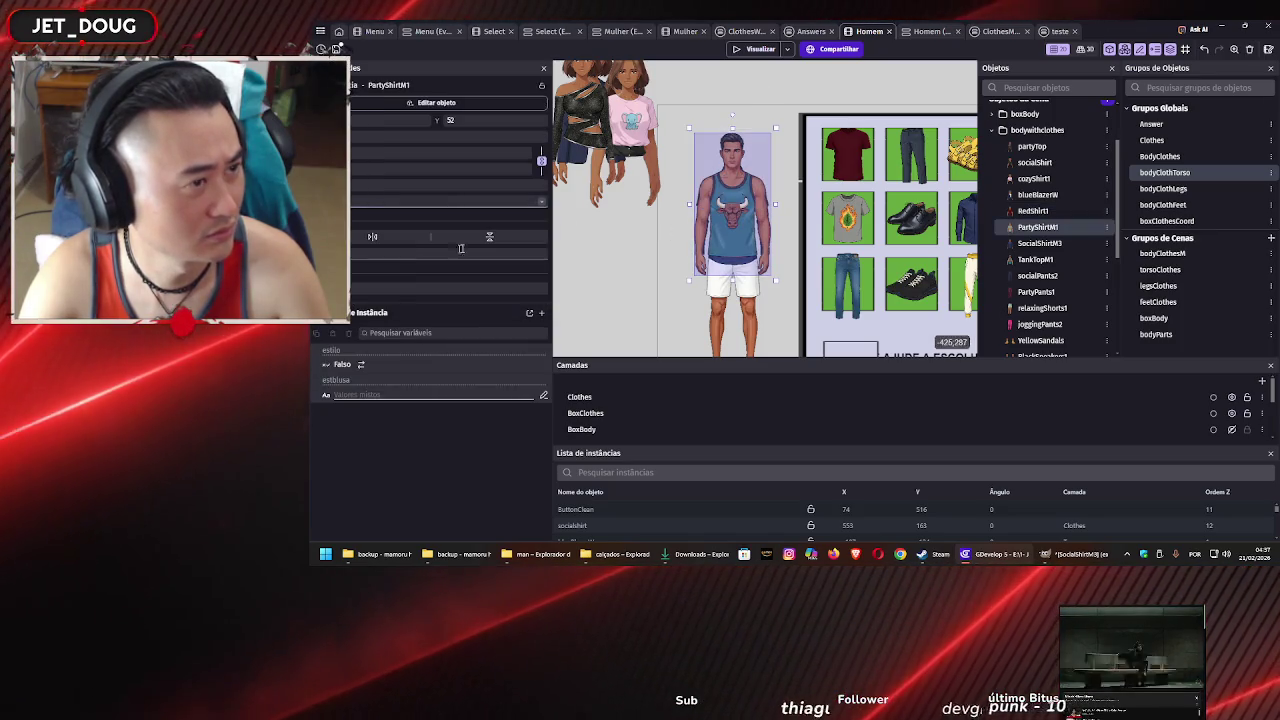
{"action": "left_click", "coordinate": [663, 242]}
{"action": "left_click", "coordinate": [732, 200]}
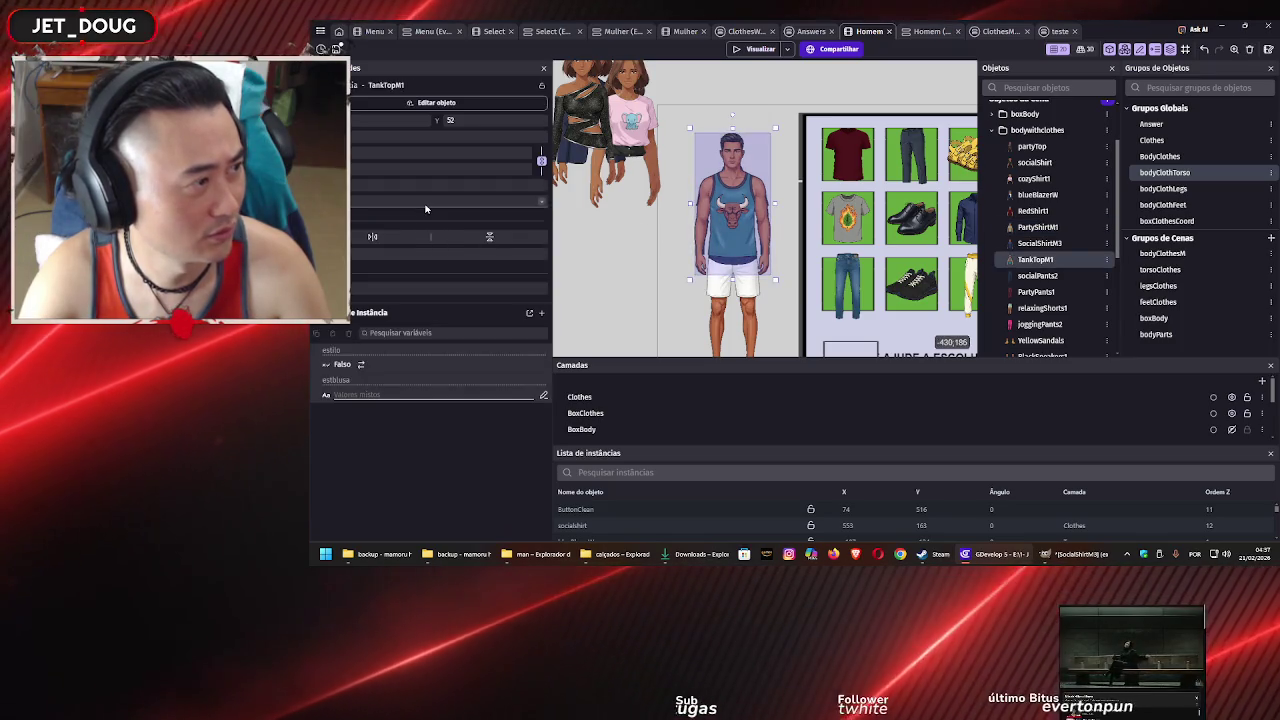
{"action": "left_click", "coordinate": [663, 242]}
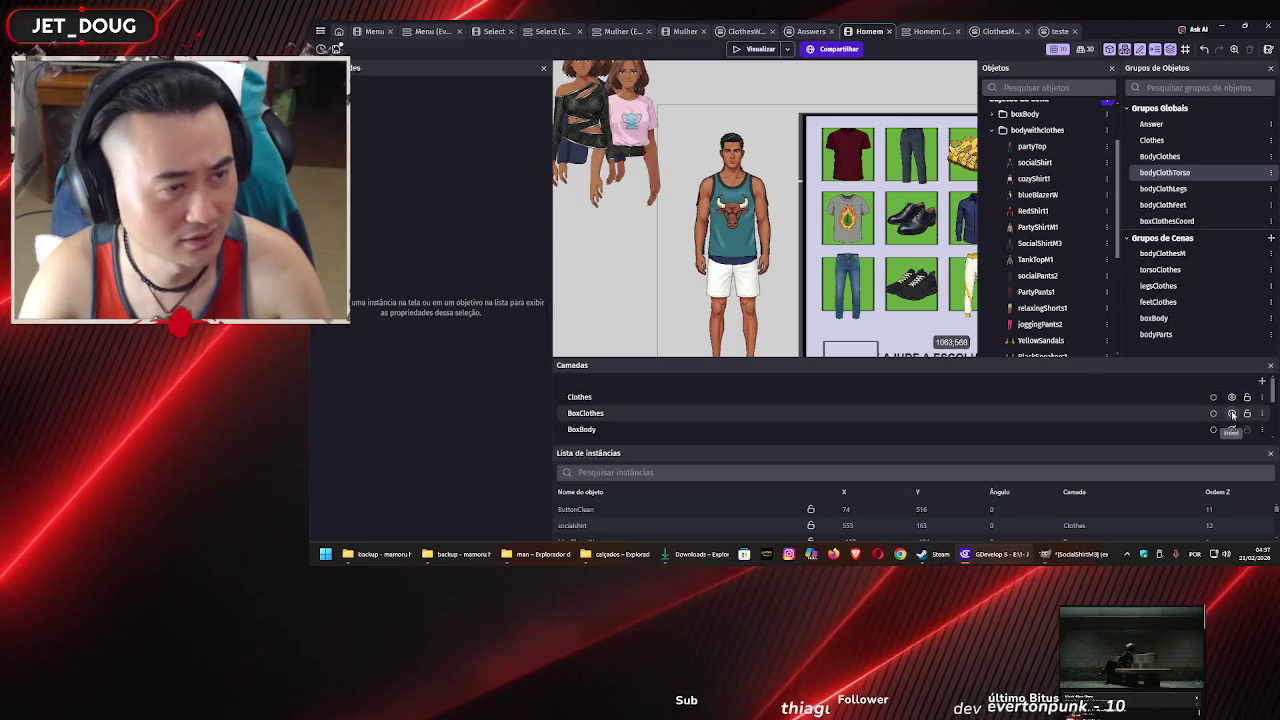
Hide the BoxClothes and Torso layers and make the Legs layer visible
{"action": "left_click", "coordinate": [1232, 413]}
{"action": "scroll", "coordinate": [1200, 413], "scroll_direction": "down", "scroll_amount": 2}
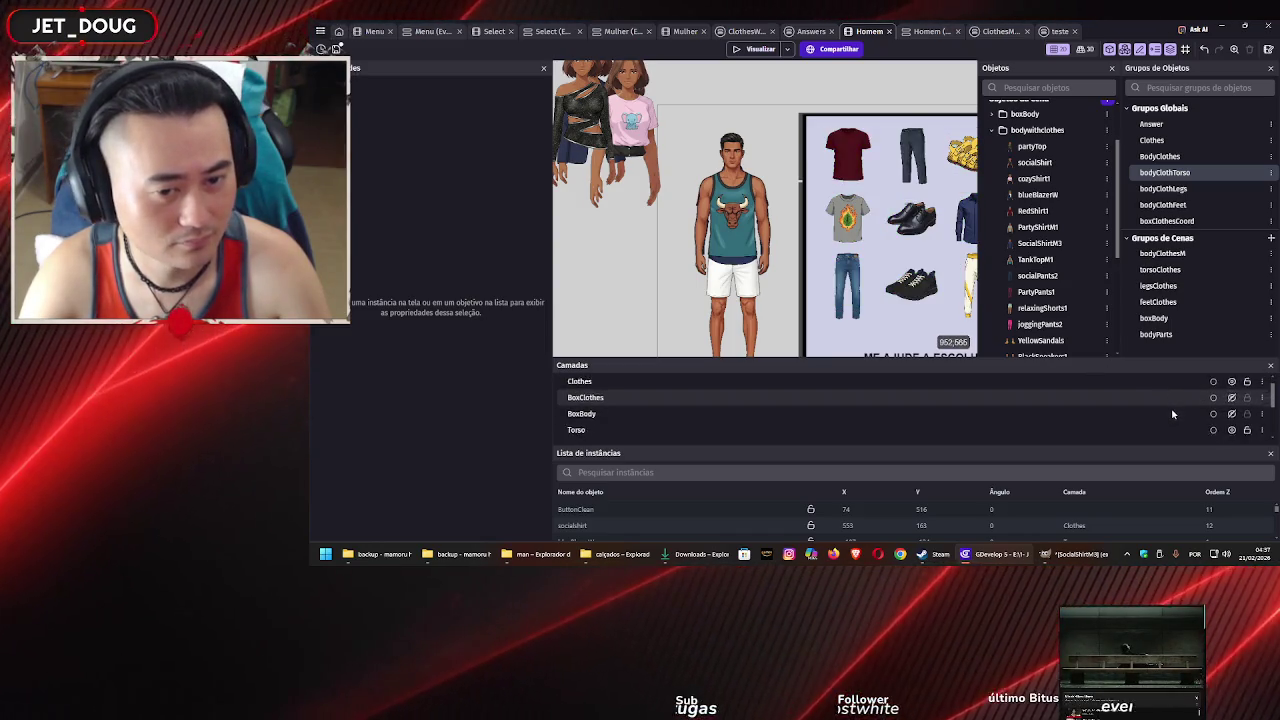
{"action": "scroll", "coordinate": [1180, 414], "scroll_direction": "up", "scroll_amount": 1}
{"action": "scroll", "coordinate": [1180, 414], "scroll_direction": "up", "scroll_amount": 1}
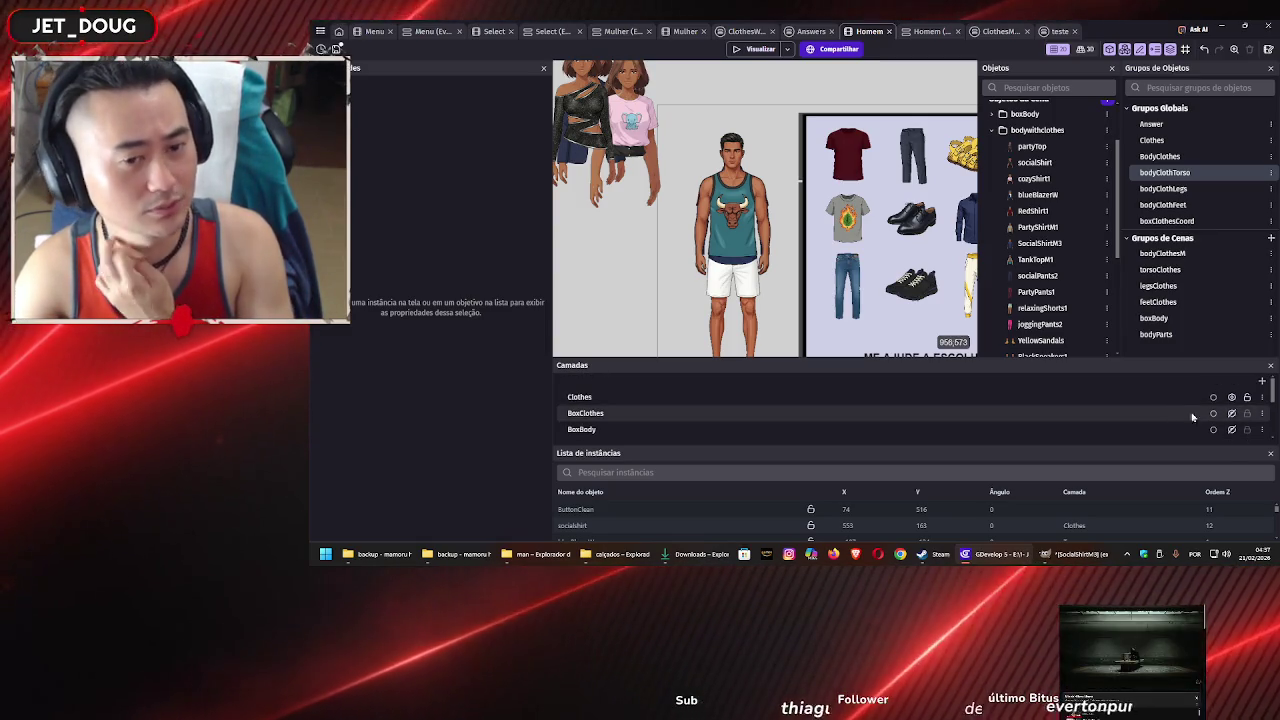
{"action": "scroll", "coordinate": [1200, 412], "scroll_direction": "down", "scroll_amount": 3}
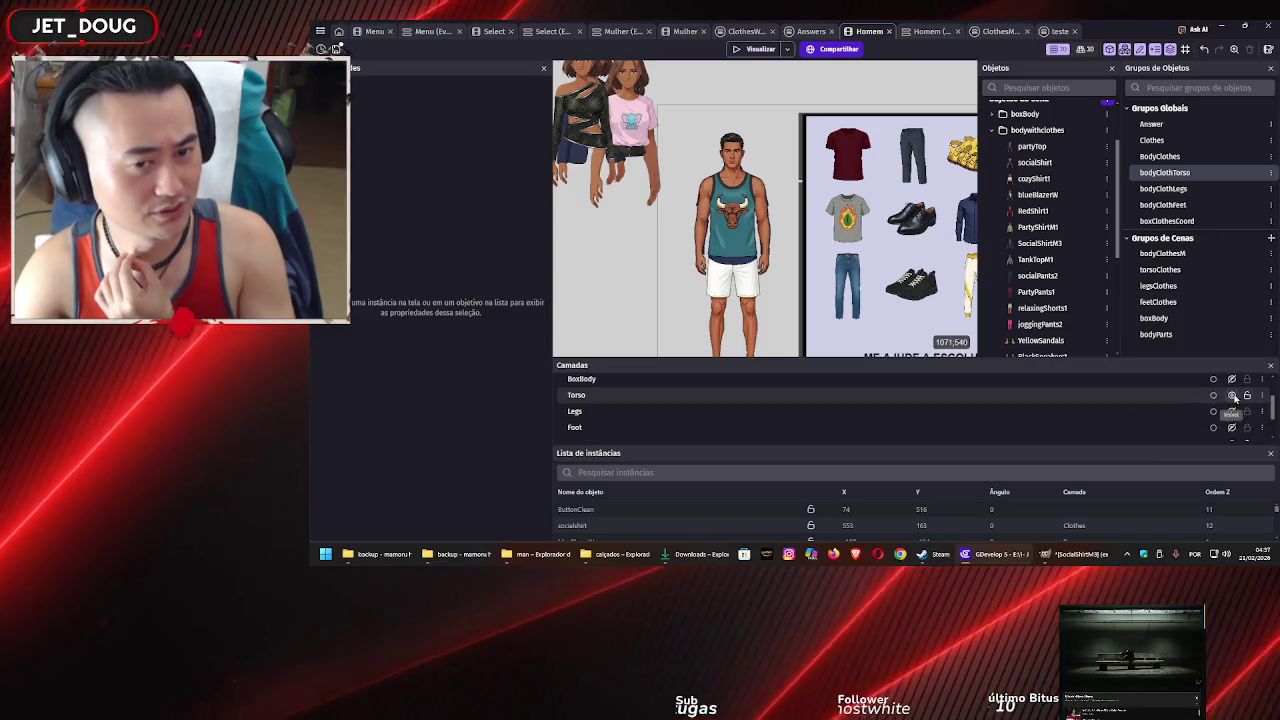
{"action": "left_click", "coordinate": [1233, 396]}
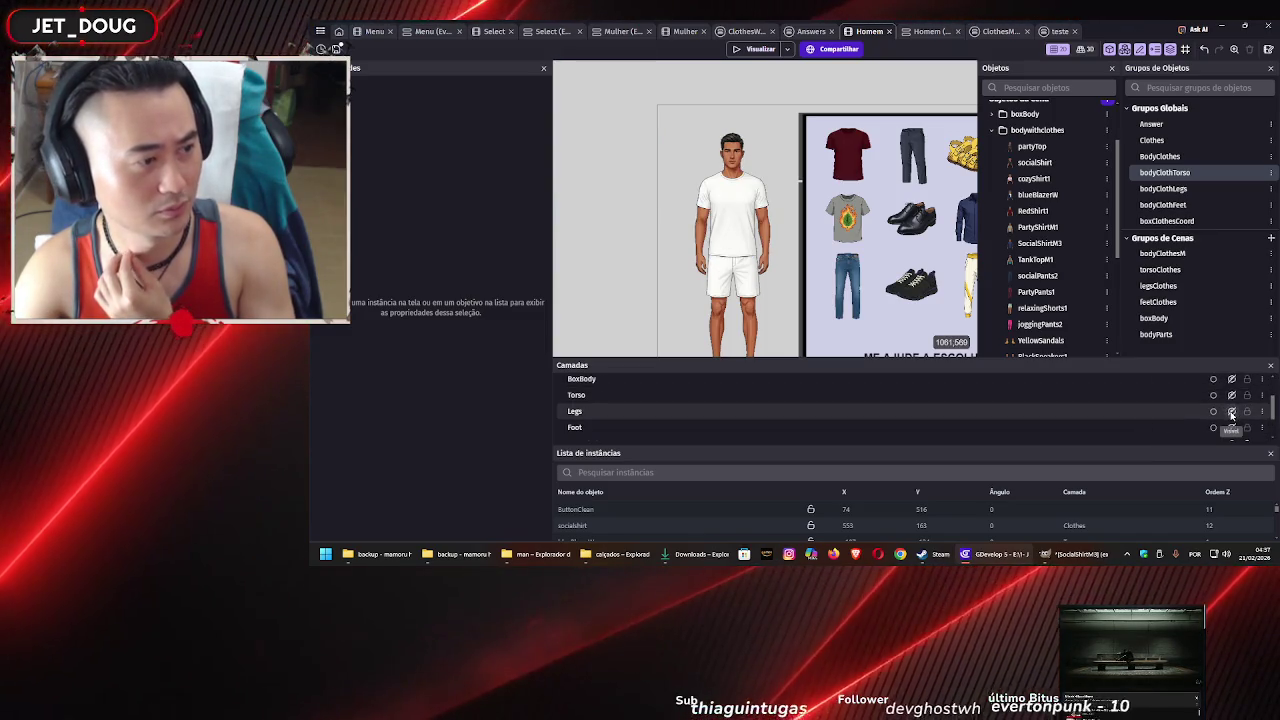
{"action": "left_click", "coordinate": [1232, 412]}
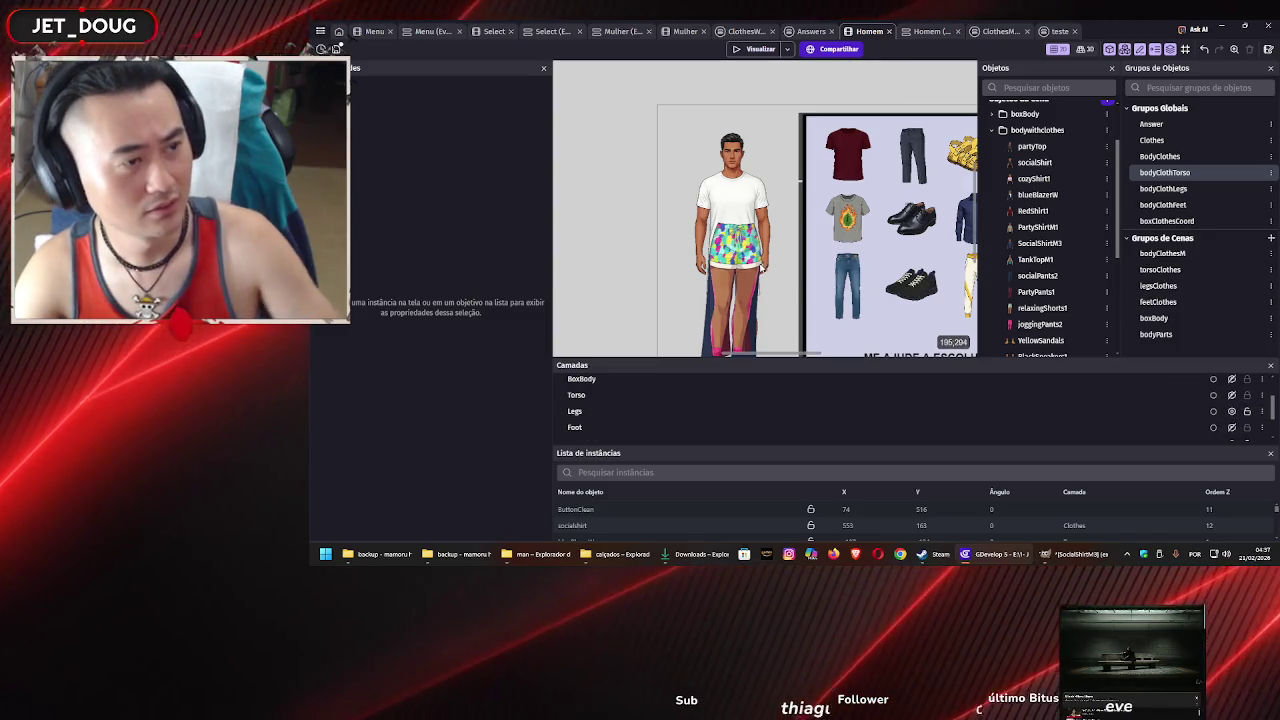
{"action": "scroll", "coordinate": [693, 253], "scroll_direction": "down", "scroll_amount": 3}
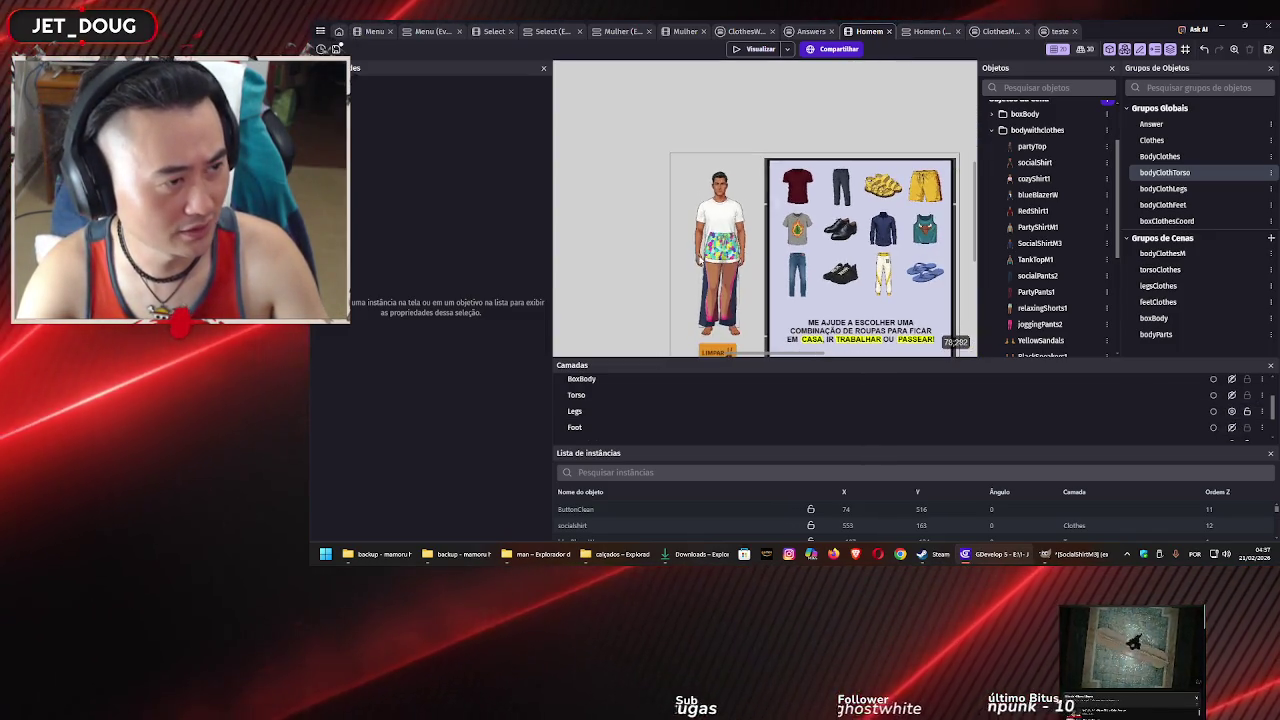
Move relaxingShorts1, PartyPants1 and socialPants2 to the left, off the character
{"action": "left_click", "coordinate": [740, 255]}
{"action": "key", "text": "shift+Left"}
{"action": "key", "text": "shift+Left"}
{"action": "key", "text": "shift+Left"}
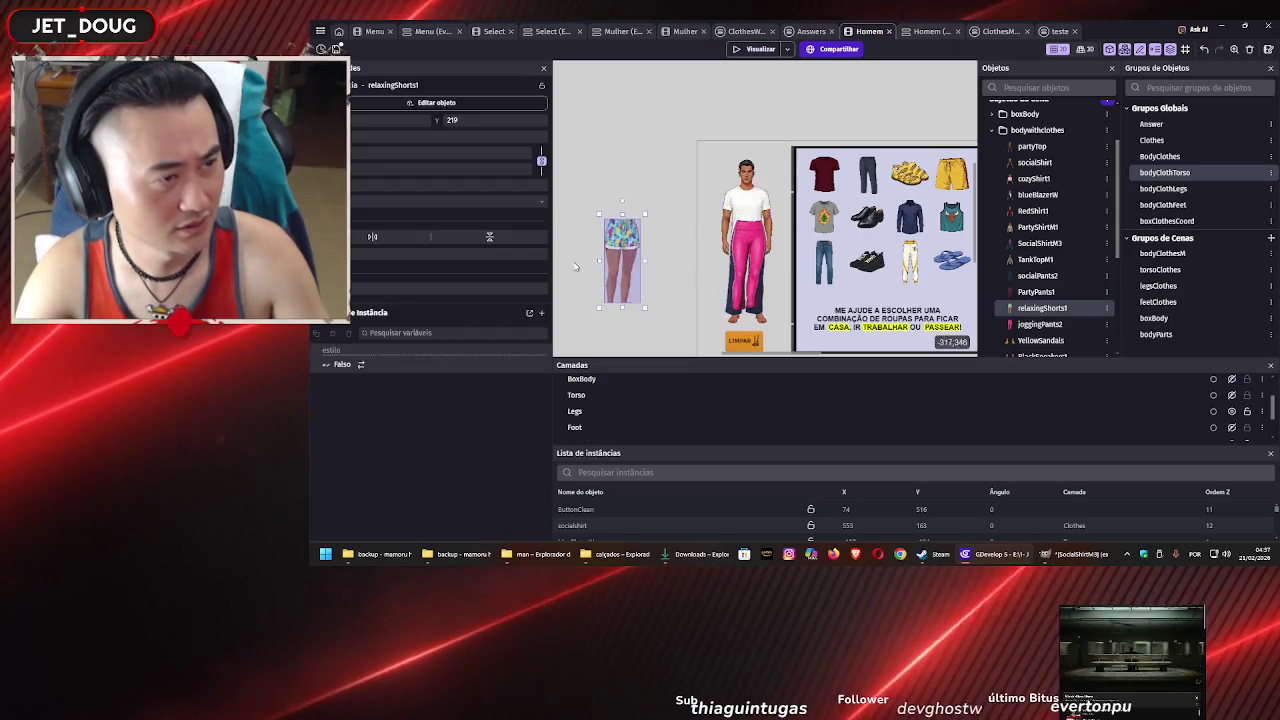
{"action": "left_click", "coordinate": [740, 255]}
{"action": "key", "text": "shift+Left"}
{"action": "key", "text": "shift+Left"}
{"action": "key", "text": "shift+Left"}
{"action": "left_click", "coordinate": [742, 255]}
{"action": "key", "text": "shift+Left"}
{"action": "key", "text": "shift+Left"}
{"action": "key", "text": "shift+Left"}
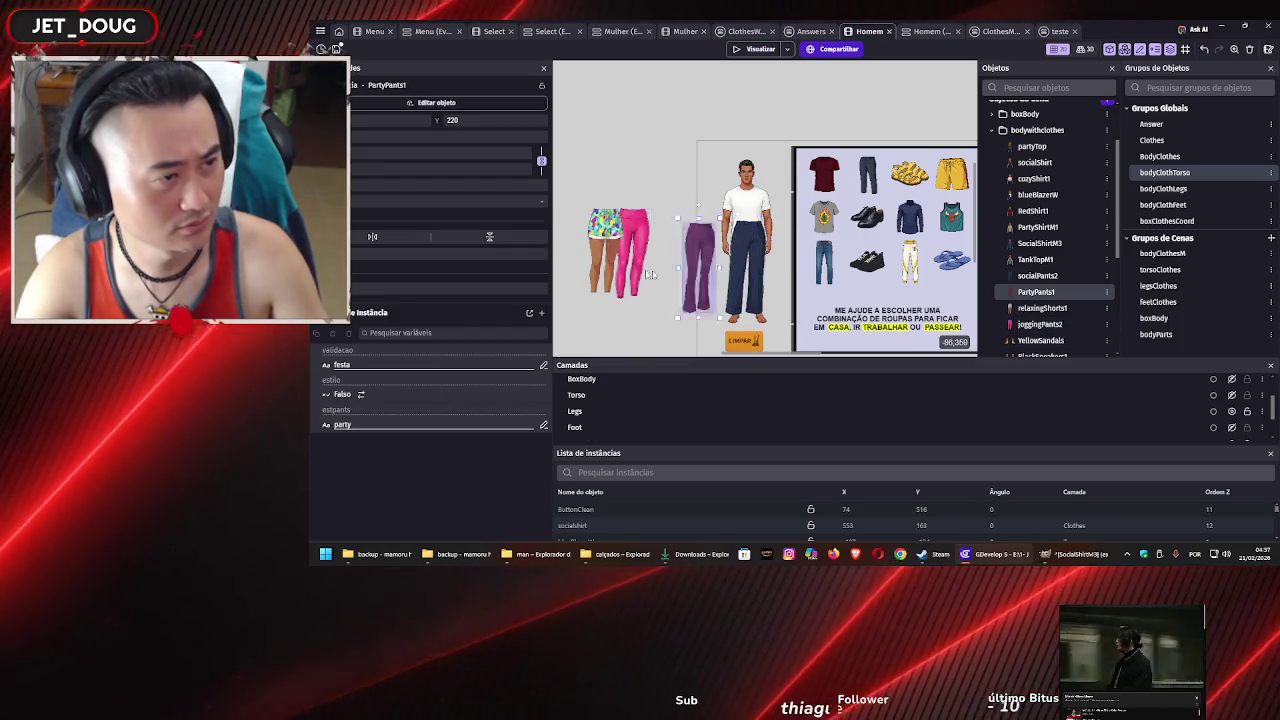
{"action": "left_click_drag", "start_coordinate": [744, 252], "coordinate": [621, 256]}
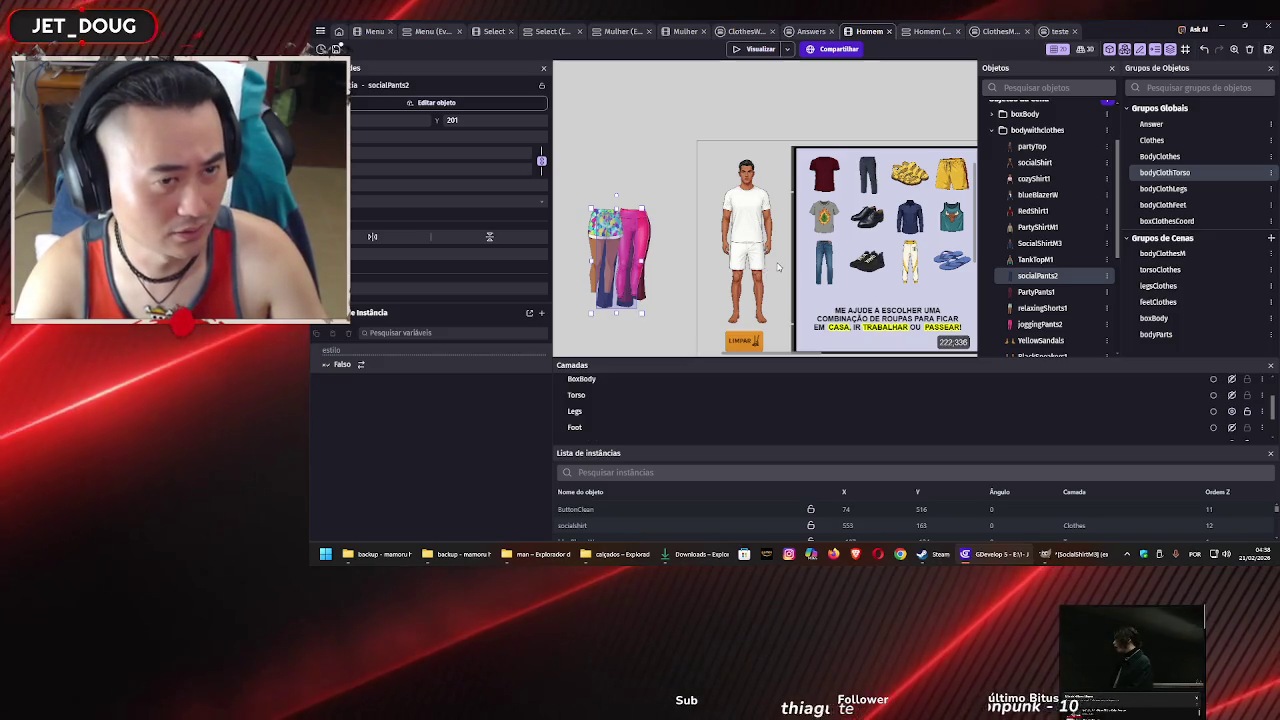
{"action": "left_click_drag", "start_coordinate": [777, 266], "coordinate": [768, 226]}
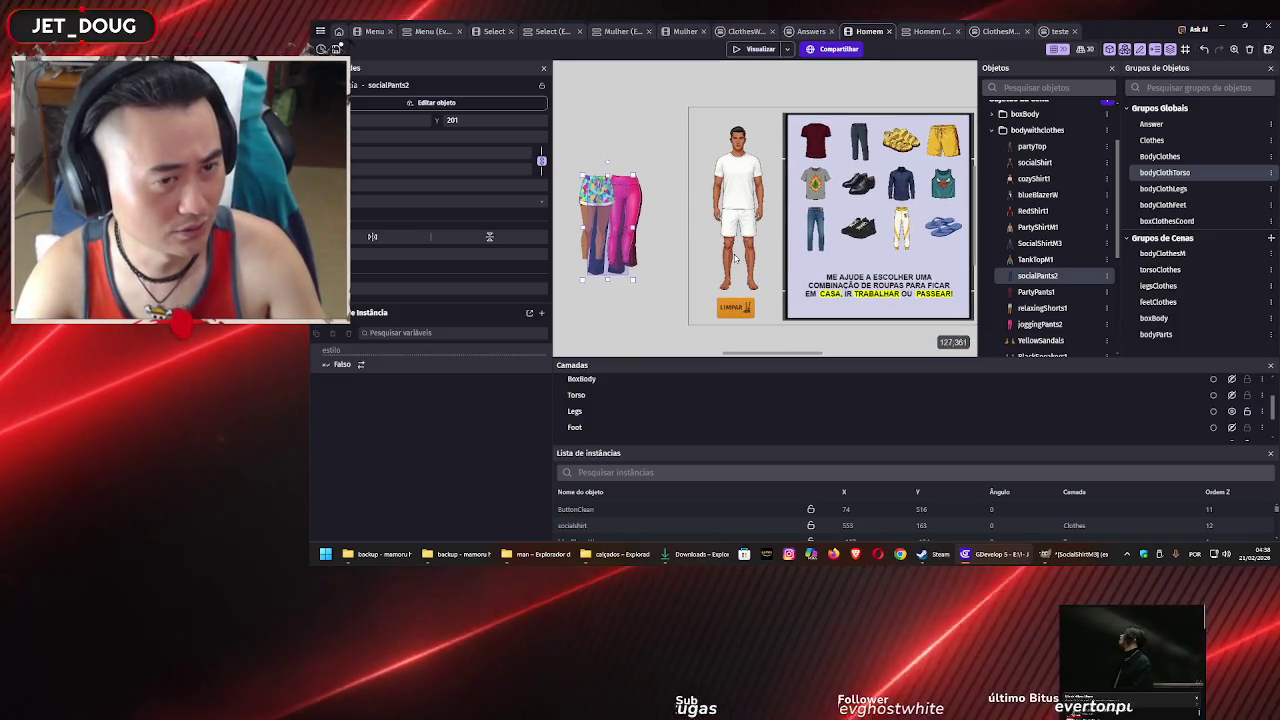
{"action": "scroll", "coordinate": [740, 240], "scroll_direction": "up", "scroll_amount": 5}
{"action": "scroll", "coordinate": [745, 263], "scroll_direction": "up", "scroll_amount": 3}
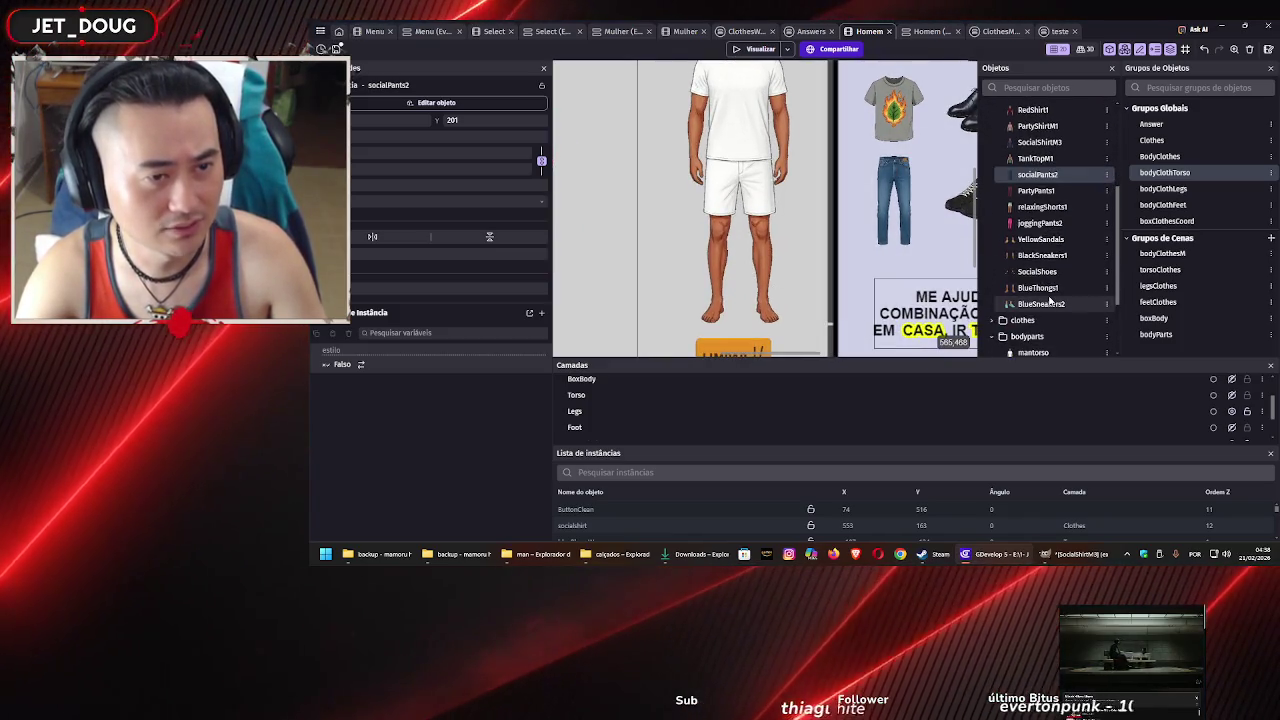
{"action": "scroll", "coordinate": [1049, 299], "scroll_direction": "down", "scroll_amount": 2}
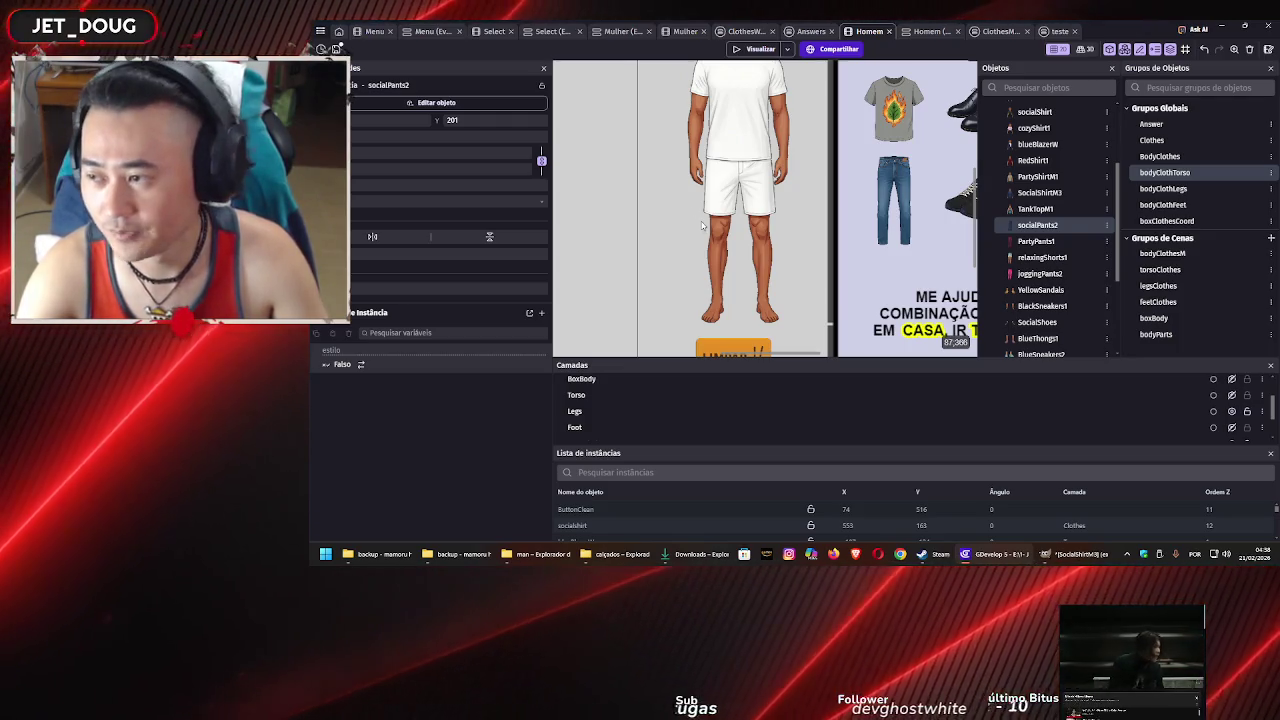
Insert a new Sprite object from the canvas context menu
{"action": "right_click", "coordinate": [637, 216]}
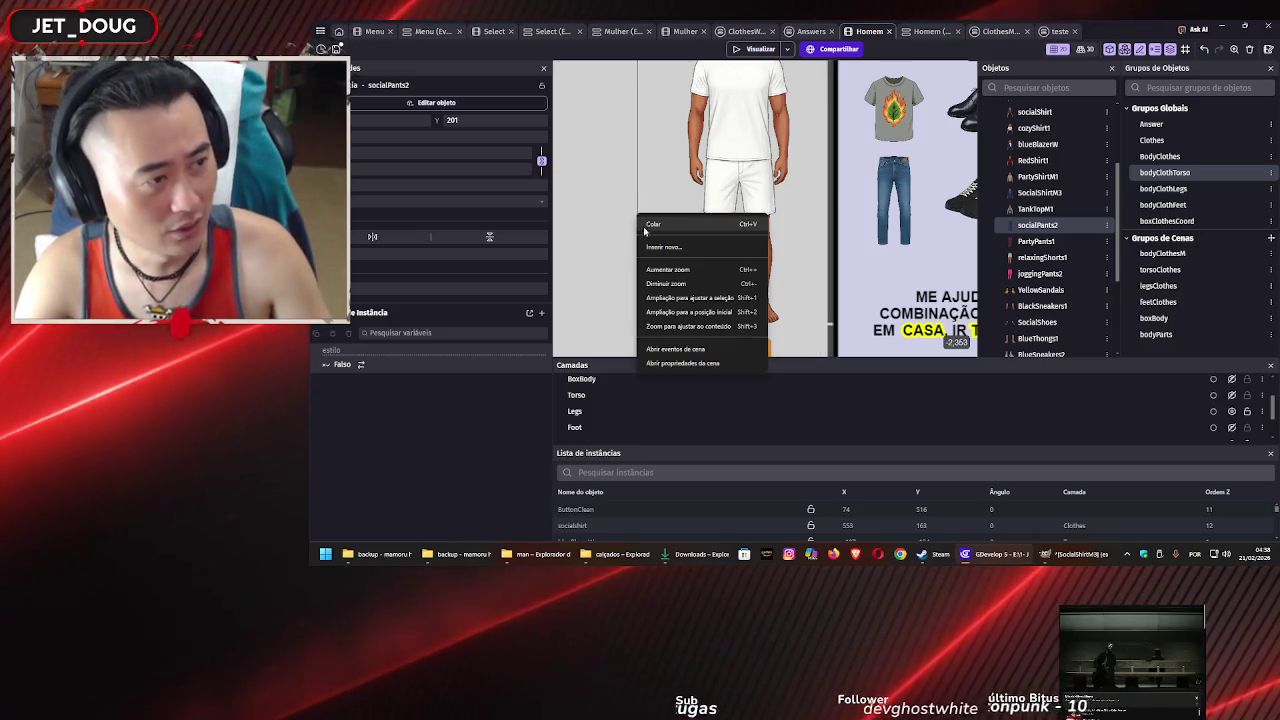
{"action": "left_click", "coordinate": [655, 248]}
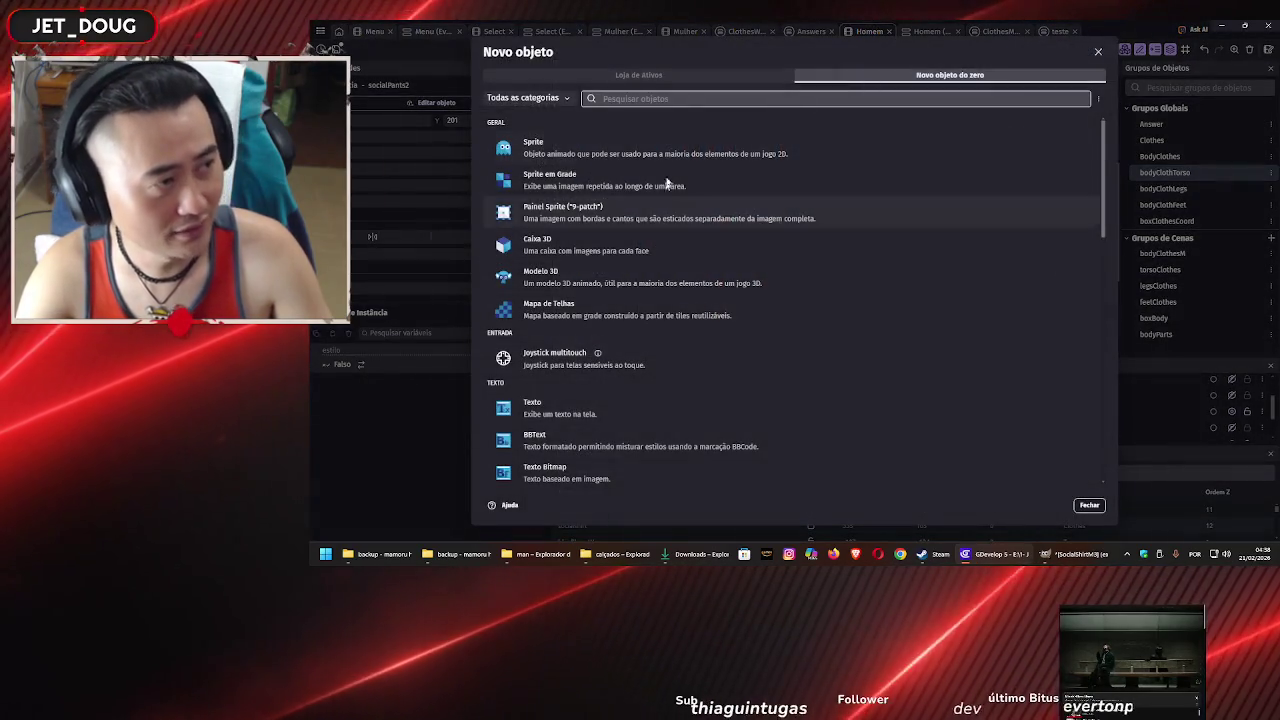
{"action": "left_click", "coordinate": [674, 145]}
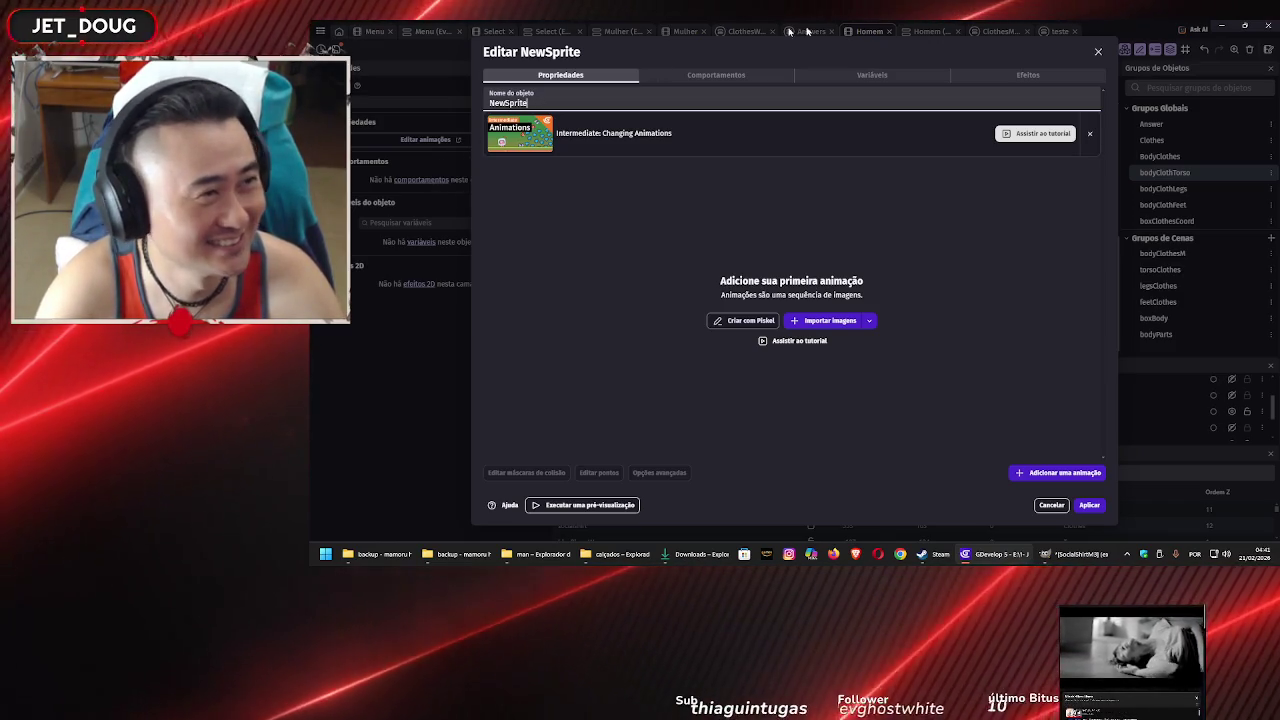
Place the NewSprite placeholder left of the character's legs and reopen its editor
{"action": "left_click", "coordinate": [1098, 52]}
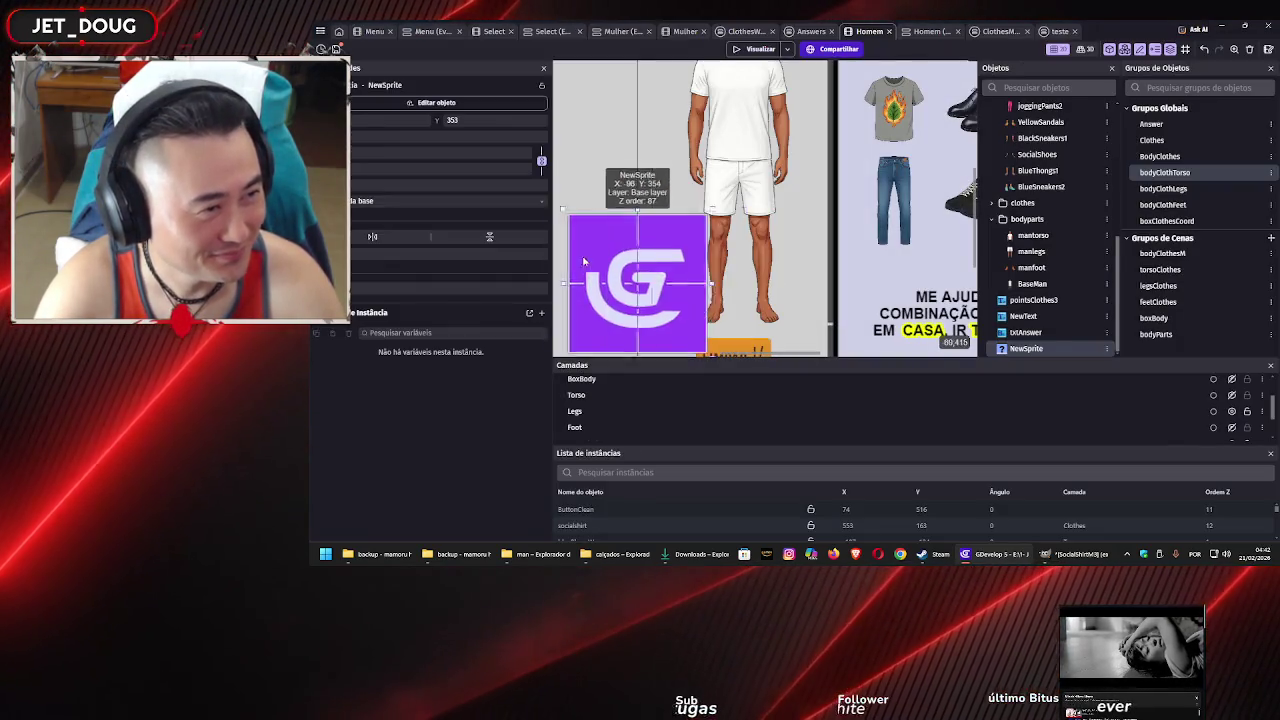
{"action": "left_click_drag", "start_coordinate": [702, 237], "coordinate": [597, 245]}
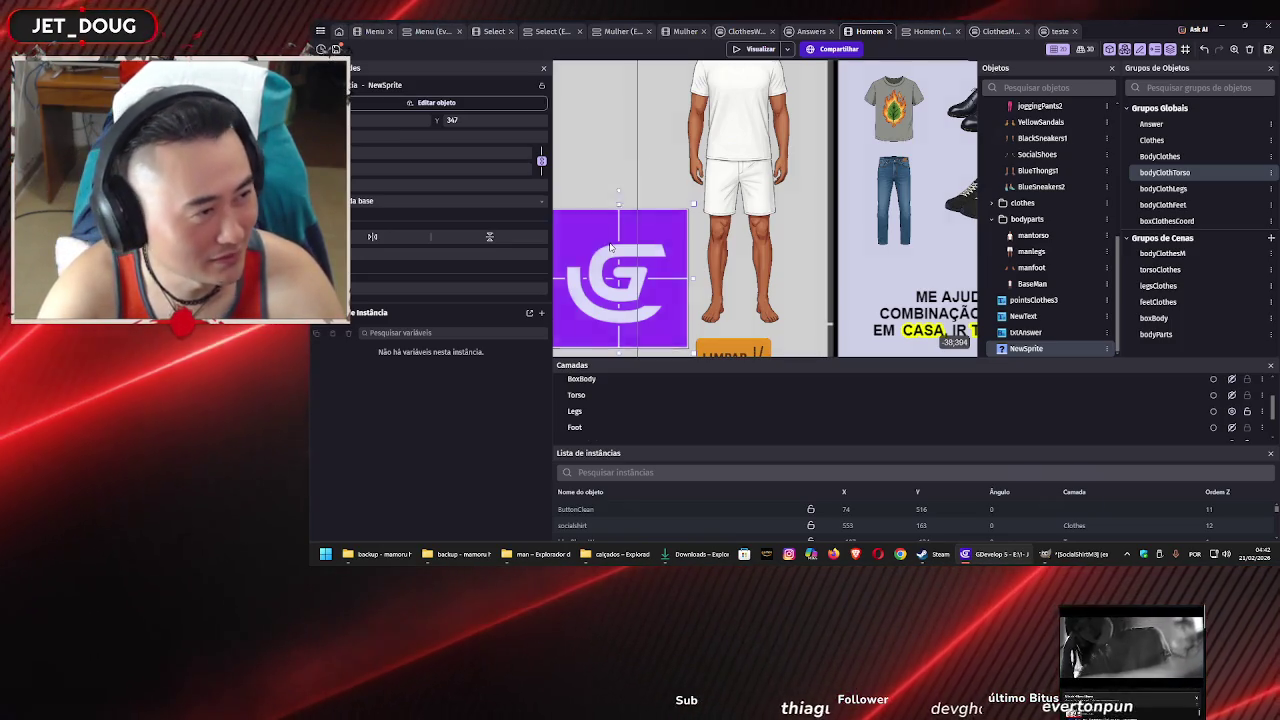
{"action": "double_click", "coordinate": [610, 246]}
Browse File Explorer to personagem vestidos > masculino > pernas to find the jeans images
{"action": "left_click", "coordinate": [617, 554]}
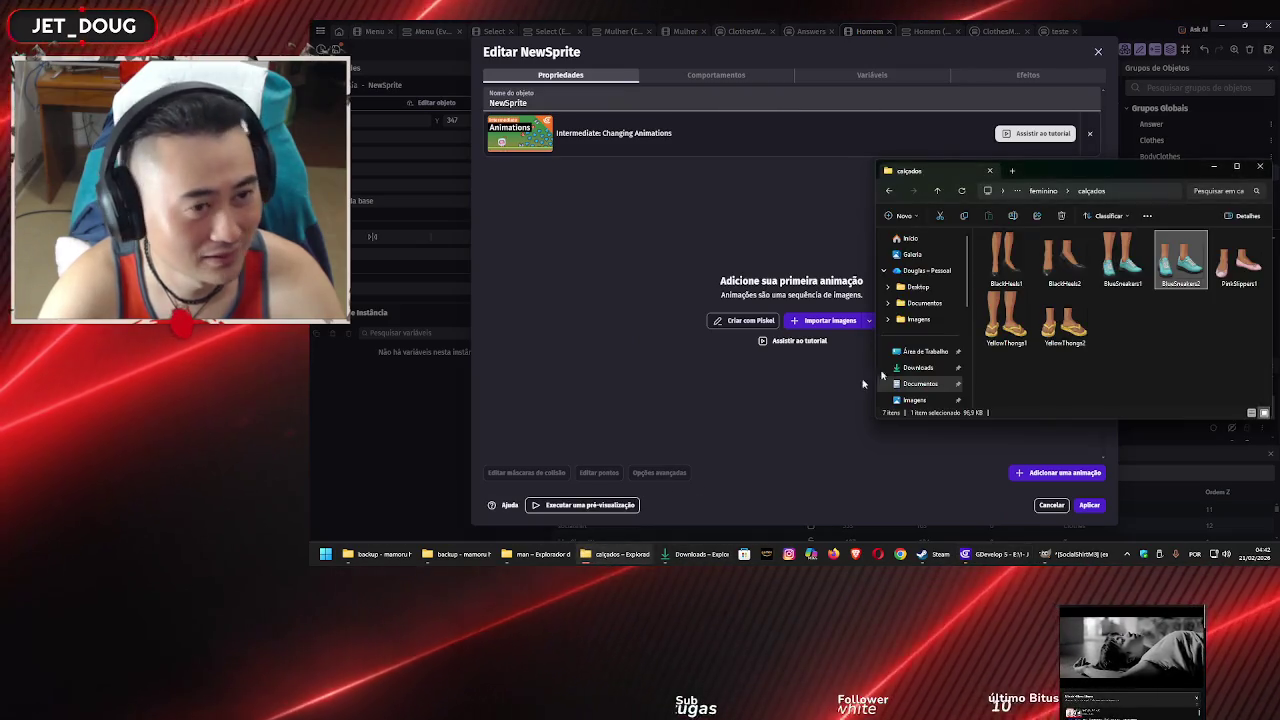
{"action": "key", "text": "alt+Up"}
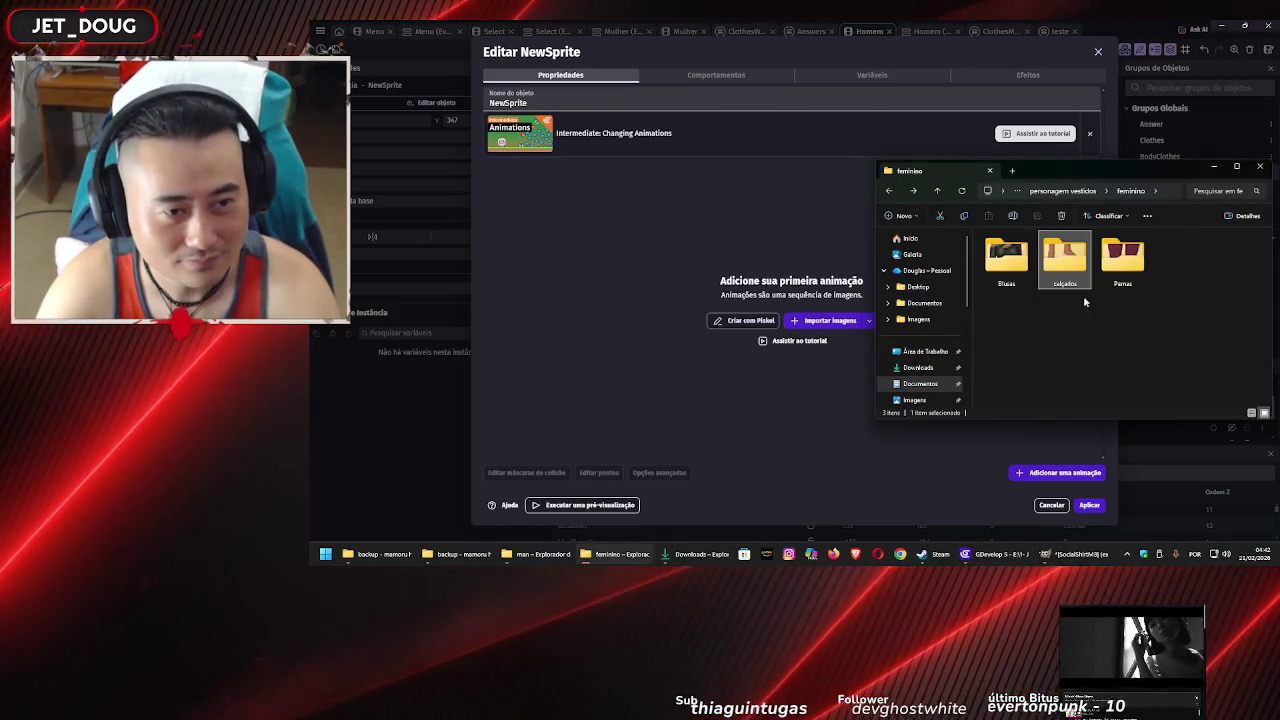
{"action": "key", "text": "alt+Up"}
{"action": "double_click", "coordinate": [1078, 264]}
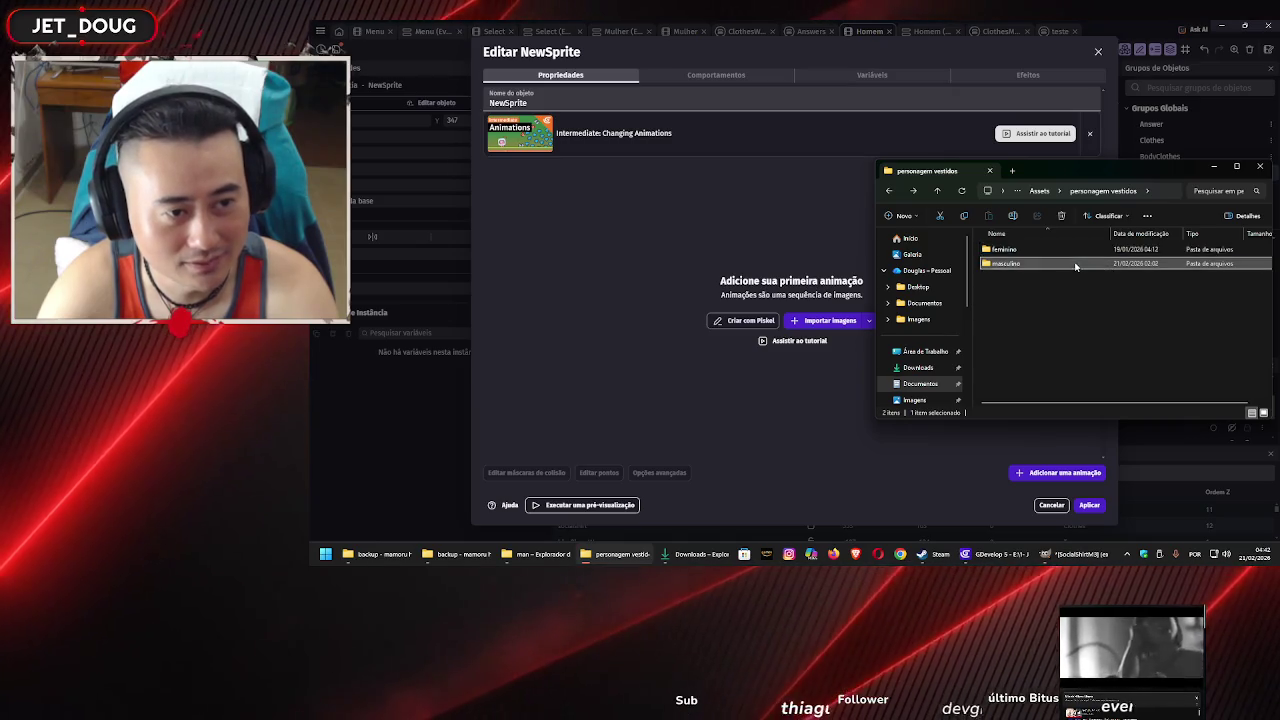
{"action": "double_click", "coordinate": [1074, 250]}
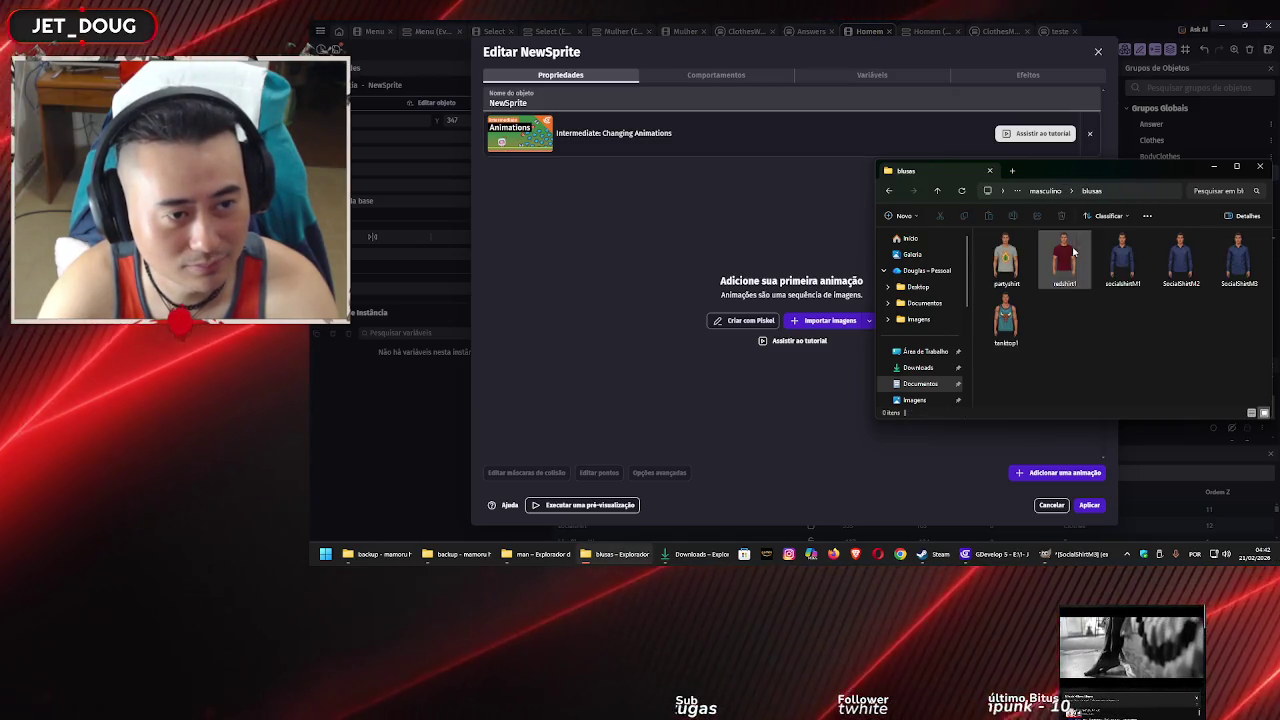
{"action": "key", "text": "alt+Up"}
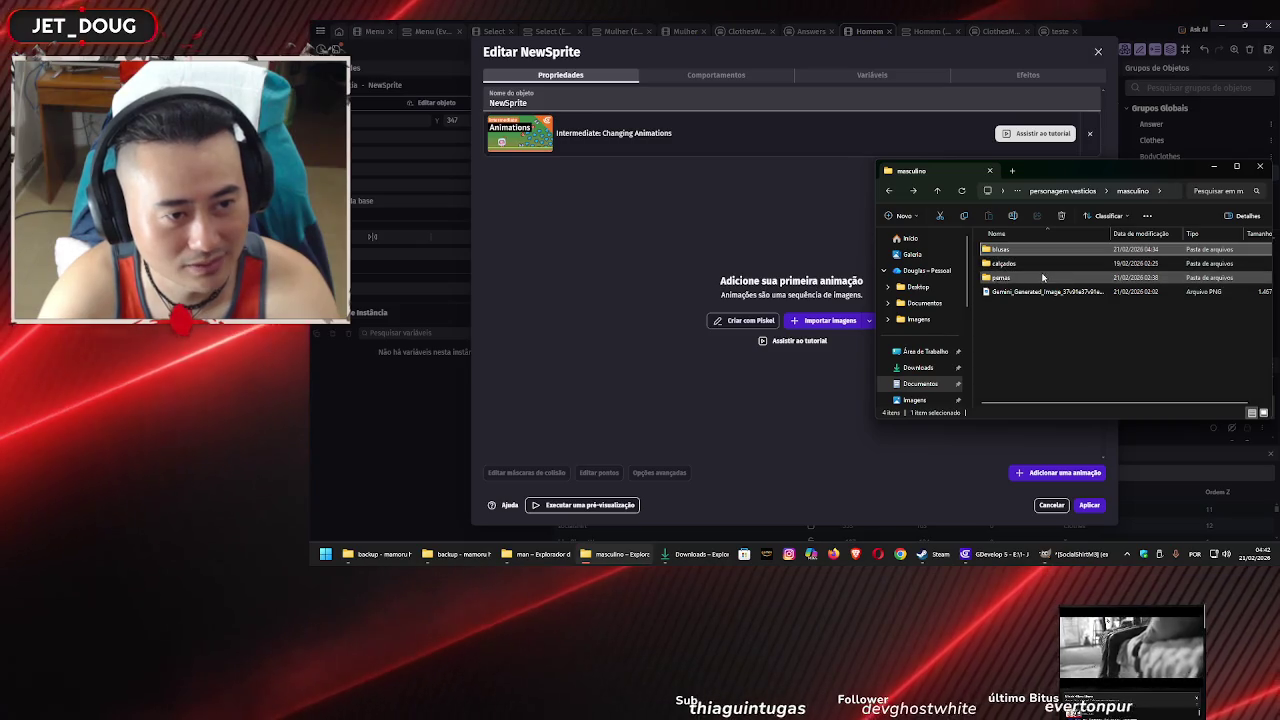
{"action": "double_click", "coordinate": [1043, 277]}
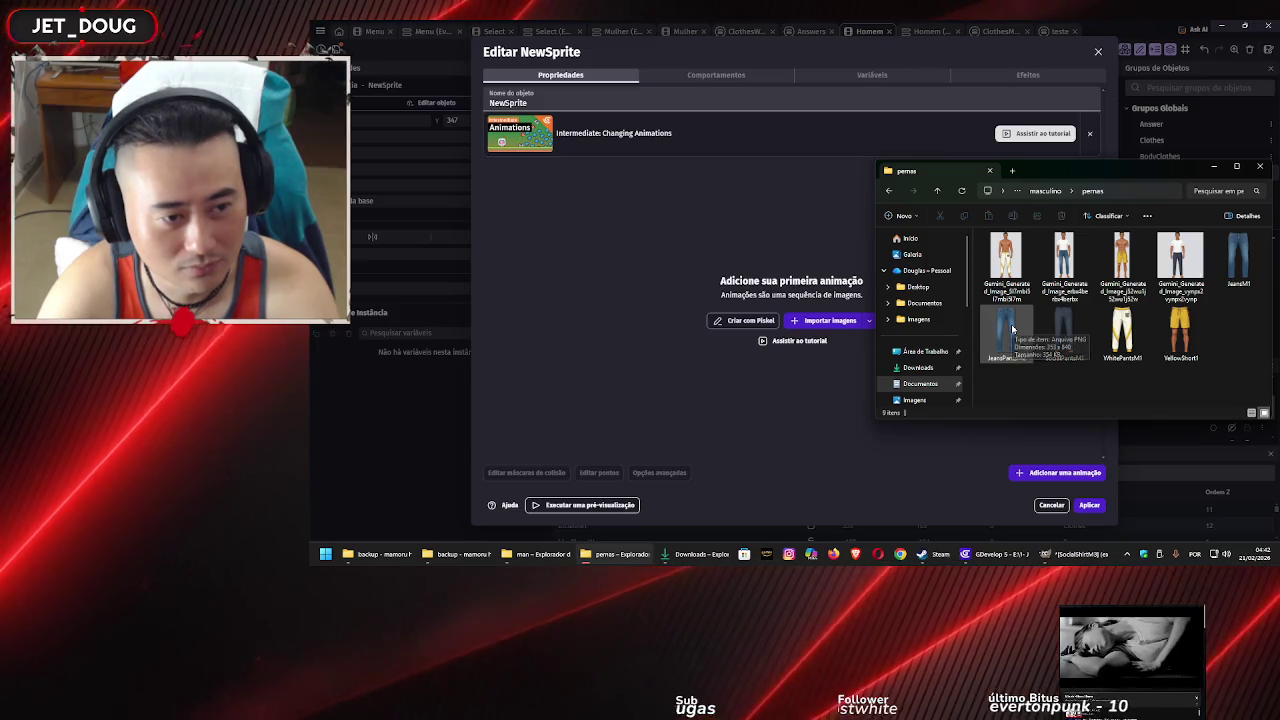
{"action": "left_click", "coordinate": [482, 92]}
{"action": "type", "text": "JeansPantsM2"}
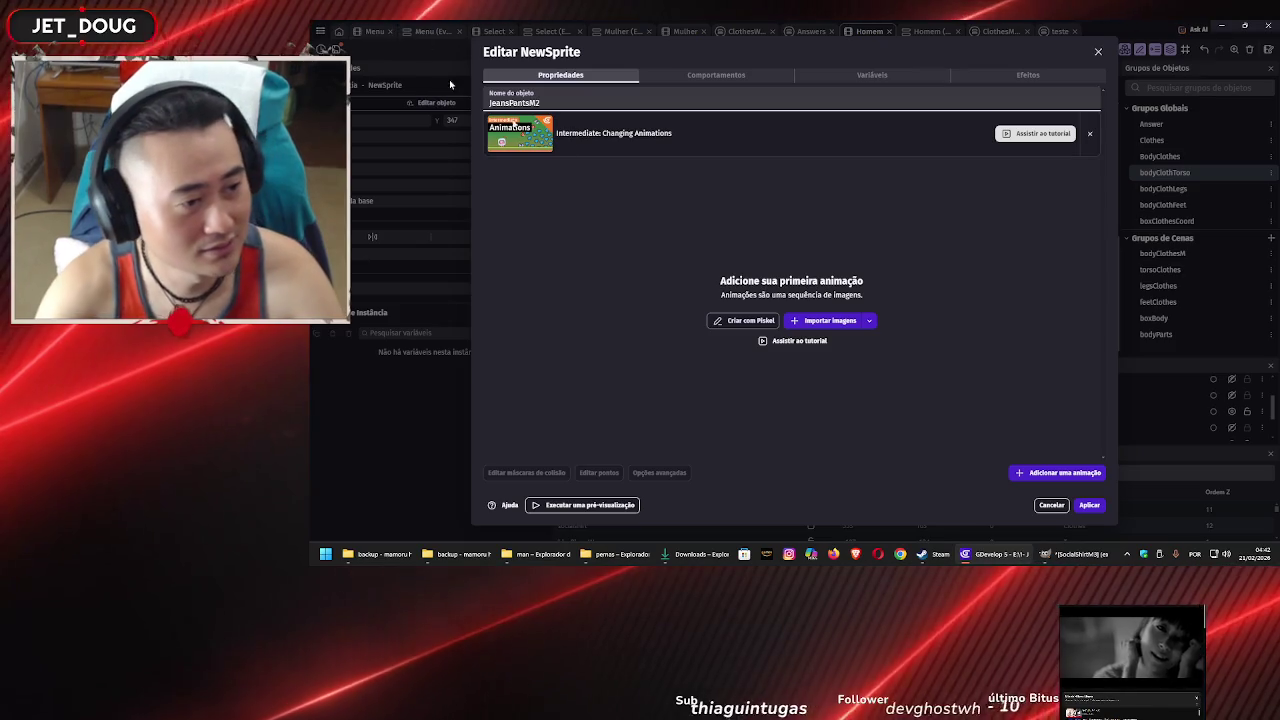
Import the JeansPantsM2 image from masculino > pernas as the sprite and apply it
{"action": "left_click", "coordinate": [830, 320]}
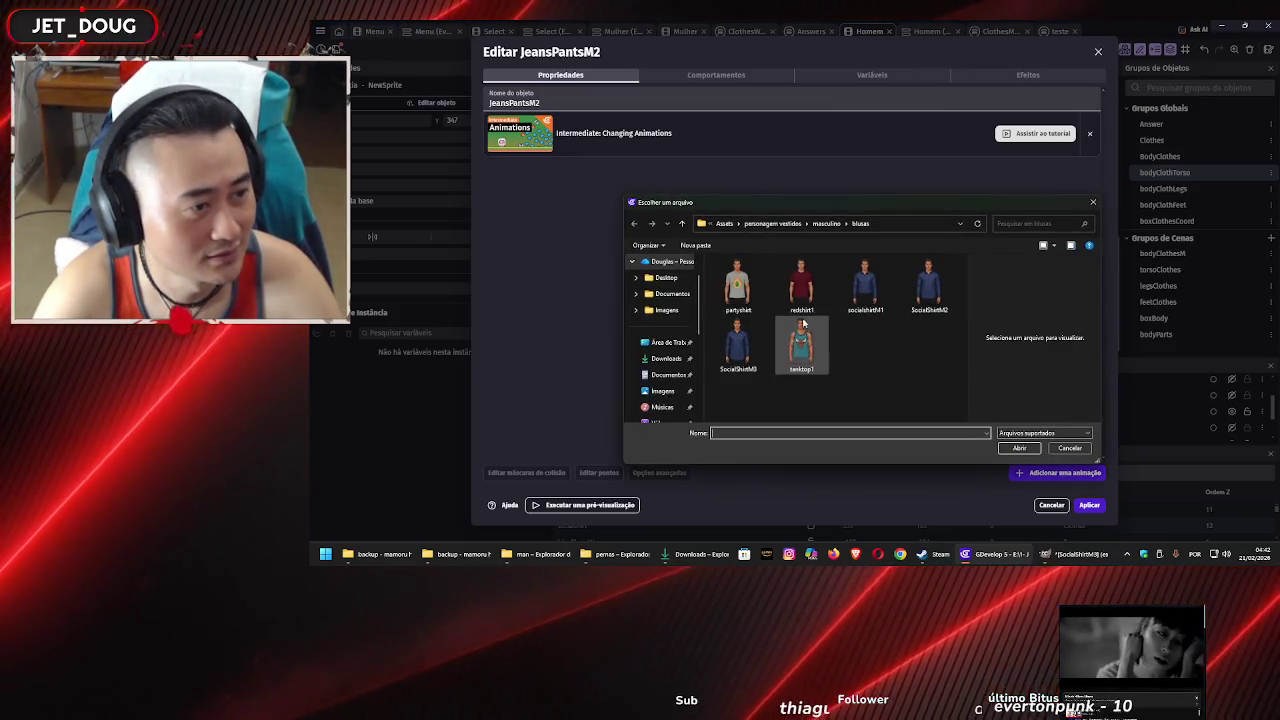
{"action": "left_click", "coordinate": [826, 225]}
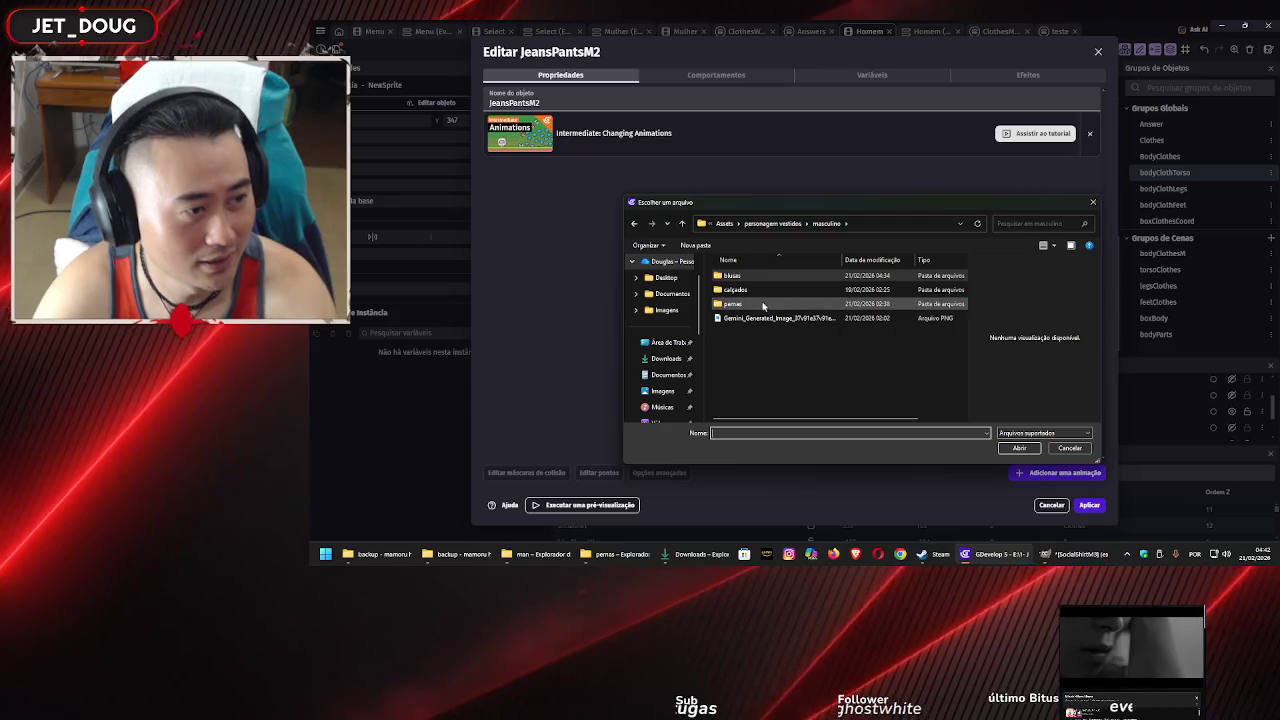
{"action": "double_click", "coordinate": [740, 303]}
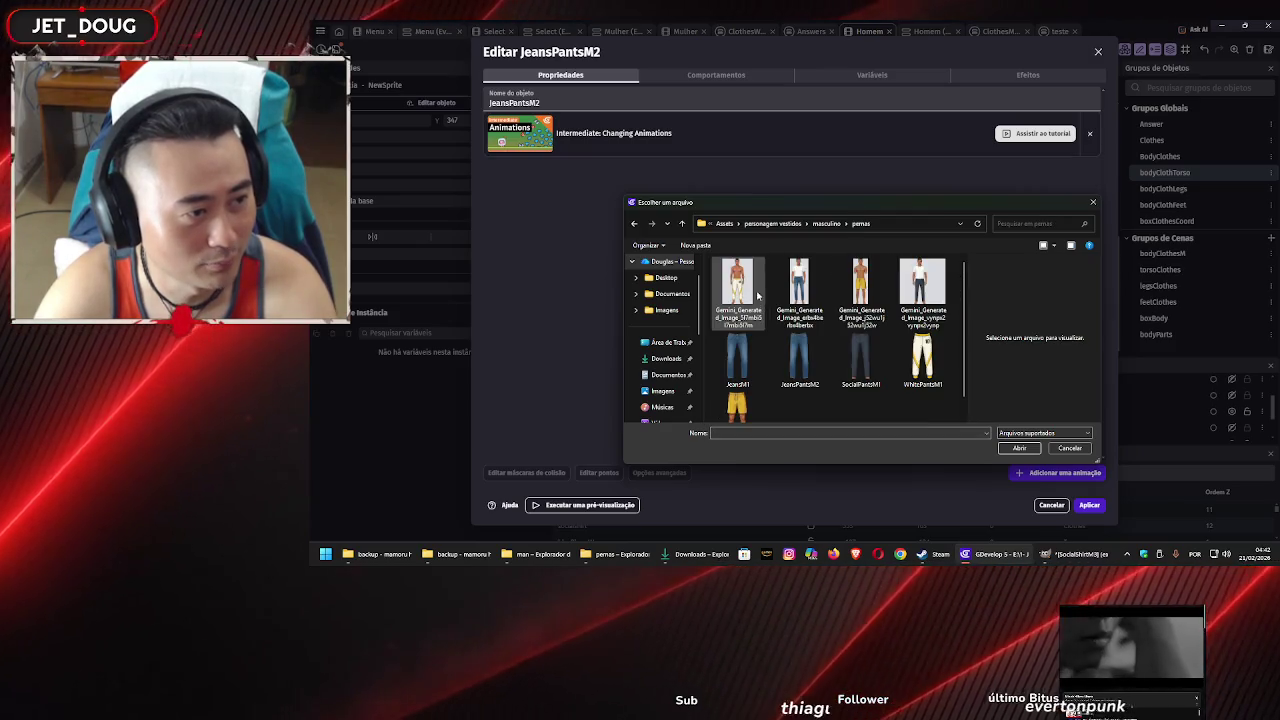
{"action": "double_click", "coordinate": [805, 360]}
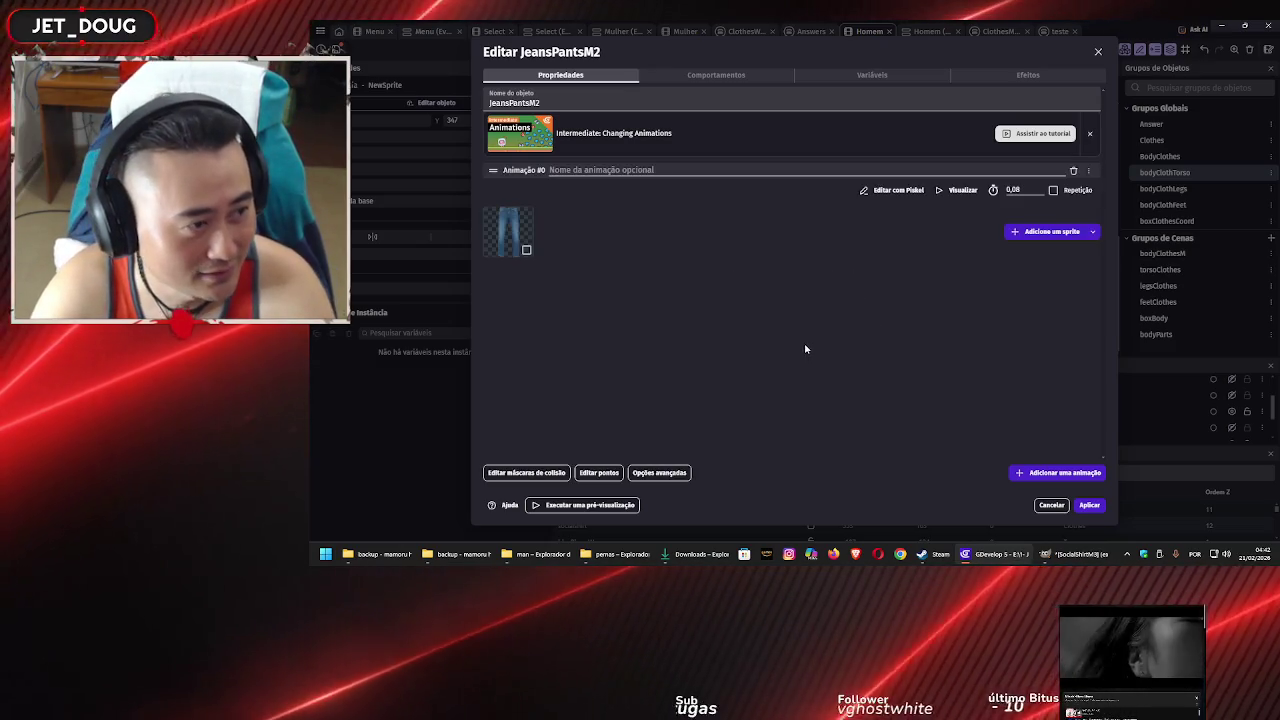
{"action": "left_click", "coordinate": [1088, 505]}
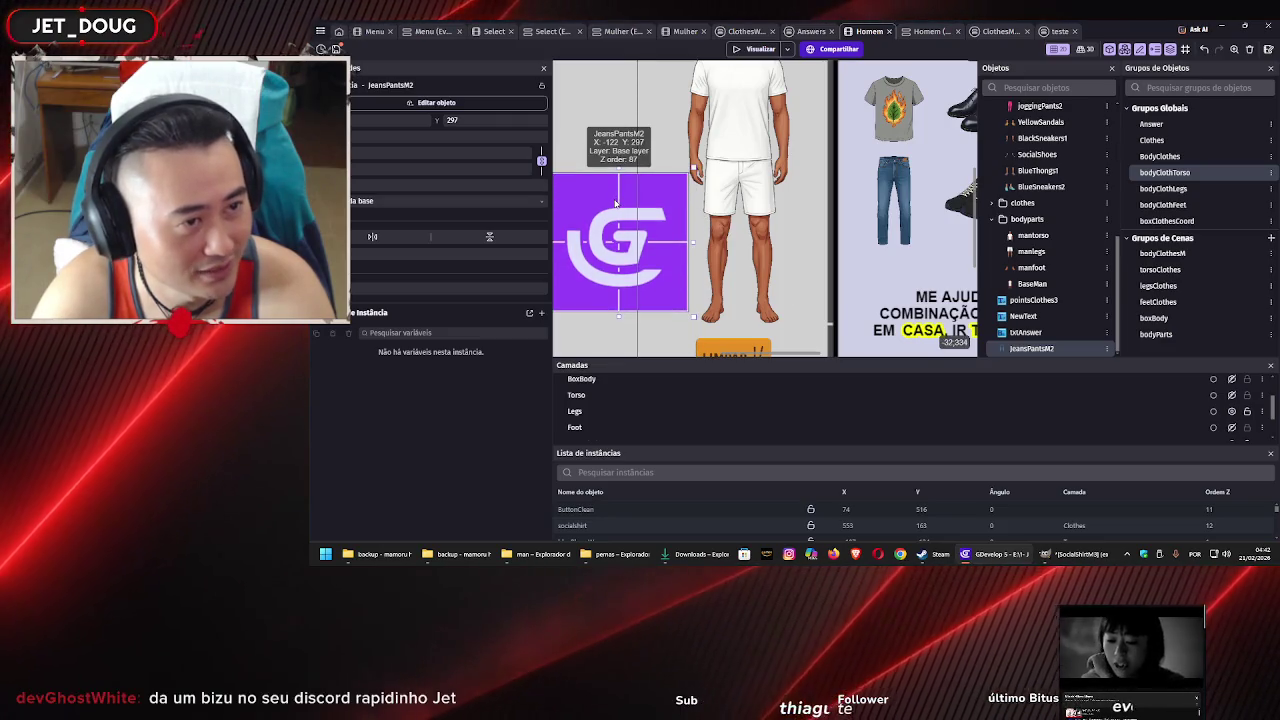
{"action": "double_click", "coordinate": [617, 203]}
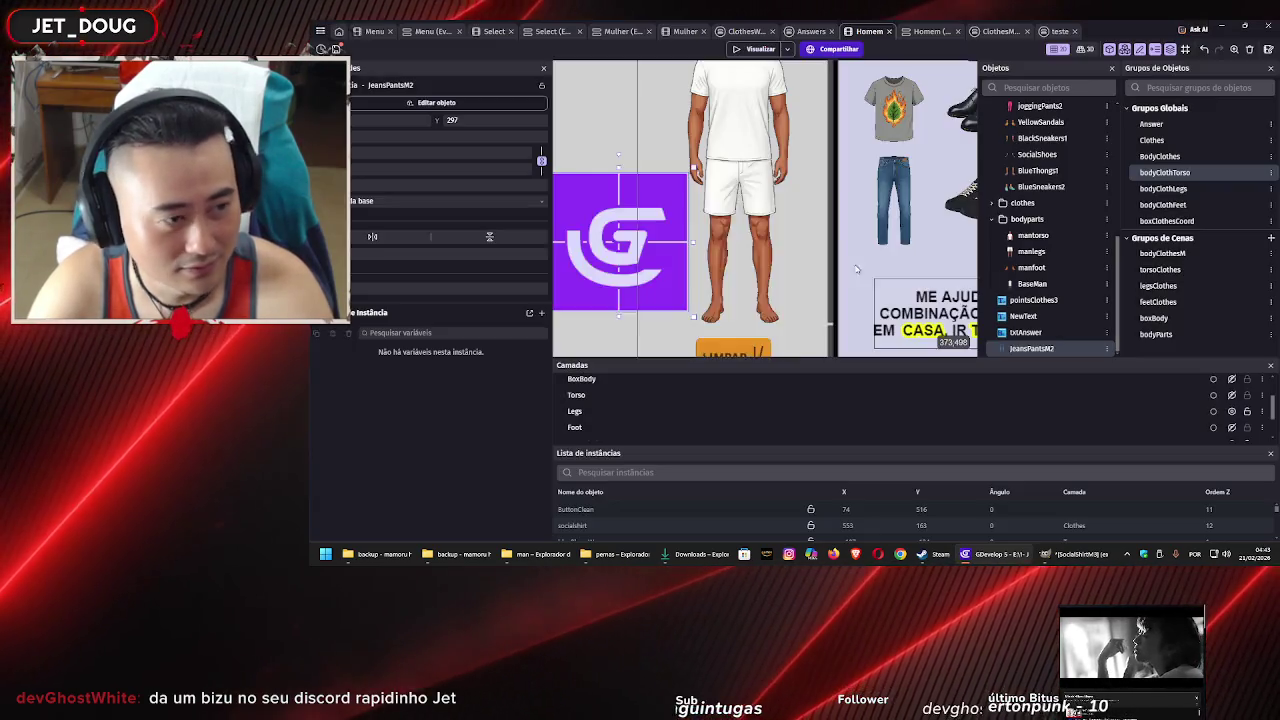
{"action": "left_click", "coordinate": [1089, 505]}
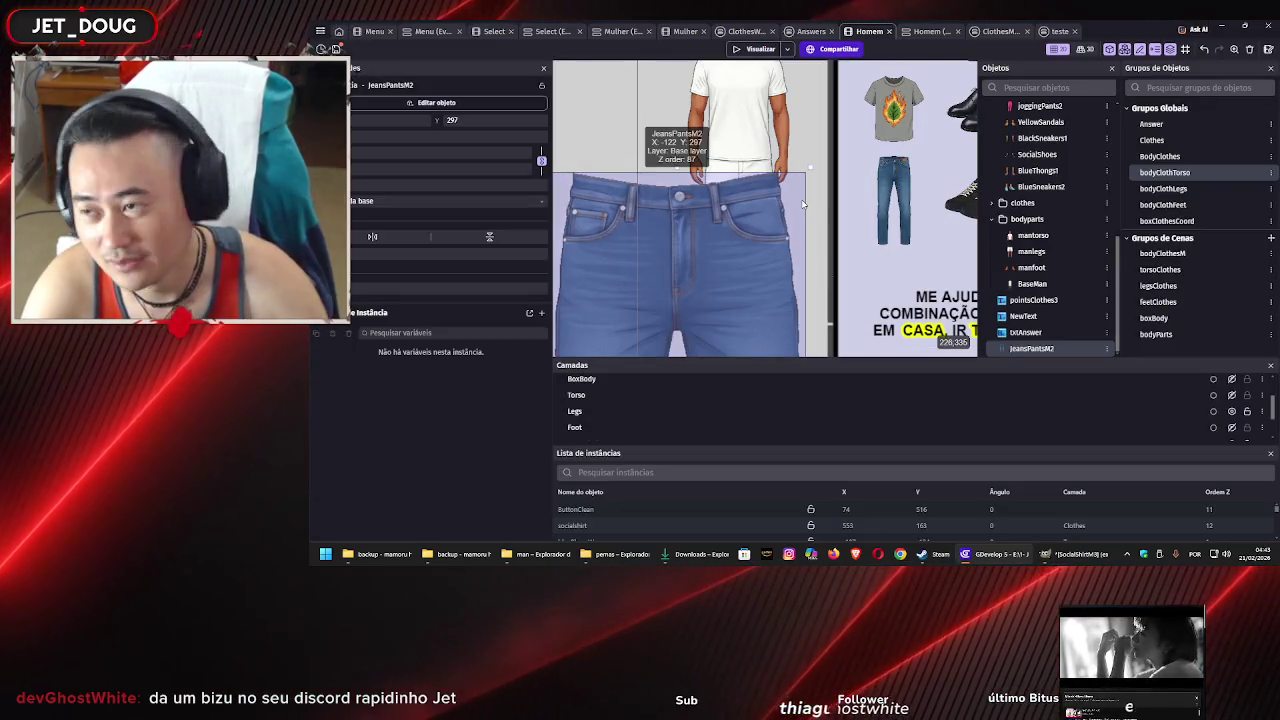
{"action": "scroll", "coordinate": [802, 206], "scroll_direction": "down", "scroll_amount": 5}
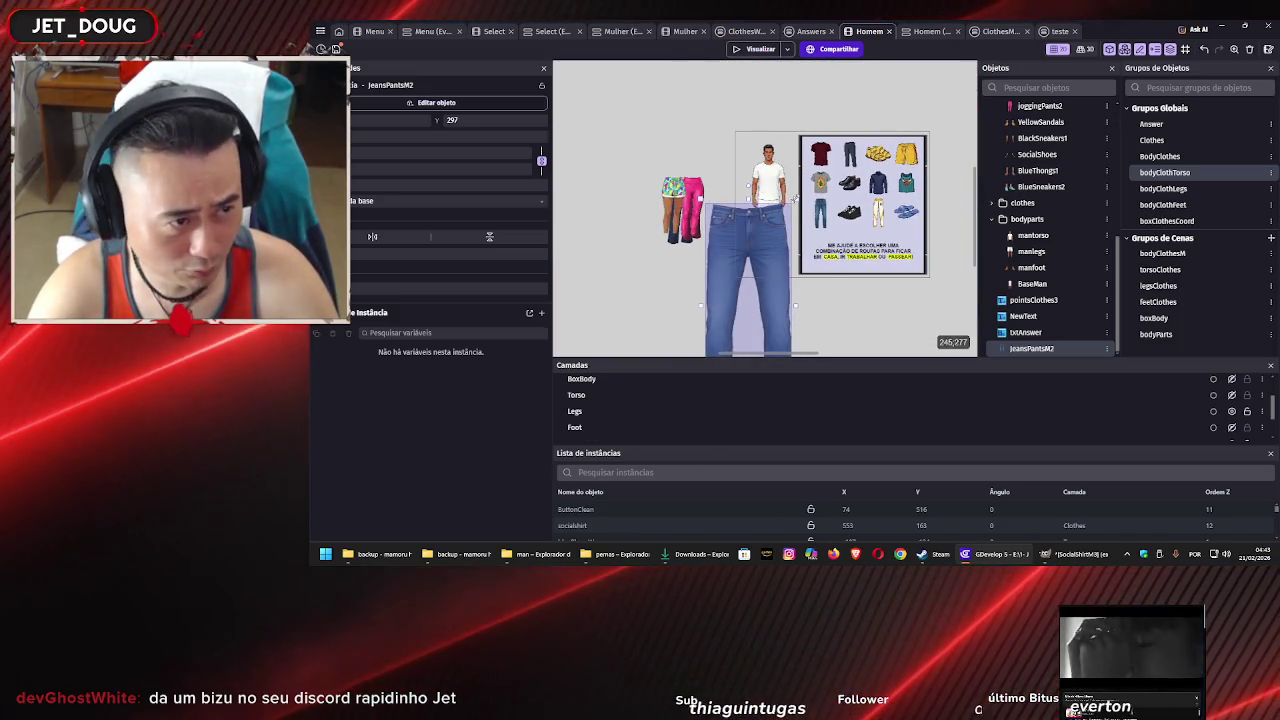
{"action": "mouse_move", "coordinate": [789, 212]}
{"action": "left_mouse_down"}
{"action": "mouse_move", "coordinate": [771, 157]}
{"action": "mouse_move", "coordinate": [740, 268]}
{"action": "mouse_move", "coordinate": [778, 212]}
{"action": "left_mouse_up"}
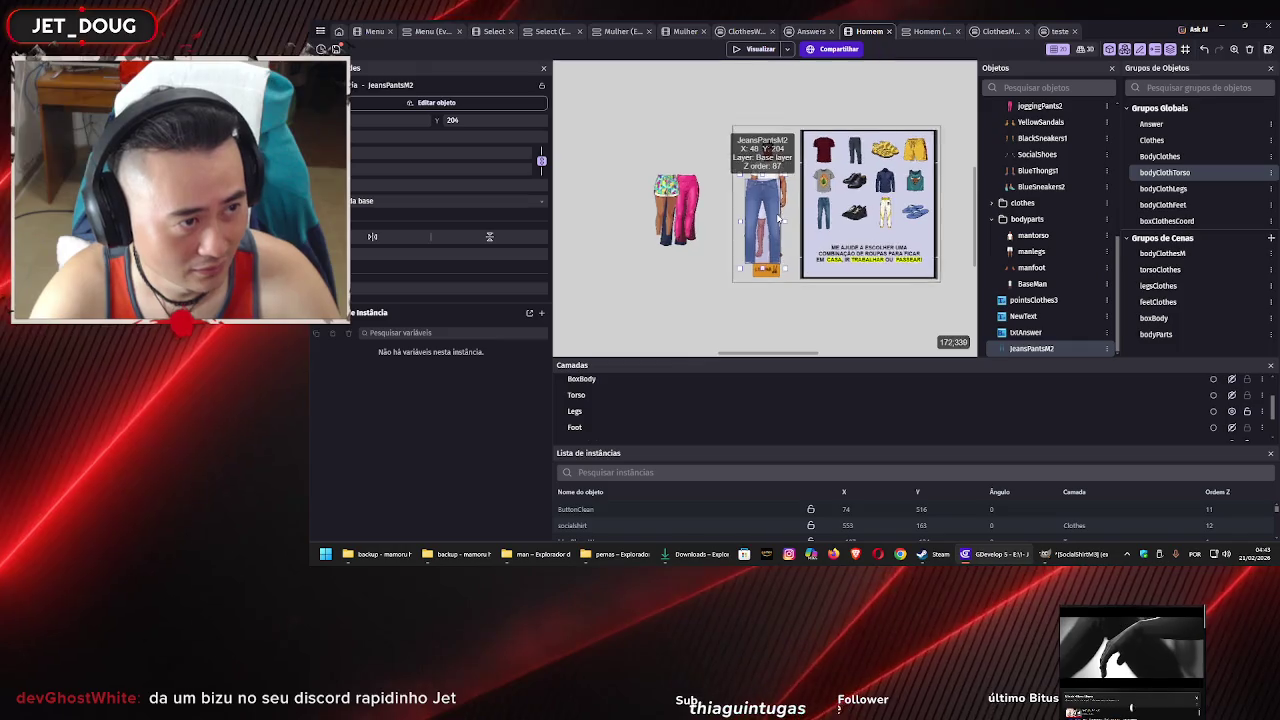
{"action": "scroll", "coordinate": [778, 212], "scroll_direction": "up", "scroll_amount": 5}
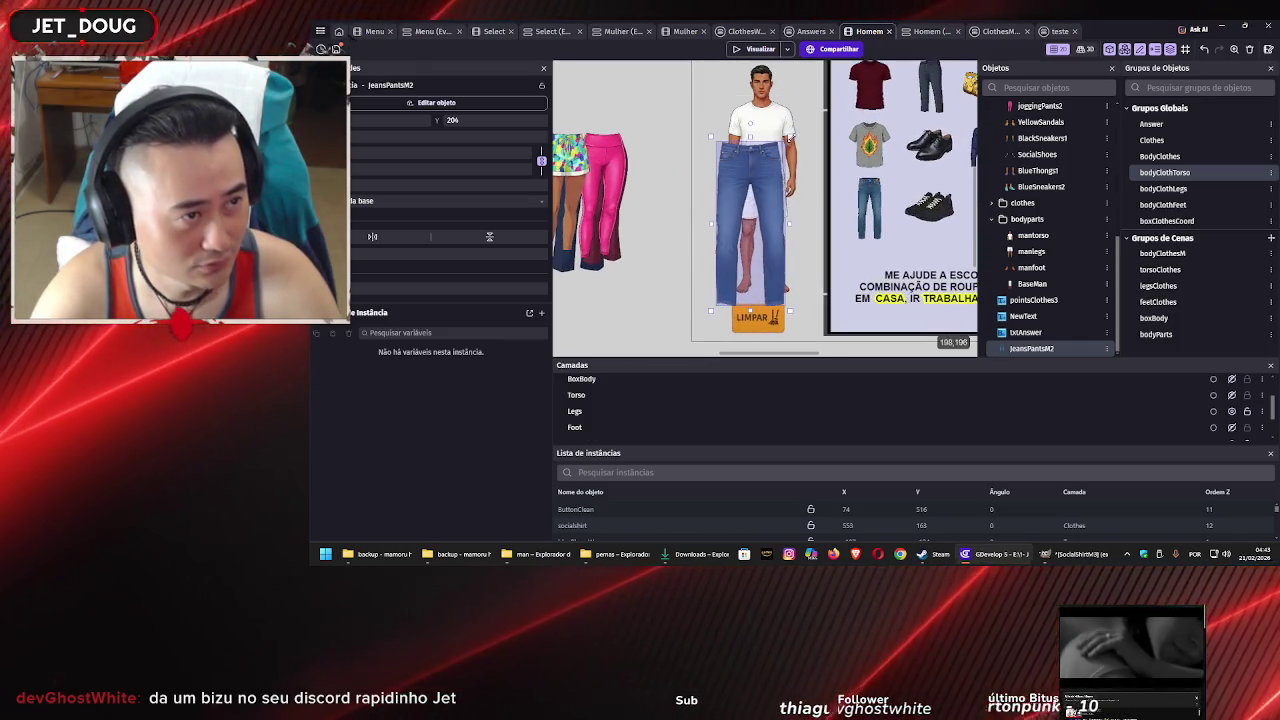
{"action": "left_click_drag", "start_coordinate": [789, 140], "coordinate": [718, 240]}
{"action": "scroll", "coordinate": [718, 240], "scroll_direction": "up", "scroll_amount": 2}
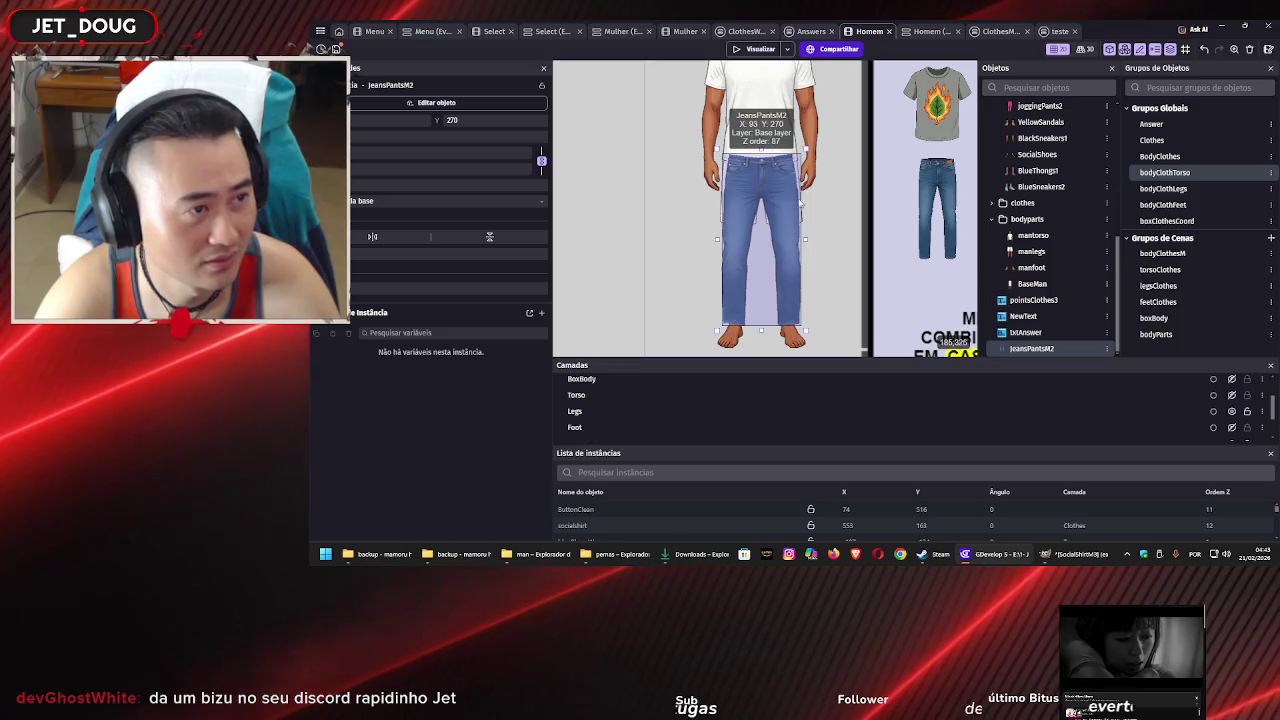
{"action": "scroll", "coordinate": [770, 165], "scroll_direction": "up", "scroll_amount": 3}
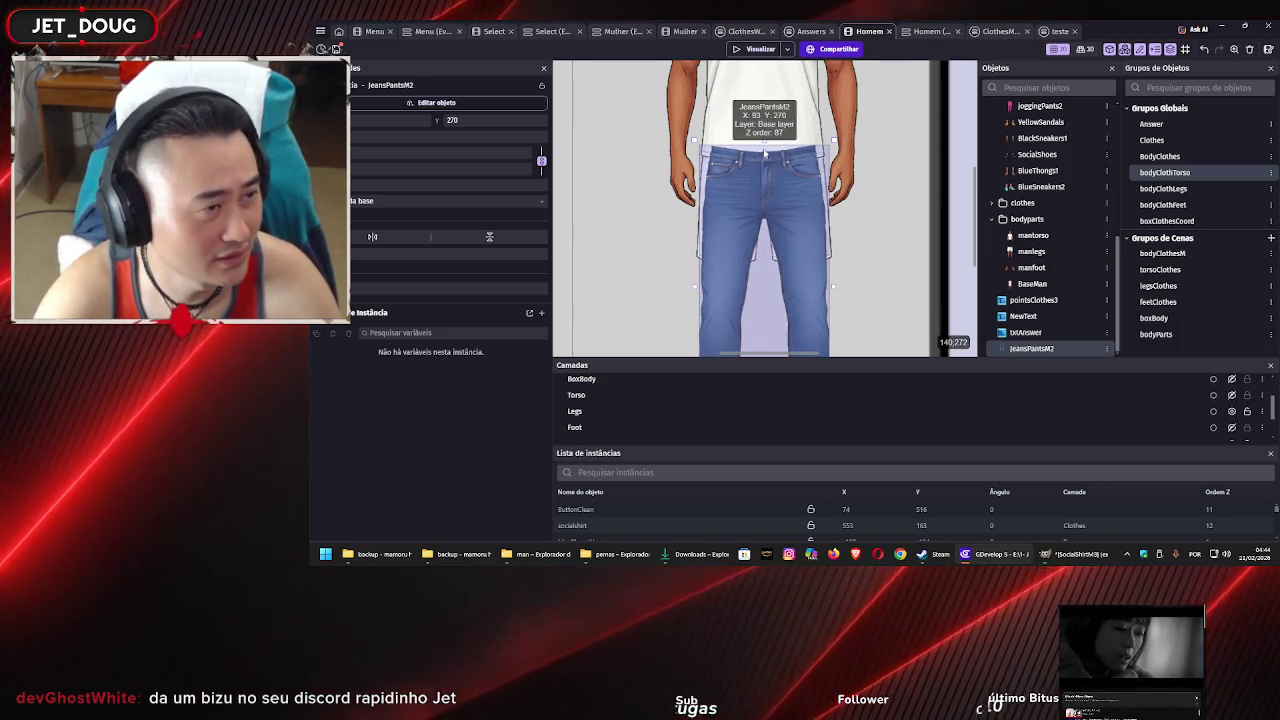
{"action": "scroll", "coordinate": [772, 200], "scroll_direction": "down", "scroll_amount": 3}
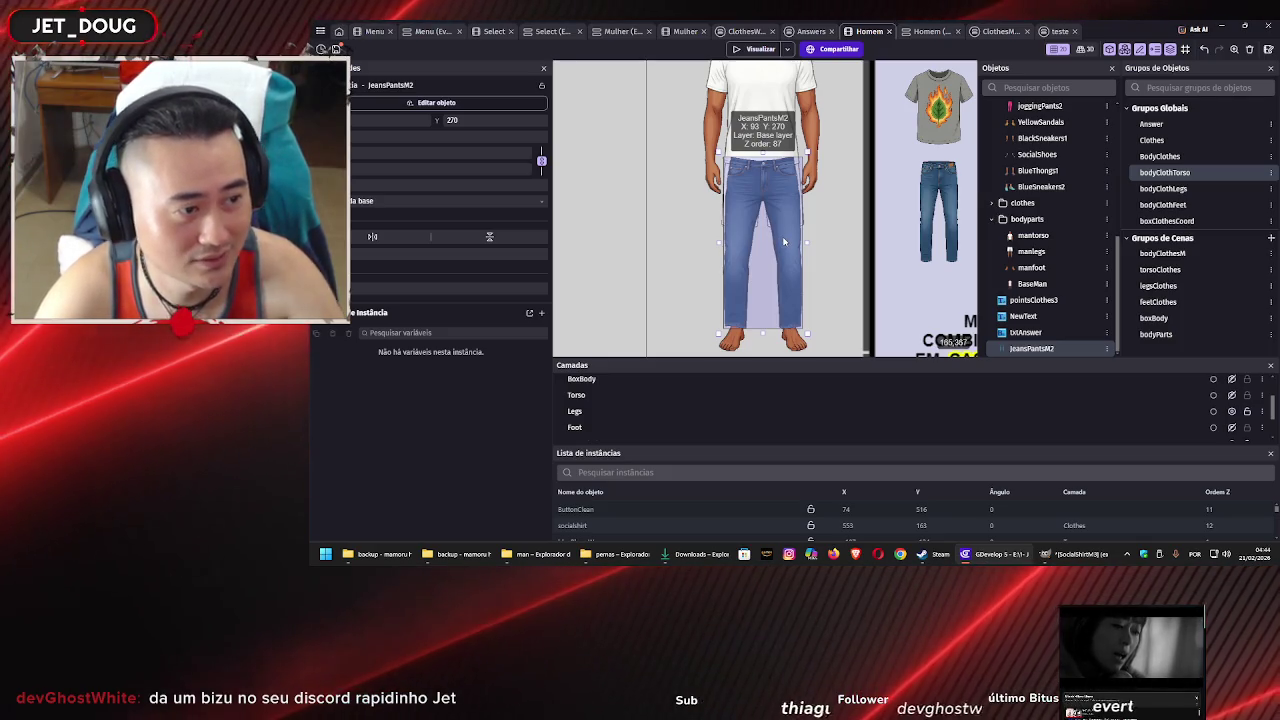
{"action": "key", "text": "Down"}
{"action": "key", "text": "Down"}
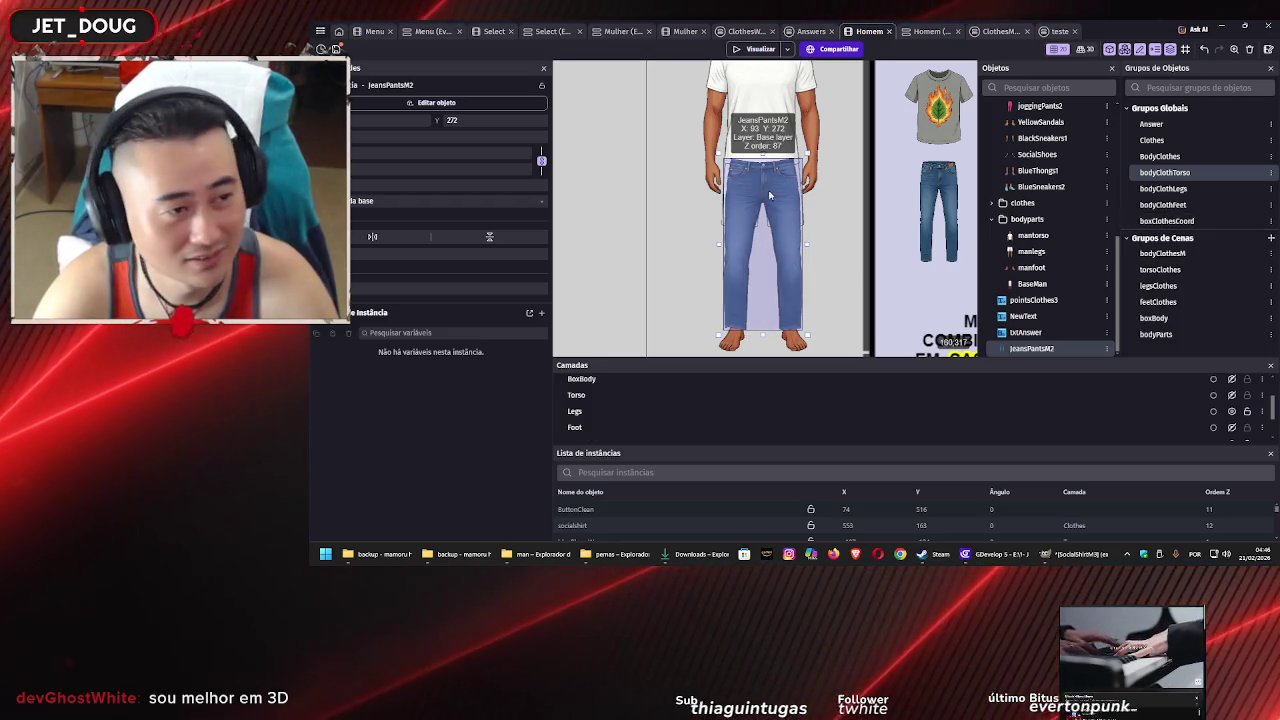
Scroll the scene canvas to view the jeans fitted at Y 272
{"action": "scroll", "coordinate": [766, 189], "scroll_direction": "up", "scroll_amount": 5}
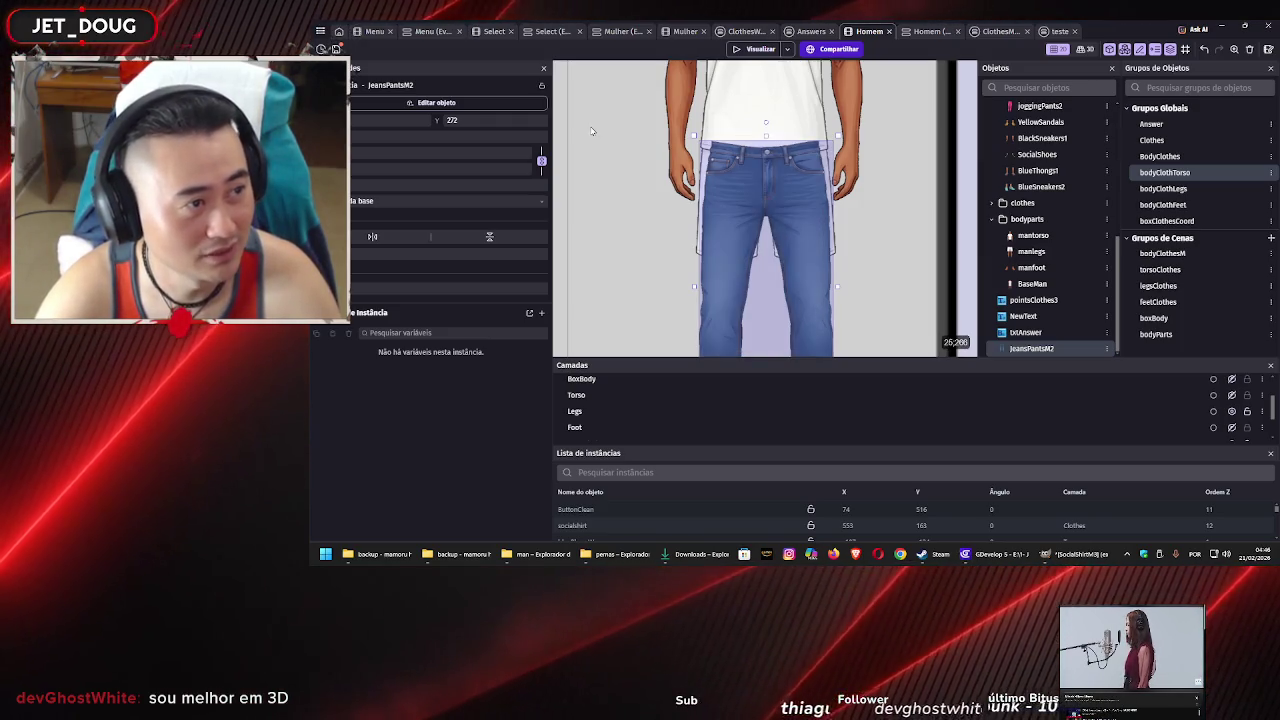
Save the project, recheck the JeansPantsM2 fit on the legs, and save again
{"action": "left_click", "coordinate": [608, 183]}
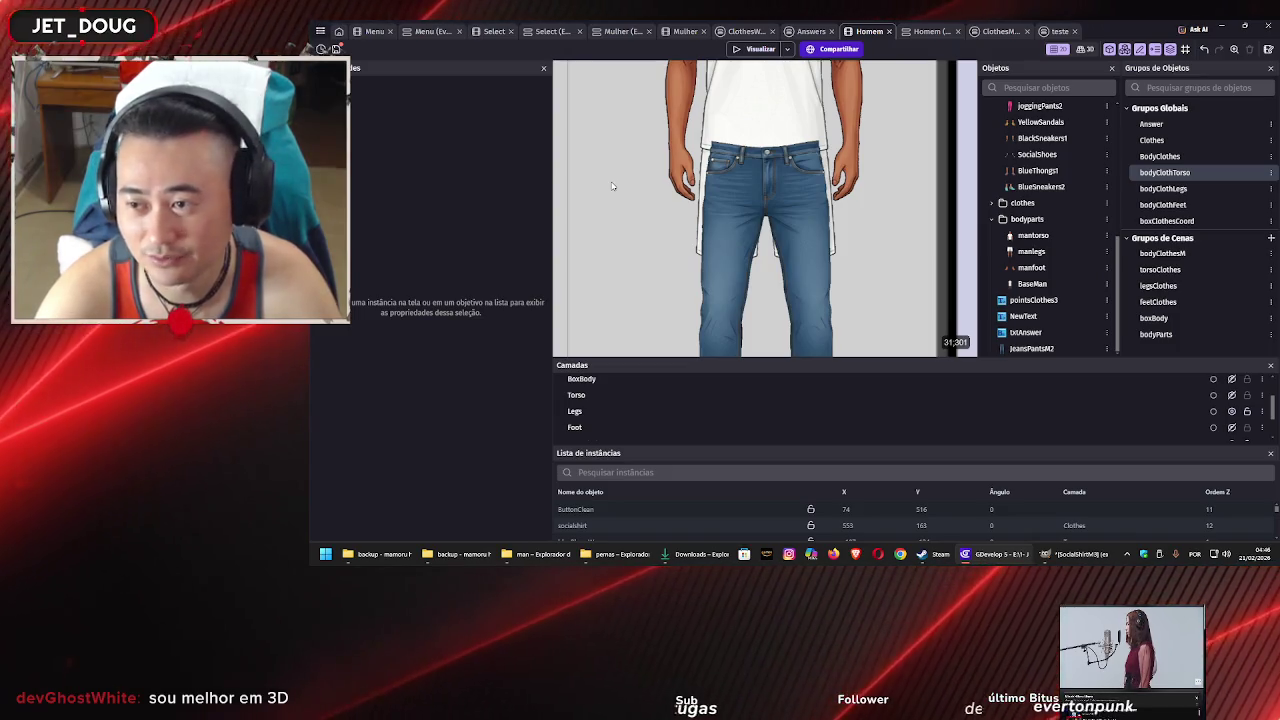
{"action": "key", "text": "ctrl+s"}
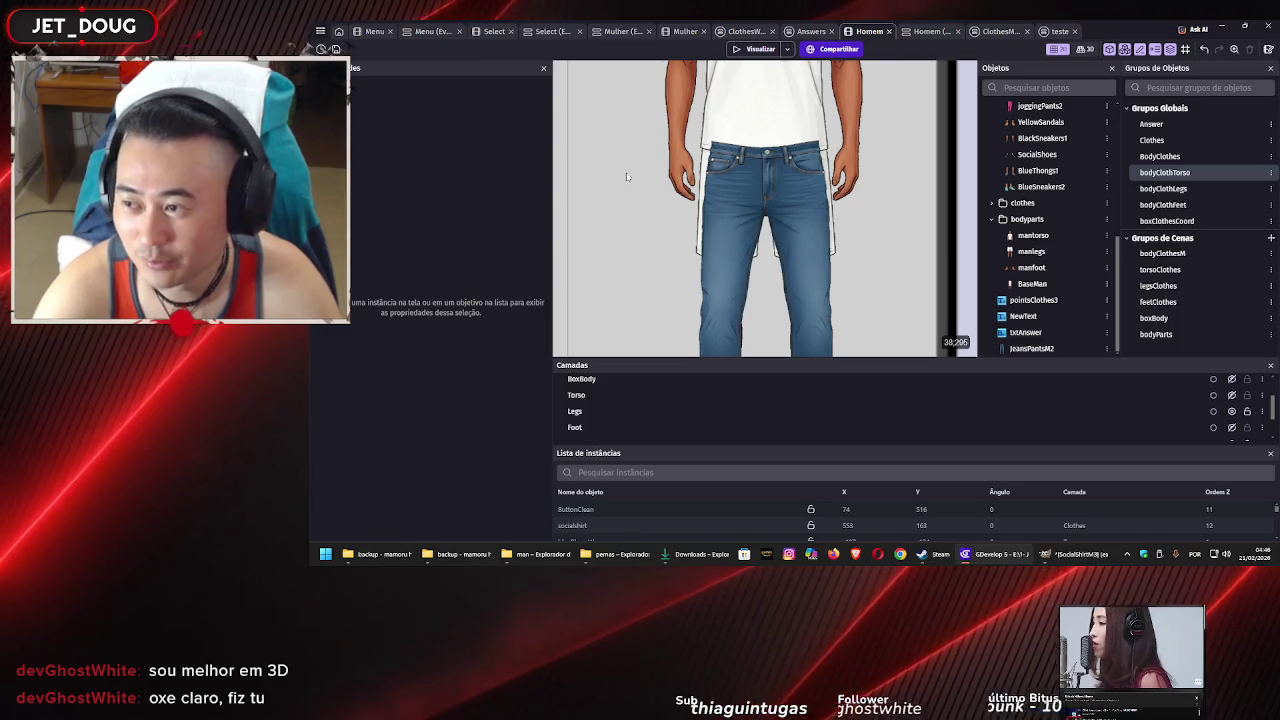
{"action": "left_click", "coordinate": [803, 190]}
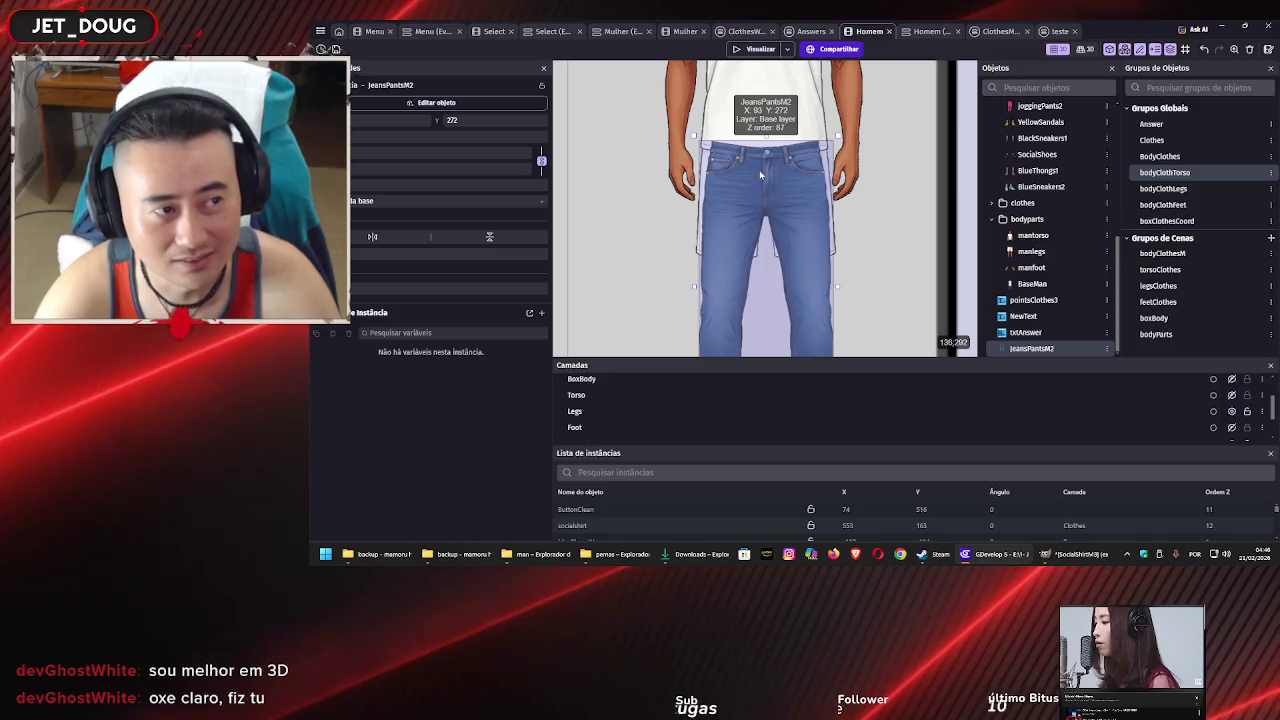
{"action": "scroll", "coordinate": [734, 171], "scroll_direction": "up", "scroll_amount": 1}
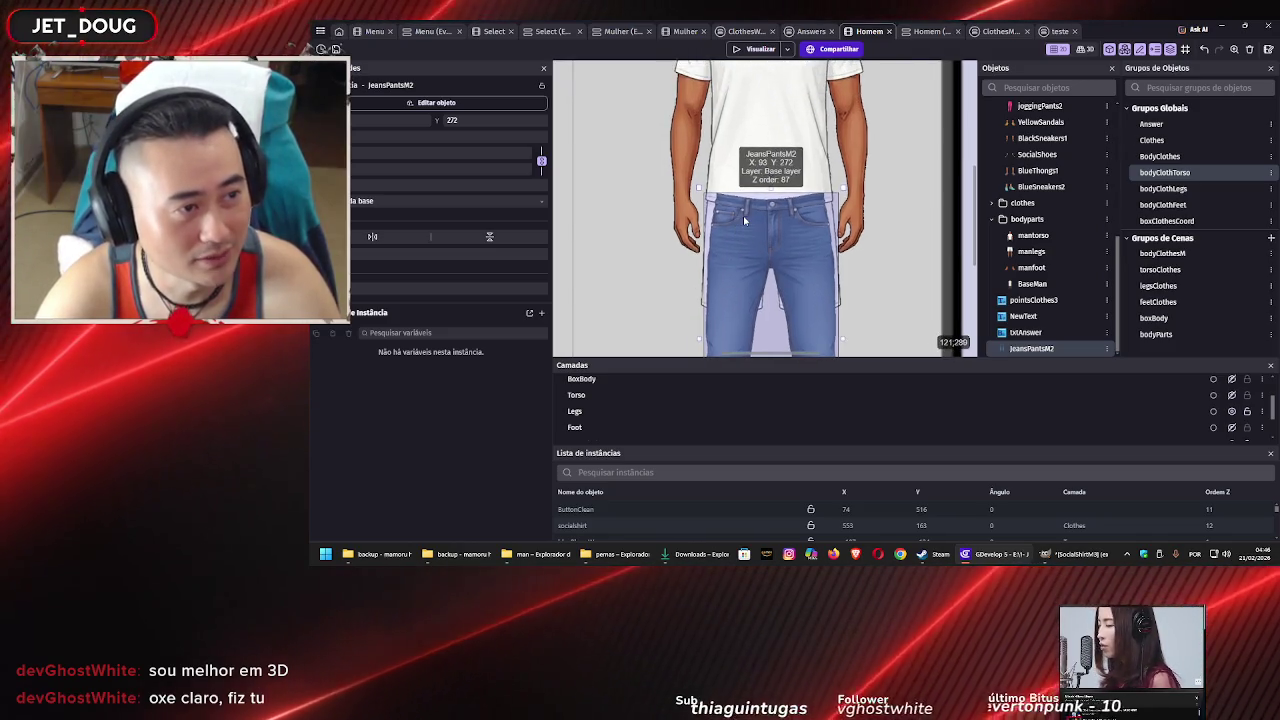
{"action": "scroll", "coordinate": [743, 216], "scroll_direction": "up", "scroll_amount": 2}
{"action": "scroll", "coordinate": [775, 241], "scroll_direction": "down", "scroll_amount": 2}
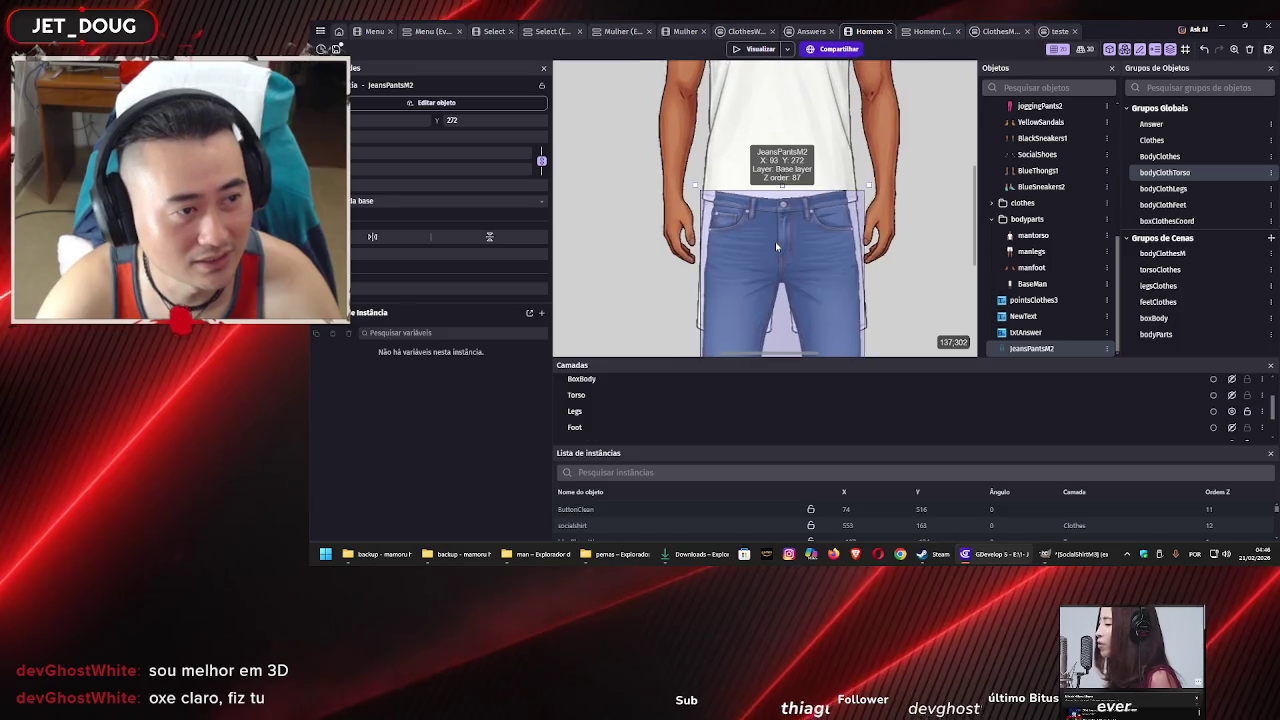
{"action": "left_click_drag", "start_coordinate": [772, 272], "coordinate": [743, 193]}
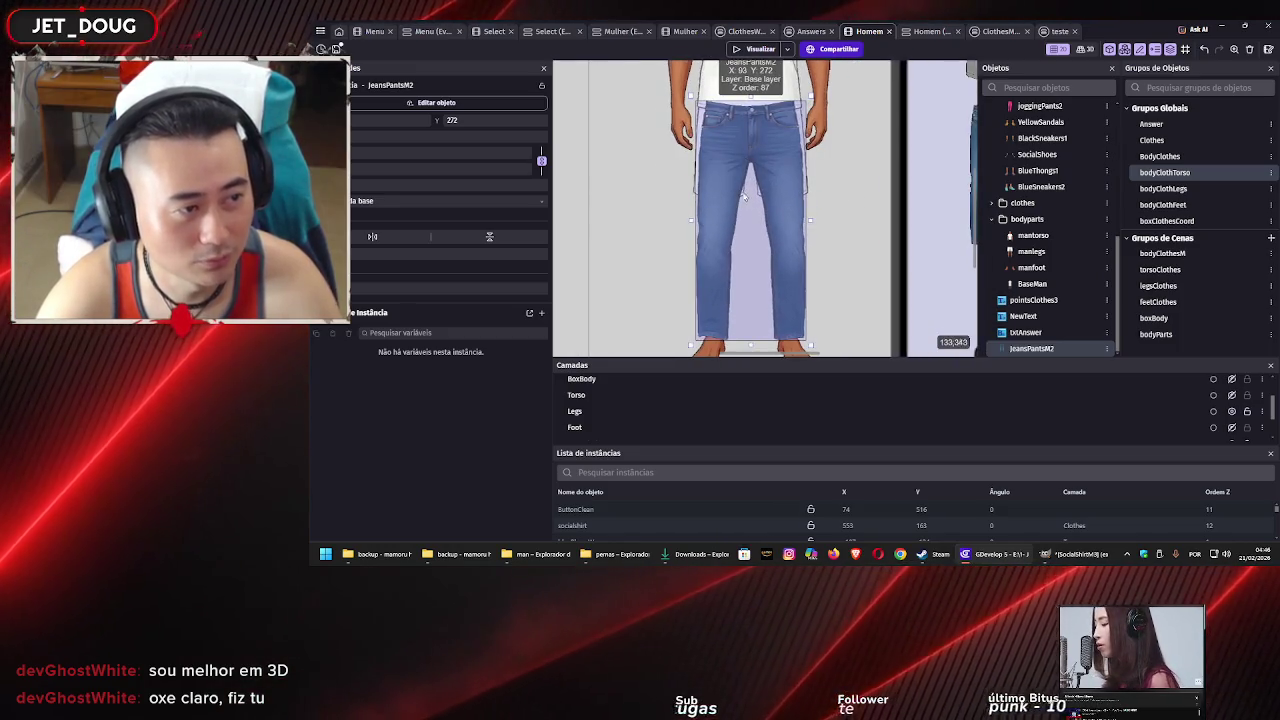
{"action": "scroll", "coordinate": [748, 181], "scroll_direction": "up", "scroll_amount": 3}
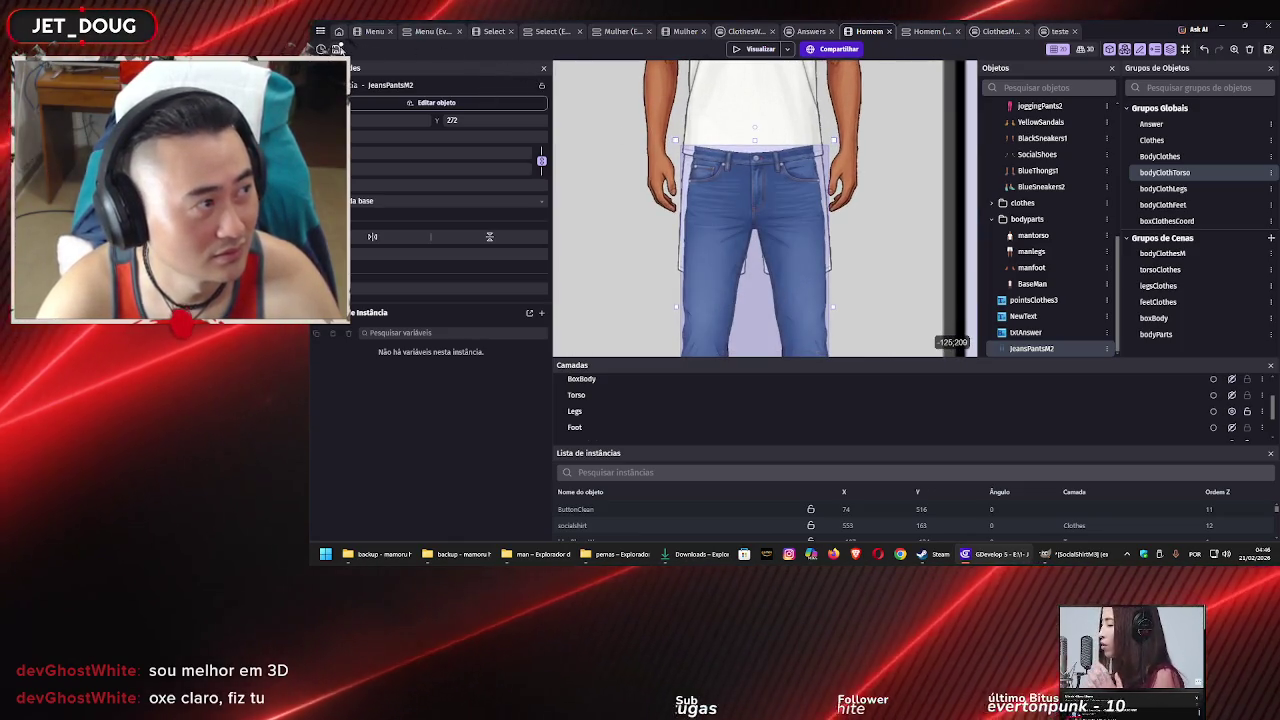
{"action": "key", "text": "ctrl+s"}
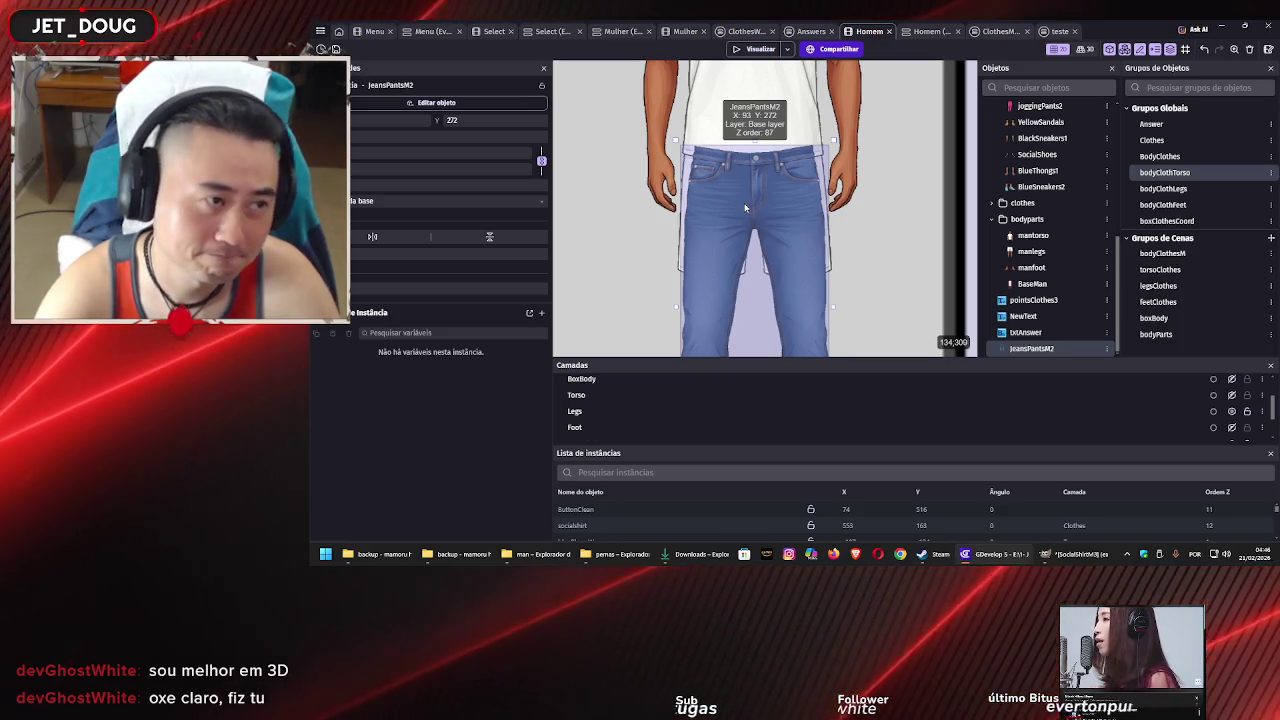
Switch to GIMP showing the SocialShirtM3 image
{"action": "scroll", "coordinate": [744, 206], "scroll_direction": "down", "scroll_amount": 5}
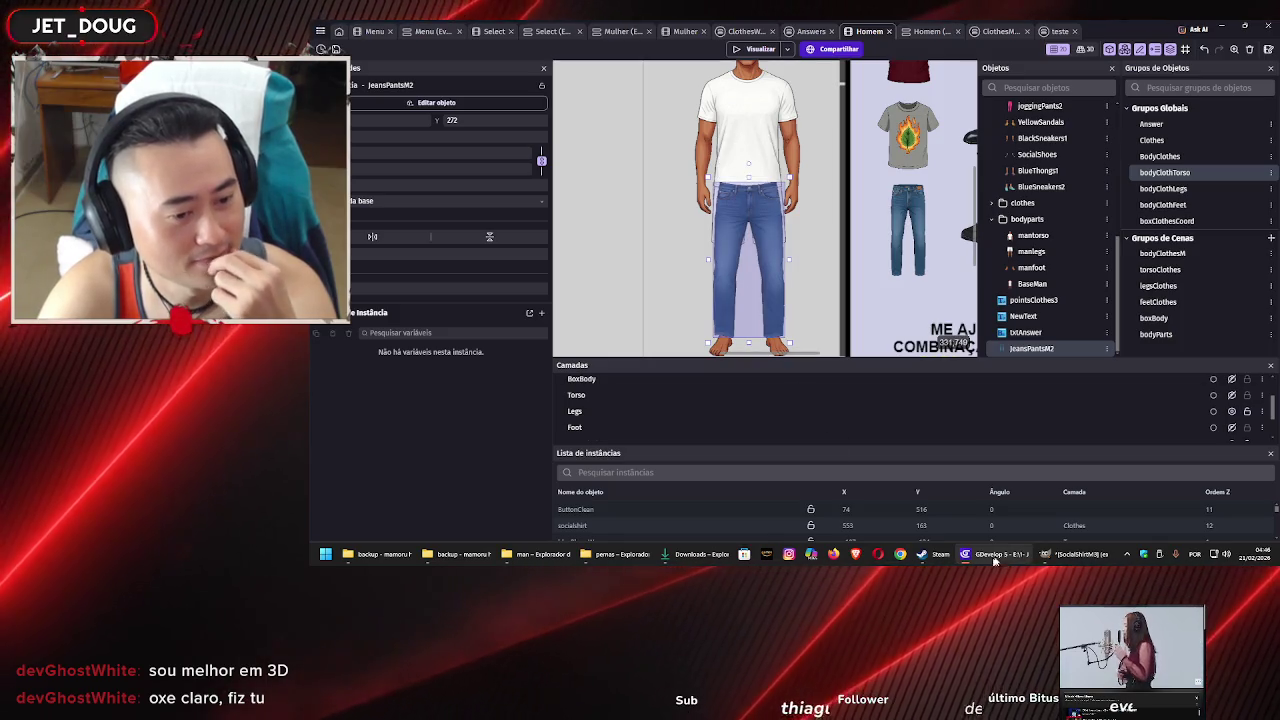
{"action": "mouse_move", "coordinate": [1091, 553]}
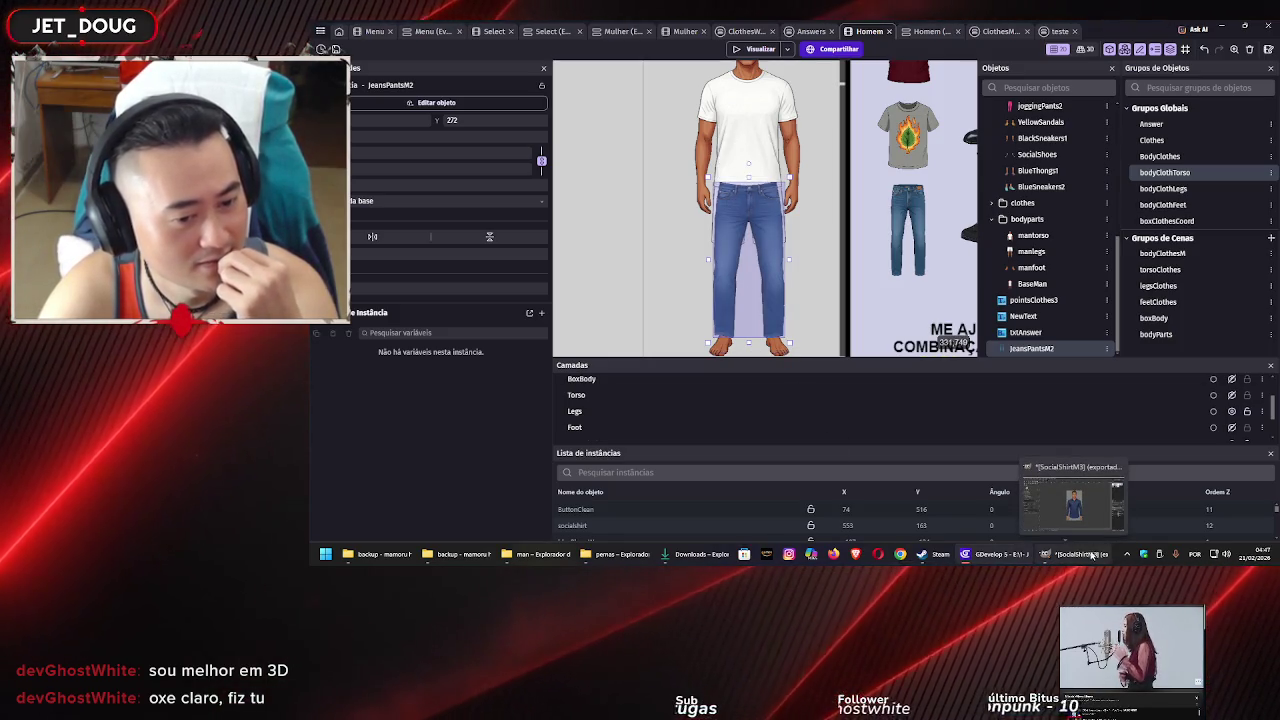
{"action": "left_click", "coordinate": [1091, 556]}
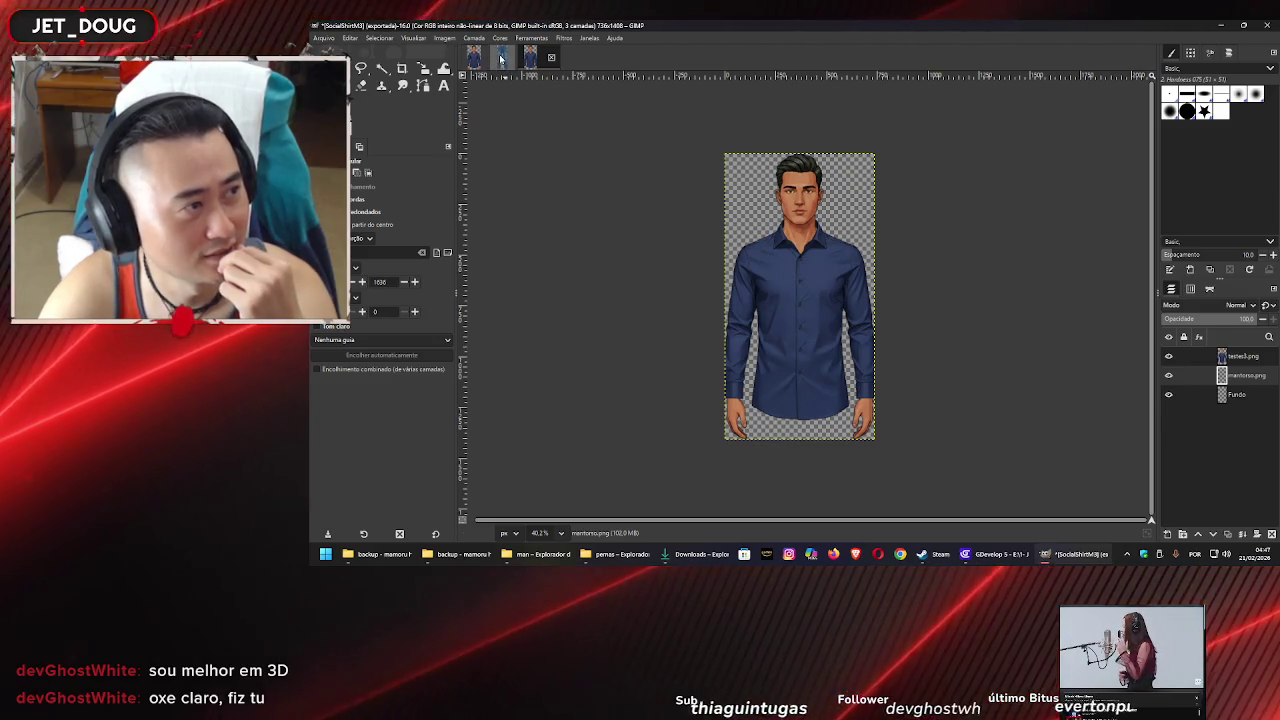
Undo the jeans image back to its 1000×2000 canvas and delete the old jeans layer
{"action": "left_click", "coordinate": [501, 58]}
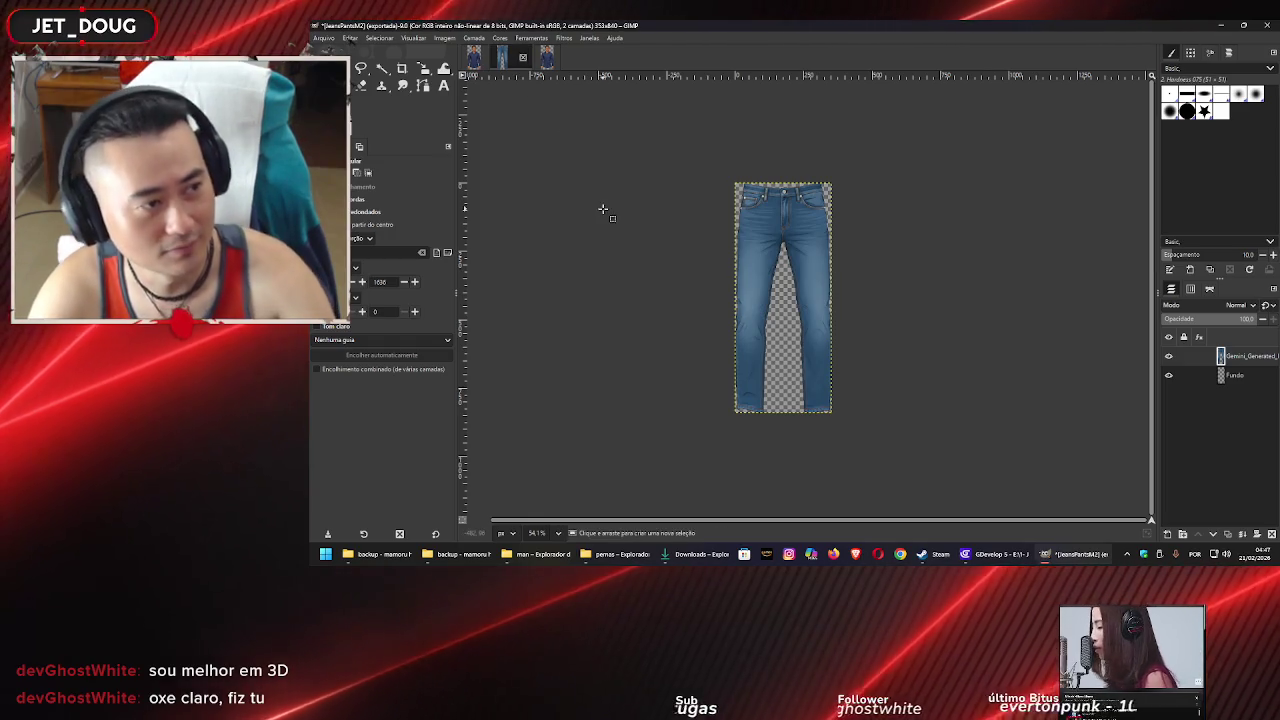
{"action": "key", "text": "ctrl+z"}
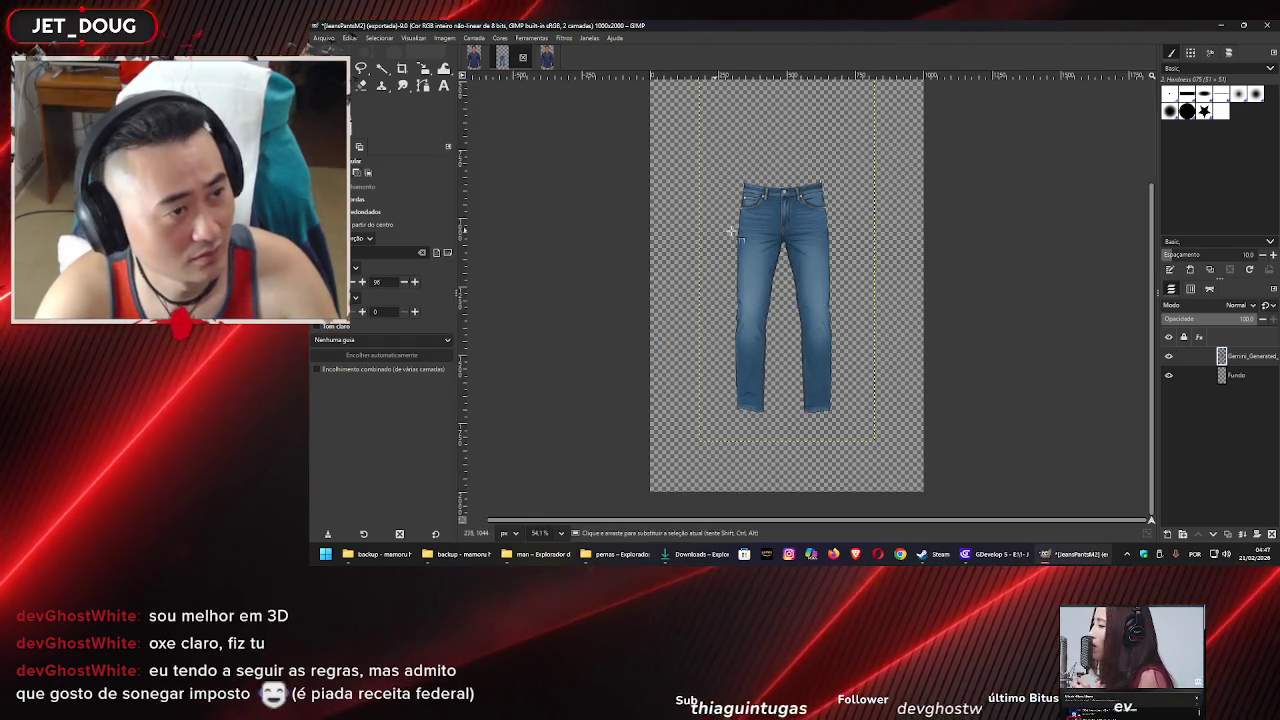
{"action": "key", "text": "shift+ctrl+j"}
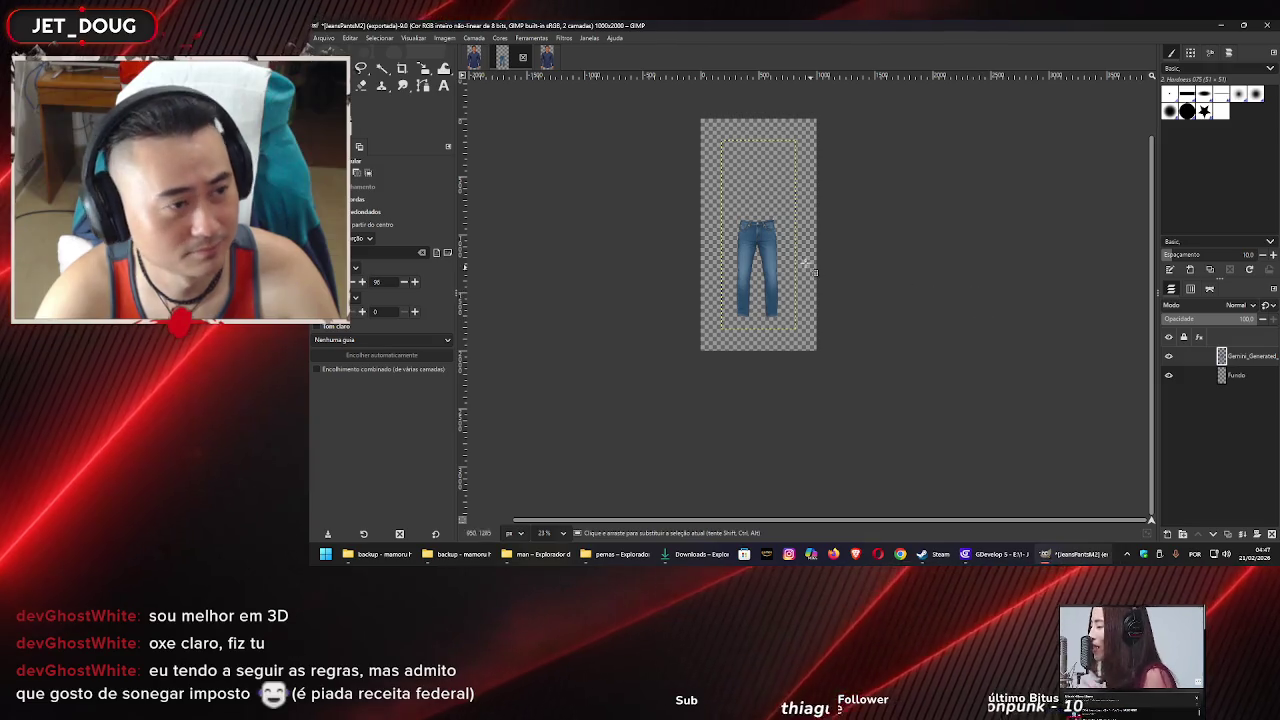
{"action": "right_click", "coordinate": [1221, 362]}
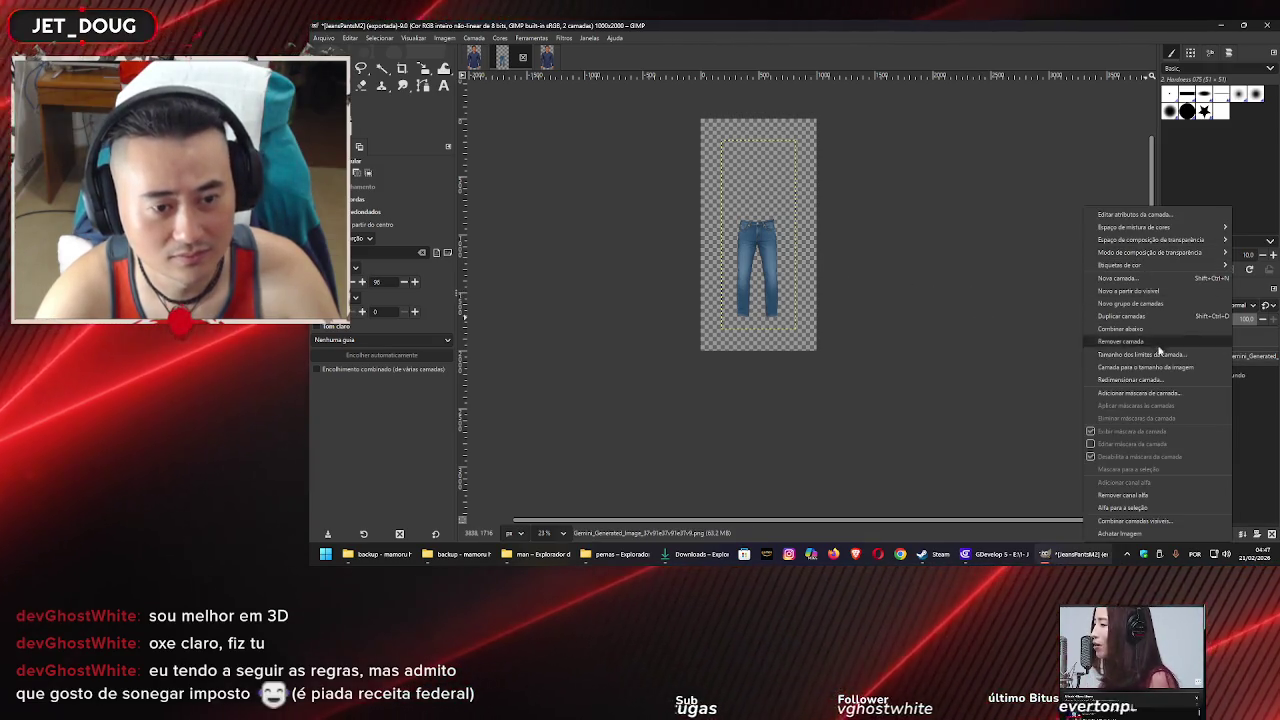
{"action": "left_click", "coordinate": [1152, 385]}
{"action": "key", "text": "Return"}
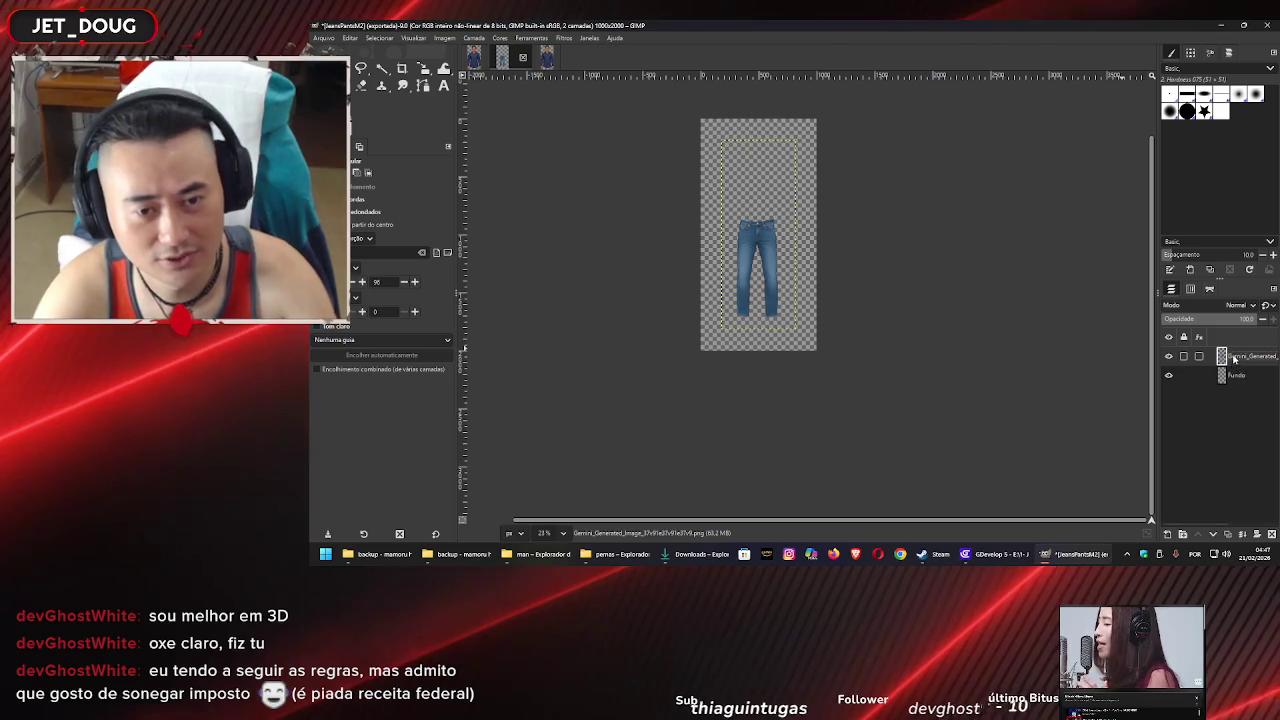
{"action": "right_click", "coordinate": [1215, 348]}
{"action": "left_click", "coordinate": [1166, 341]}
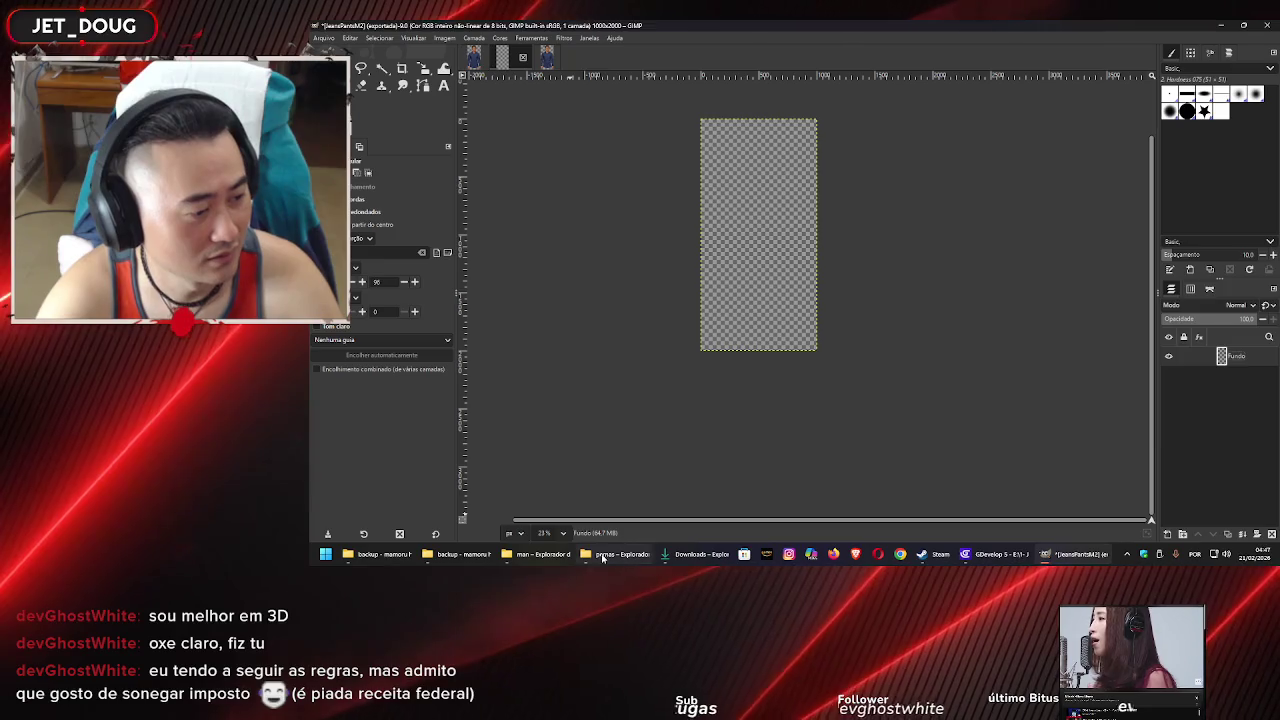
Add JeansPantsM2.png as a new layer from the pernas folder
{"action": "left_click", "coordinate": [615, 554]}
{"action": "left_click", "coordinate": [1016, 342]}
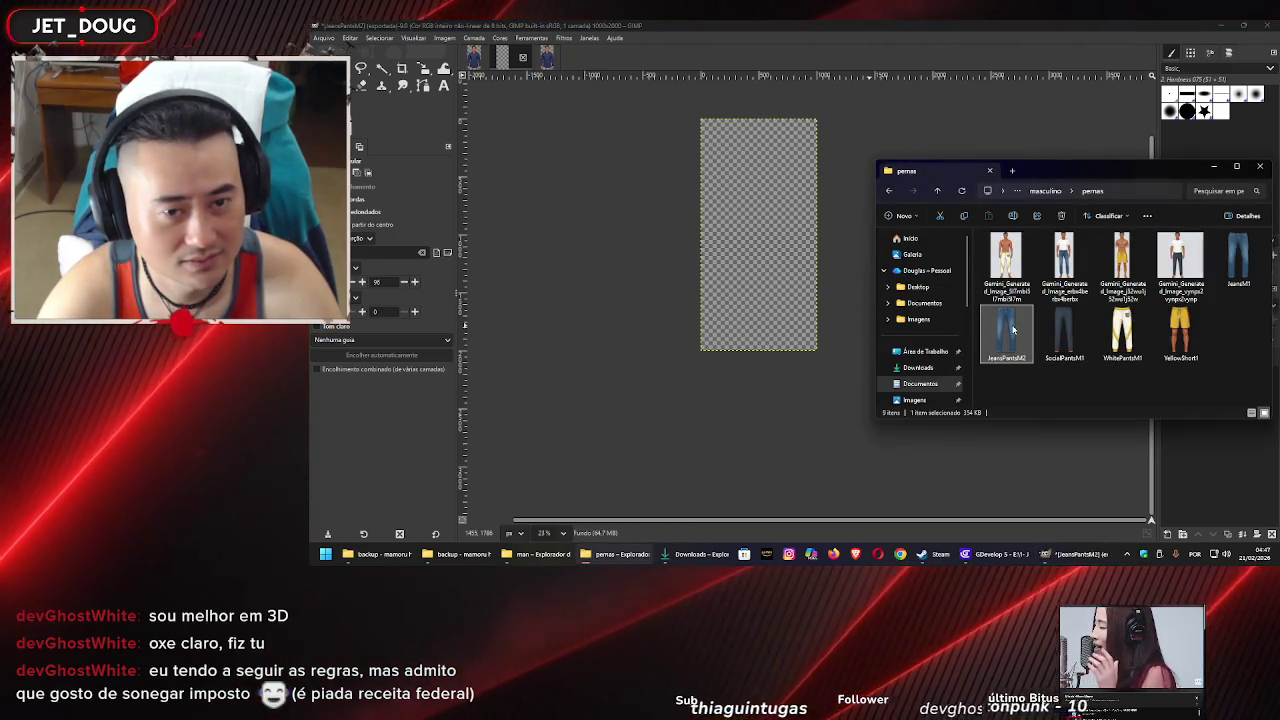
{"action": "left_click_drag", "start_coordinate": [748, 225], "coordinate": [748, 234]}
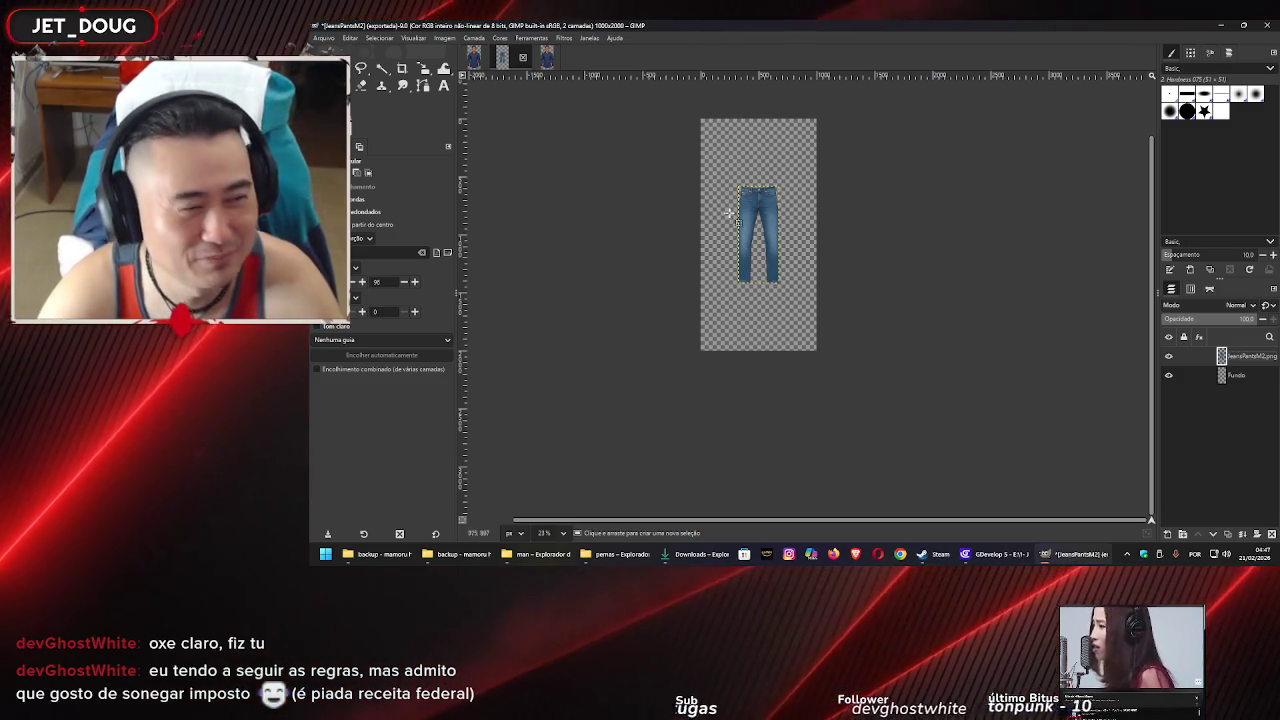
{"action": "scroll", "coordinate": [716, 232], "scroll_direction": "up", "scroll_amount": 5}
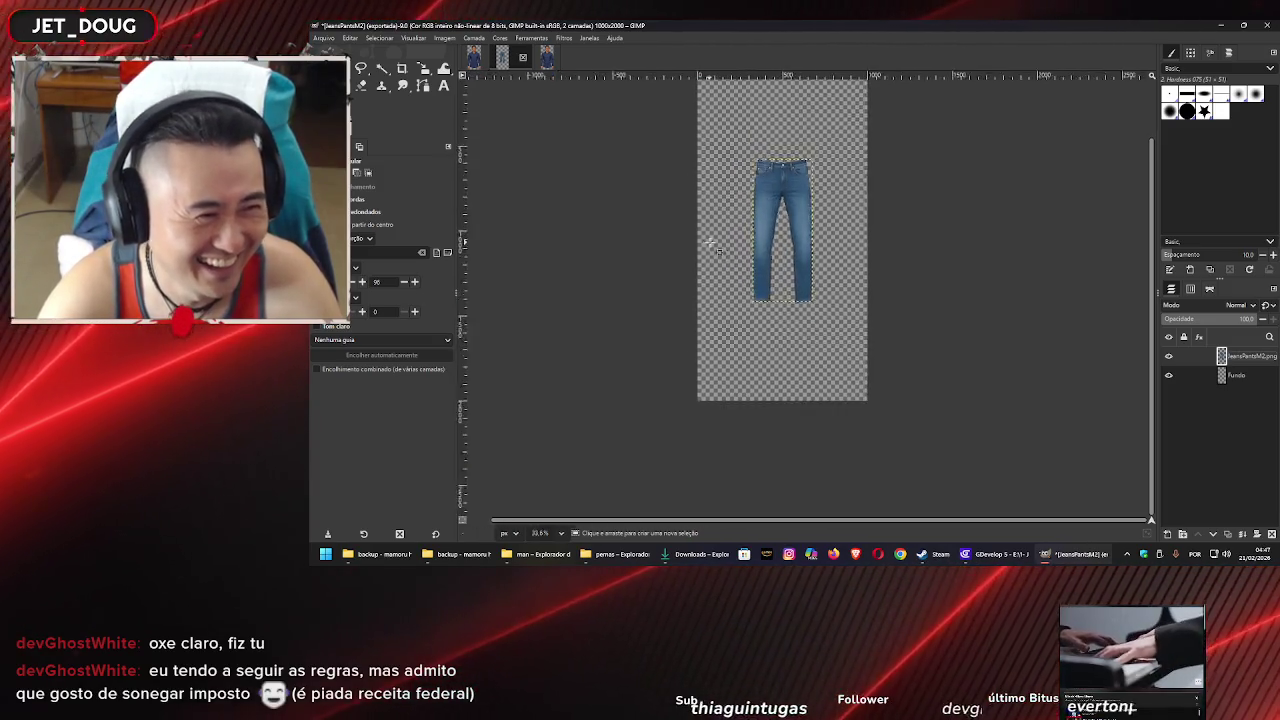
{"action": "scroll", "coordinate": [741, 230], "scroll_direction": "down", "scroll_amount": 4}
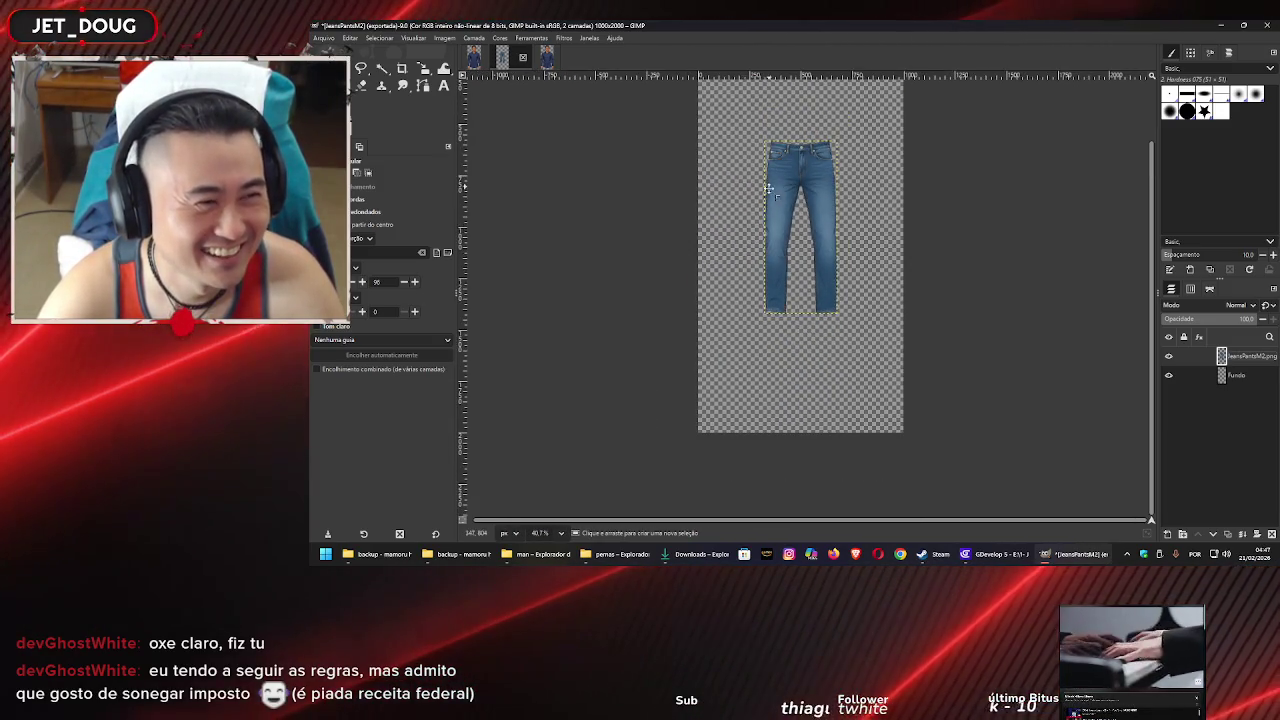
{"action": "scroll", "coordinate": [755, 234], "scroll_direction": "up", "scroll_amount": 4}
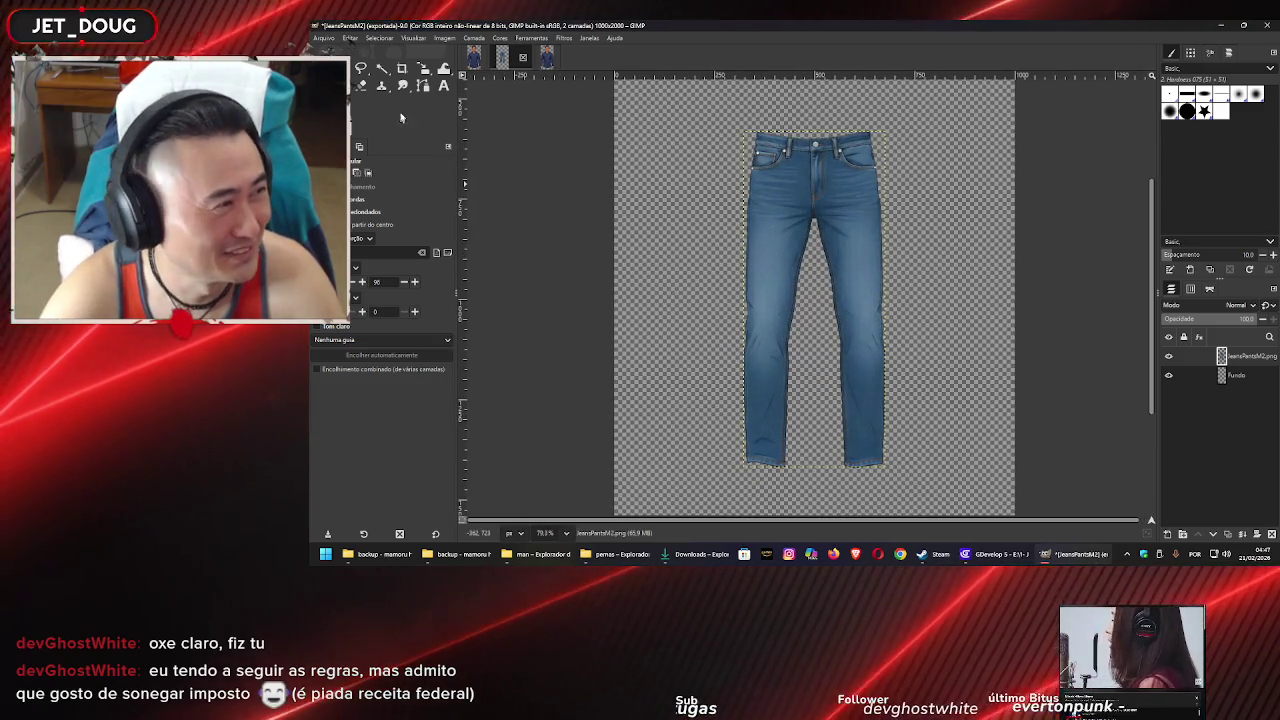
{"action": "left_click", "coordinate": [424, 68]}
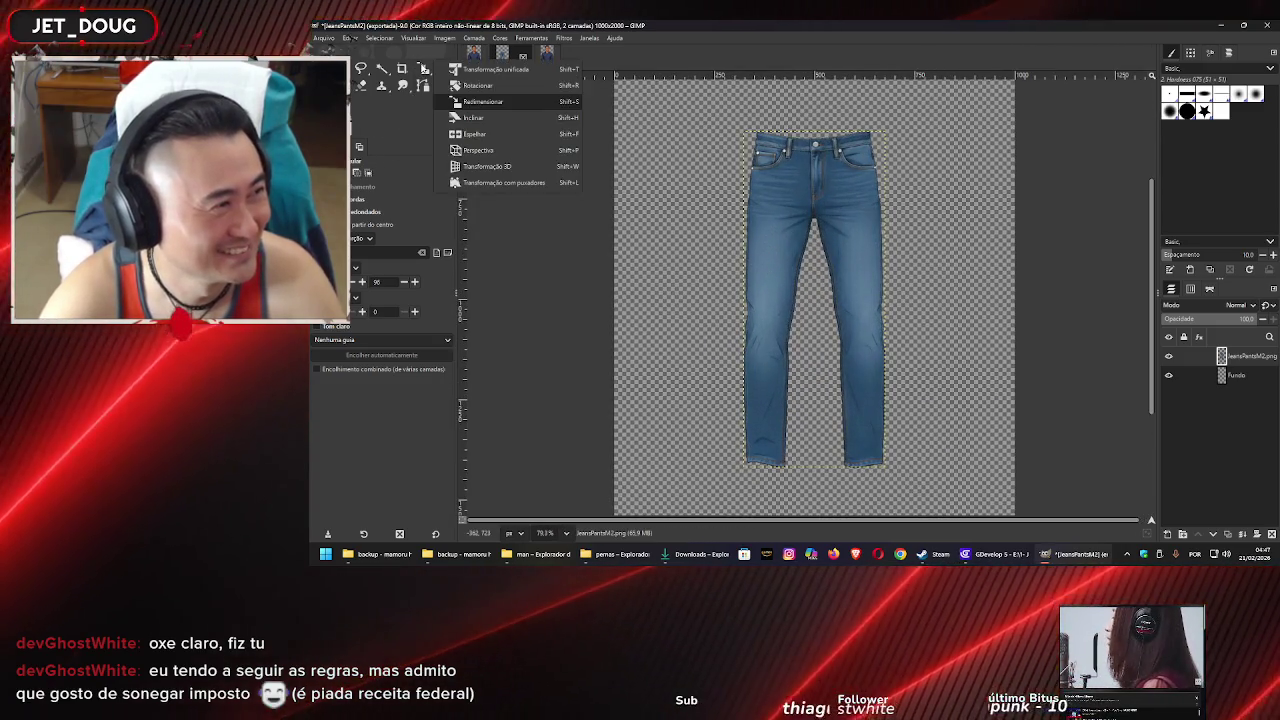
Use the Perspective tool to pull the jeans' top corners outward, widening the waistband, and apply it
{"action": "left_click", "coordinate": [505, 182]}
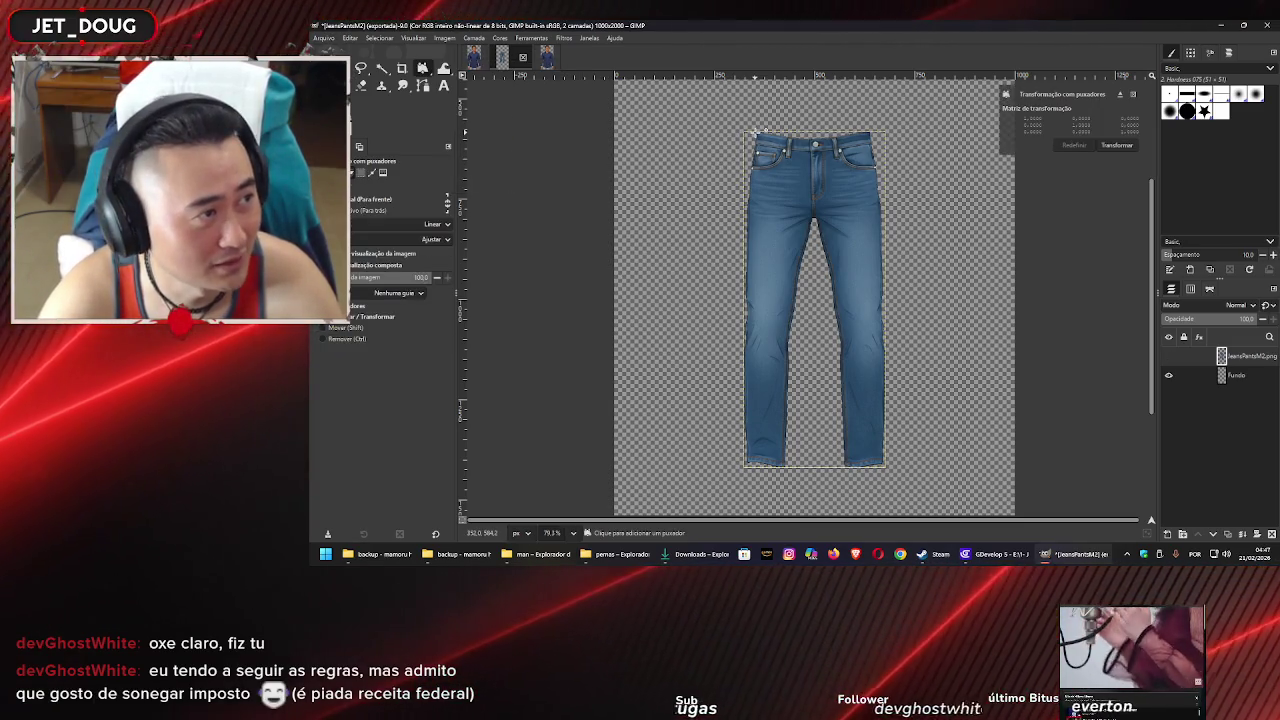
{"action": "left_click", "coordinate": [423, 69]}
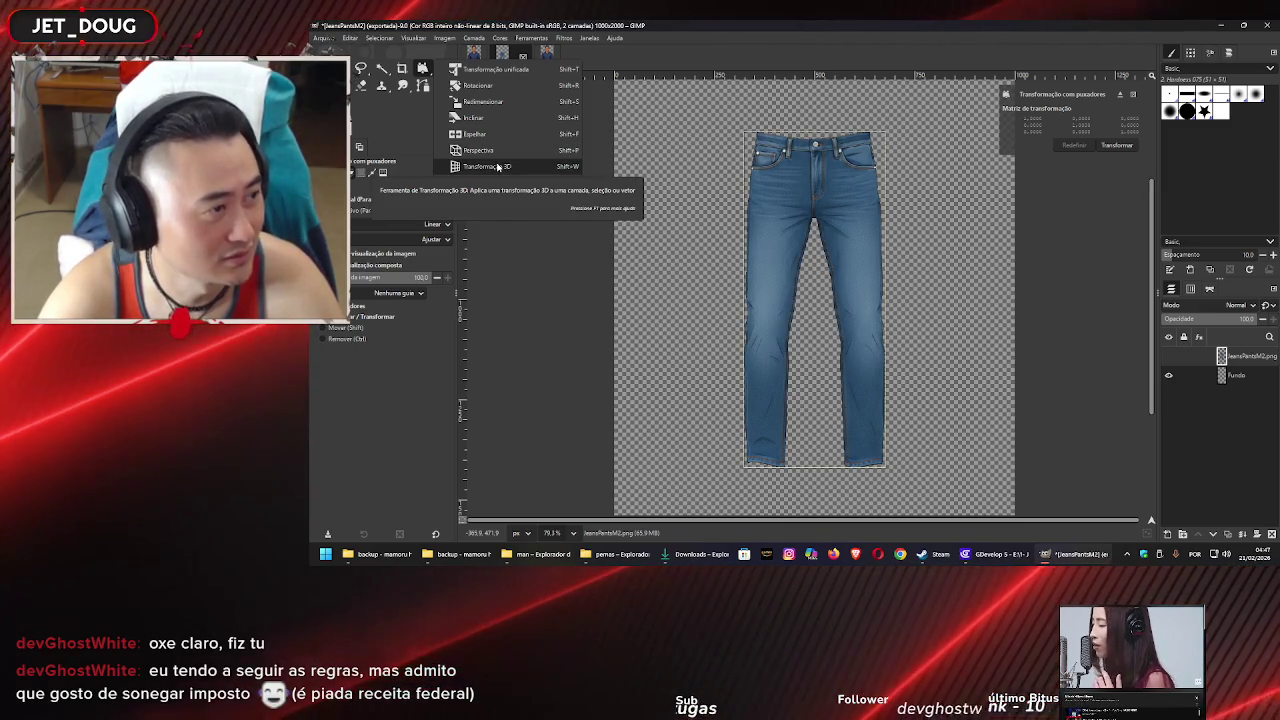
{"action": "left_click", "coordinate": [496, 150]}
{"action": "left_click_drag", "start_coordinate": [748, 134], "coordinate": [735, 133]}
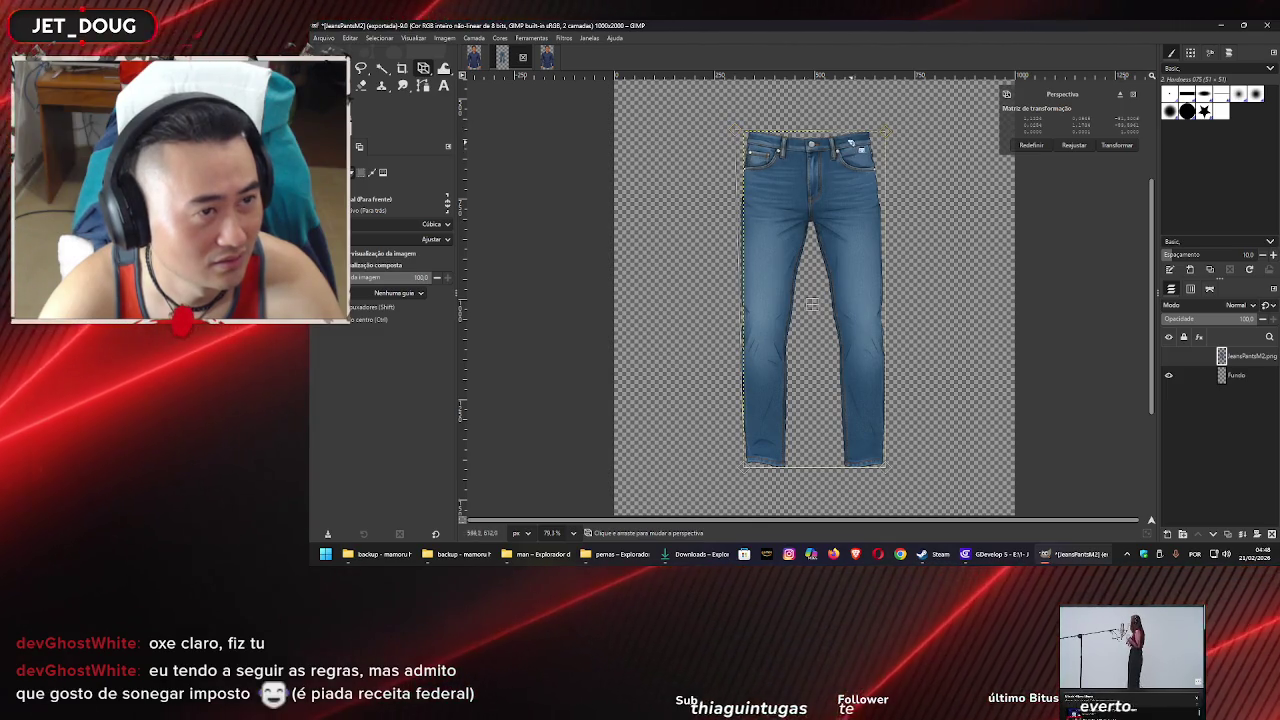
{"action": "left_click_drag", "start_coordinate": [899, 141], "coordinate": [889, 136]}
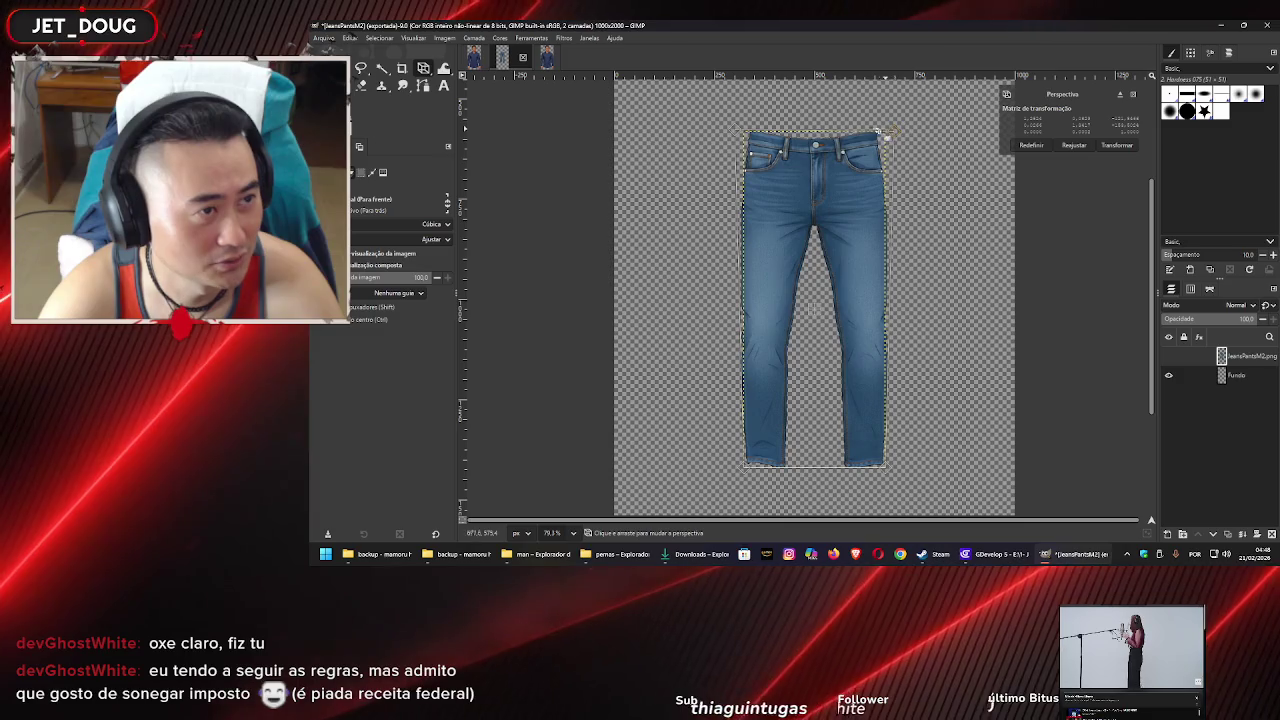
{"action": "left_click_drag", "start_coordinate": [737, 131], "coordinate": [733, 134]}
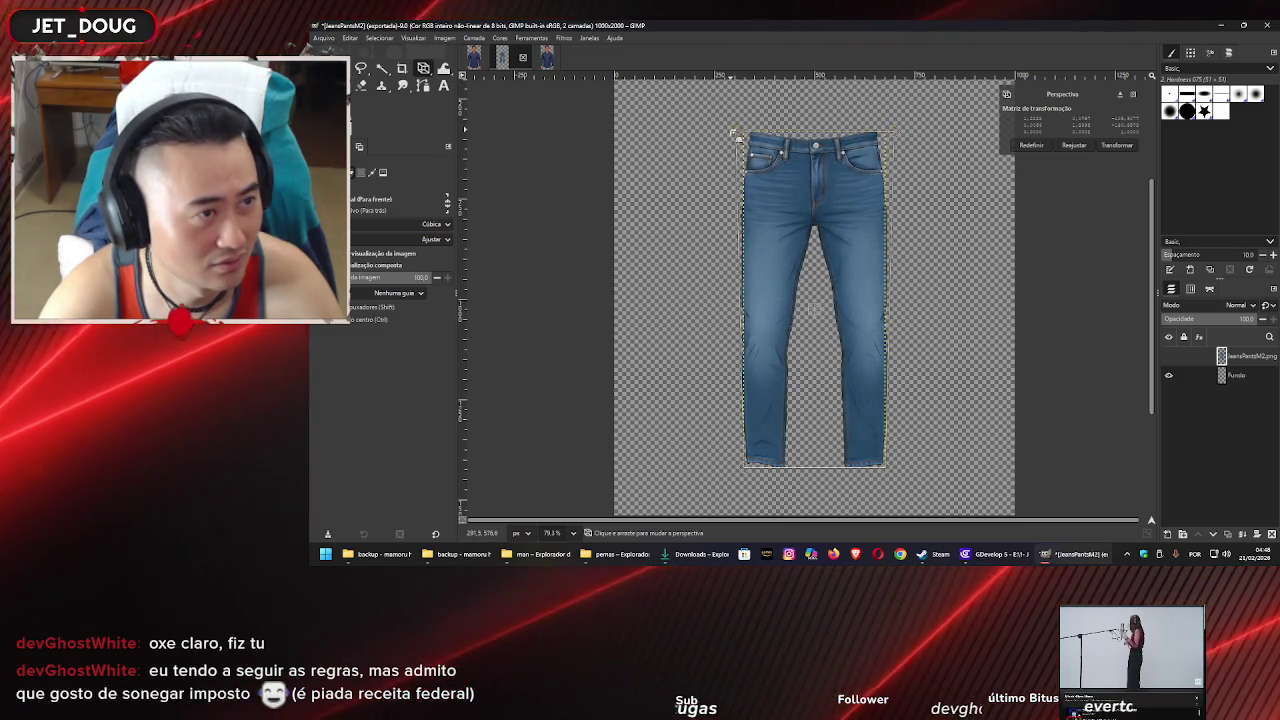
{"action": "left_click_drag", "start_coordinate": [733, 133], "coordinate": [729, 133]}
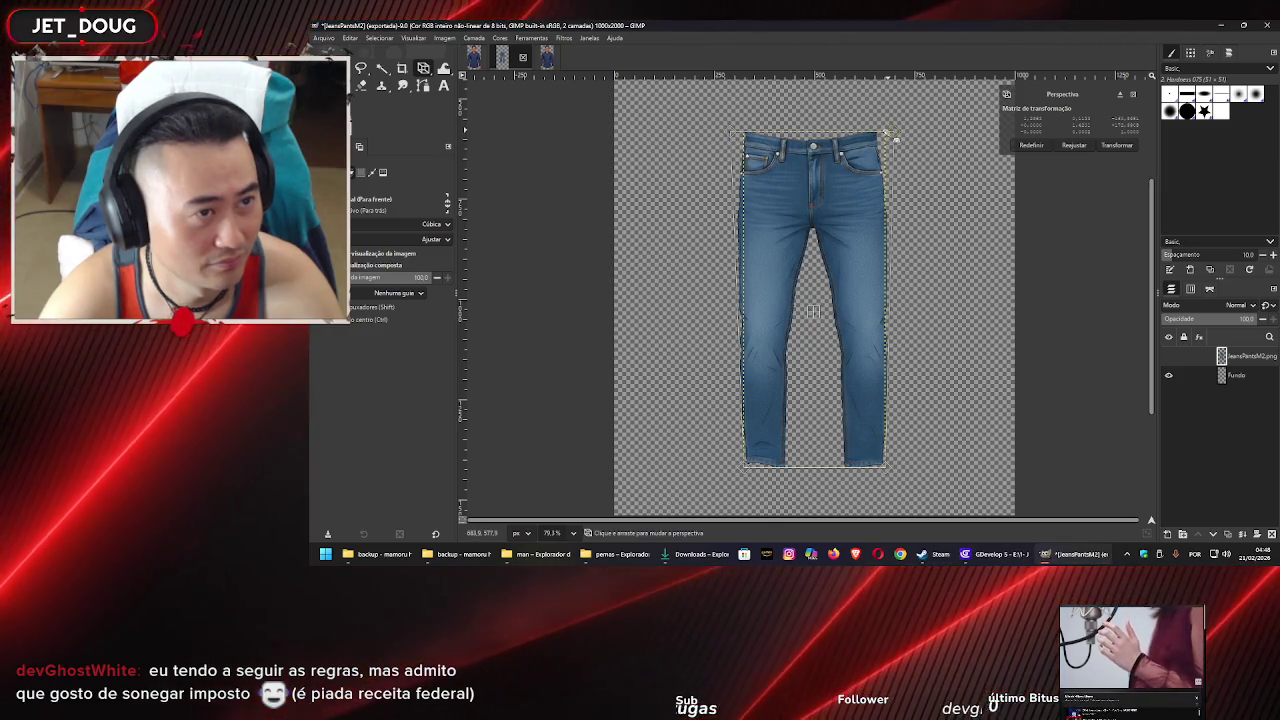
{"action": "left_click_drag", "start_coordinate": [898, 133], "coordinate": [911, 141]}
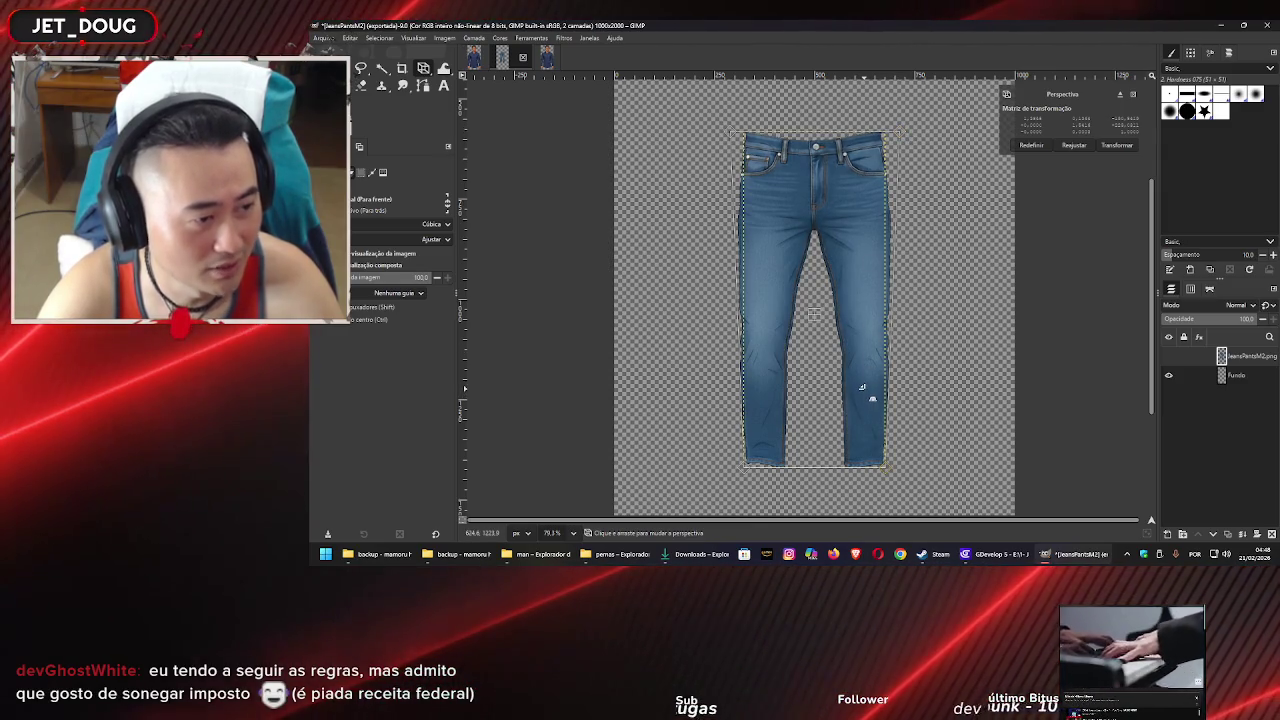
{"action": "left_click", "coordinate": [1124, 146]}
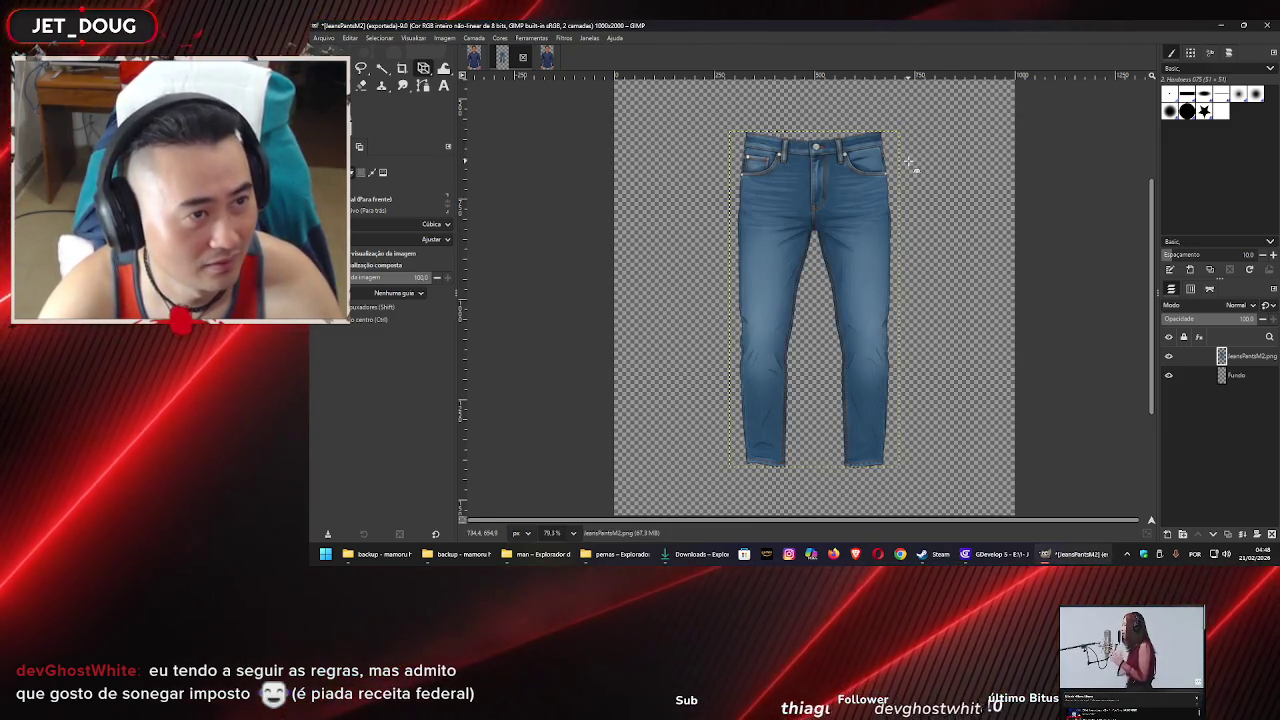
Crop the jeans image to its content, giving 385×840
{"action": "scroll", "coordinate": [912, 163], "scroll_direction": "down", "scroll_amount": 4, "text": "ctrl"}
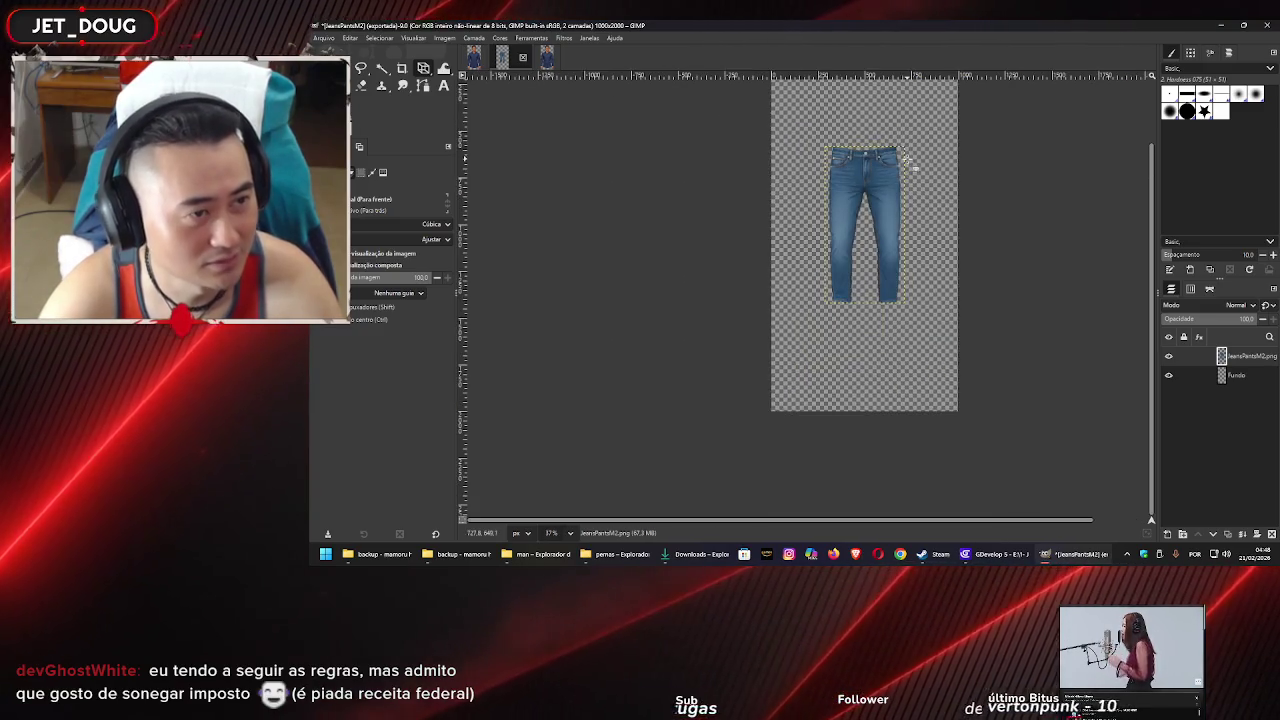
{"action": "scroll", "coordinate": [912, 147], "scroll_direction": "up", "scroll_amount": 2}
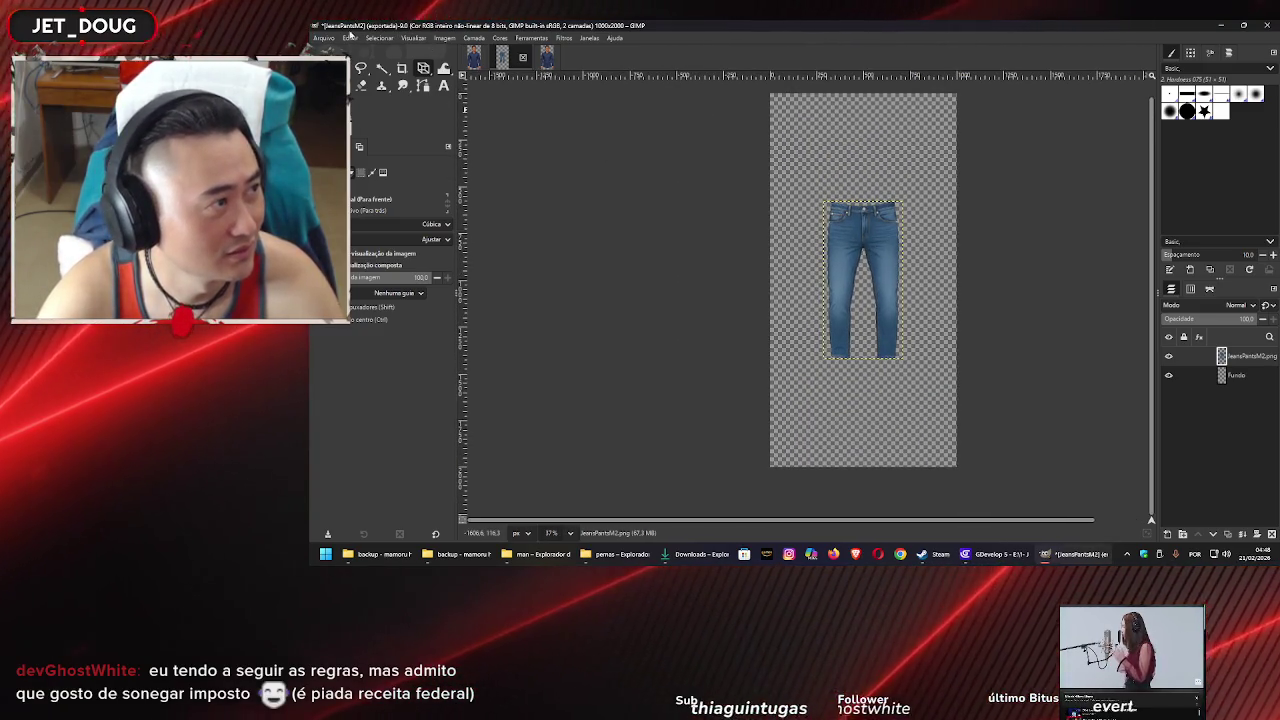
{"action": "left_click", "coordinate": [446, 38]}
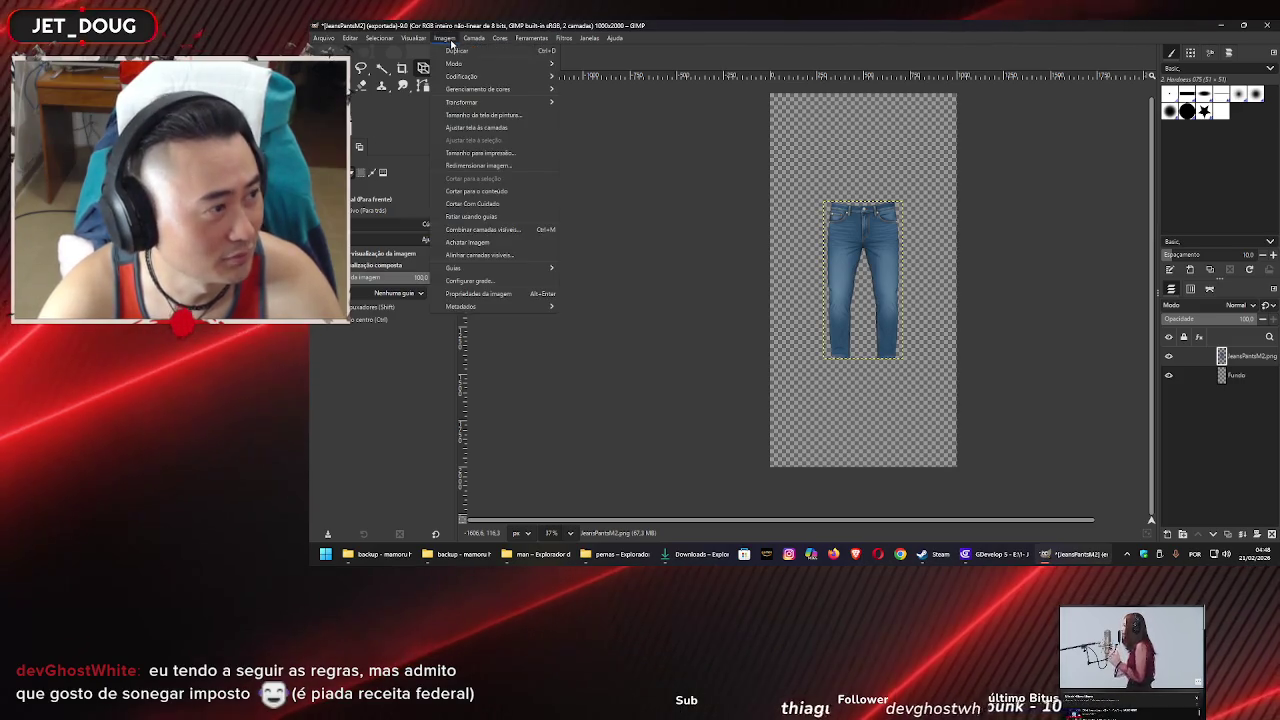
{"action": "left_click", "coordinate": [476, 191]}
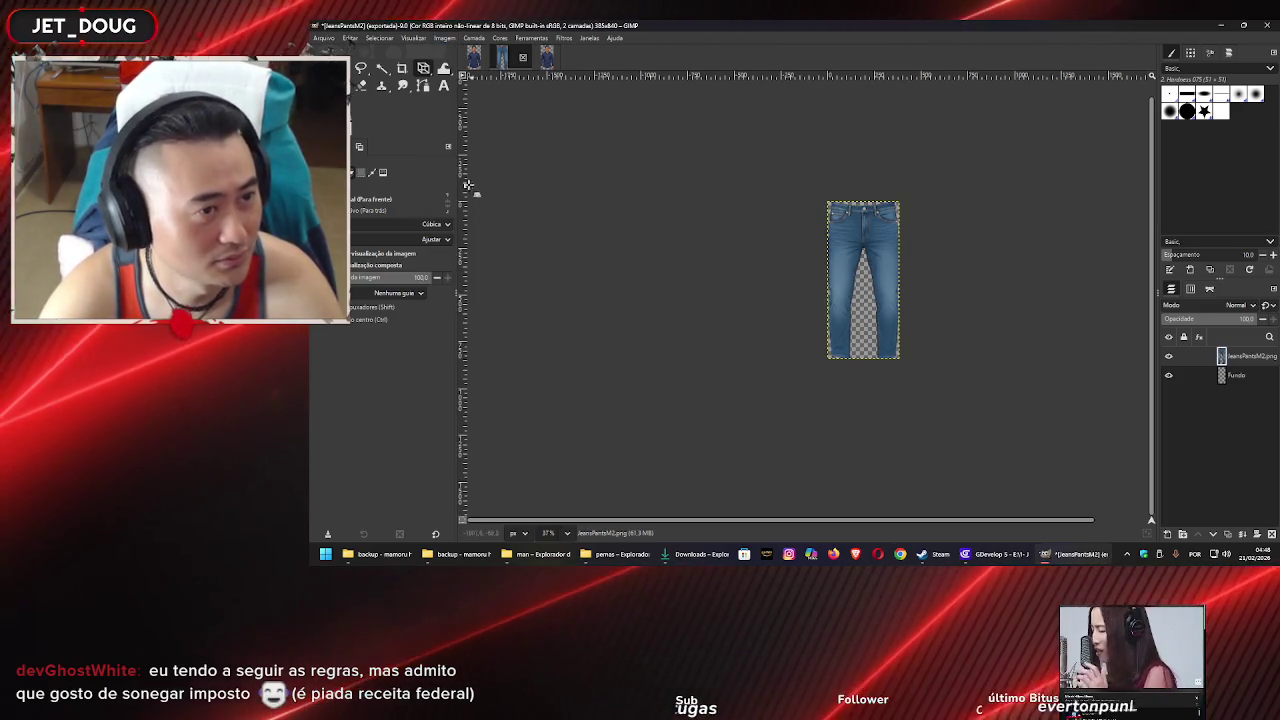
Export the image as JeansPantsM3.png
{"action": "left_click", "coordinate": [324, 38]}
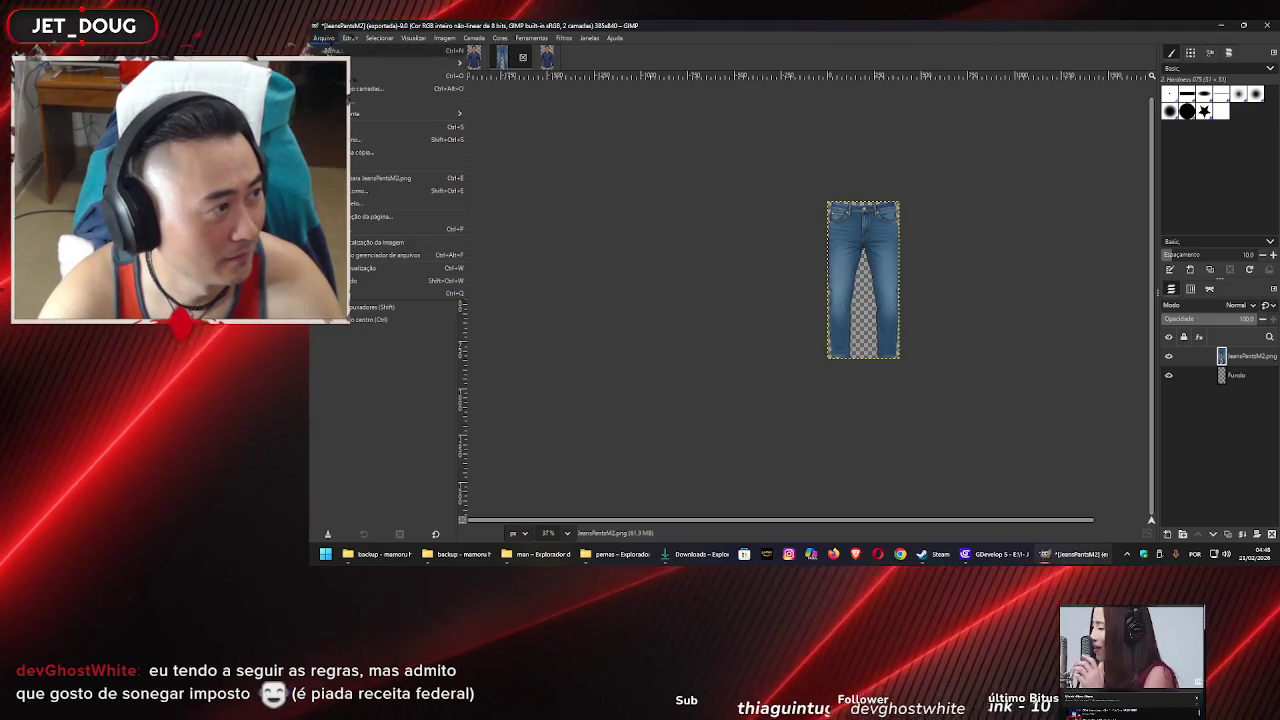
{"action": "left_click", "coordinate": [358, 190]}
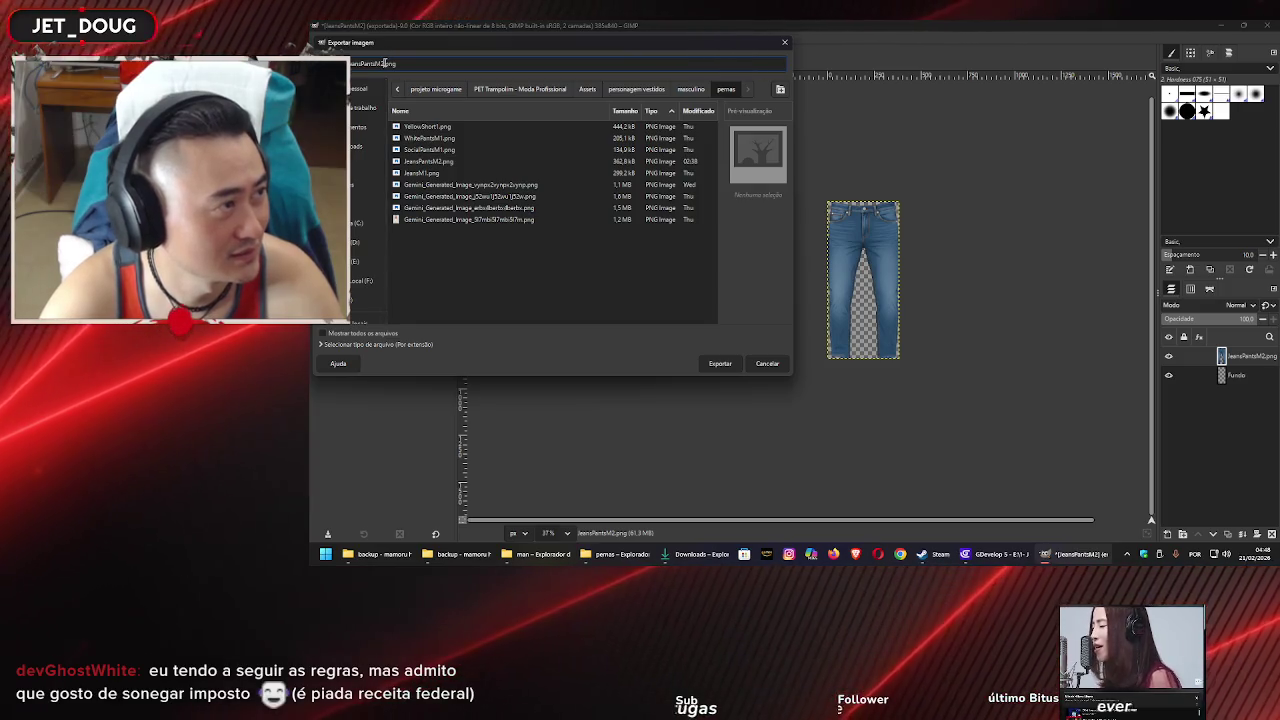
{"action": "key", "text": "BackSpace"}
{"action": "type", "text": "3"}
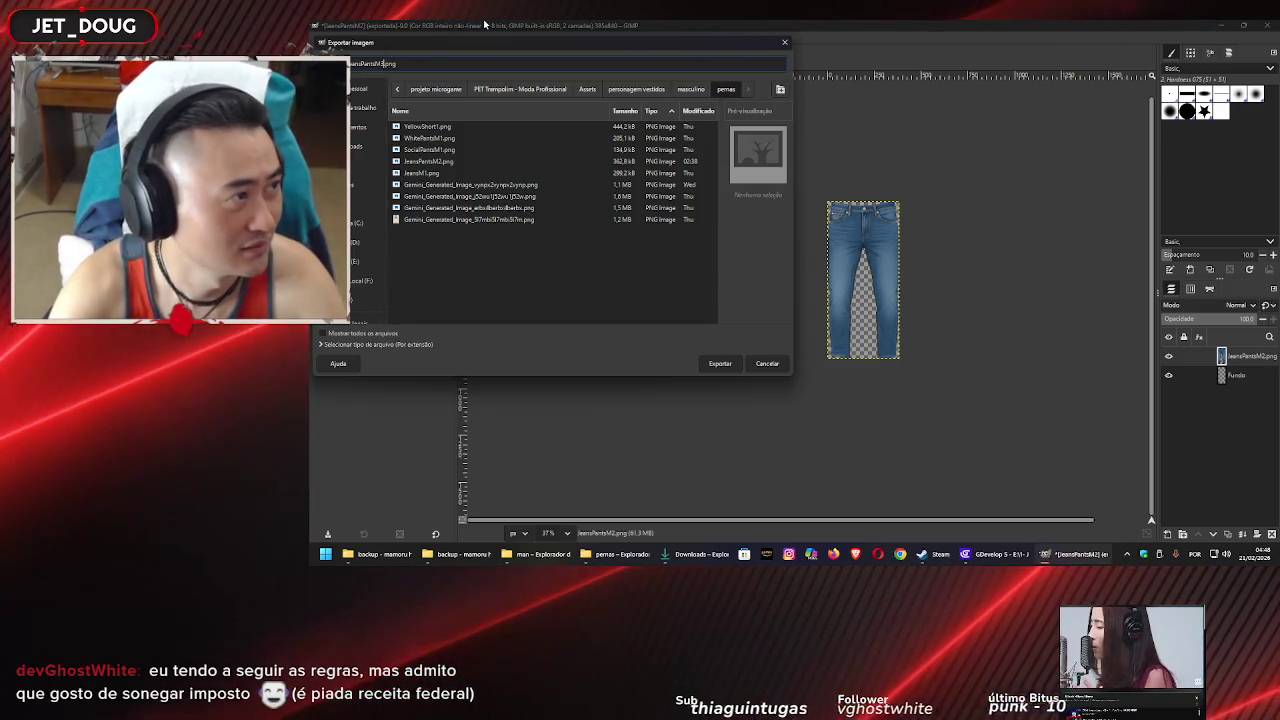
{"action": "left_click", "coordinate": [719, 363]}
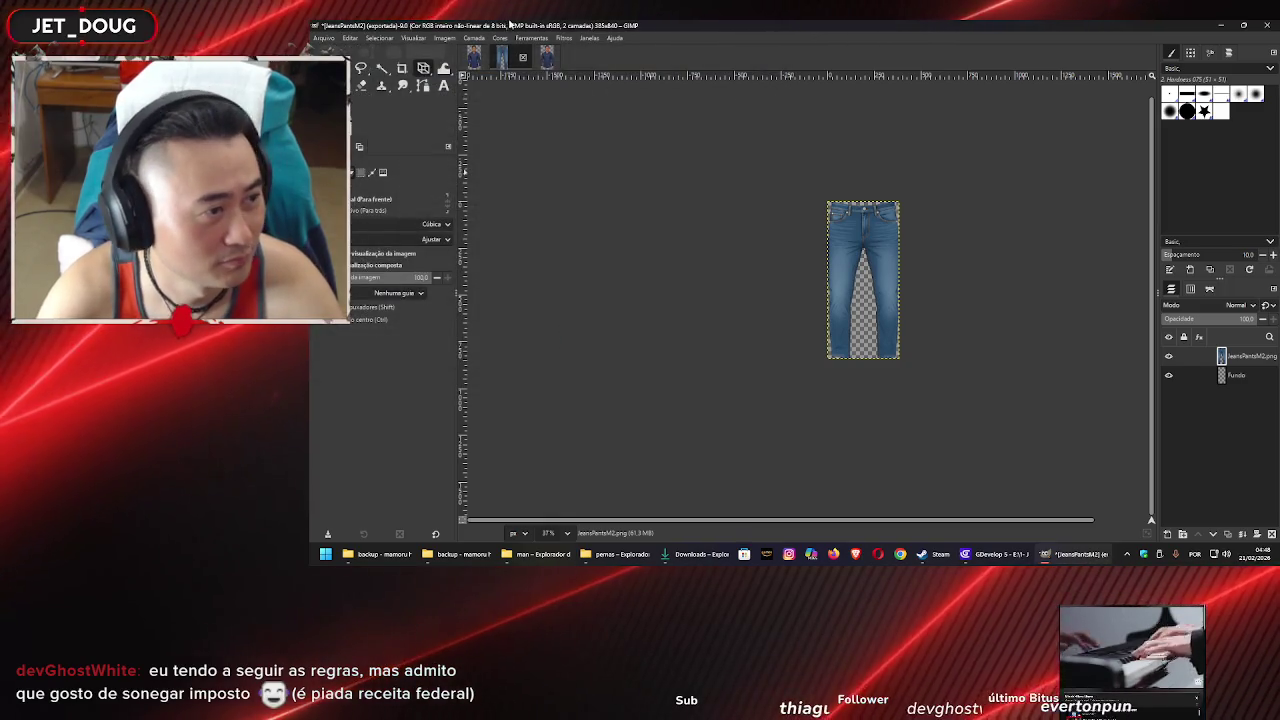
{"action": "left_click", "coordinate": [586, 363]}
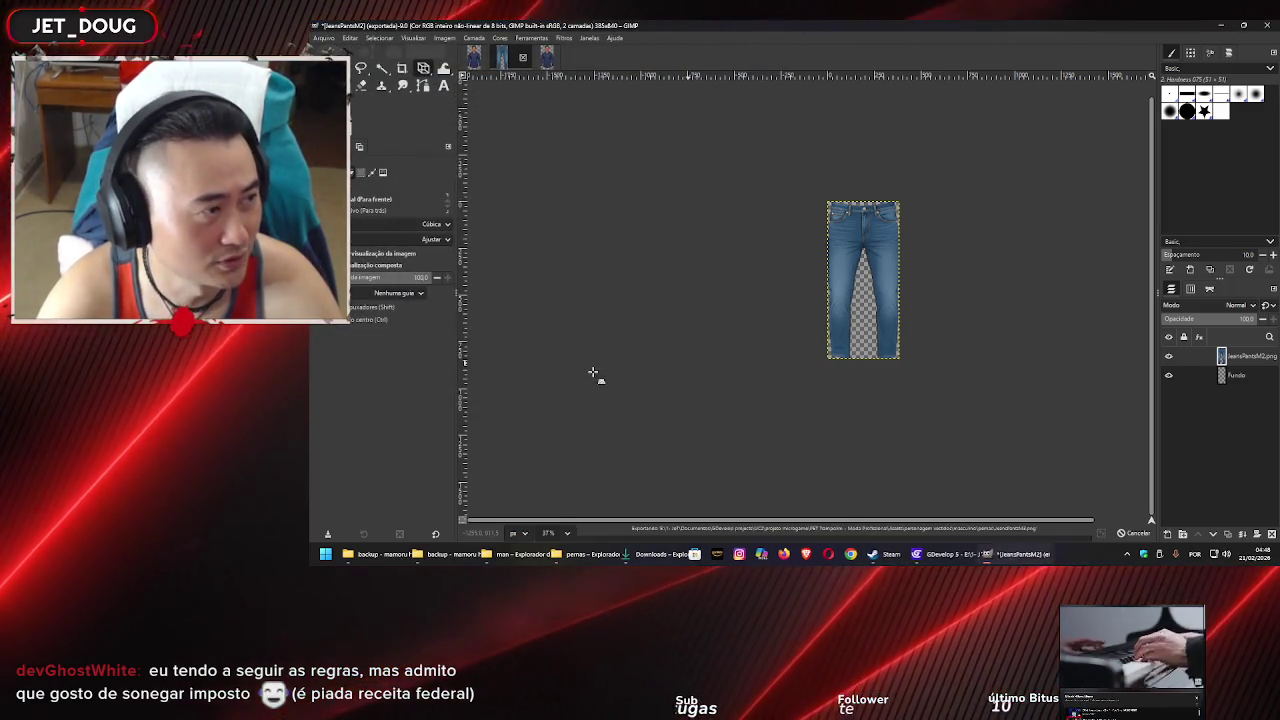
{"action": "left_click", "coordinate": [1005, 556]}
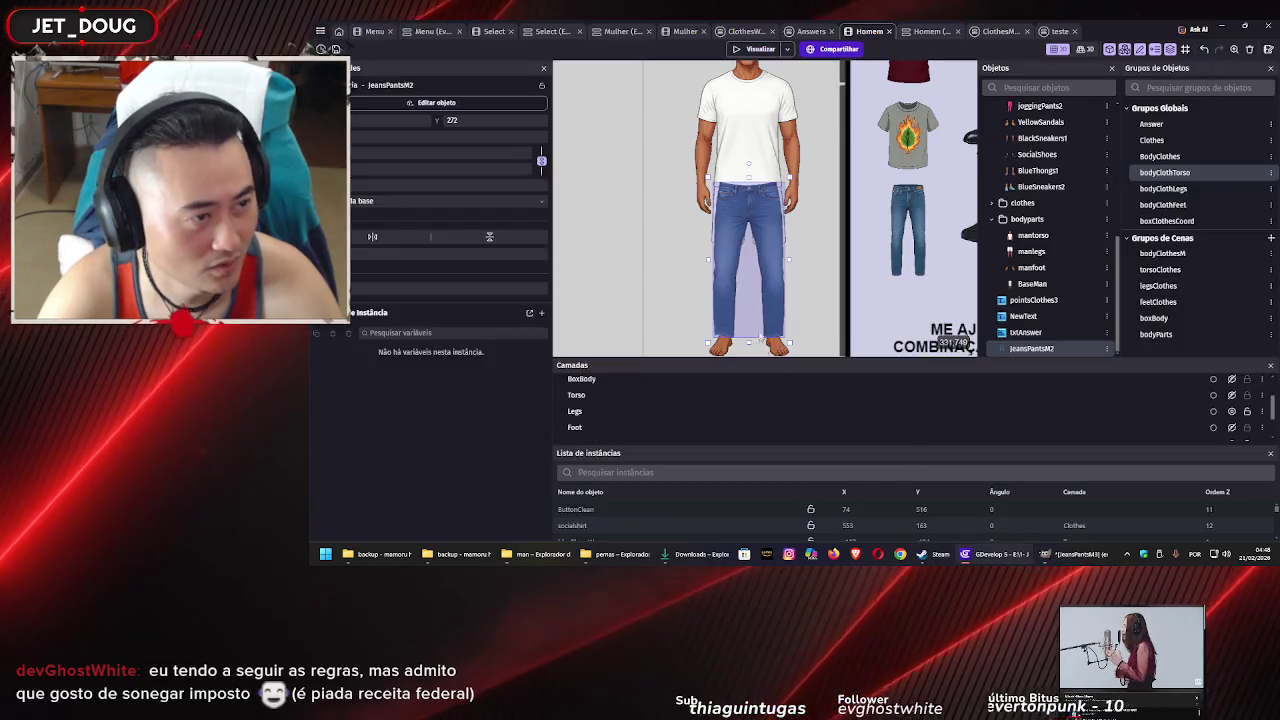
Move the jeans left of the character, rename the object JeansPantsM3 and give it the JeansPantsM3.png image
{"action": "left_click_drag", "start_coordinate": [767, 228], "coordinate": [615, 187]}
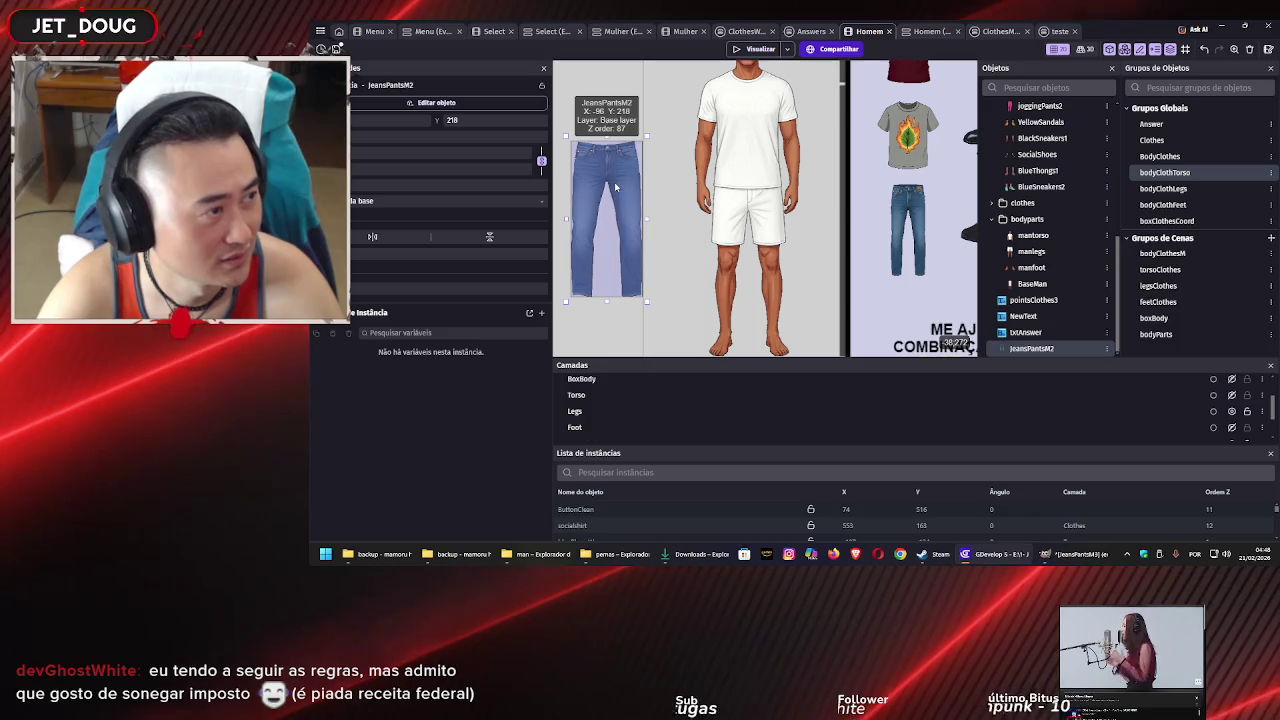
{"action": "double_click", "coordinate": [615, 187]}
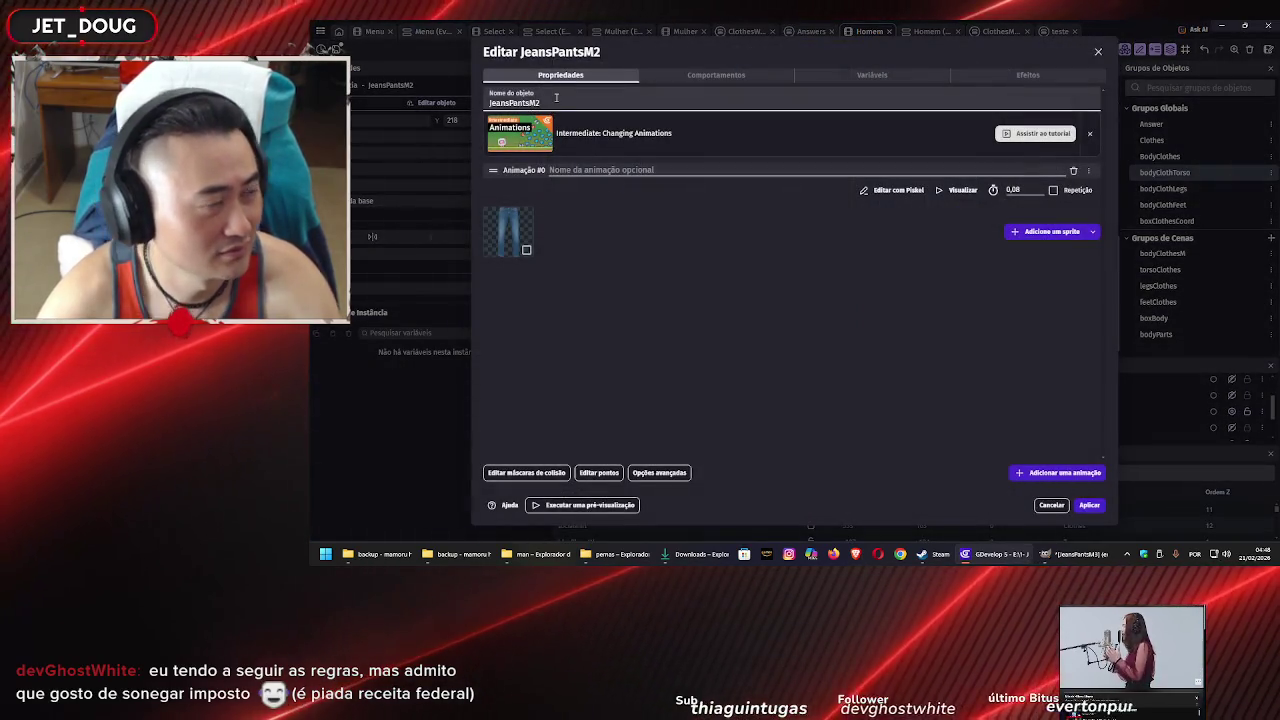
{"action": "left_click", "coordinate": [556, 97]}
{"action": "key", "text": "BackSpace"}
{"action": "type", "text": "3"}
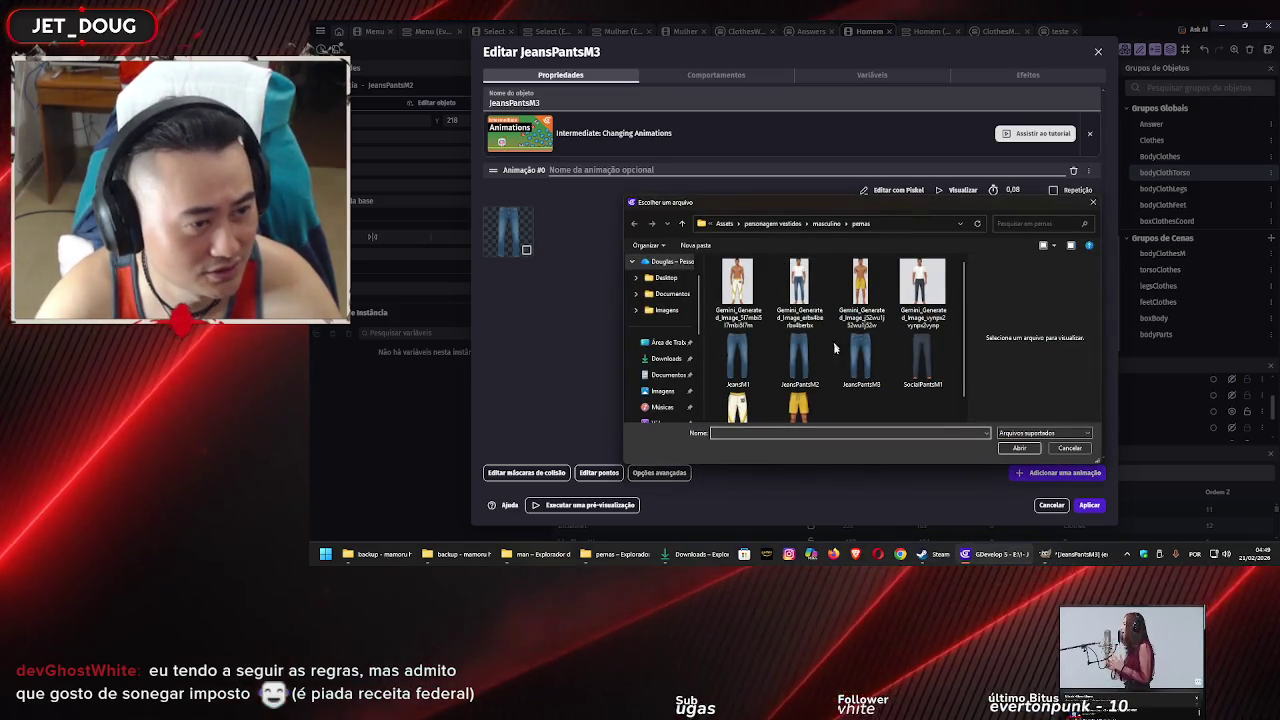
{"action": "left_click", "coordinate": [861, 360]}
{"action": "left_click", "coordinate": [1030, 448]}
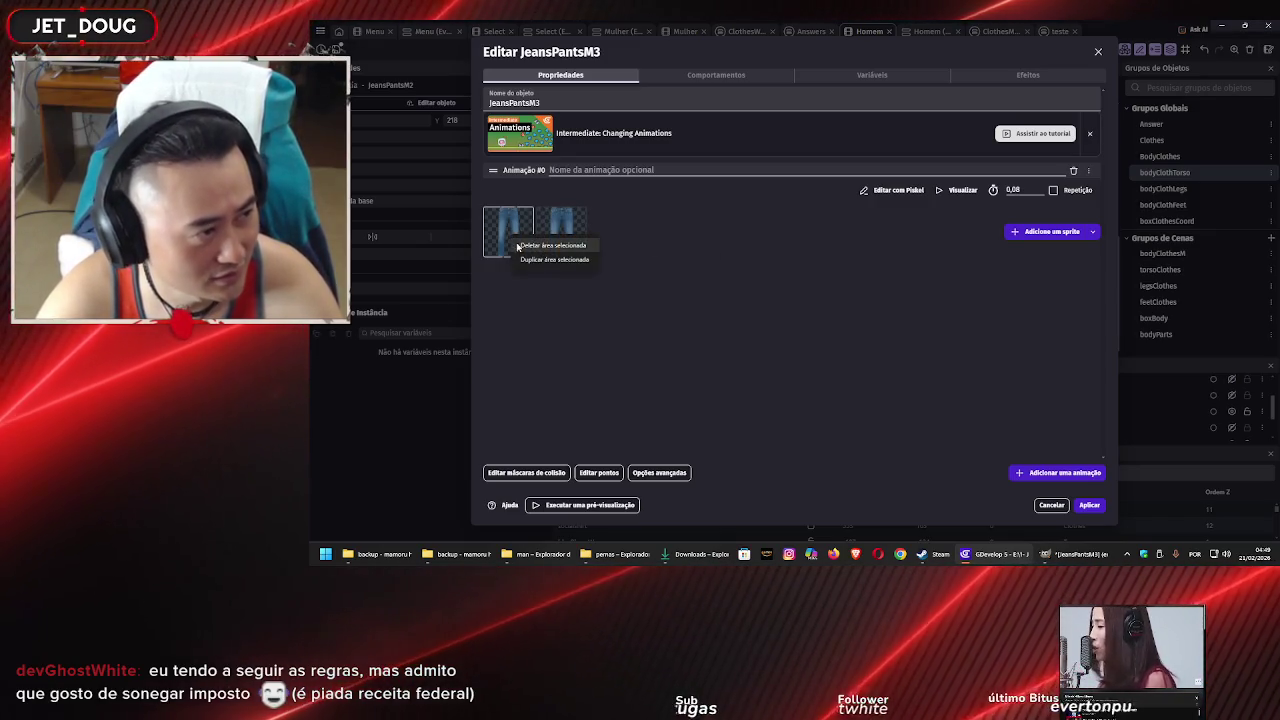
{"action": "left_click", "coordinate": [1089, 505]}
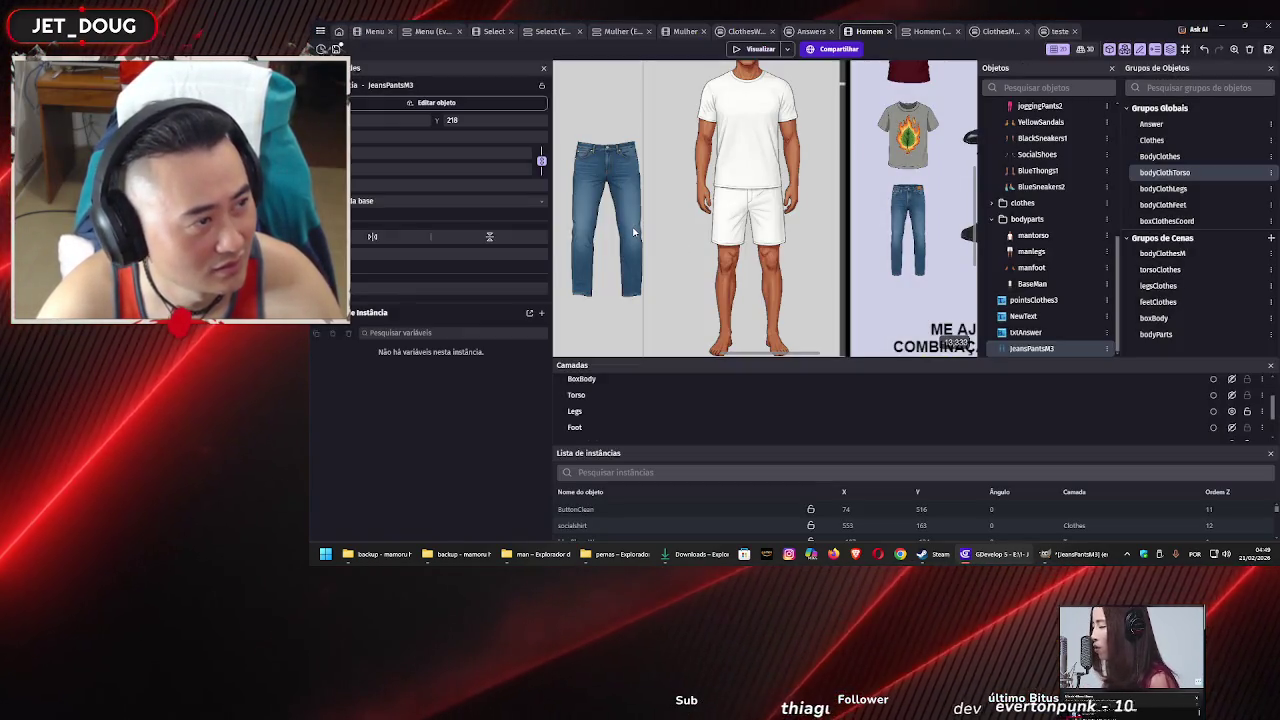
Delete the jeans instance from the Homem scene
{"action": "left_click", "coordinate": [670, 181]}
{"action": "left_click", "coordinate": [605, 174]}
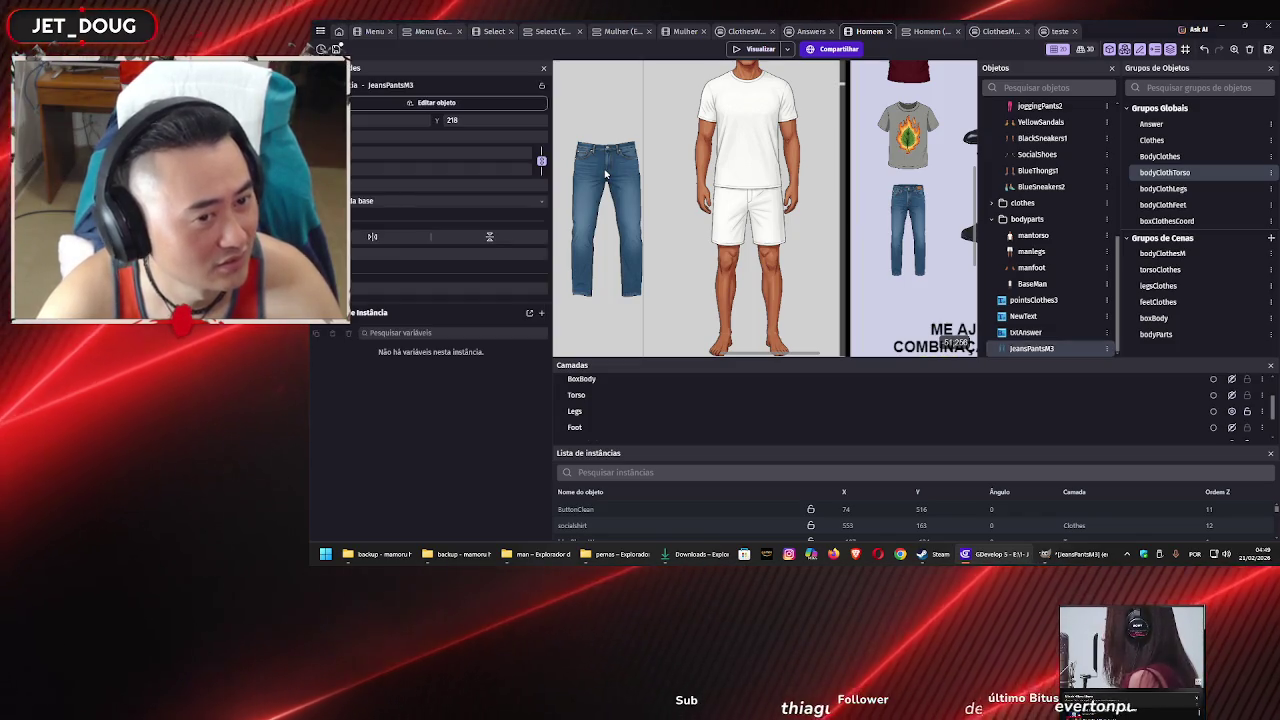
{"action": "key", "text": "Delete"}
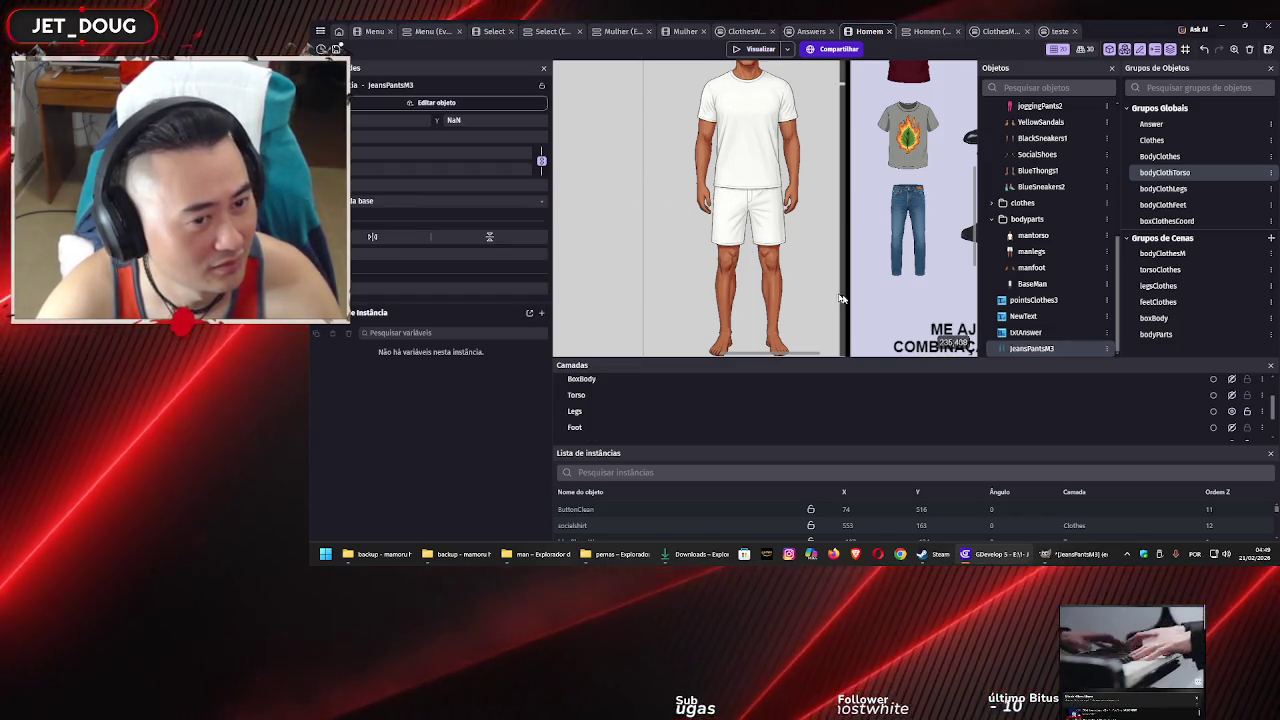
{"action": "scroll", "coordinate": [666, 222], "scroll_direction": "down", "scroll_amount": 2}
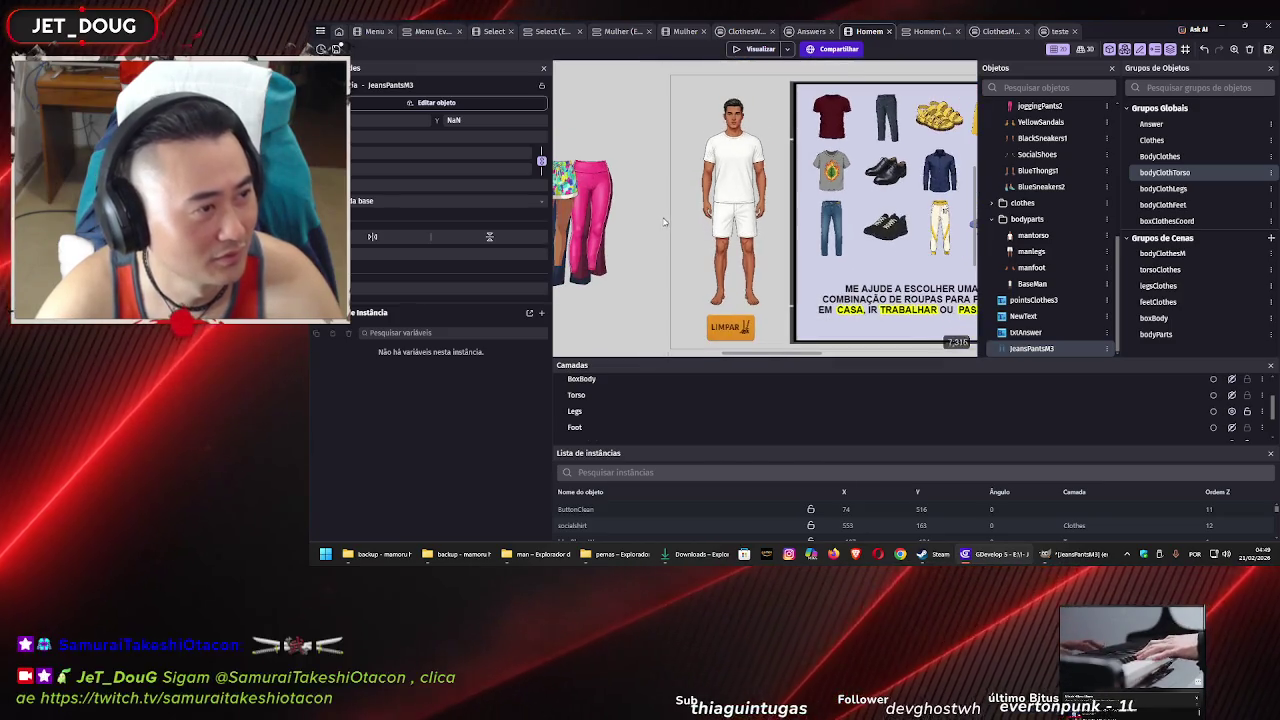
{"action": "scroll", "coordinate": [662, 212], "scroll_direction": "up", "scroll_amount": 3}
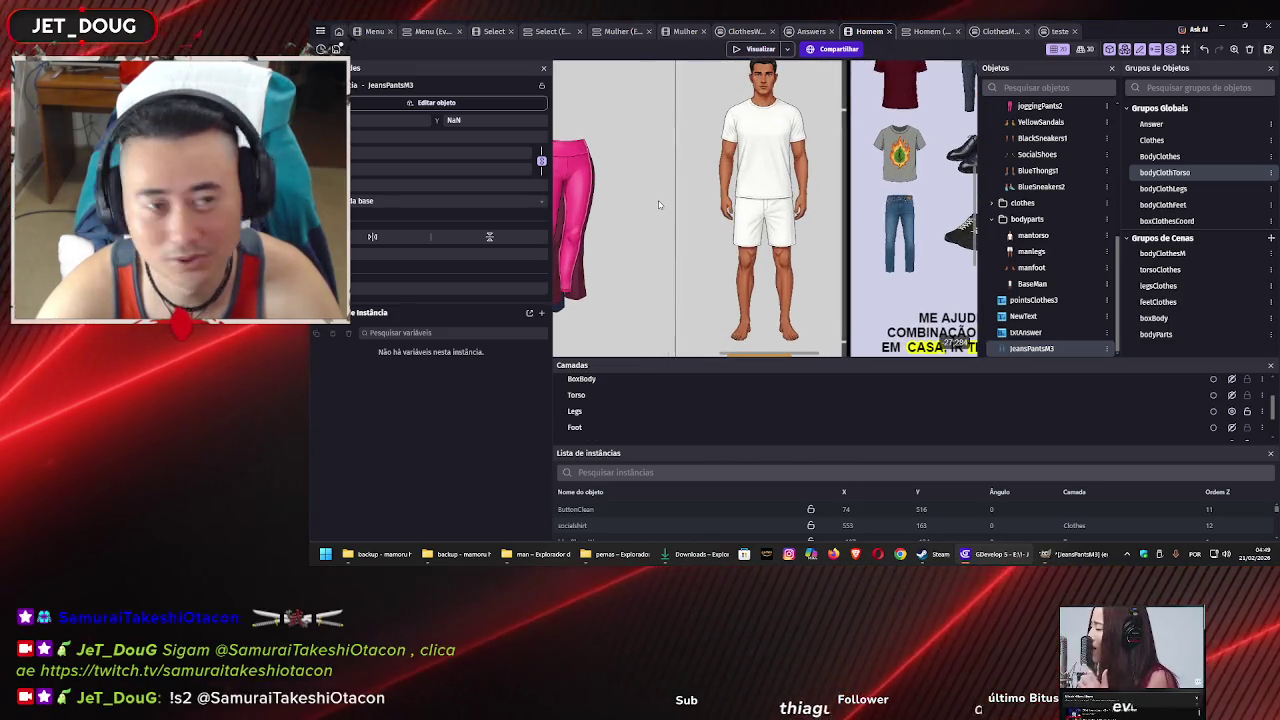
{"action": "left_click", "coordinate": [658, 204]}
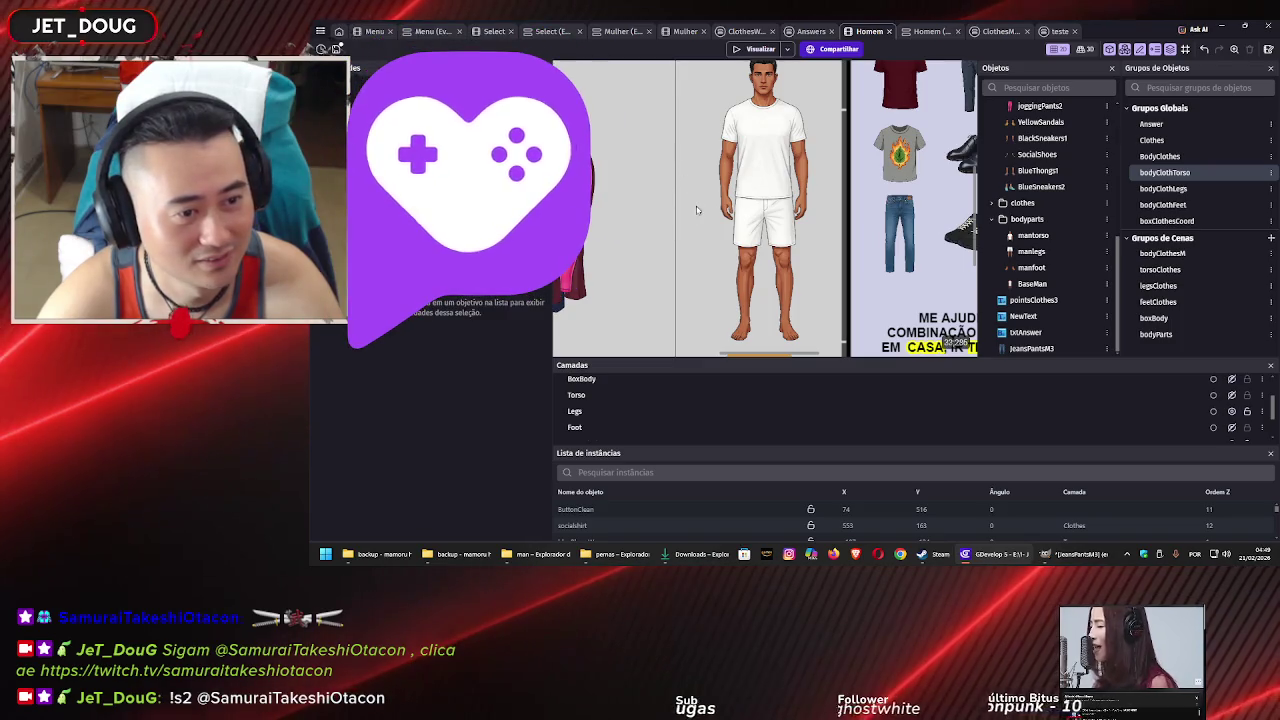
{"action": "scroll", "coordinate": [697, 208], "scroll_direction": "down", "scroll_amount": 3}
{"action": "scroll", "coordinate": [702, 232], "scroll_direction": "up", "scroll_amount": 2}
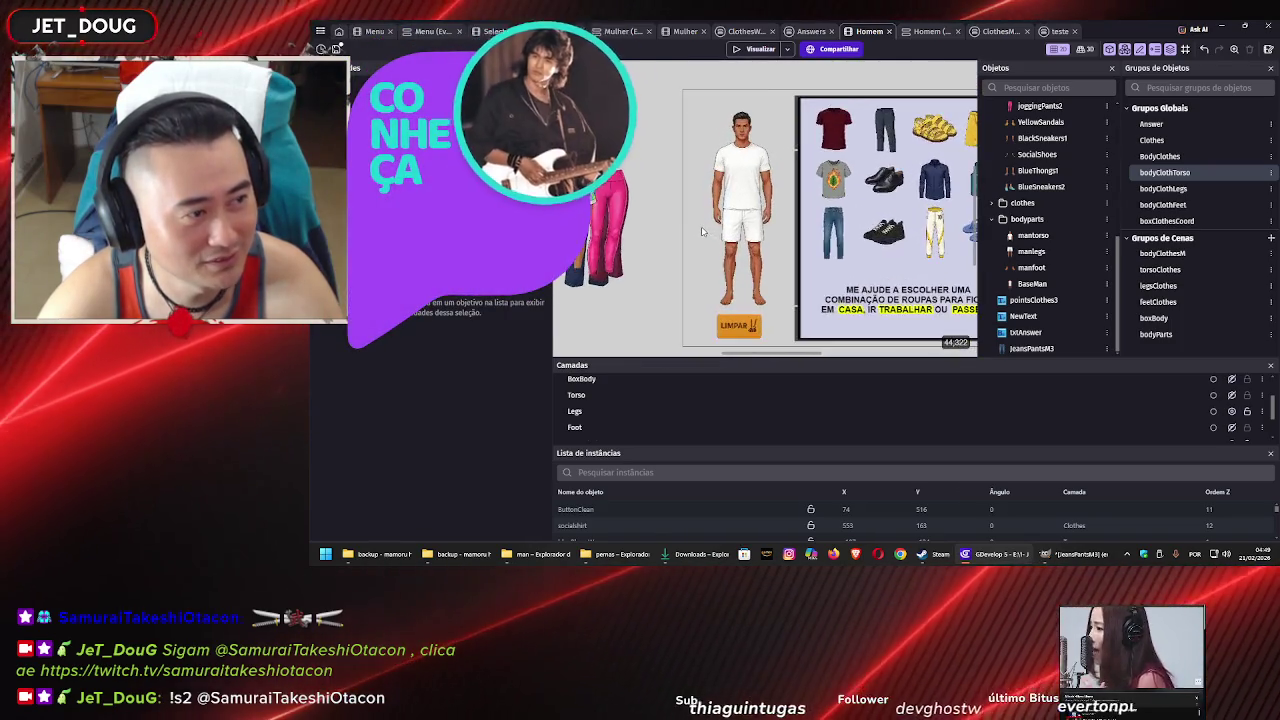
{"action": "scroll", "coordinate": [702, 232], "scroll_direction": "up", "scroll_amount": 3}
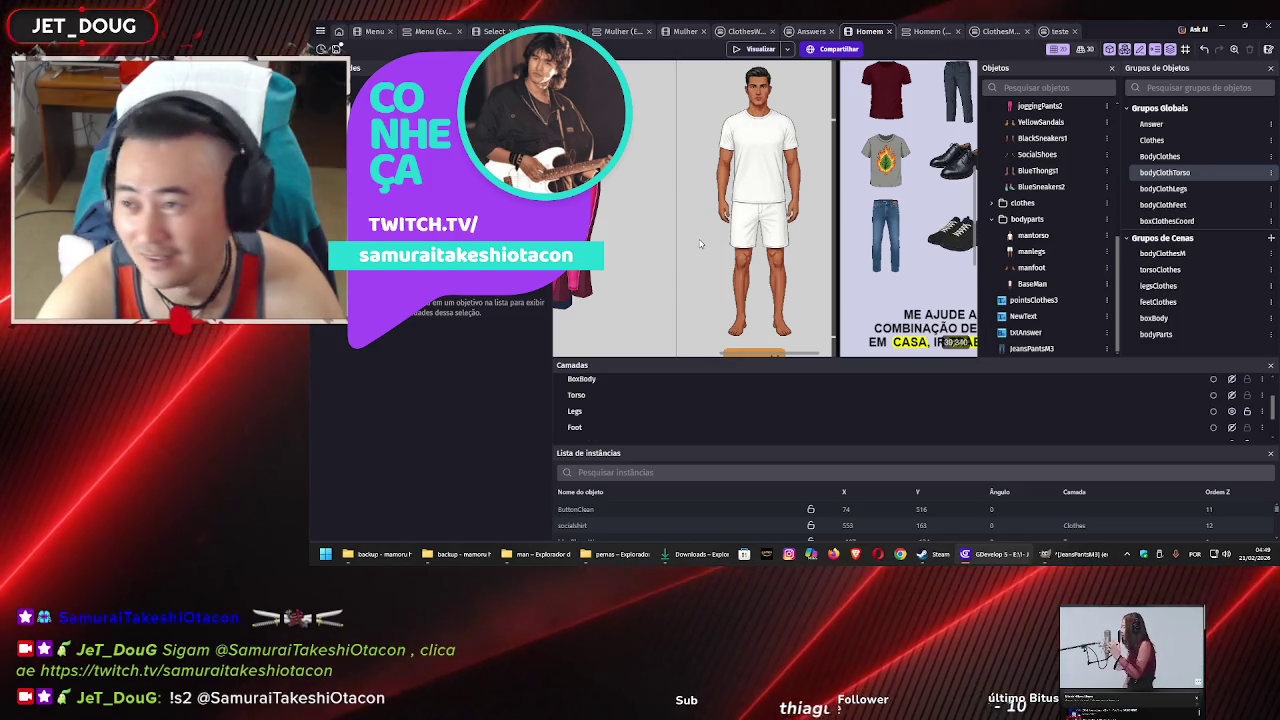
Save the project with Ctrl+S
{"action": "key", "text": "ctrl+s"}
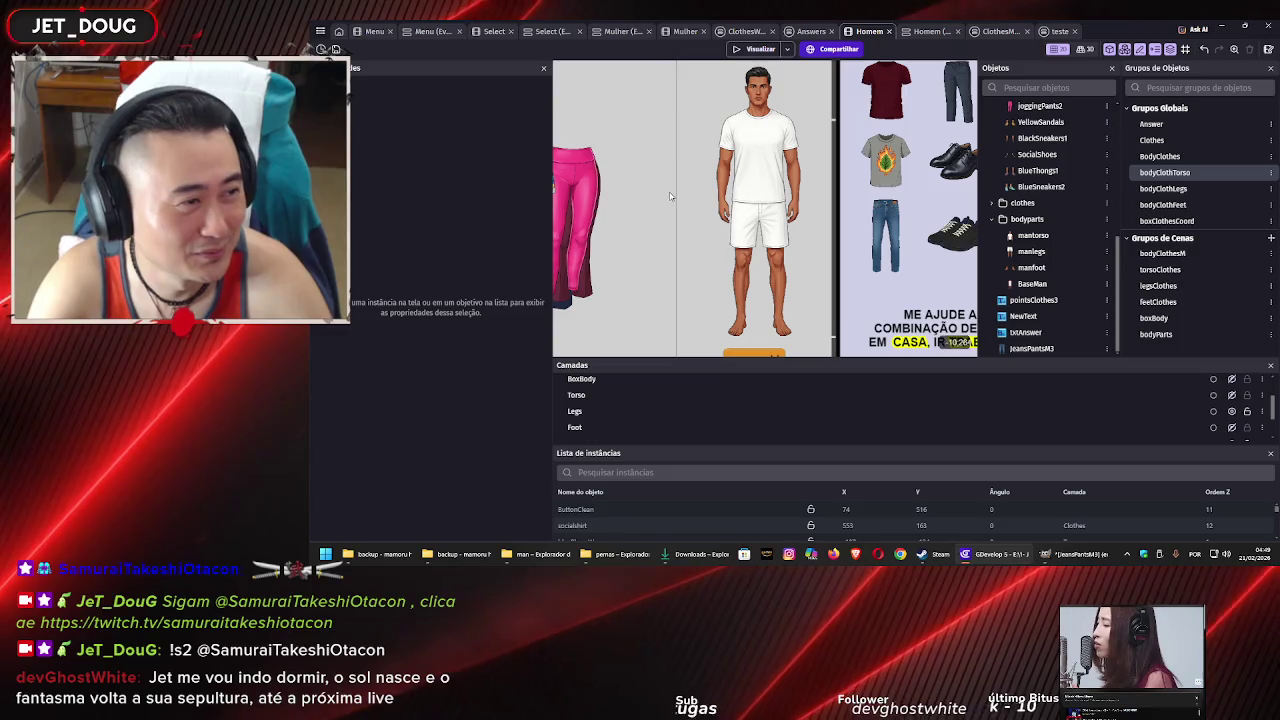
{"action": "scroll", "coordinate": [666, 184], "scroll_direction": "down", "scroll_amount": 2}
{"action": "scroll", "coordinate": [666, 184], "scroll_direction": "down", "scroll_amount": 1}
{"action": "scroll", "coordinate": [655, 198], "scroll_direction": "down", "scroll_amount": 1}
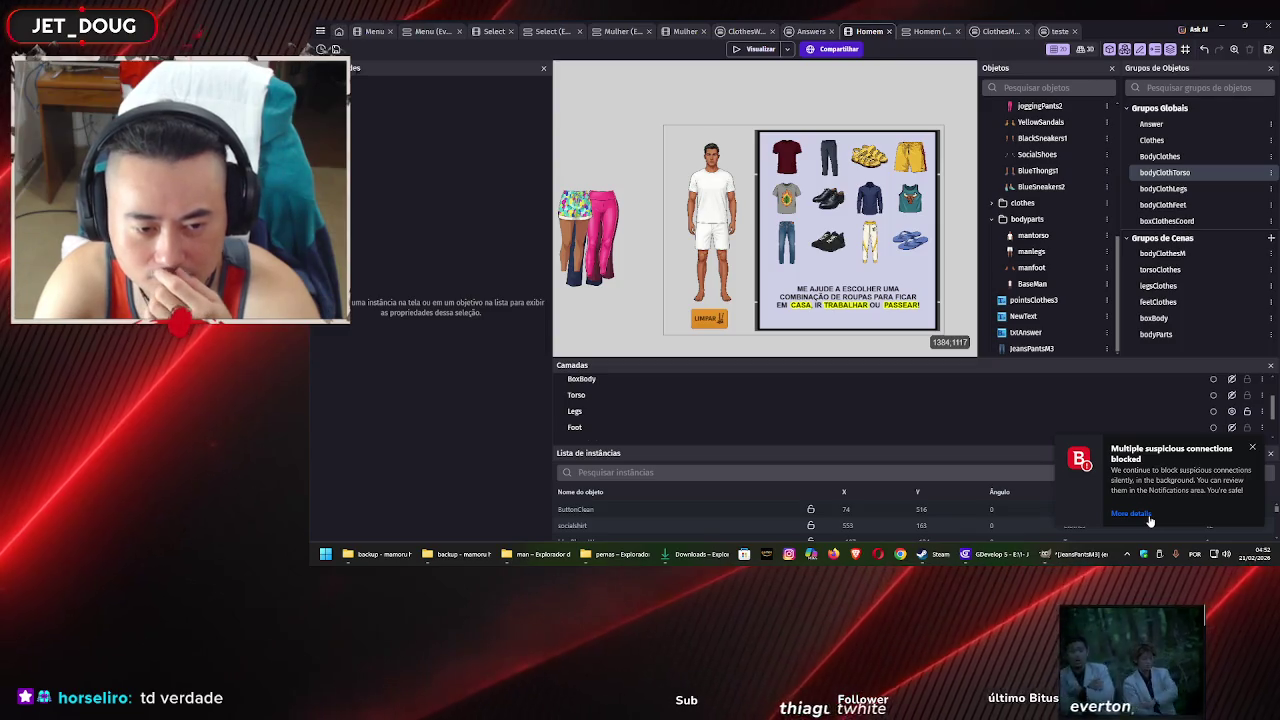
Dismiss the 'Multiple suspicious connections blocked' notification
{"action": "left_click", "coordinate": [1149, 515]}
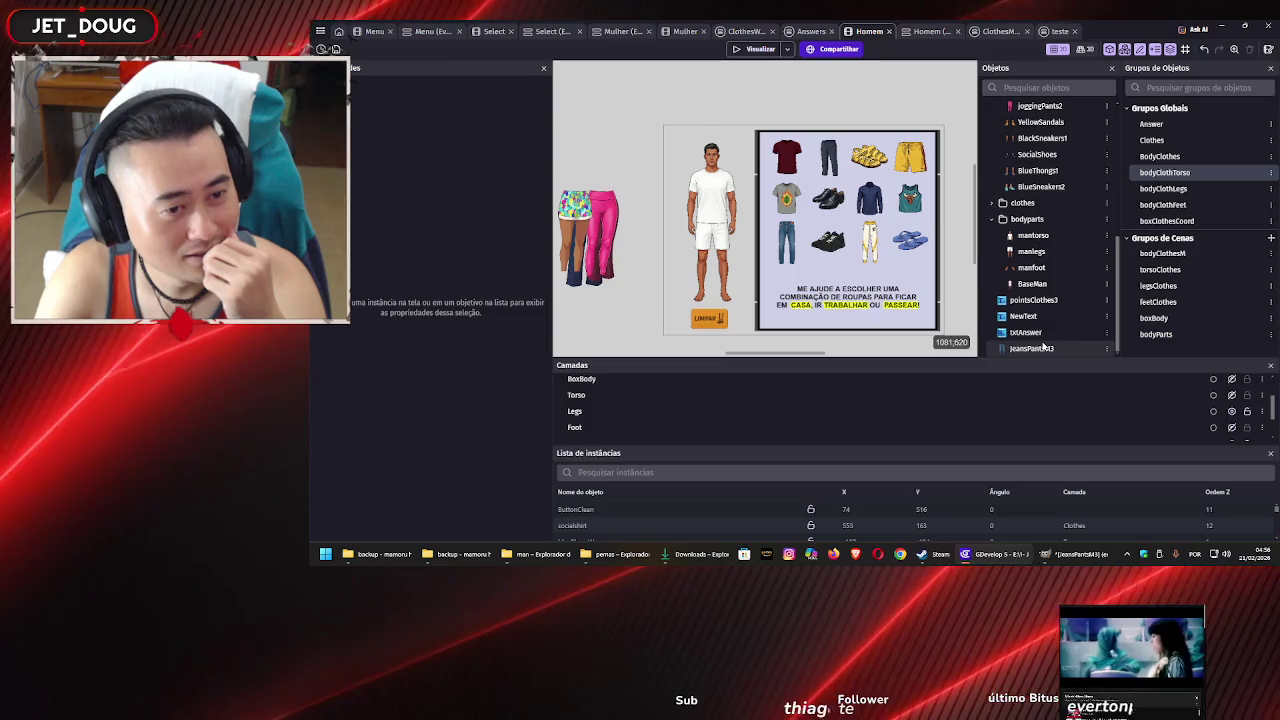
Place a JeansPantsM3 instance in the scene and shrink it to roughly character size
{"action": "mouse_move", "coordinate": [642, 211]}
{"action": "left_mouse_down"}
{"action": "mouse_move", "coordinate": [722, 190]}
{"action": "mouse_move", "coordinate": [699, 215]}
{"action": "left_mouse_up"}
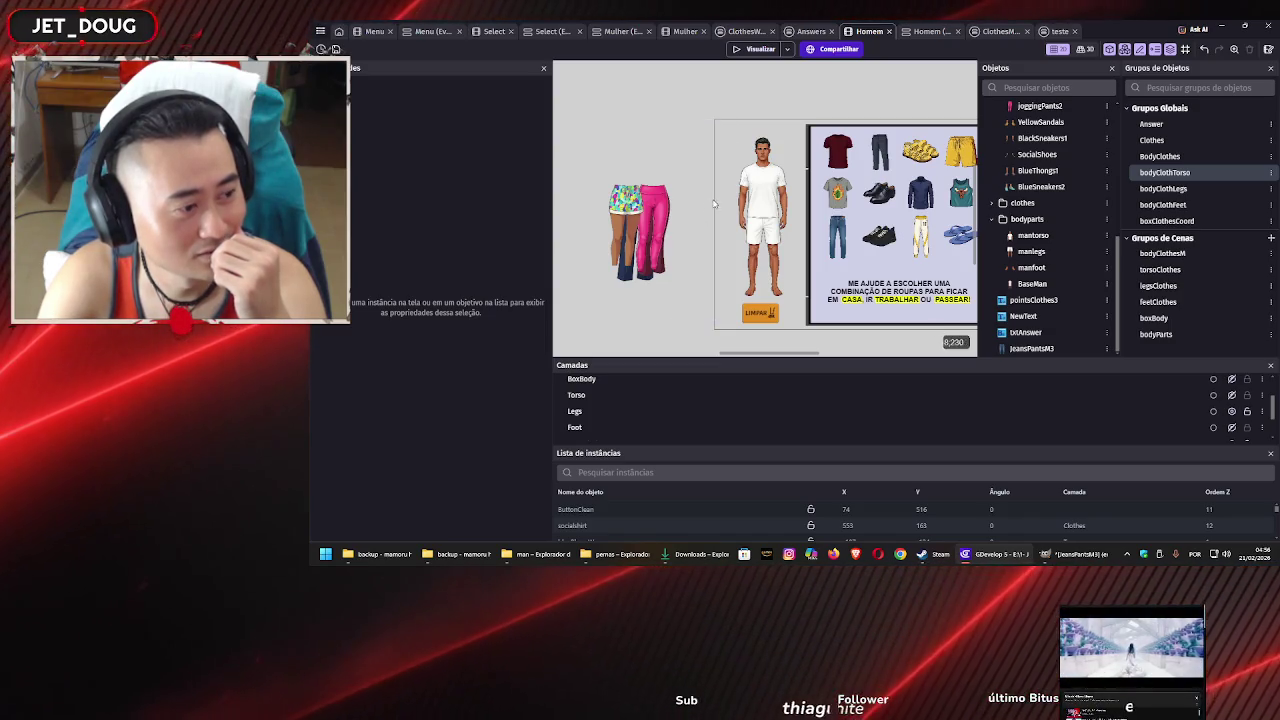
{"action": "left_click_drag", "start_coordinate": [1031, 348], "coordinate": [672, 103]}
{"action": "mouse_move", "coordinate": [793, 103]}
{"action": "left_mouse_down"}
{"action": "mouse_move", "coordinate": [740, 242]}
{"action": "mouse_move", "coordinate": [692, 287]}
{"action": "mouse_move", "coordinate": [771, 240]}
{"action": "mouse_move", "coordinate": [757, 222]}
{"action": "mouse_move", "coordinate": [765, 230]}
{"action": "left_mouse_up"}
{"action": "scroll", "coordinate": [767, 232], "scroll_direction": "up", "scroll_amount": 1}
{"action": "scroll", "coordinate": [767, 230], "scroll_direction": "up", "scroll_amount": 3}
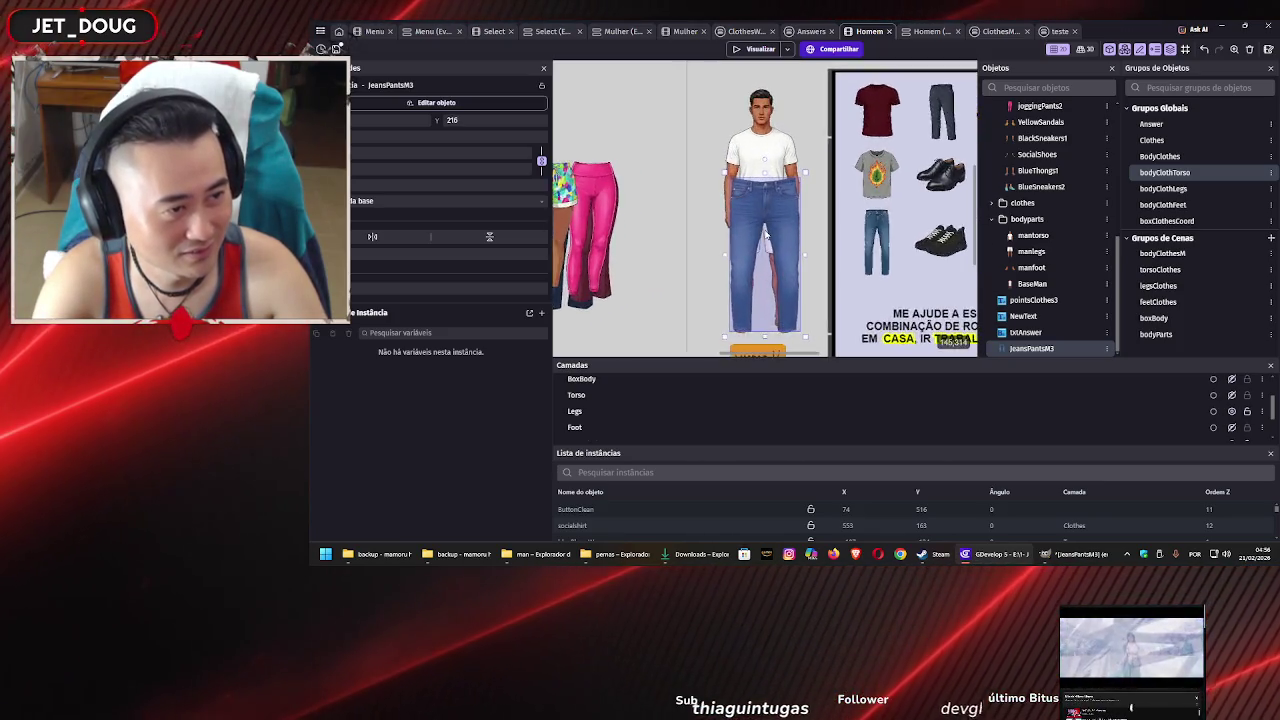
Resize and nudge the jeans to cover the man's legs from waist to ankles
{"action": "mouse_move", "coordinate": [817, 153]}
{"action": "left_mouse_down"}
{"action": "mouse_move", "coordinate": [770, 245]}
{"action": "mouse_move", "coordinate": [789, 182]}
{"action": "mouse_move", "coordinate": [773, 179]}
{"action": "left_mouse_up"}
{"action": "scroll", "coordinate": [770, 245], "scroll_direction": "up", "scroll_amount": 2}
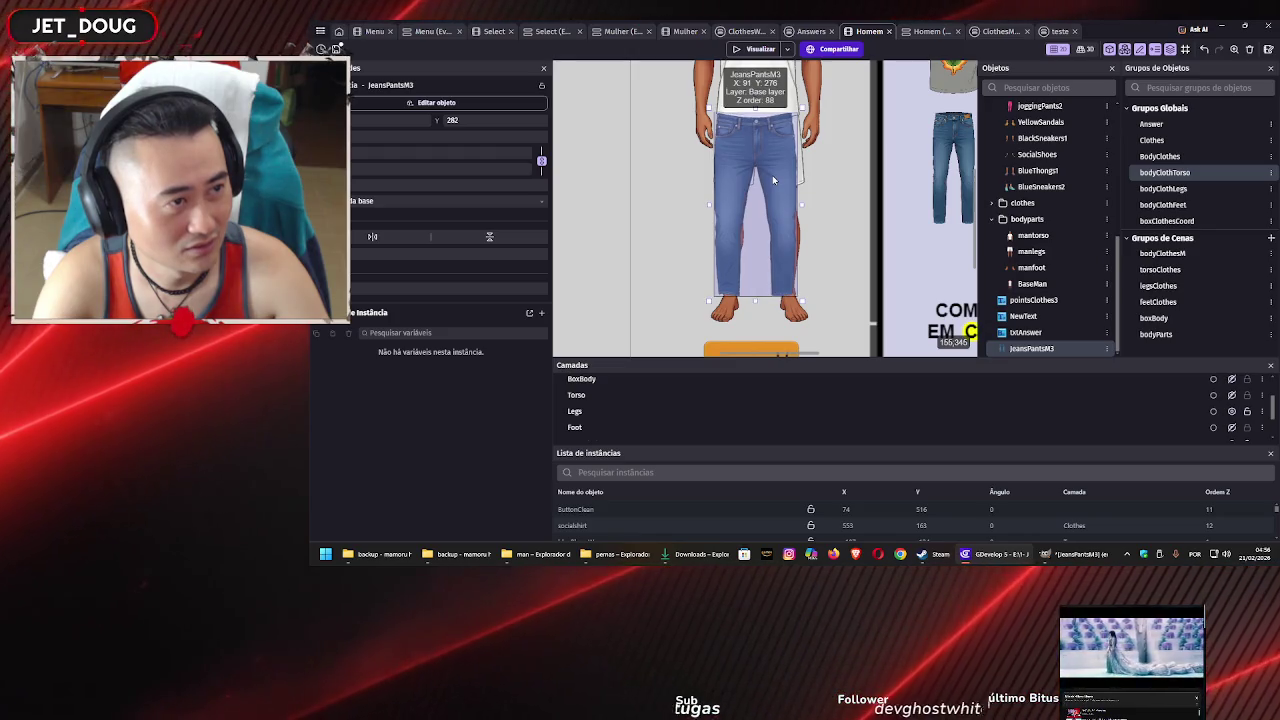
{"action": "left_click_drag", "start_coordinate": [796, 207], "coordinate": [796, 207]}
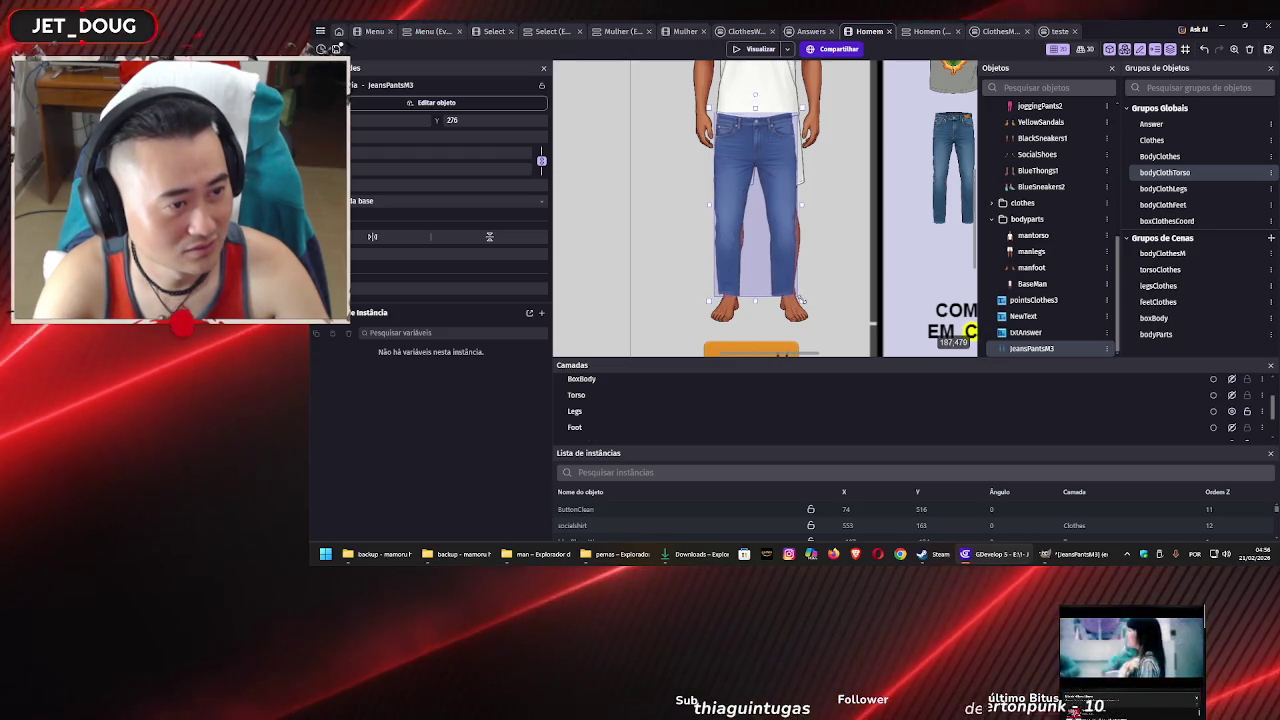
{"action": "left_click_drag", "start_coordinate": [780, 250], "coordinate": [779, 243]}
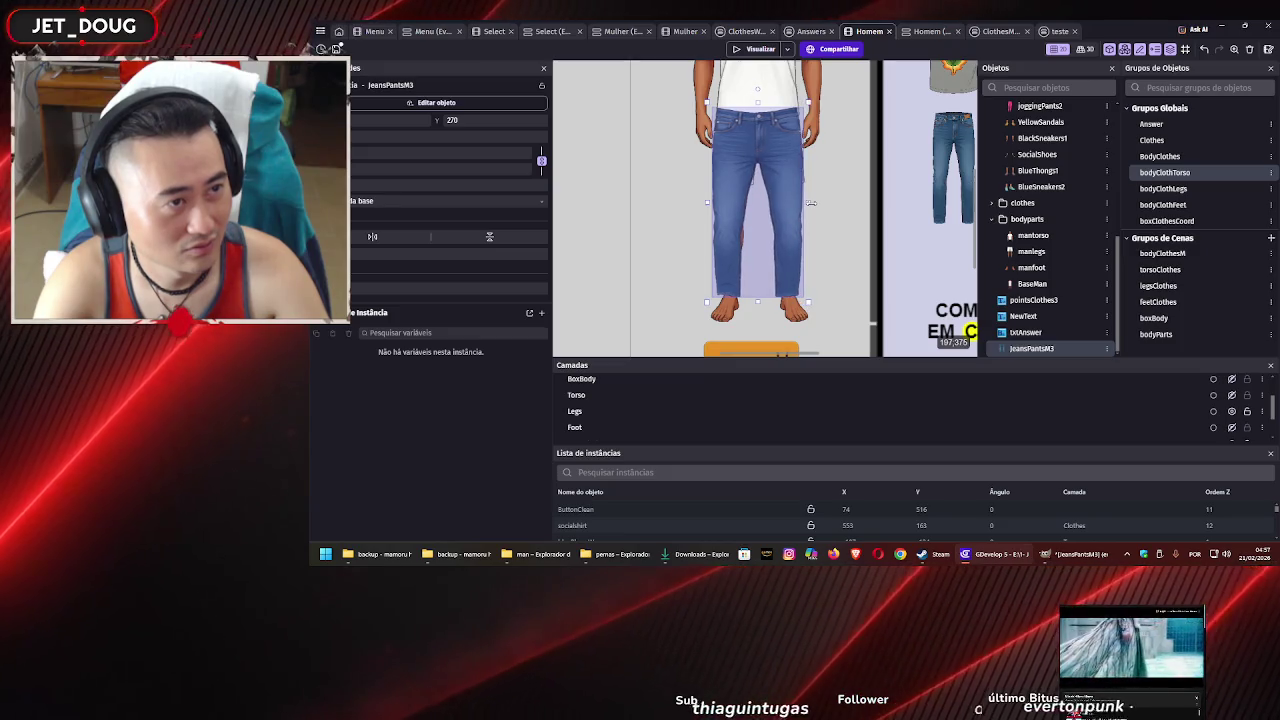
{"action": "left_click_drag", "start_coordinate": [810, 203], "coordinate": [812, 203]}
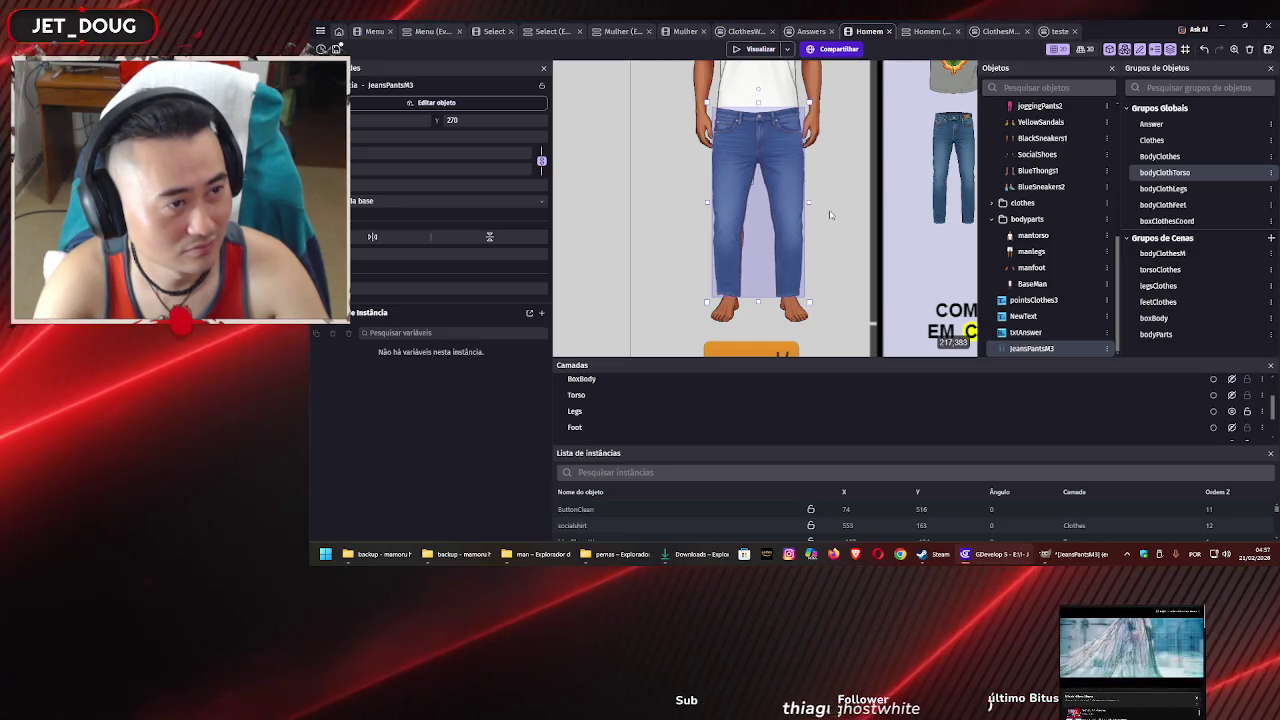
{"action": "left_click", "coordinate": [829, 214]}
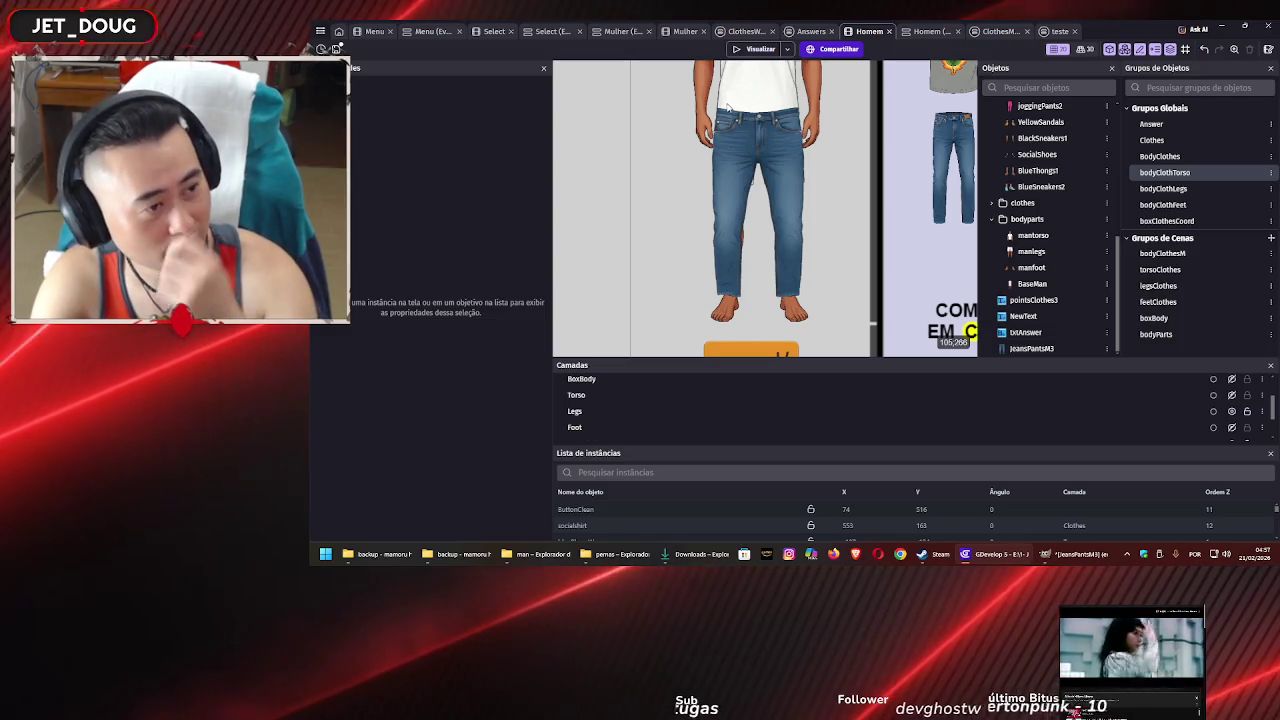
{"action": "scroll", "coordinate": [664, 193], "scroll_direction": "up", "scroll_amount": 2}
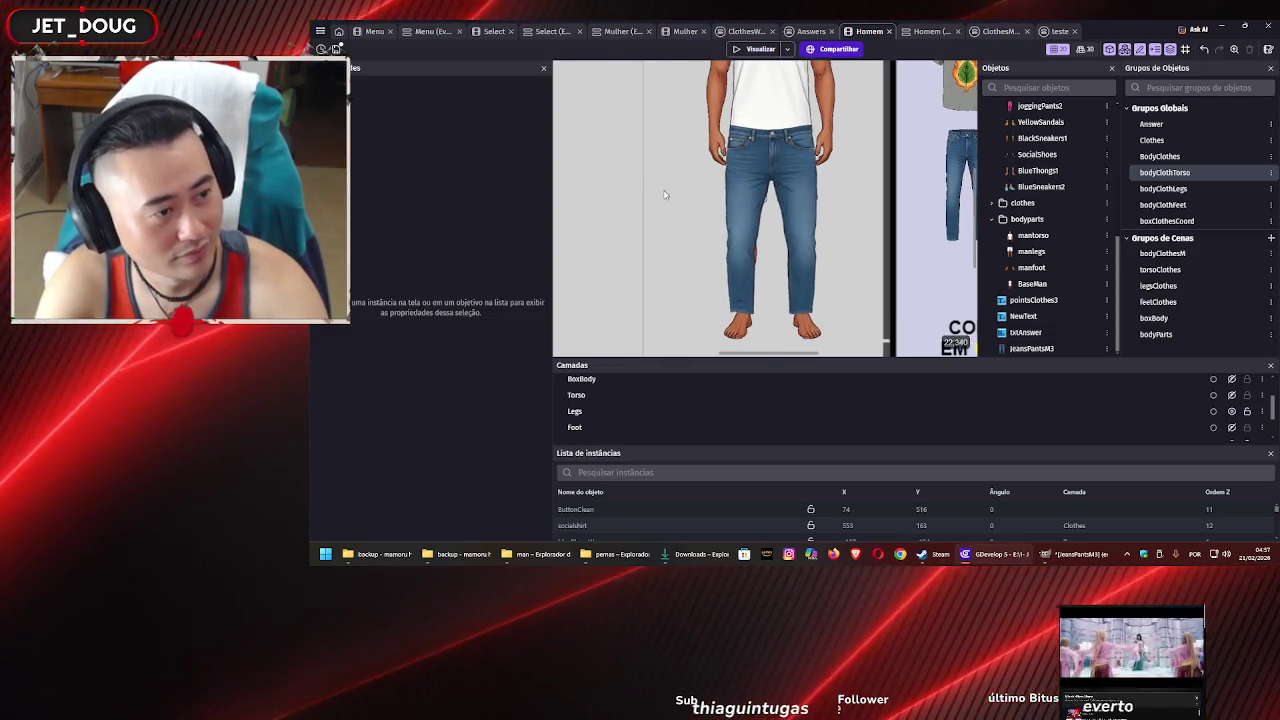
{"action": "scroll", "coordinate": [678, 218], "scroll_direction": "up", "scroll_amount": 1}
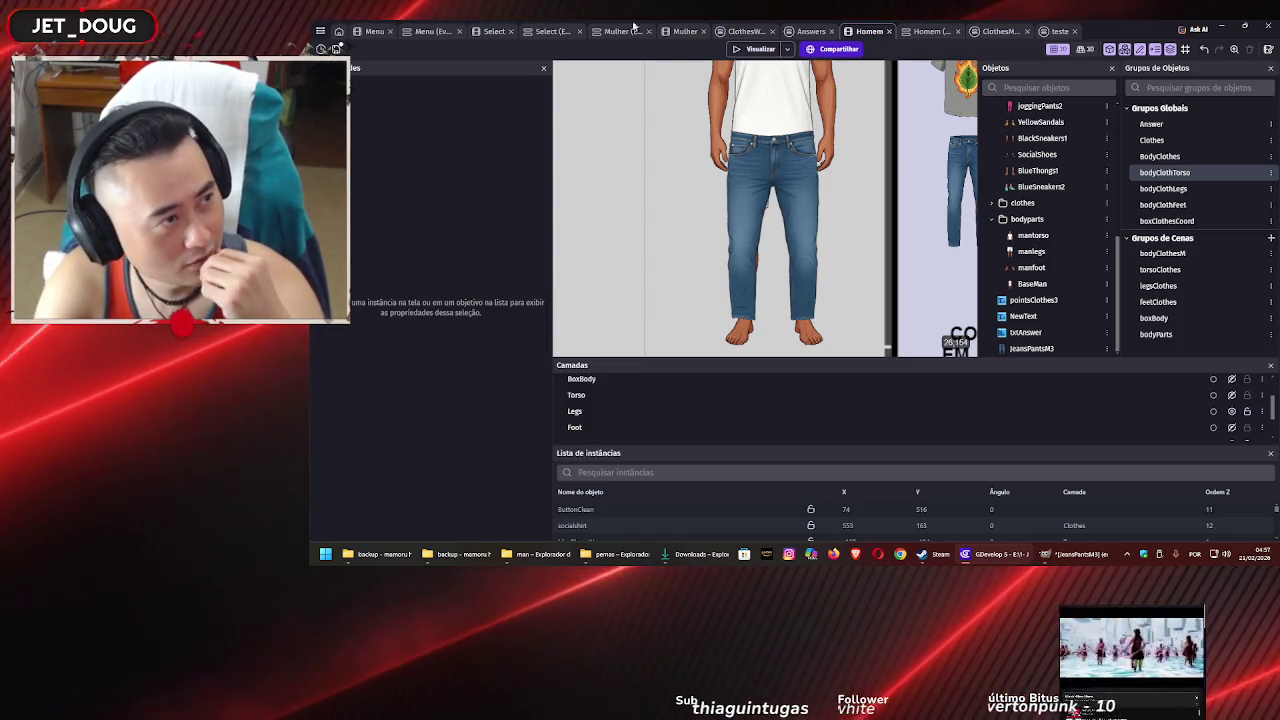
{"action": "left_click", "coordinate": [685, 31]}
{"action": "scroll", "coordinate": [800, 200], "scroll_direction": "up", "scroll_amount": 5}
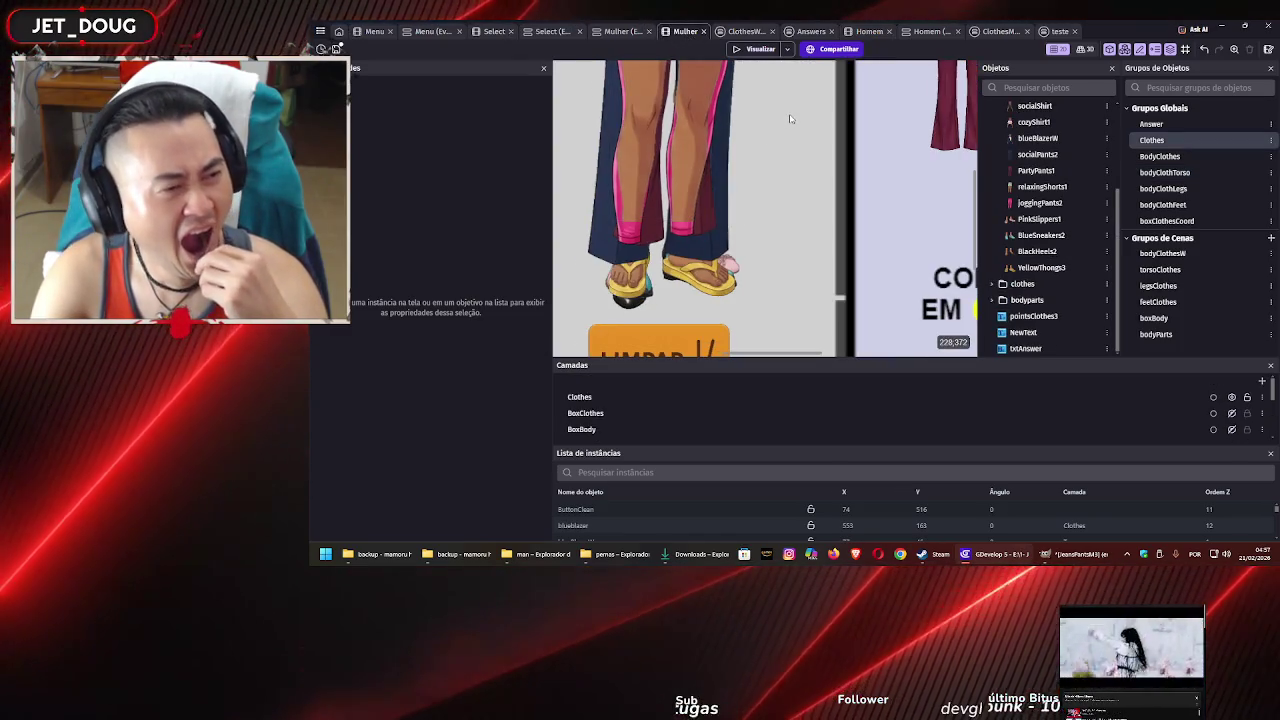
{"action": "scroll", "coordinate": [807, 238], "scroll_direction": "down", "scroll_amount": 5}
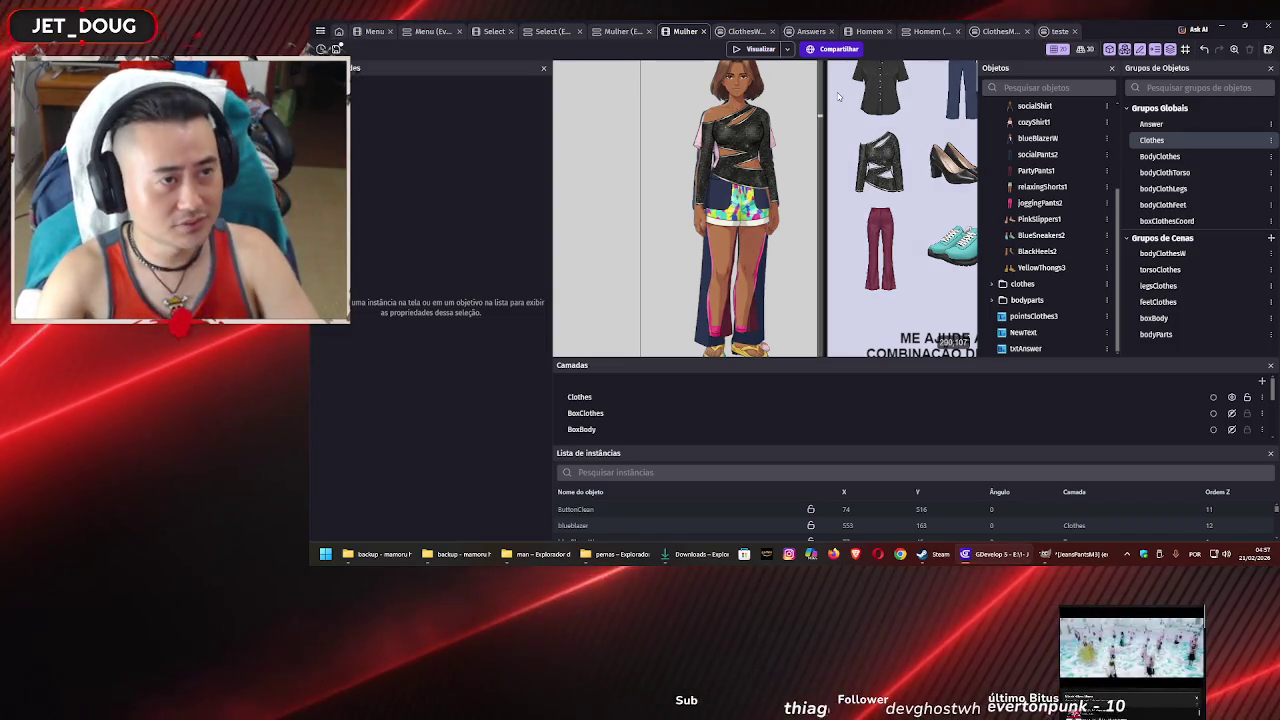
{"action": "left_click", "coordinate": [870, 31]}
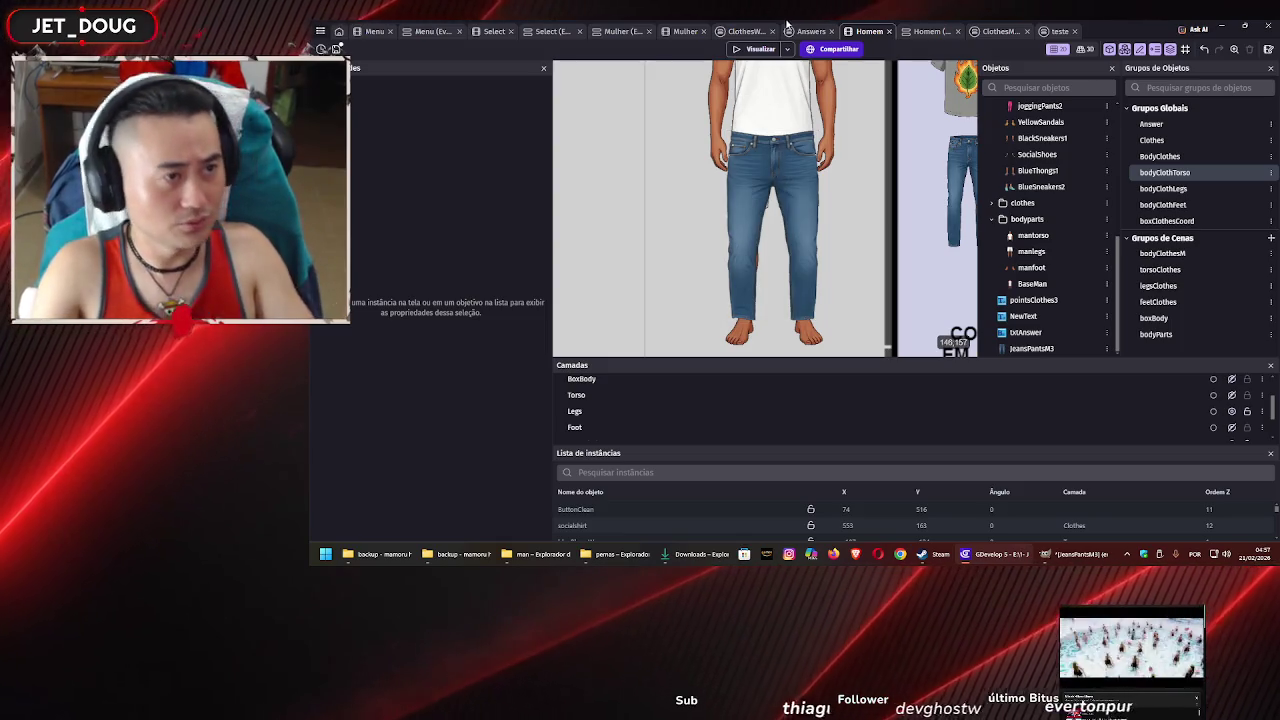
Lower the top edge of the jeans slightly on the character
{"action": "left_click", "coordinate": [779, 160]}
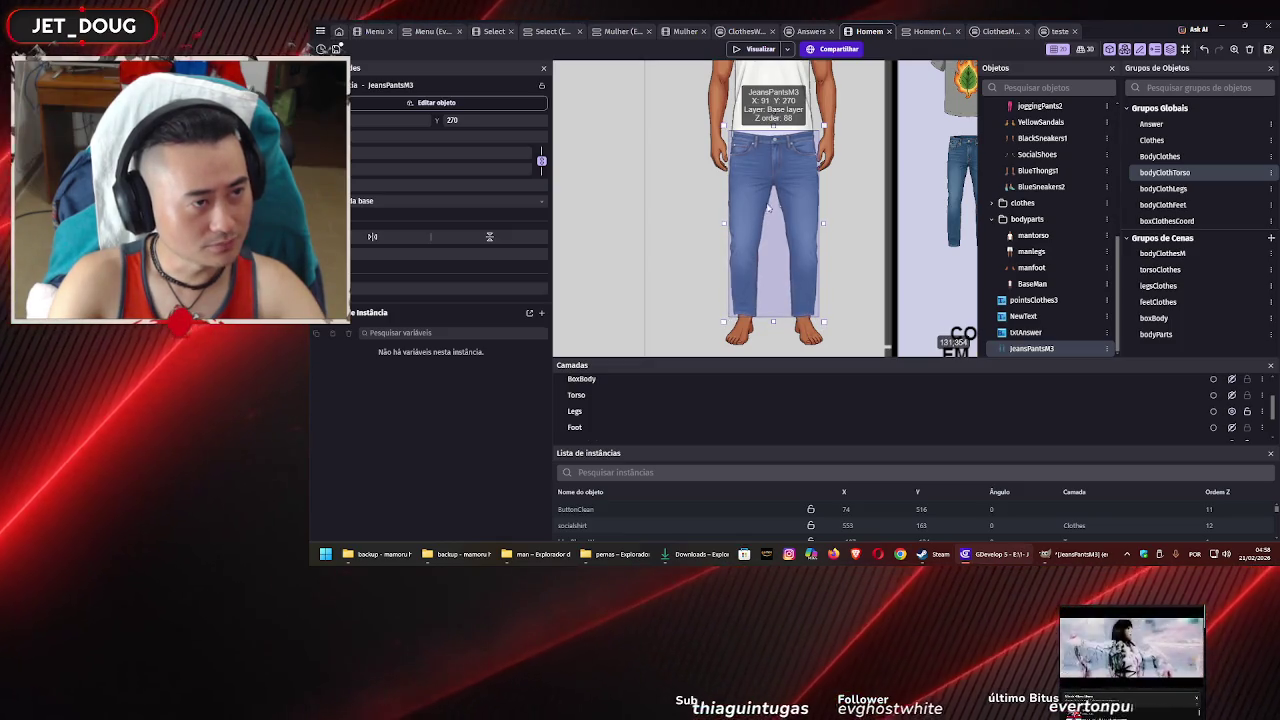
{"action": "left_click_drag", "start_coordinate": [773, 128], "coordinate": [773, 134]}
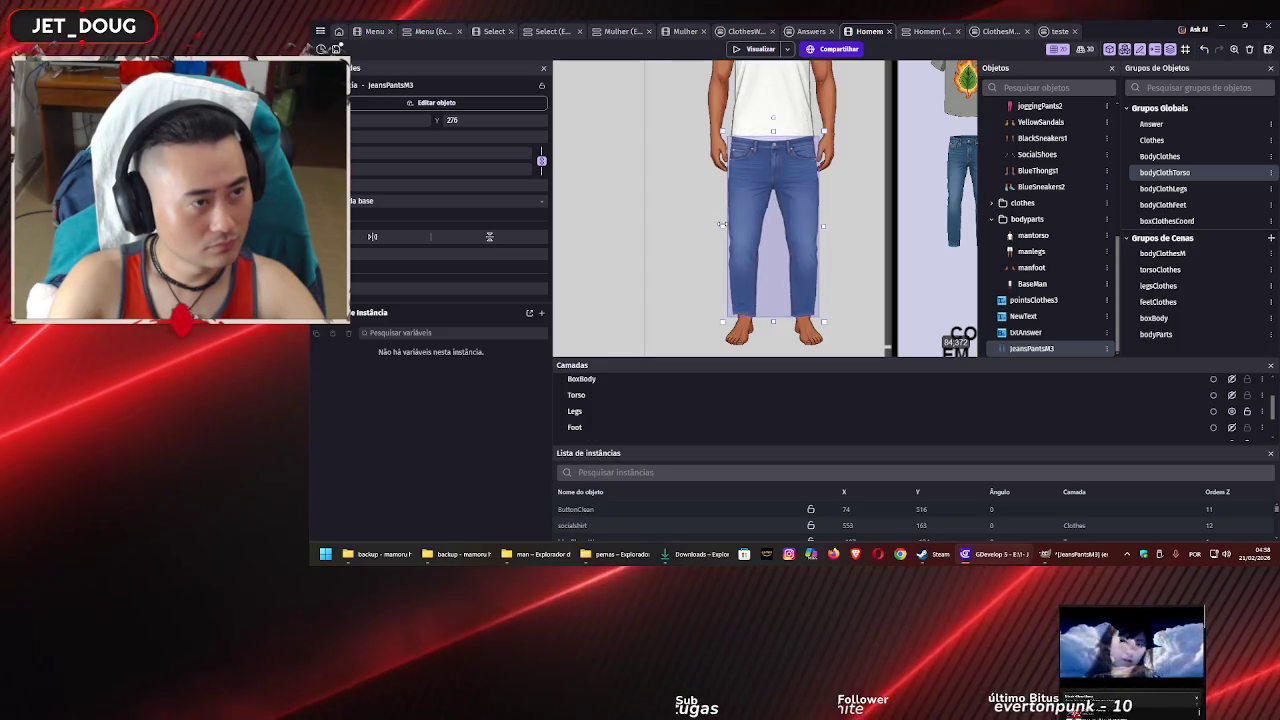
{"action": "left_click", "coordinate": [847, 213]}
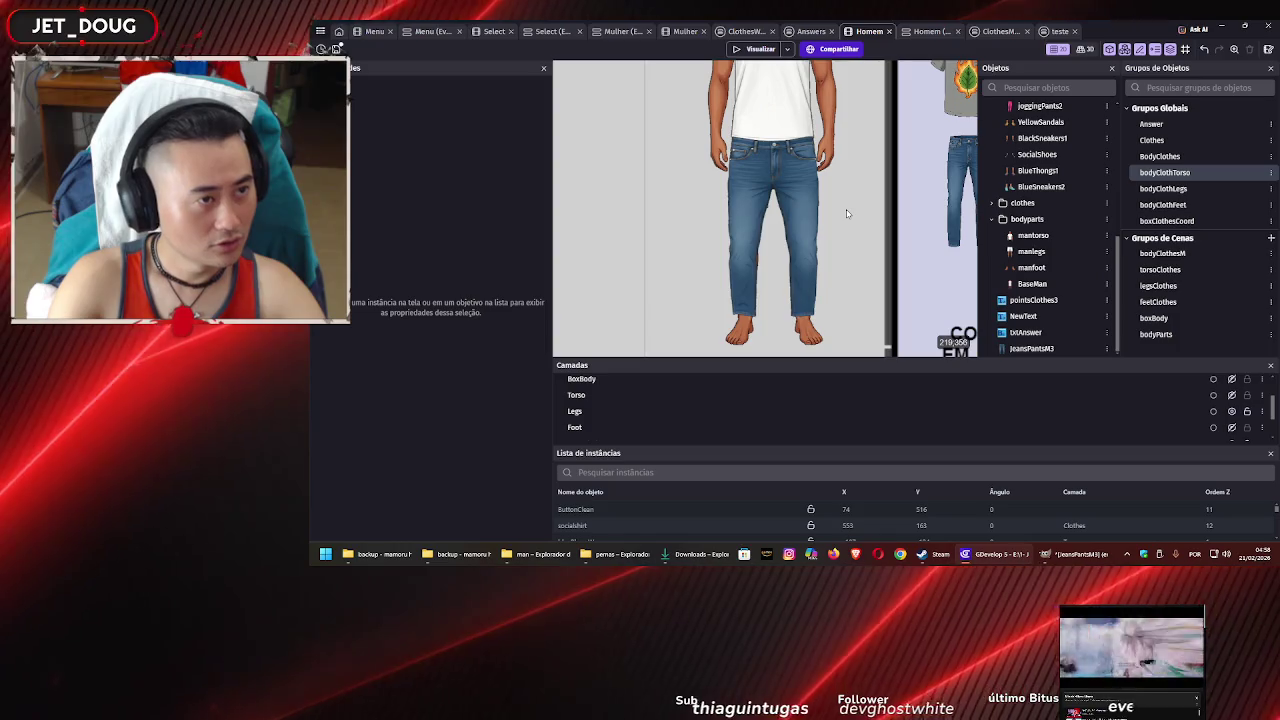
{"action": "scroll", "coordinate": [855, 226], "scroll_direction": "up", "scroll_amount": 2}
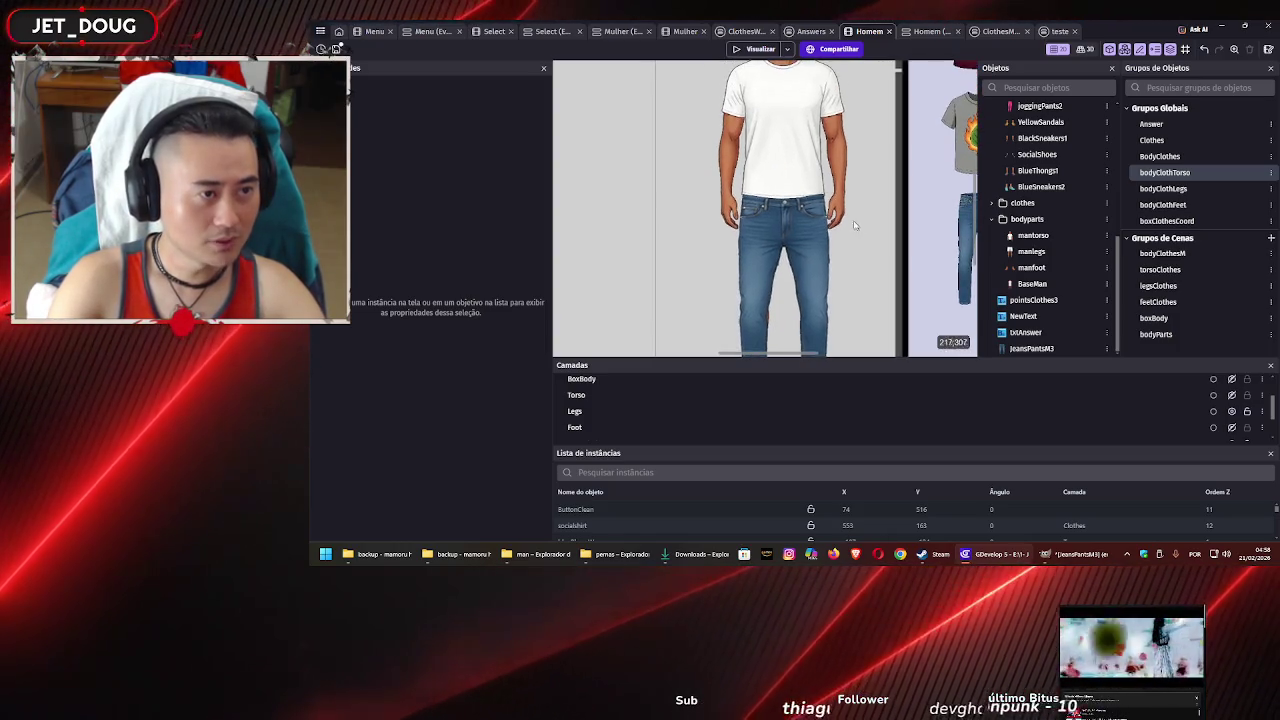
Put the jeans instance on the Clothes layer and make BoxClothes visible again
{"action": "left_click", "coordinate": [792, 228]}
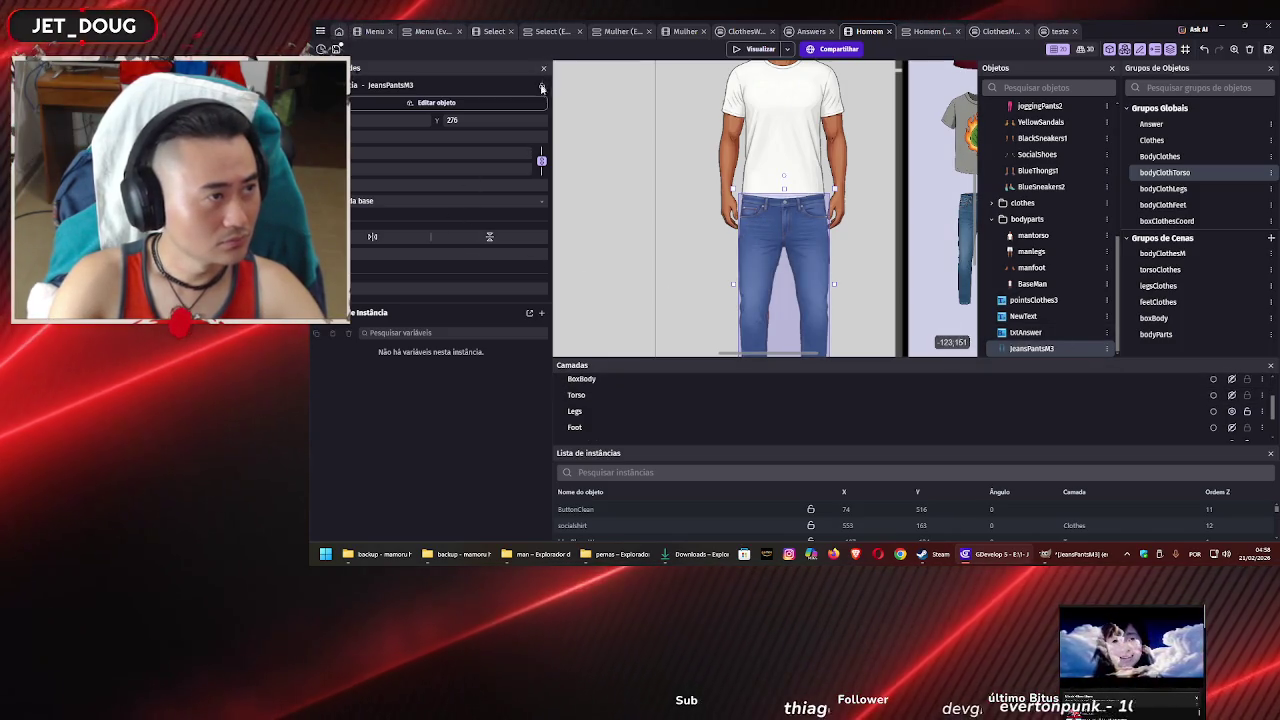
{"action": "left_click", "coordinate": [530, 201]}
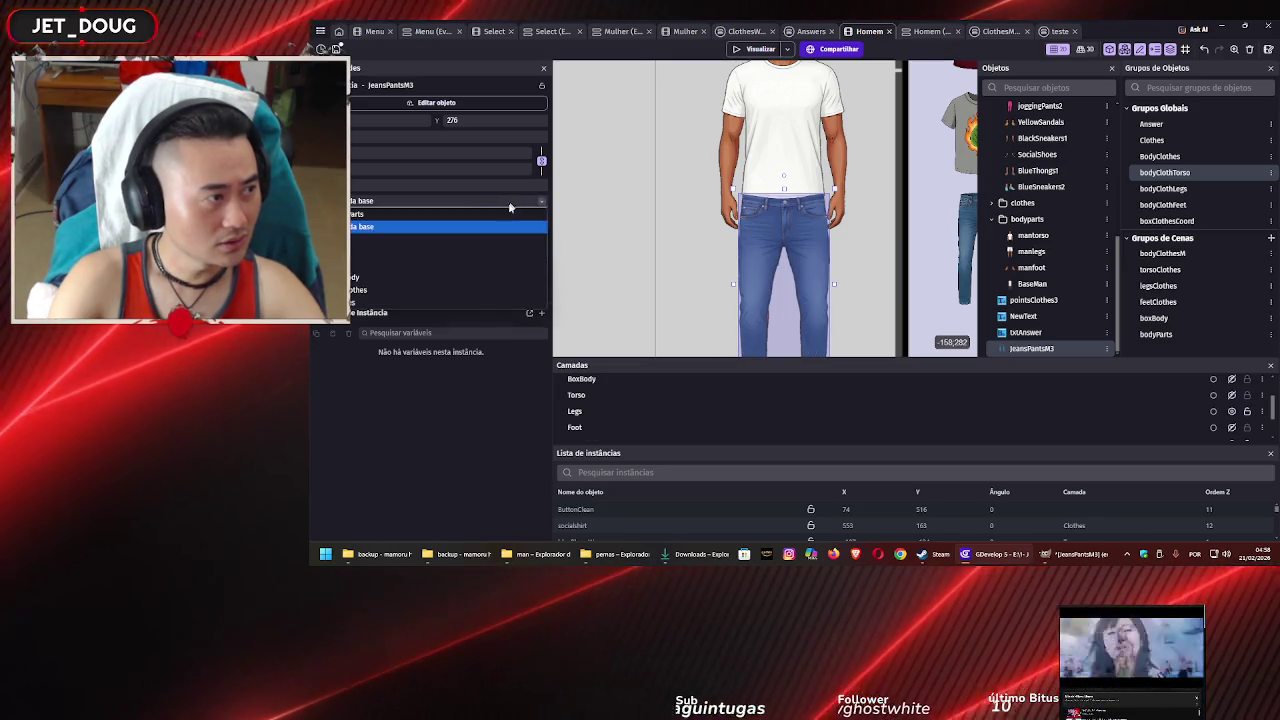
{"action": "left_click", "coordinate": [494, 289]}
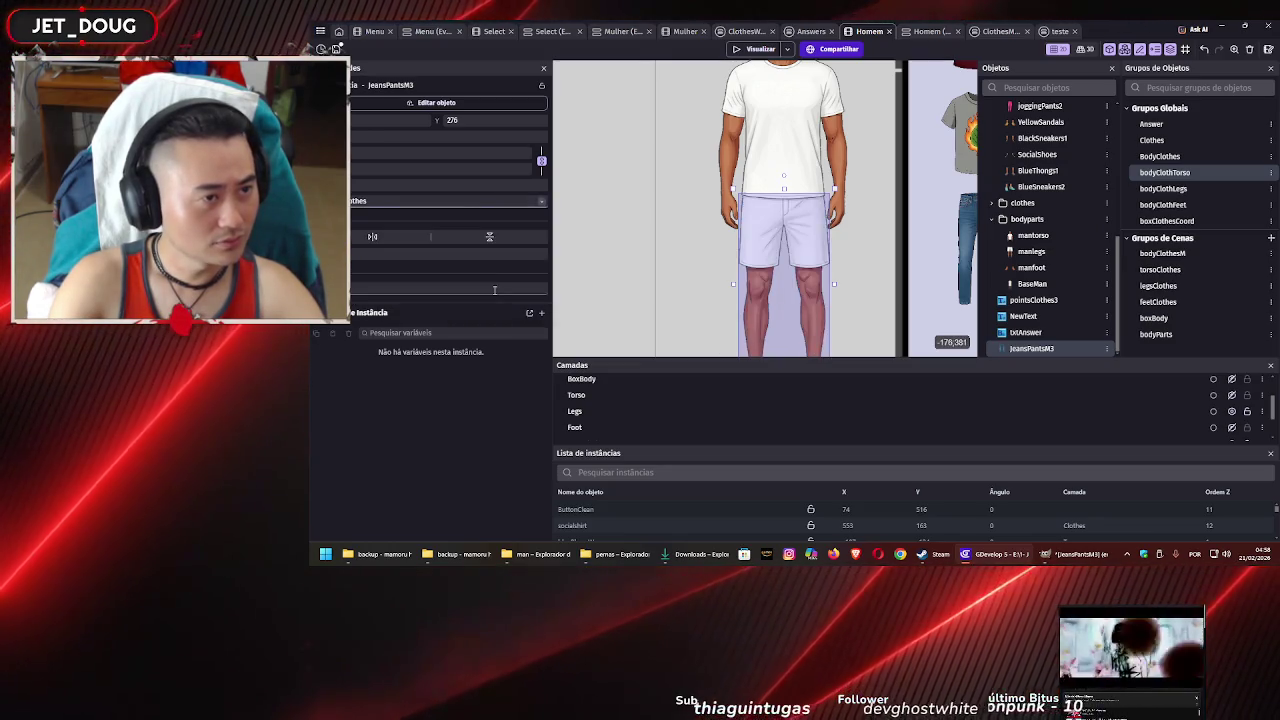
{"action": "left_click", "coordinate": [663, 182]}
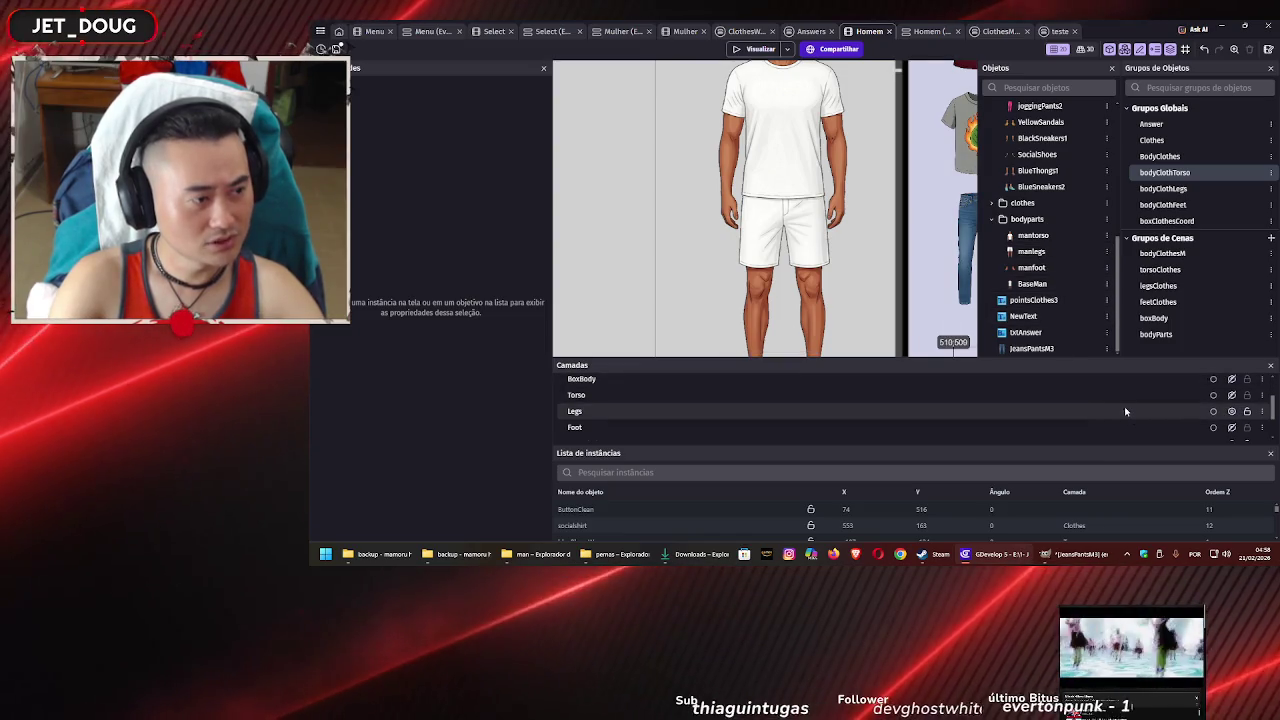
{"action": "scroll", "coordinate": [1123, 405], "scroll_direction": "up", "scroll_amount": 2}
{"action": "left_click", "coordinate": [1194, 414]}
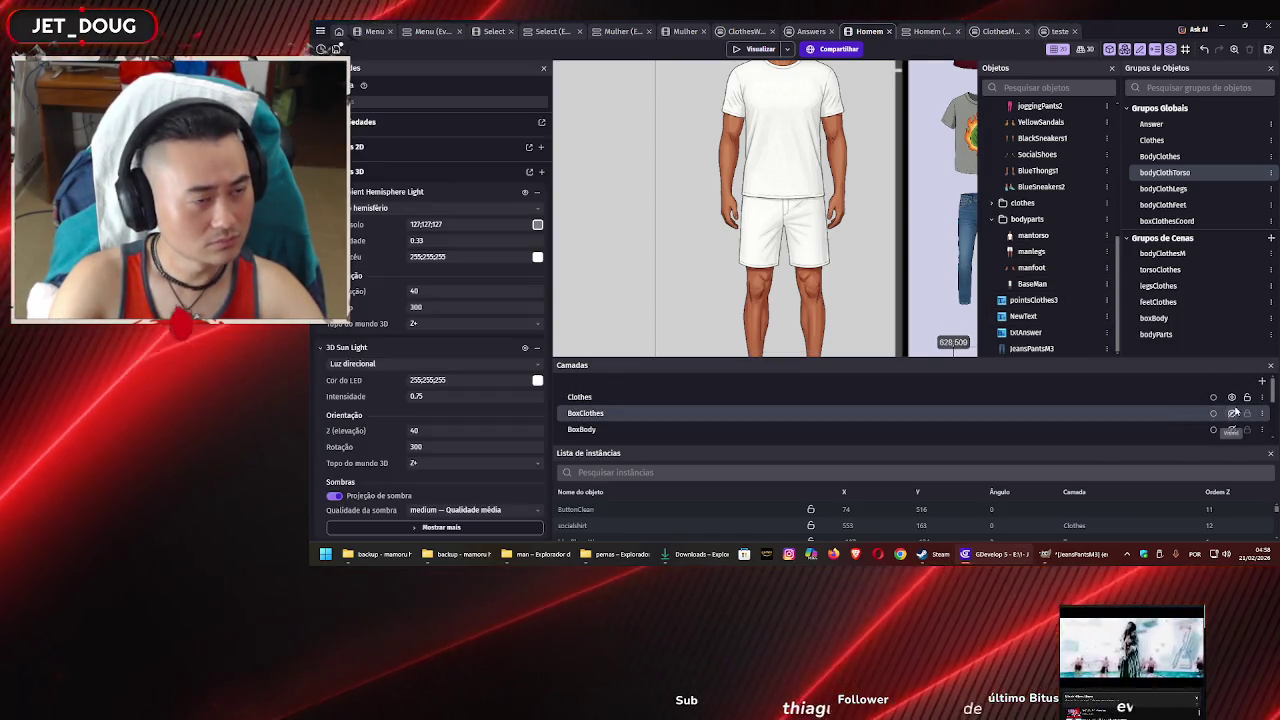
{"action": "left_click", "coordinate": [1231, 413]}
Move JeansPantsM3 up in the objects list to sit below joggingPants2
{"action": "left_click", "coordinate": [776, 244]}
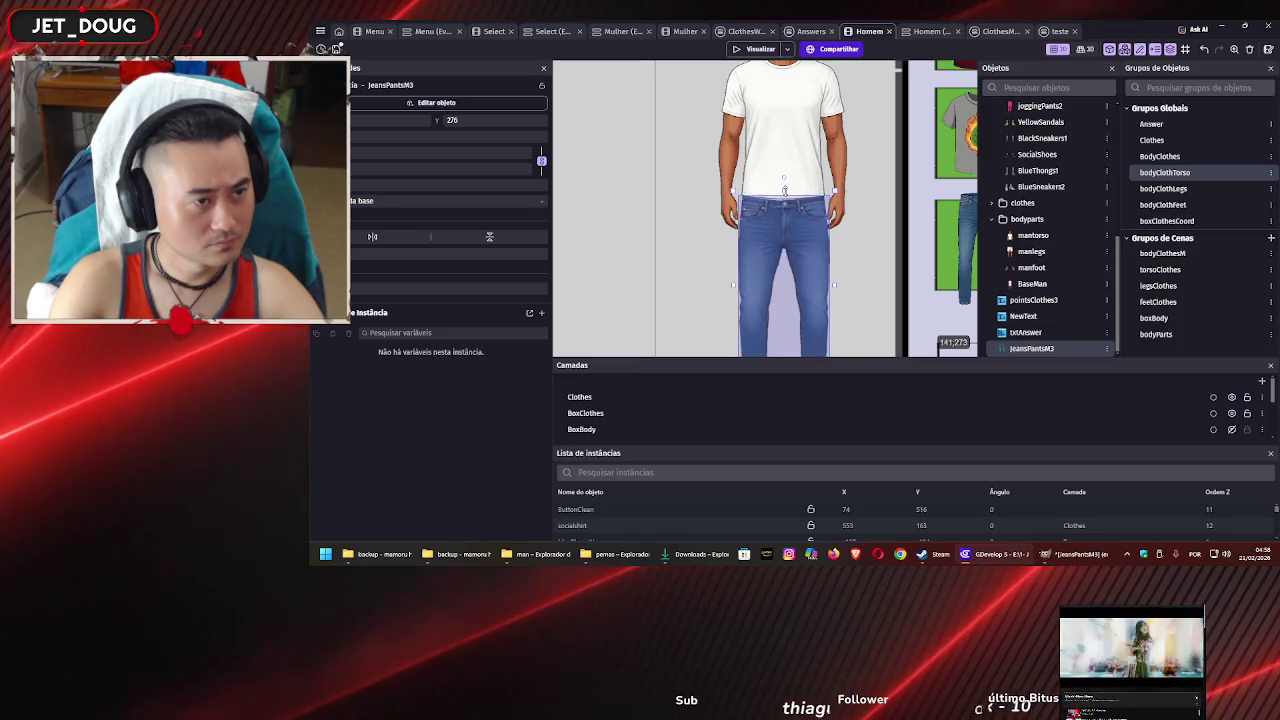
{"action": "left_click", "coordinate": [858, 242]}
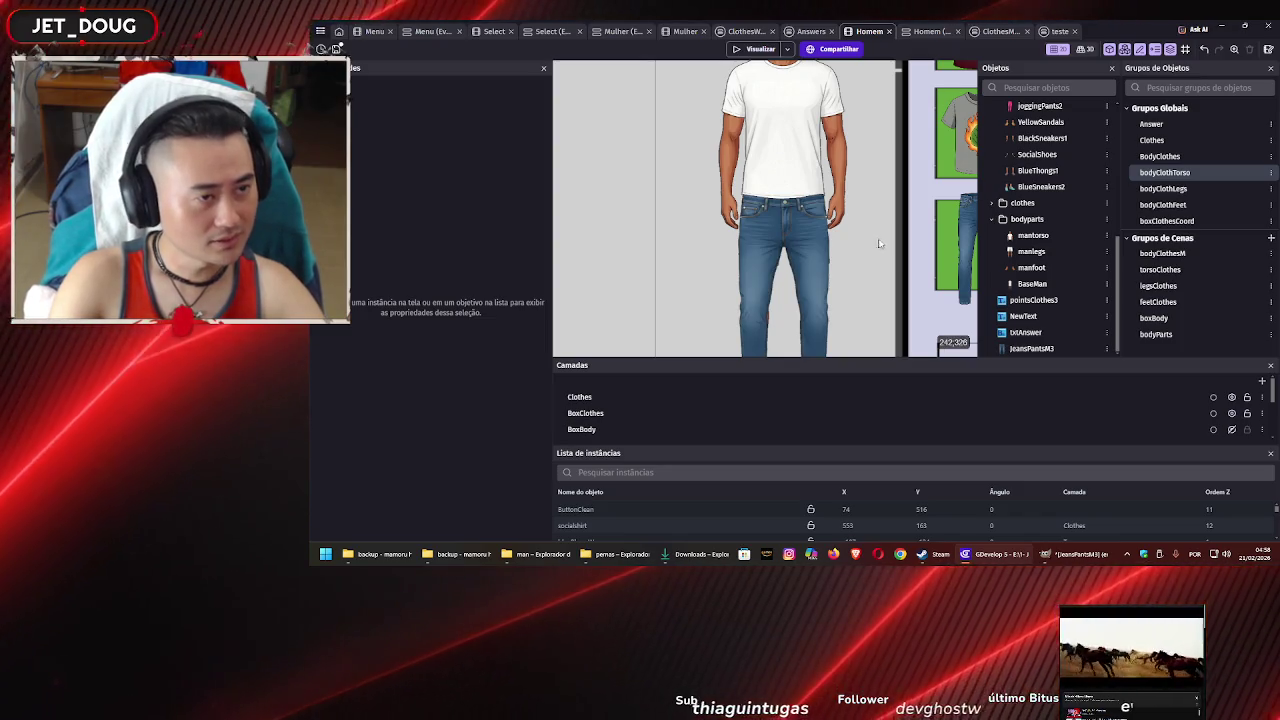
{"action": "scroll", "coordinate": [874, 175], "scroll_direction": "down", "scroll_amount": 2}
{"action": "scroll", "coordinate": [874, 175], "scroll_direction": "up", "scroll_amount": 2}
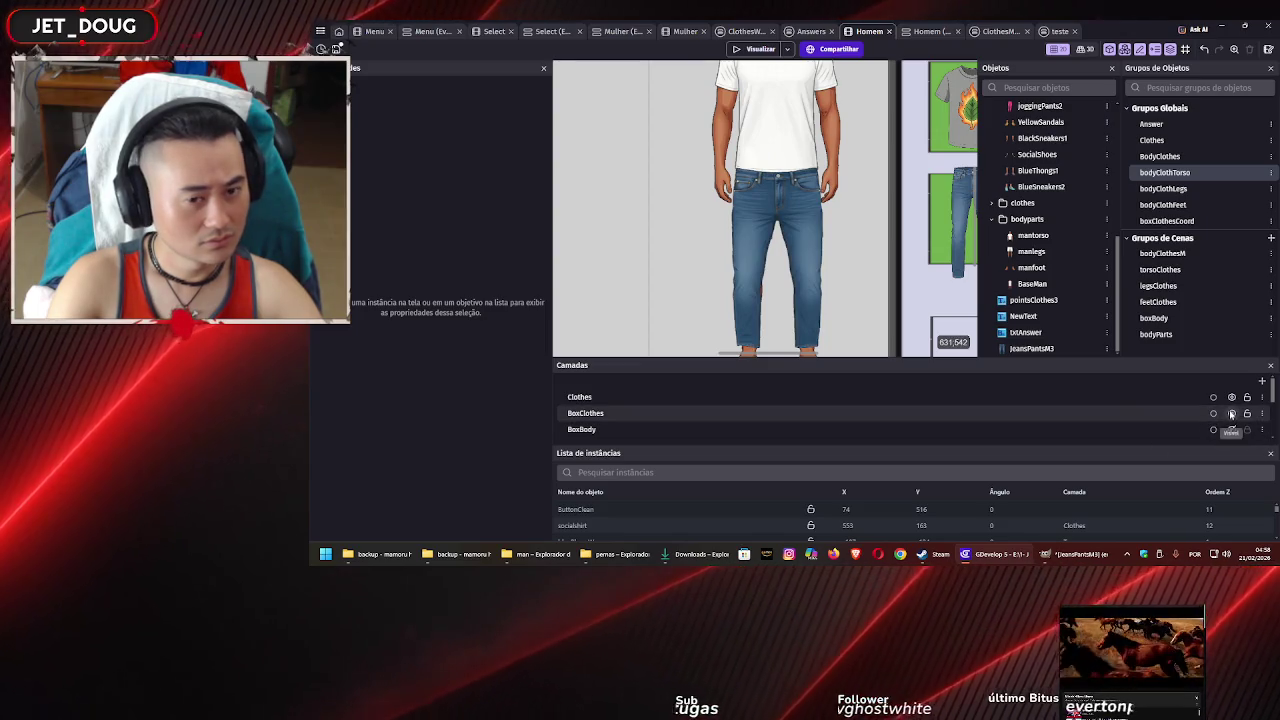
{"action": "left_click", "coordinate": [768, 205]}
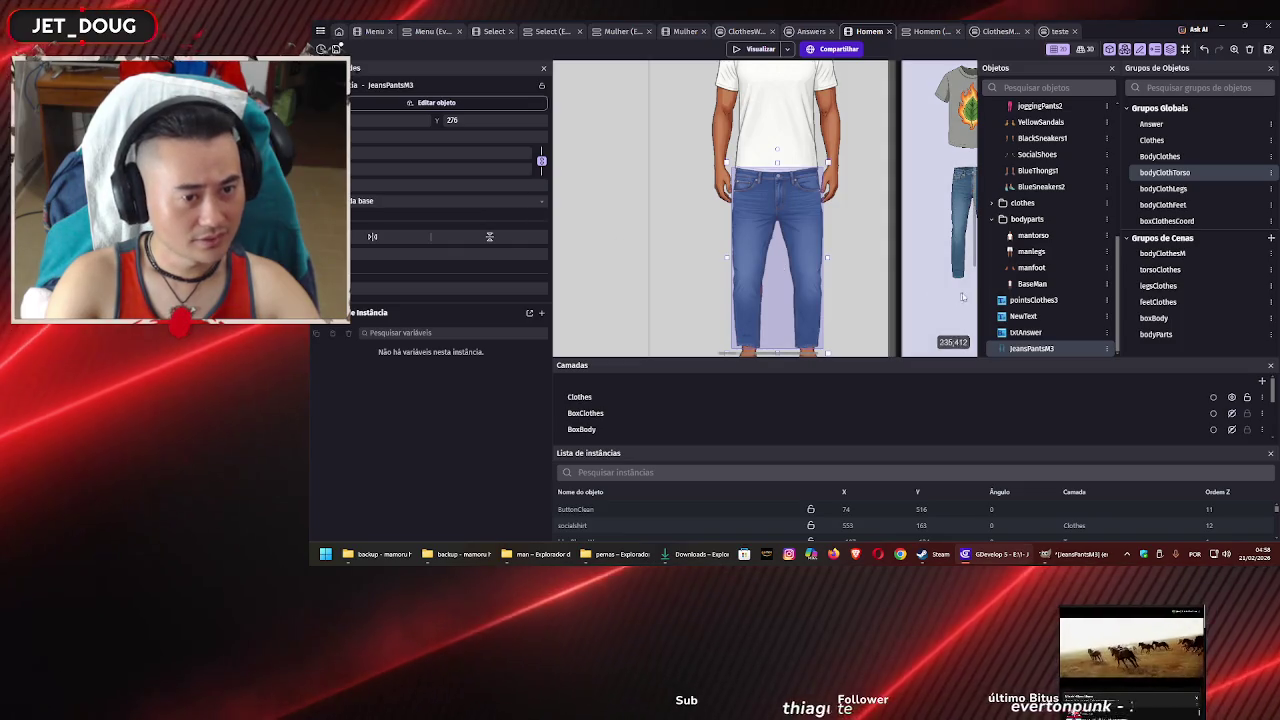
{"action": "left_click_drag", "start_coordinate": [1061, 350], "coordinate": [1035, 122]}
{"action": "scroll", "coordinate": [1050, 167], "scroll_direction": "up", "scroll_amount": 3}
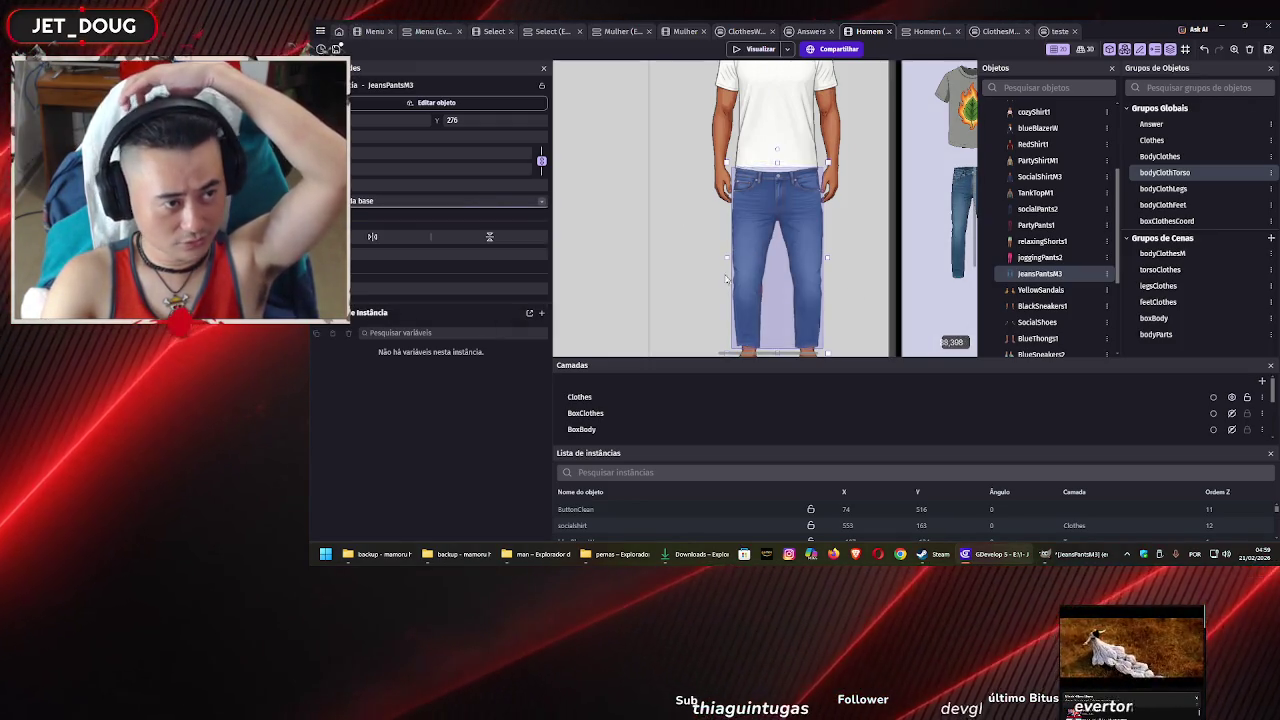
{"action": "scroll", "coordinate": [760, 200], "scroll_direction": "down", "scroll_amount": 2}
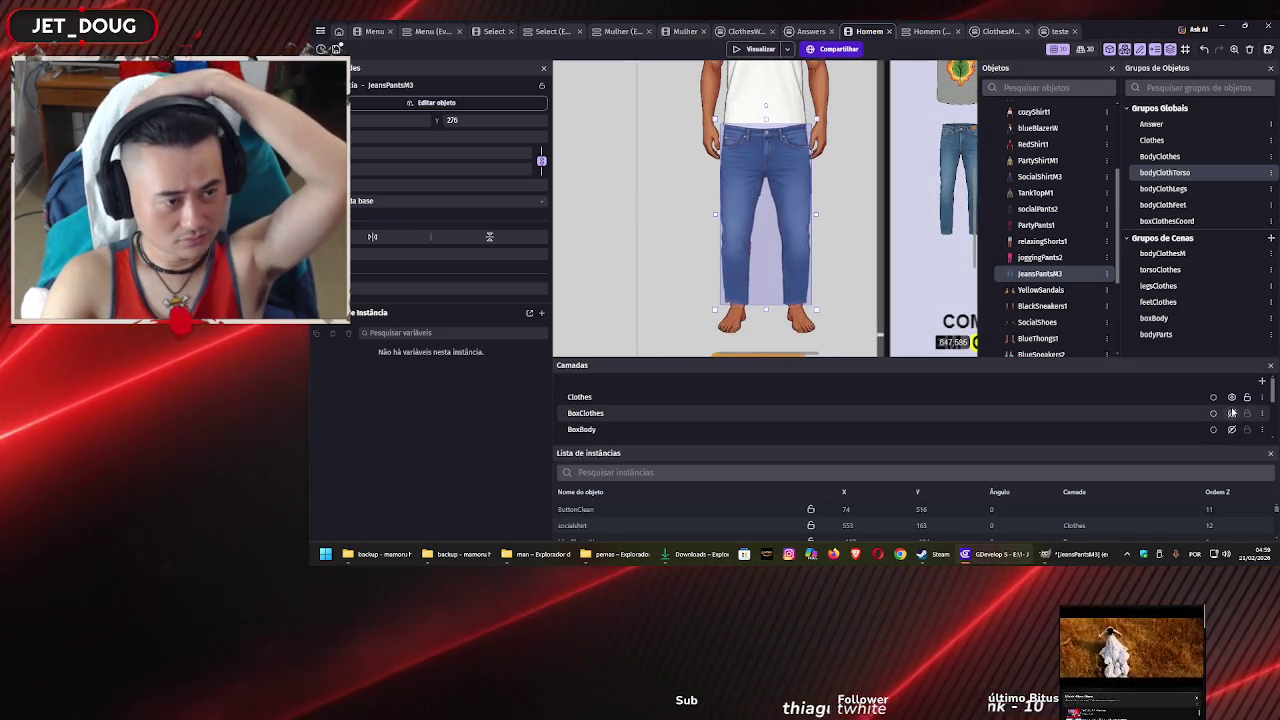
{"action": "scroll", "coordinate": [1232, 412], "scroll_direction": "down", "scroll_amount": 3}
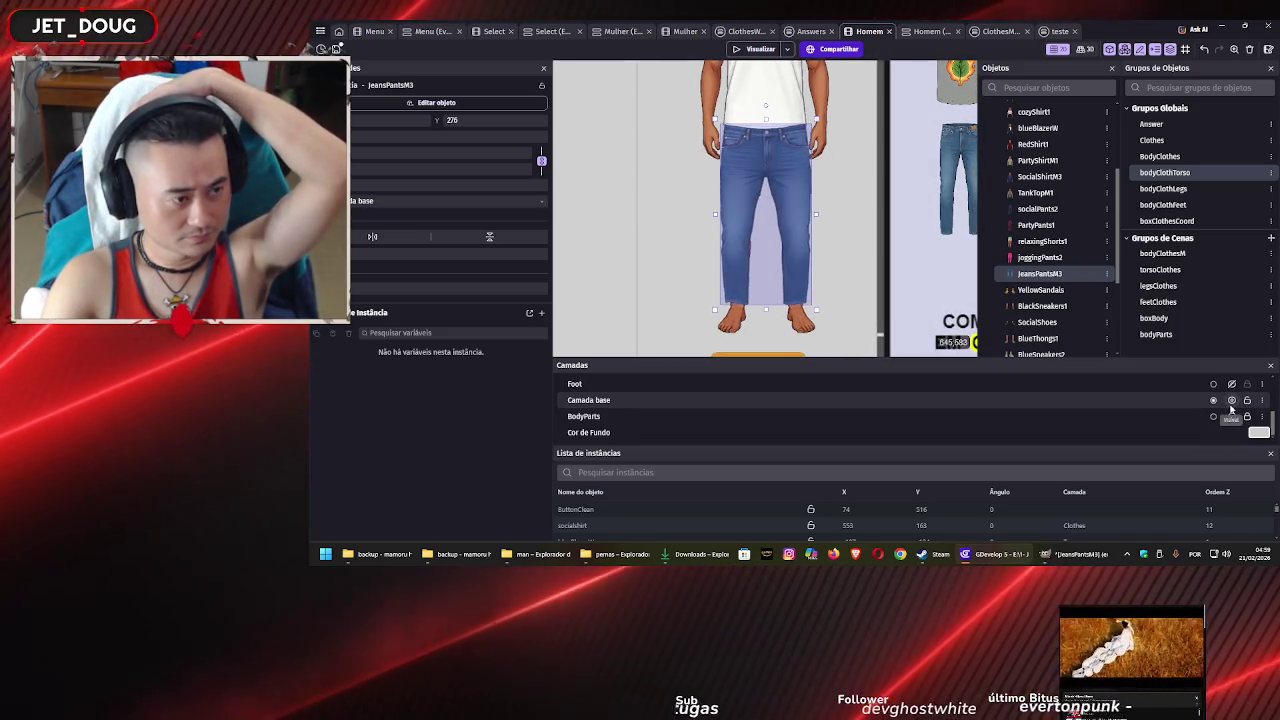
Toggle Camada base and Foot layer visibility to compare, leaving Camada base hidden
{"action": "left_click", "coordinate": [1231, 400]}
{"action": "left_click", "coordinate": [1231, 400]}
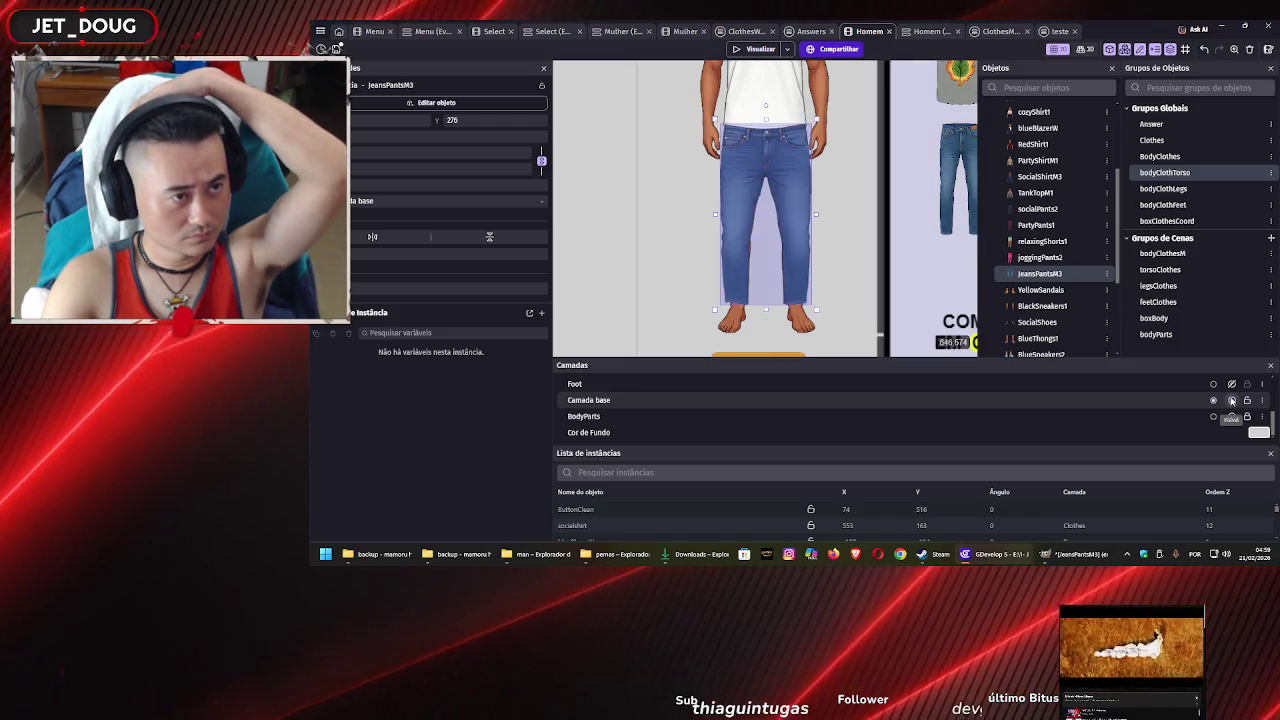
{"action": "left_click", "coordinate": [1231, 400]}
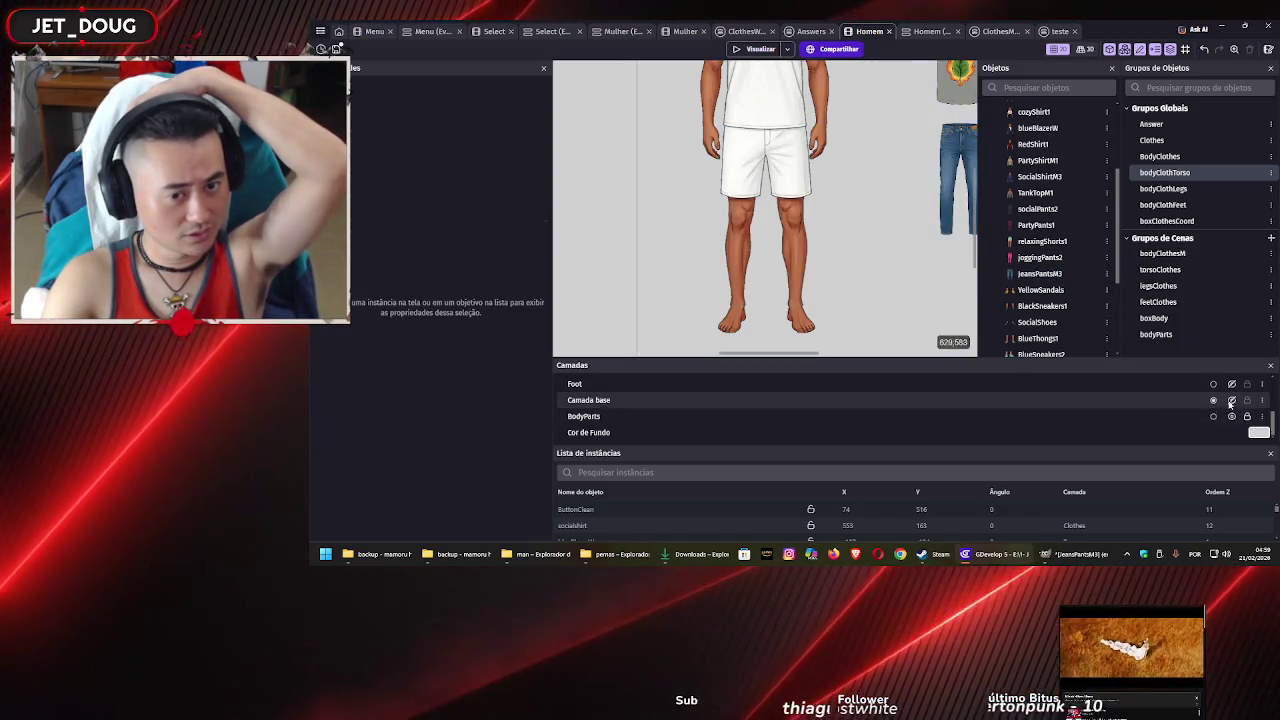
{"action": "left_click", "coordinate": [1233, 400]}
{"action": "left_click", "coordinate": [1233, 400]}
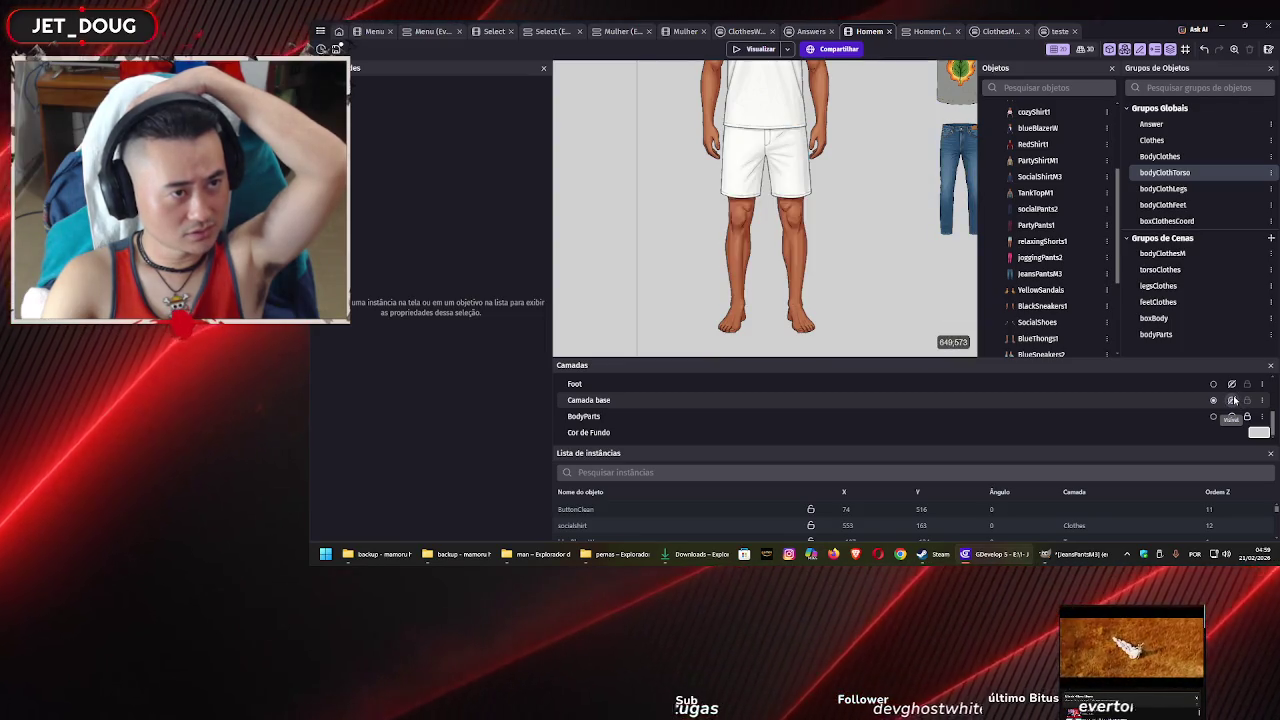
{"action": "left_click", "coordinate": [1233, 400]}
{"action": "left_click", "coordinate": [1233, 400]}
{"action": "left_click", "coordinate": [1233, 400]}
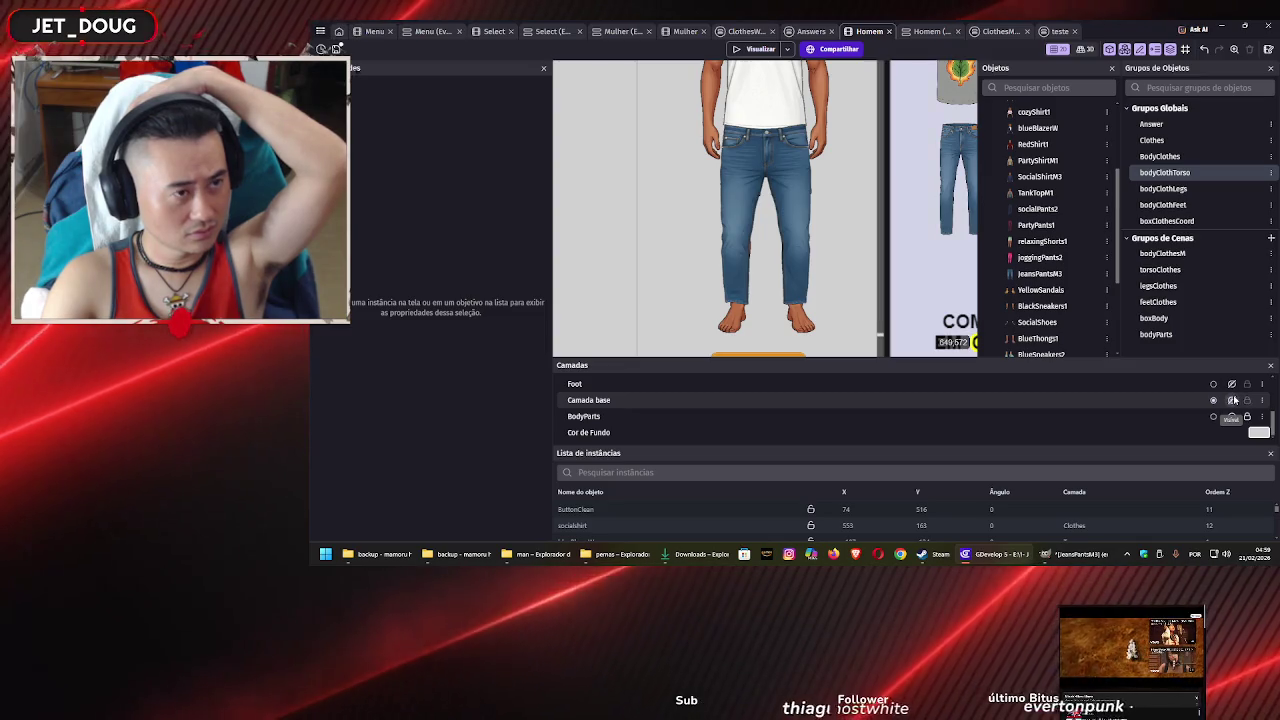
{"action": "left_click", "coordinate": [1233, 400]}
{"action": "left_click", "coordinate": [1232, 384]}
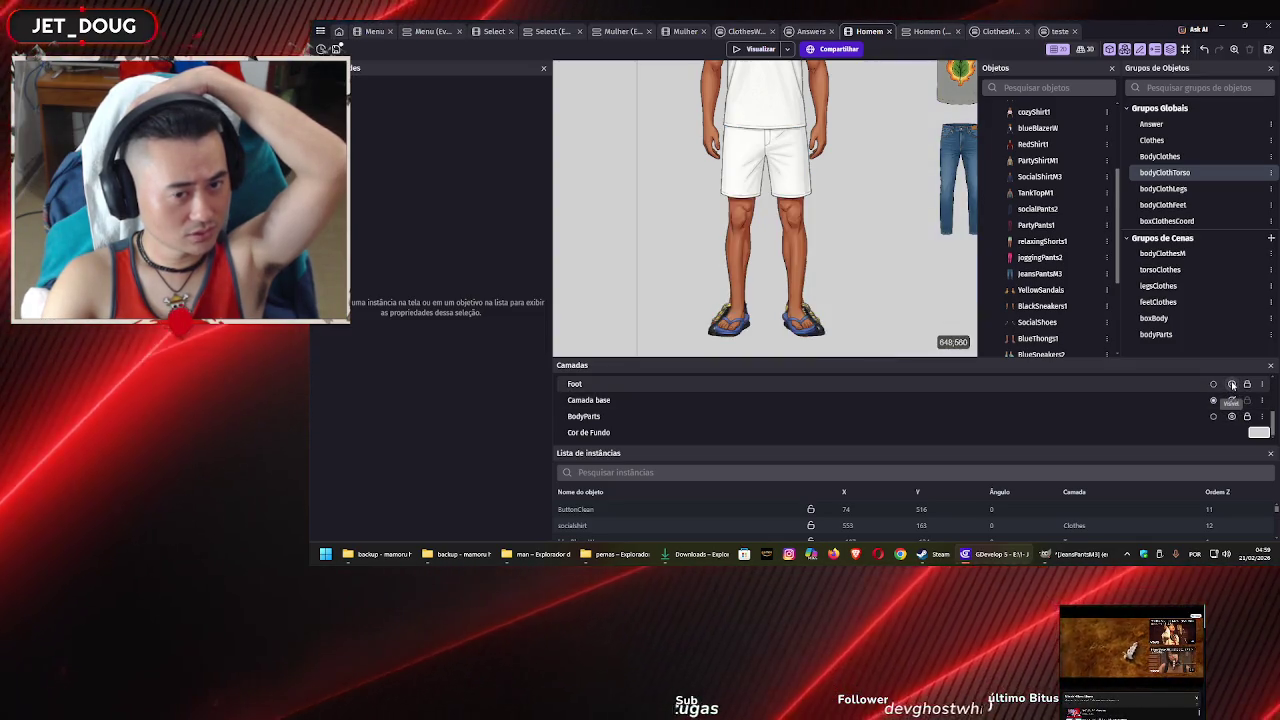
{"action": "left_click", "coordinate": [1232, 384]}
{"action": "left_click", "coordinate": [1233, 400]}
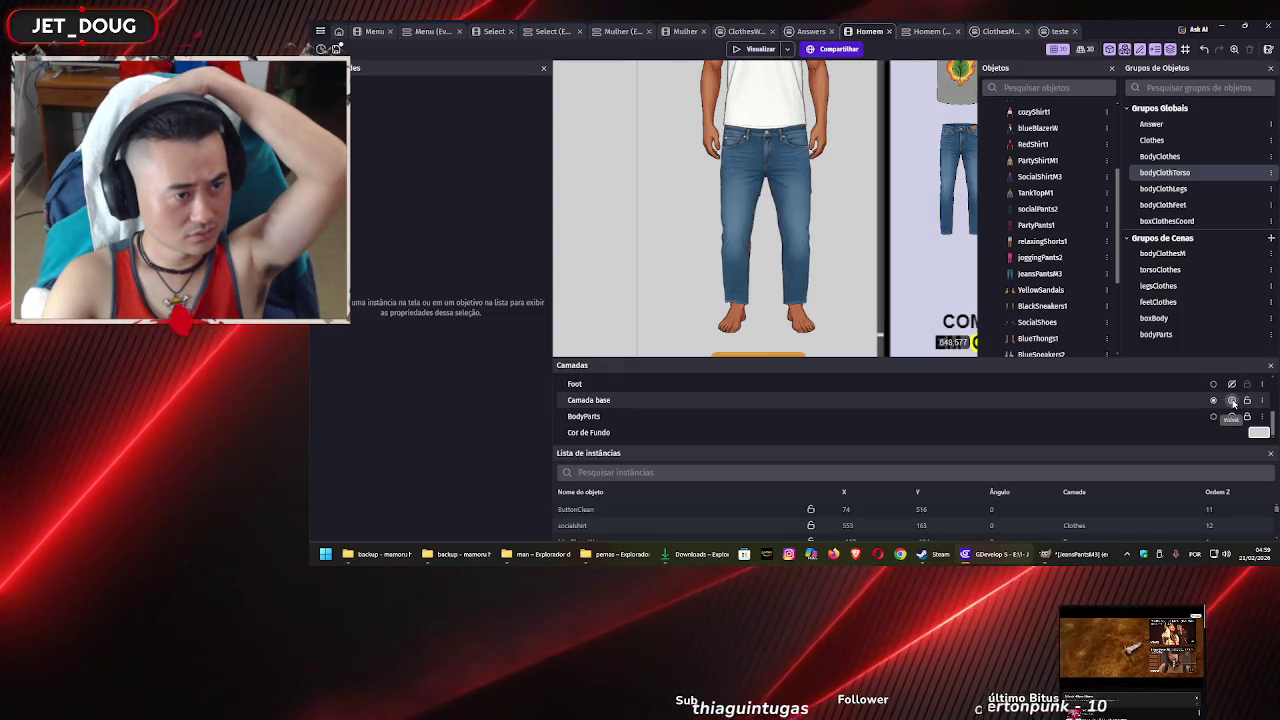
{"action": "left_click", "coordinate": [1233, 400]}
{"action": "left_click", "coordinate": [1233, 400]}
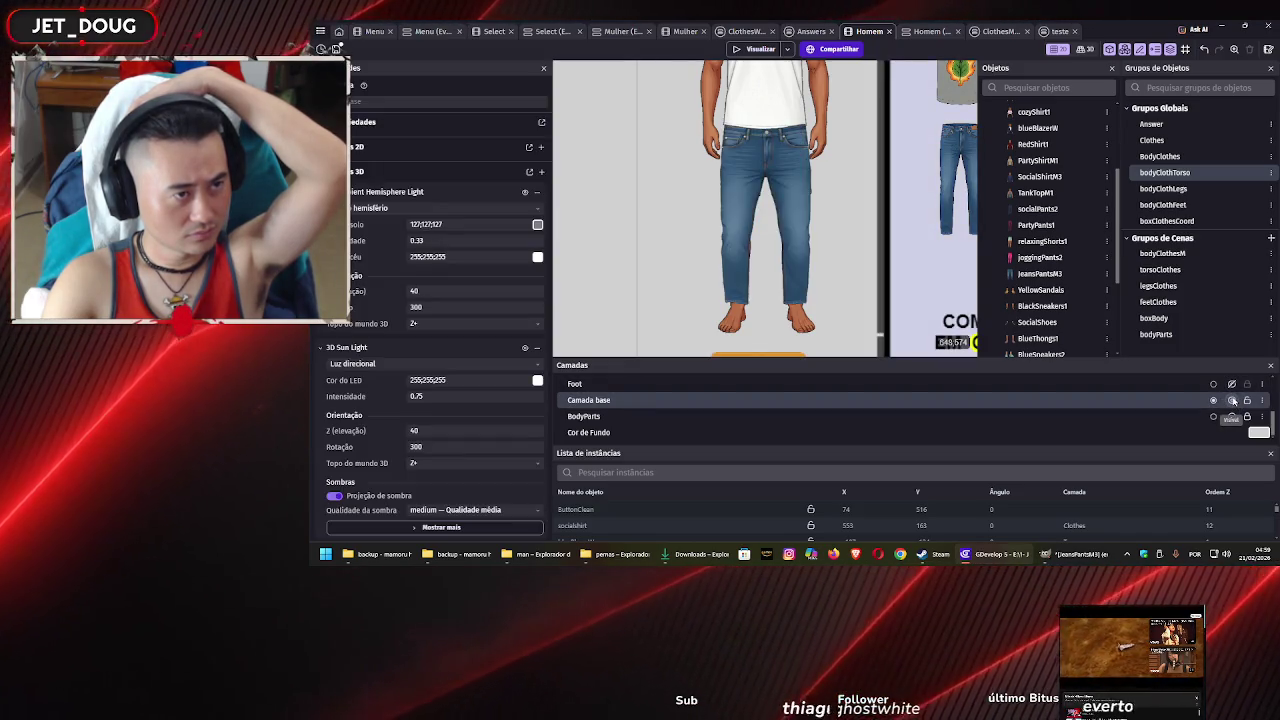
{"action": "left_click", "coordinate": [1233, 400]}
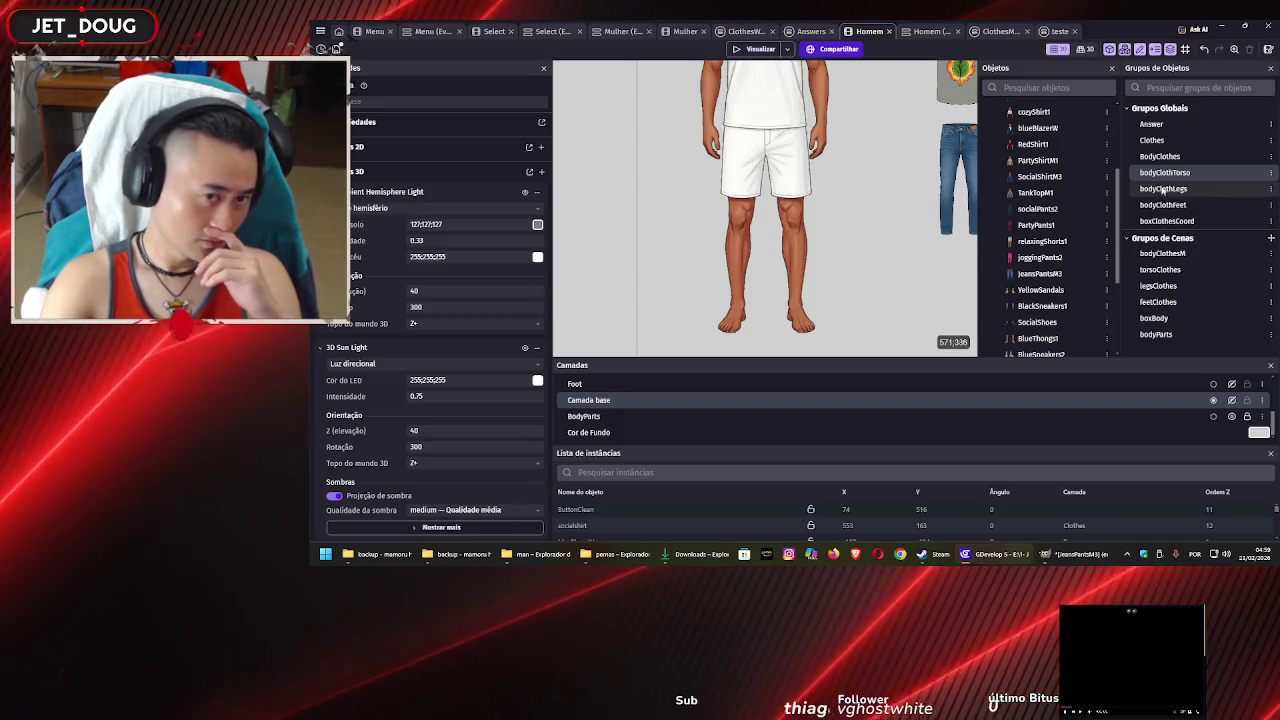
Add JeansPantsM3 to the bodyClothLegs group
{"action": "double_click", "coordinate": [1155, 188]}
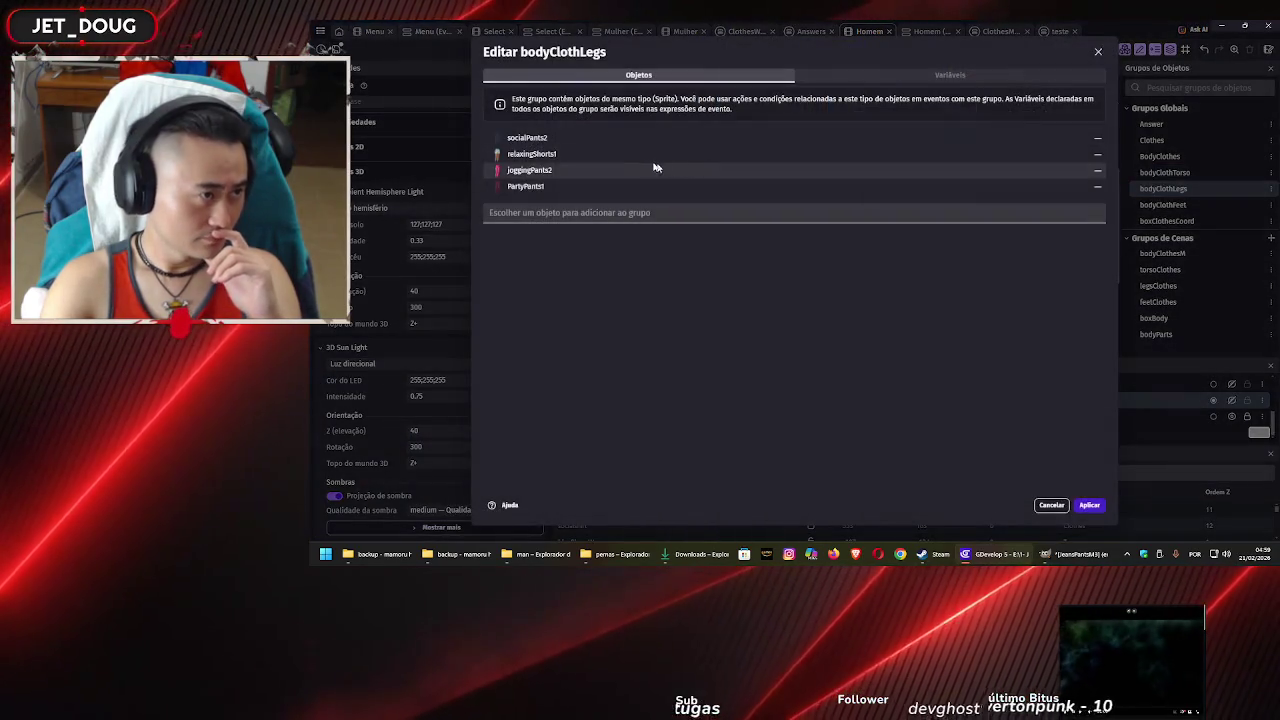
{"action": "left_click", "coordinate": [565, 213]}
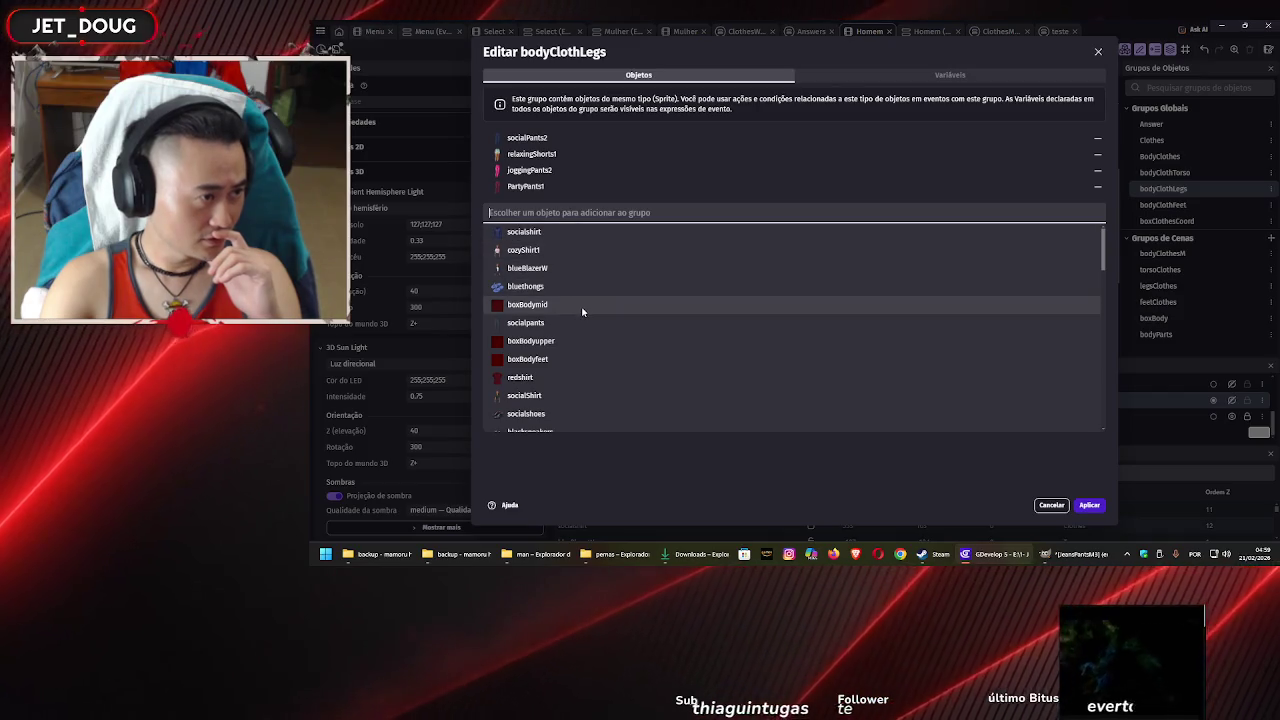
{"action": "scroll", "coordinate": [583, 310], "scroll_direction": "down", "scroll_amount": 2}
{"action": "scroll", "coordinate": [582, 300], "scroll_direction": "down", "scroll_amount": 5}
{"action": "scroll", "coordinate": [582, 300], "scroll_direction": "down", "scroll_amount": 5}
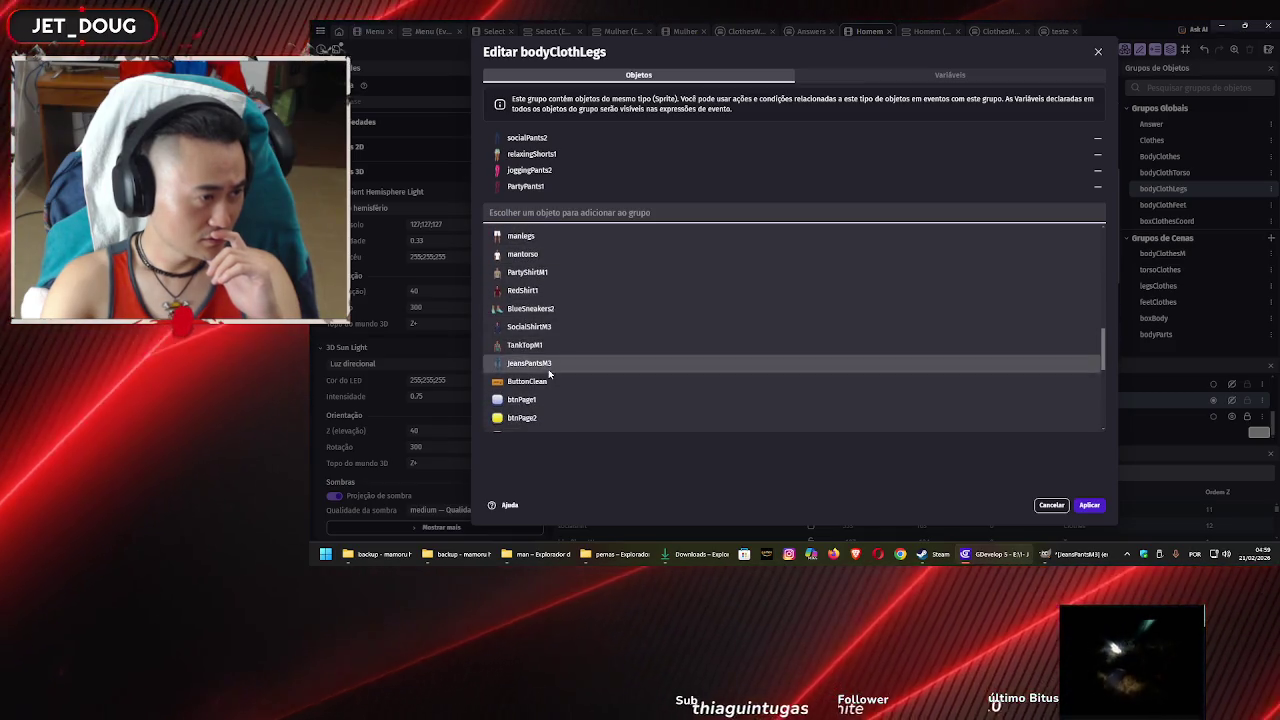
{"action": "left_click", "coordinate": [556, 363]}
{"action": "left_click", "coordinate": [1089, 505]}
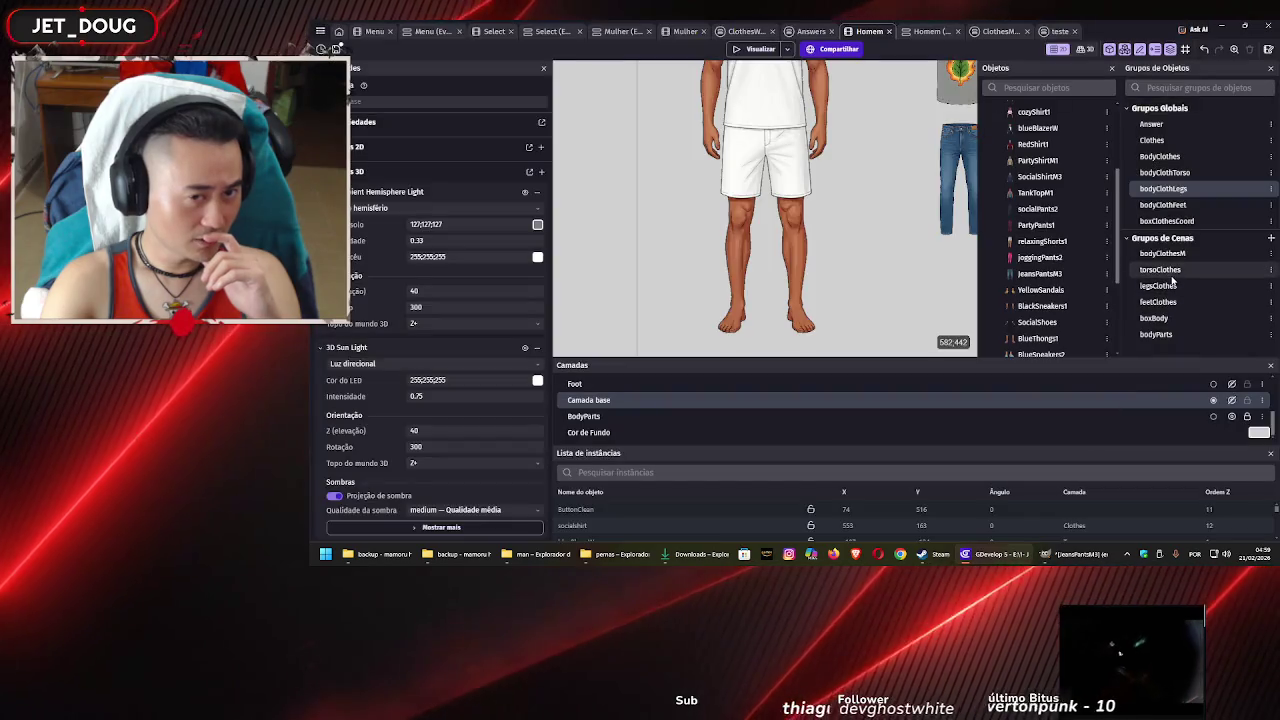
Add JeansPantsM3 to the bodyClothesM group as well
{"action": "double_click", "coordinate": [1165, 254]}
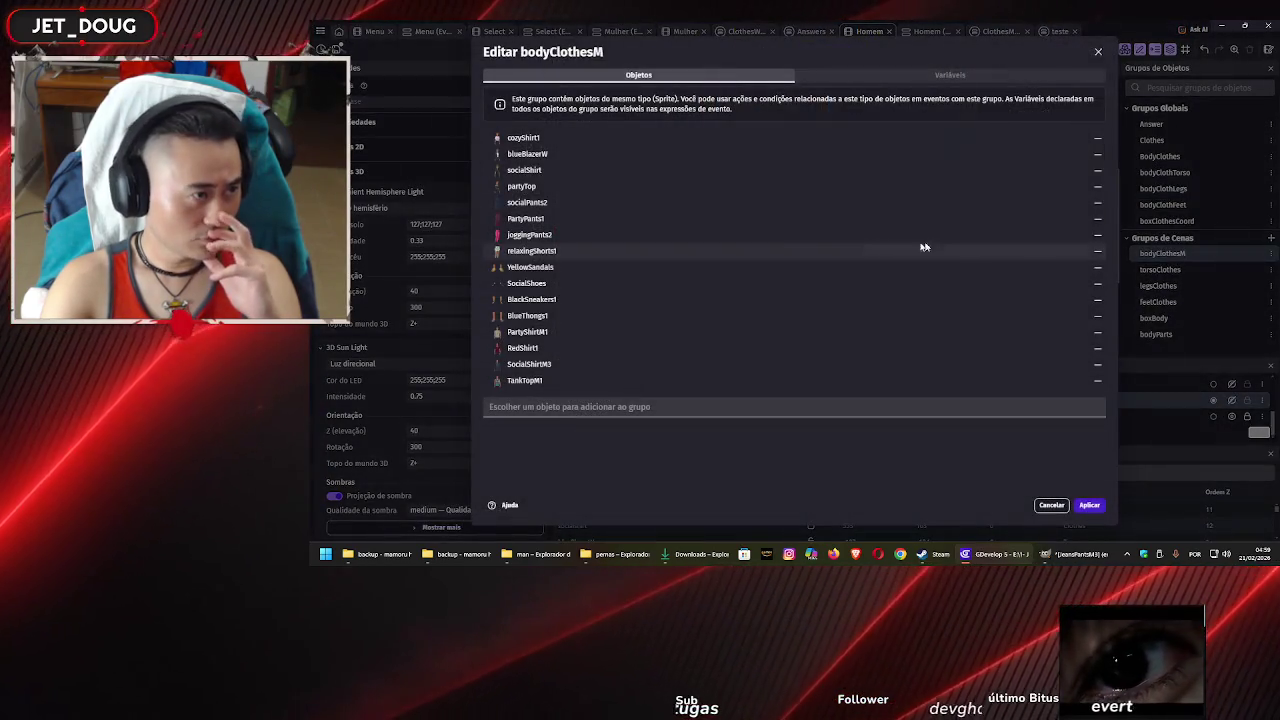
{"action": "left_click", "coordinate": [569, 407]}
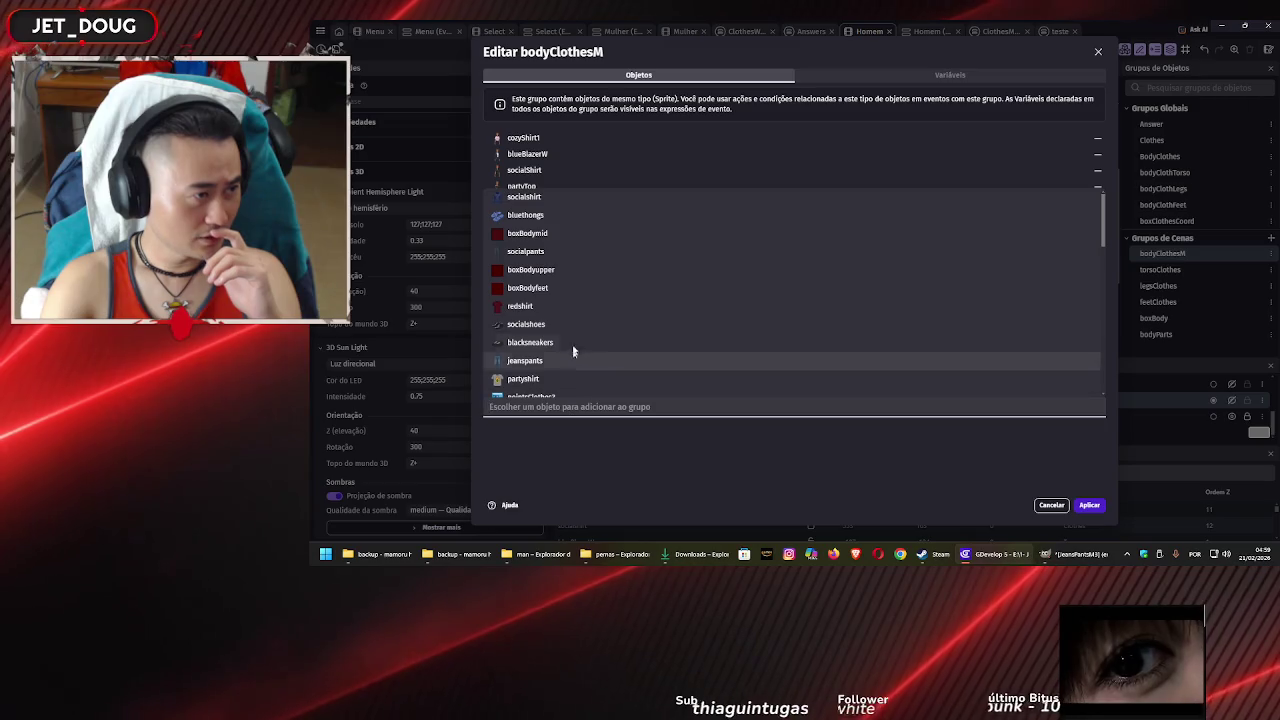
{"action": "scroll", "coordinate": [572, 340], "scroll_direction": "down", "scroll_amount": 3}
{"action": "left_click", "coordinate": [568, 270]}
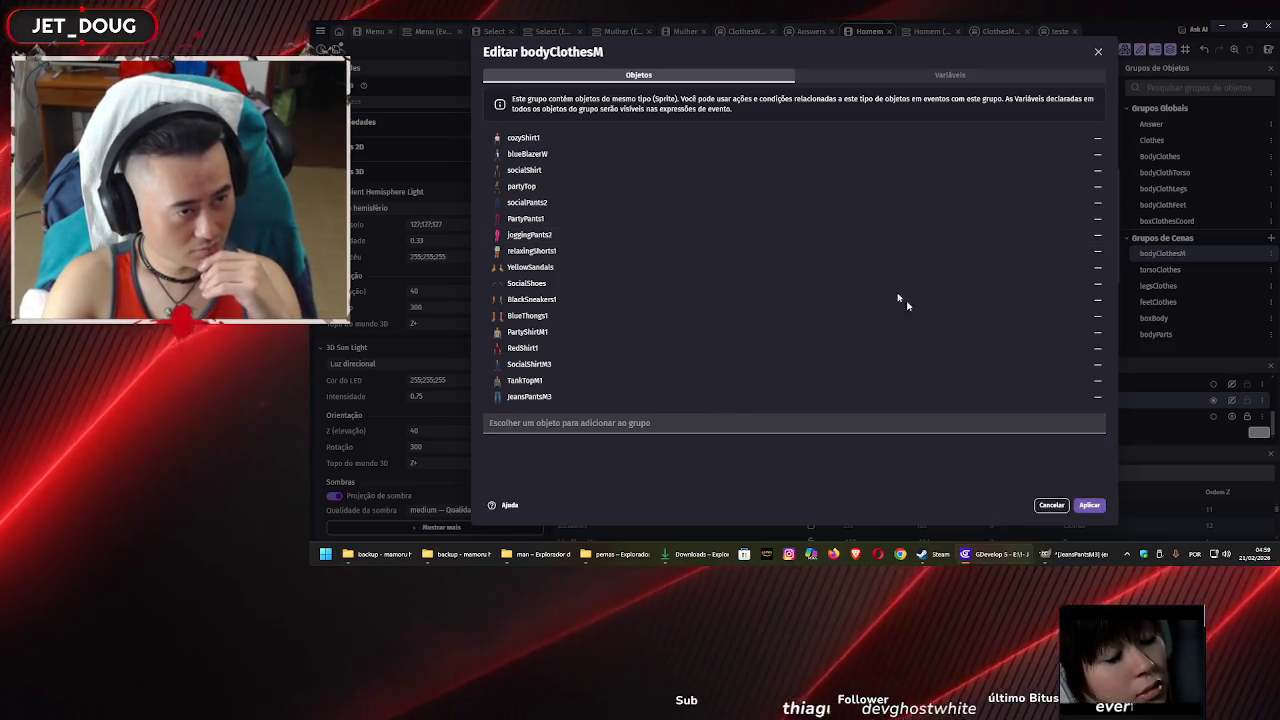
{"action": "key", "text": "Escape"}
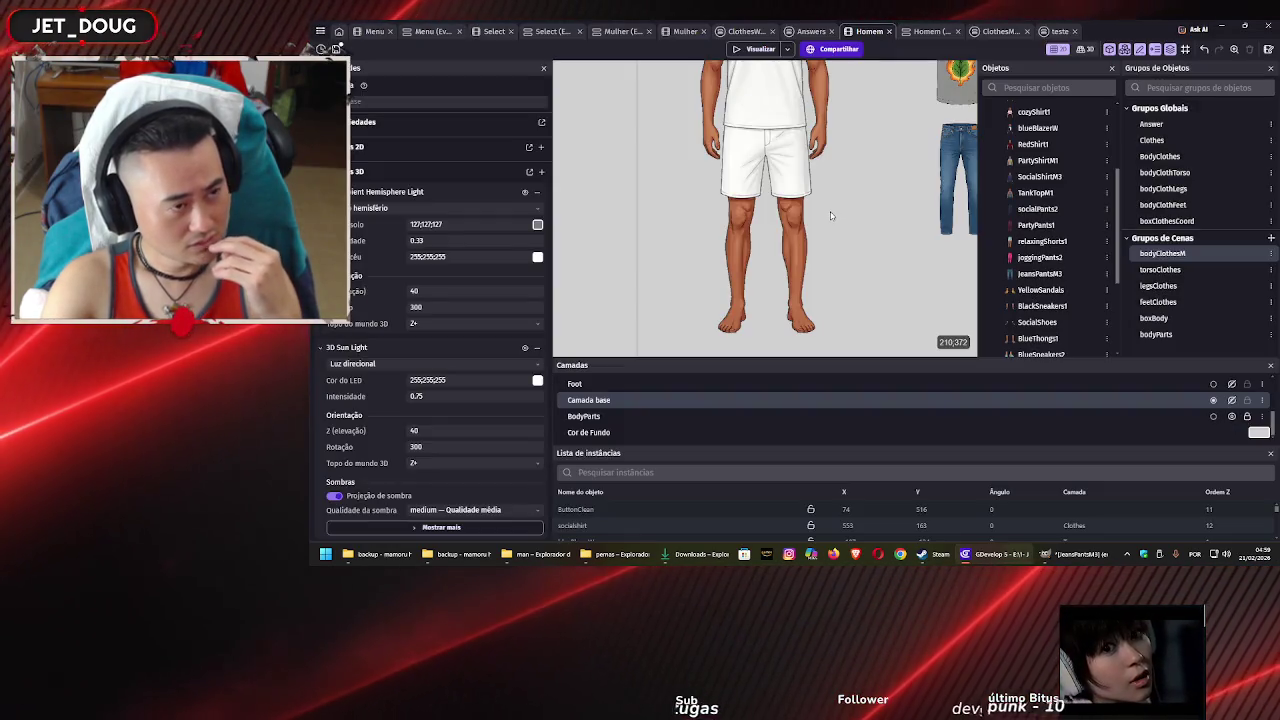
Insert a new Sprite object, NewSprite, and start importing images for its first animation
{"action": "left_click", "coordinate": [632, 170]}
{"action": "right_click", "coordinate": [634, 170]}
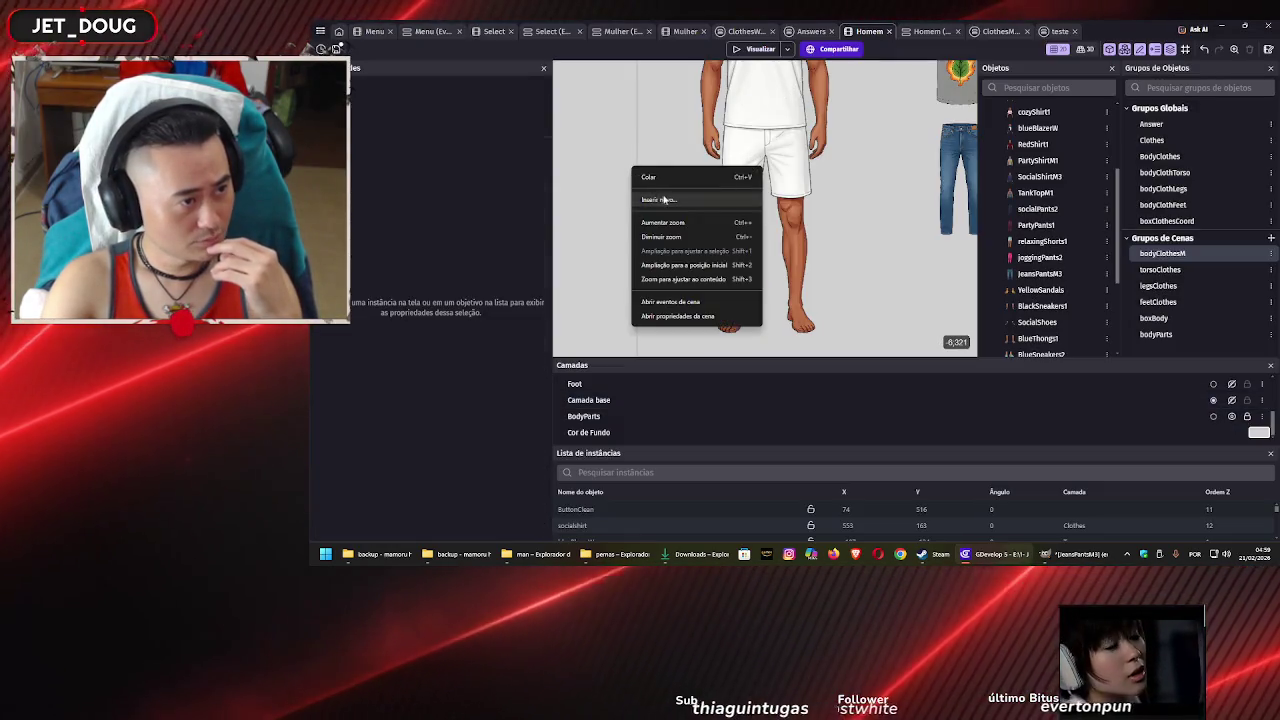
{"action": "left_click", "coordinate": [671, 208]}
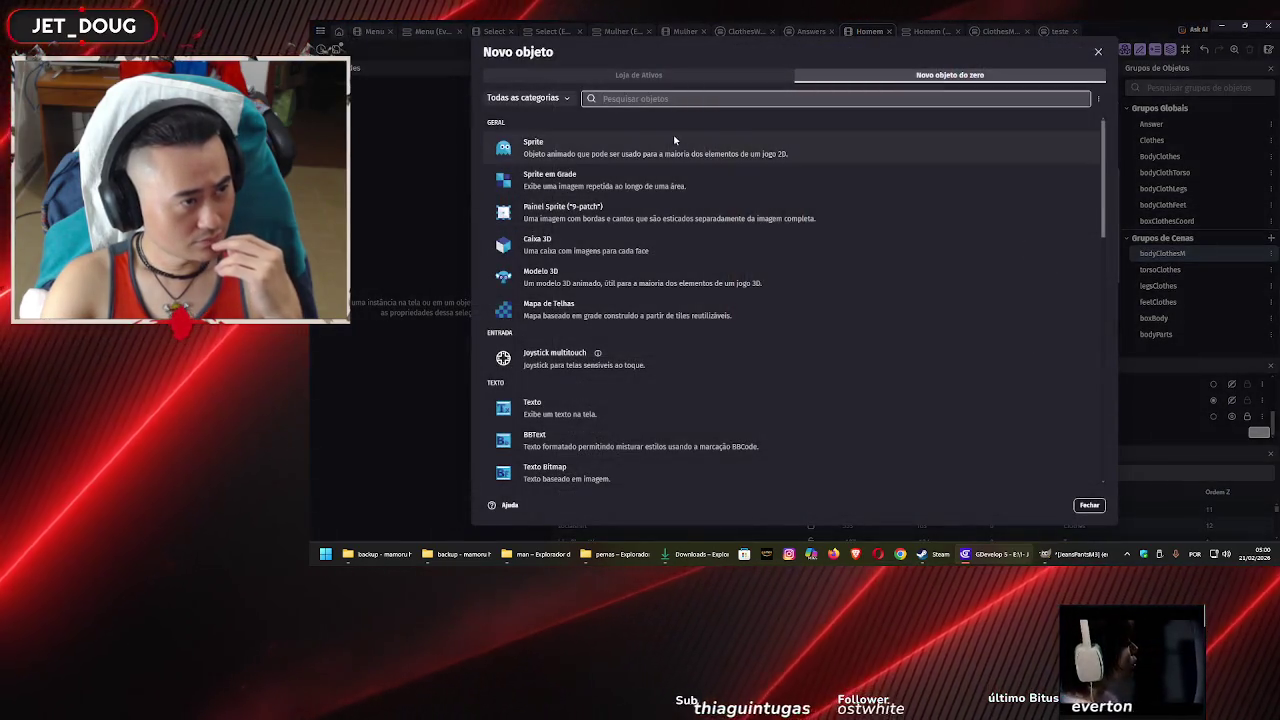
{"action": "left_click", "coordinate": [674, 141]}
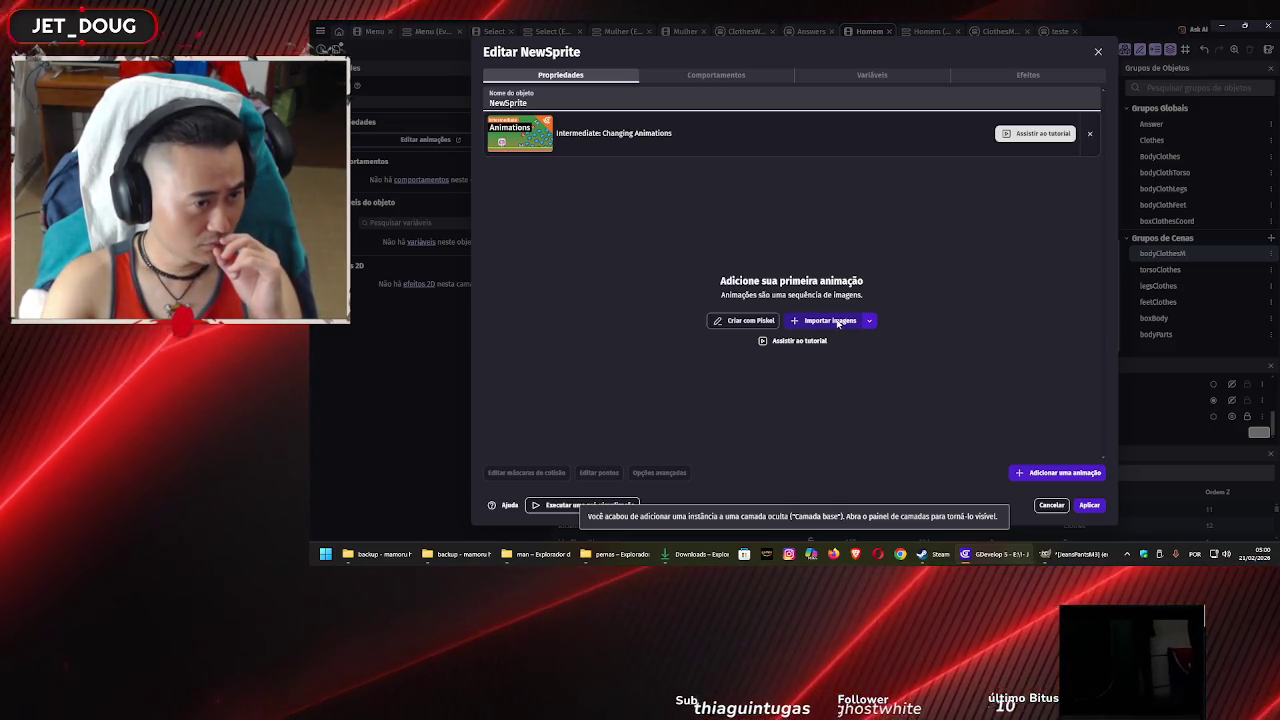
{"action": "left_click", "coordinate": [838, 322]}
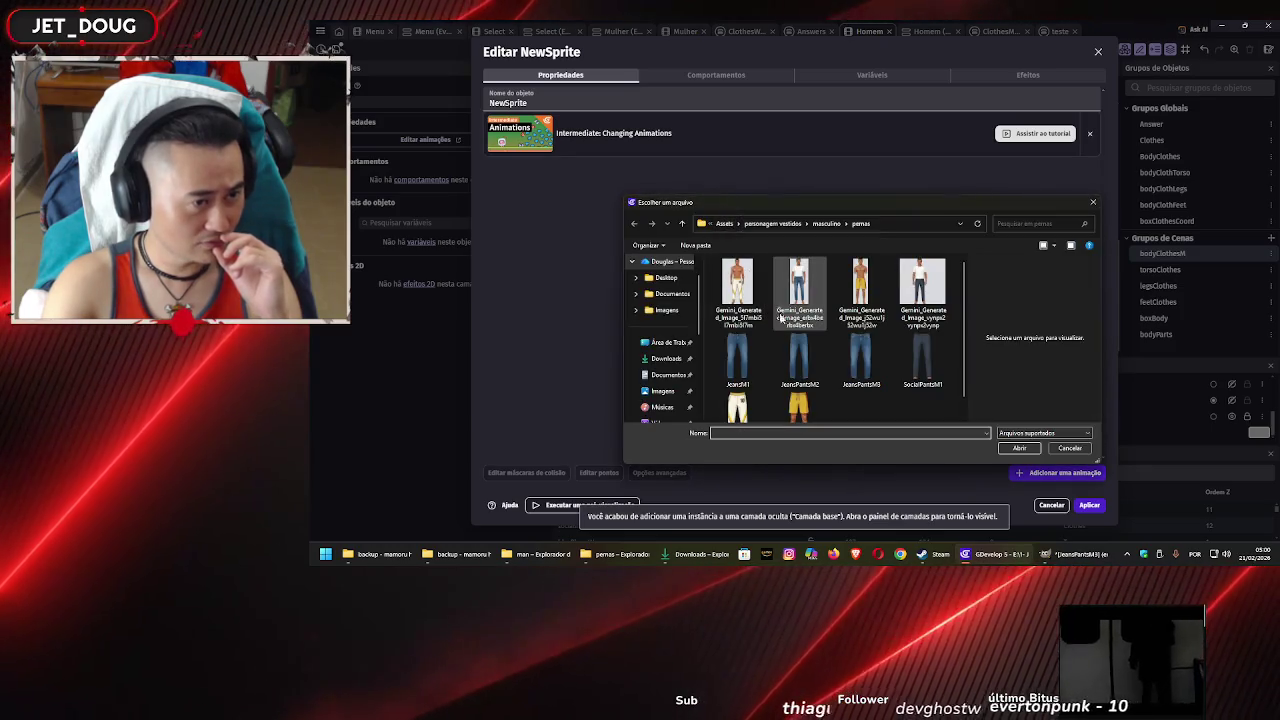
Compare SocialPantsM1 and YellowShort1 in the pernas folder, then import YellowShort1 as the frame
{"action": "scroll", "coordinate": [808, 353], "scroll_direction": "down", "scroll_amount": 1}
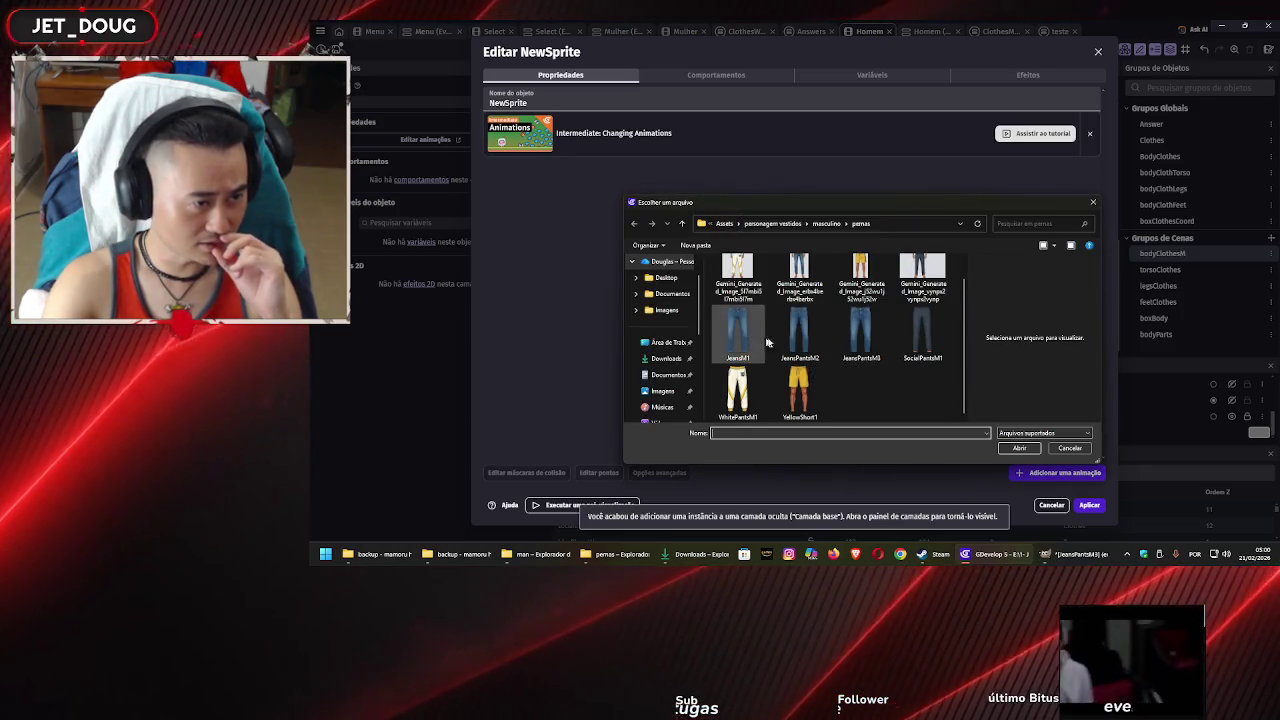
{"action": "left_click", "coordinate": [923, 337]}
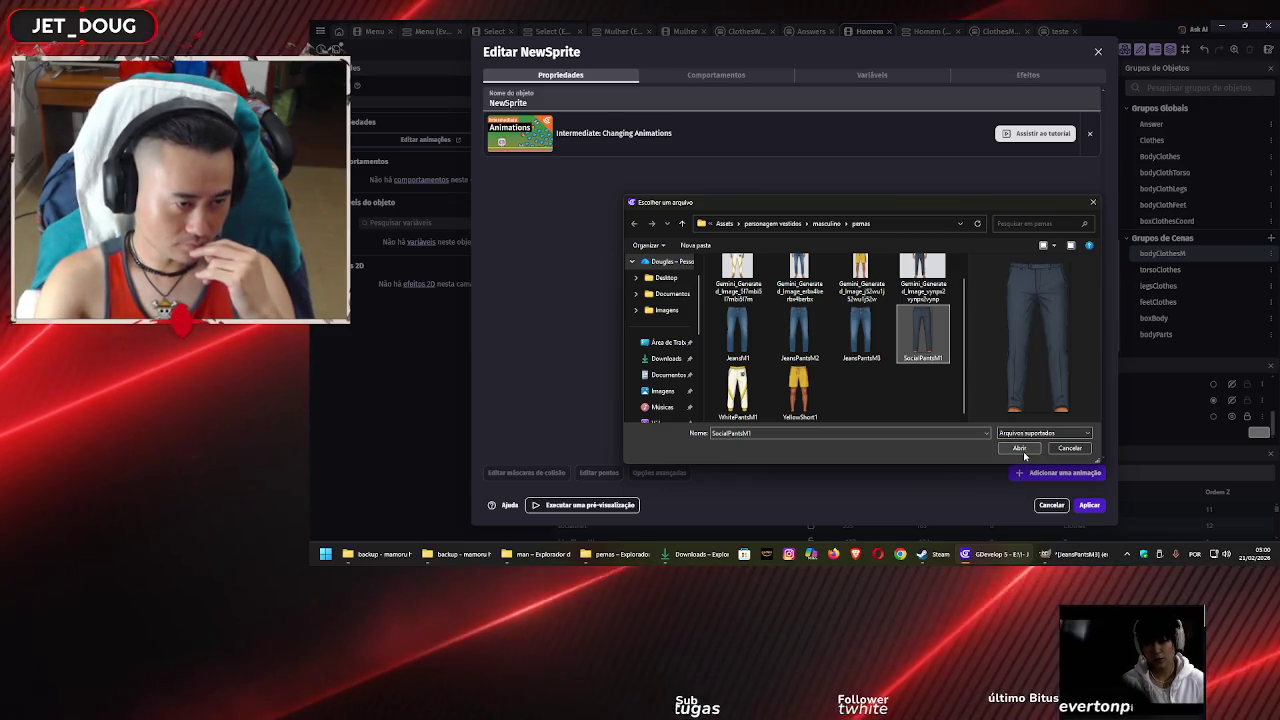
{"action": "left_click", "coordinate": [815, 398]}
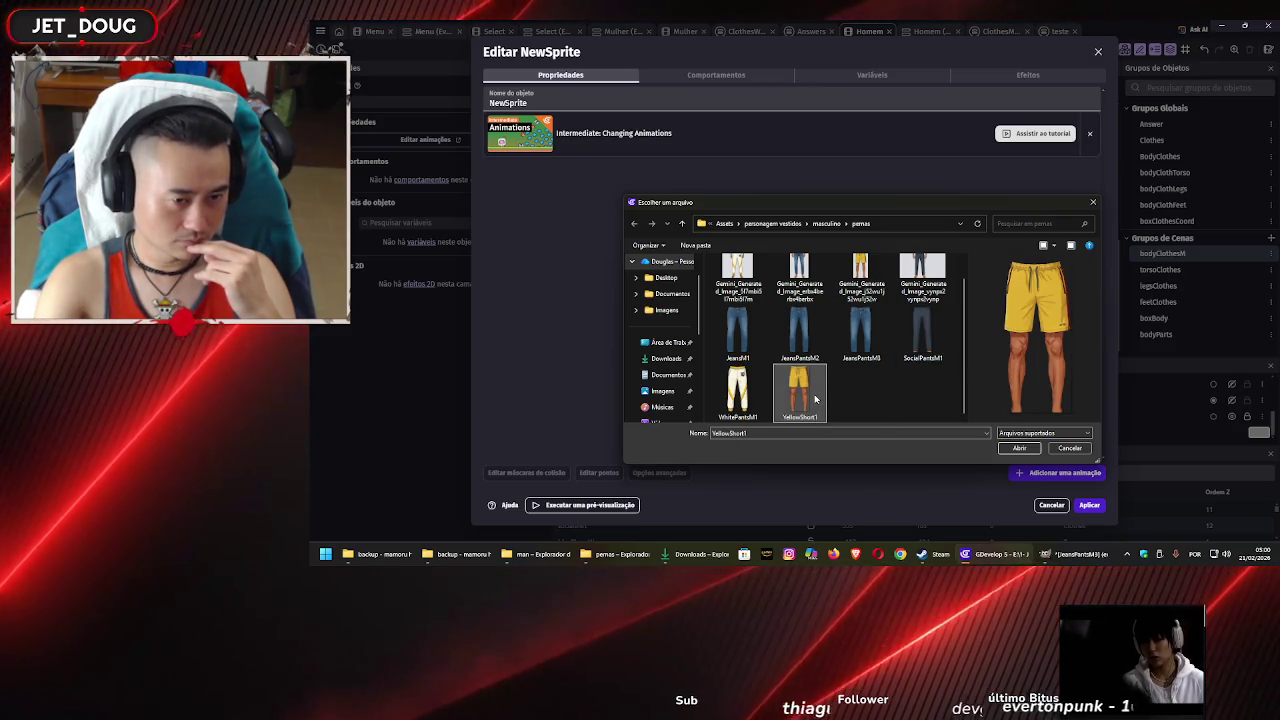
{"action": "left_click", "coordinate": [914, 354]}
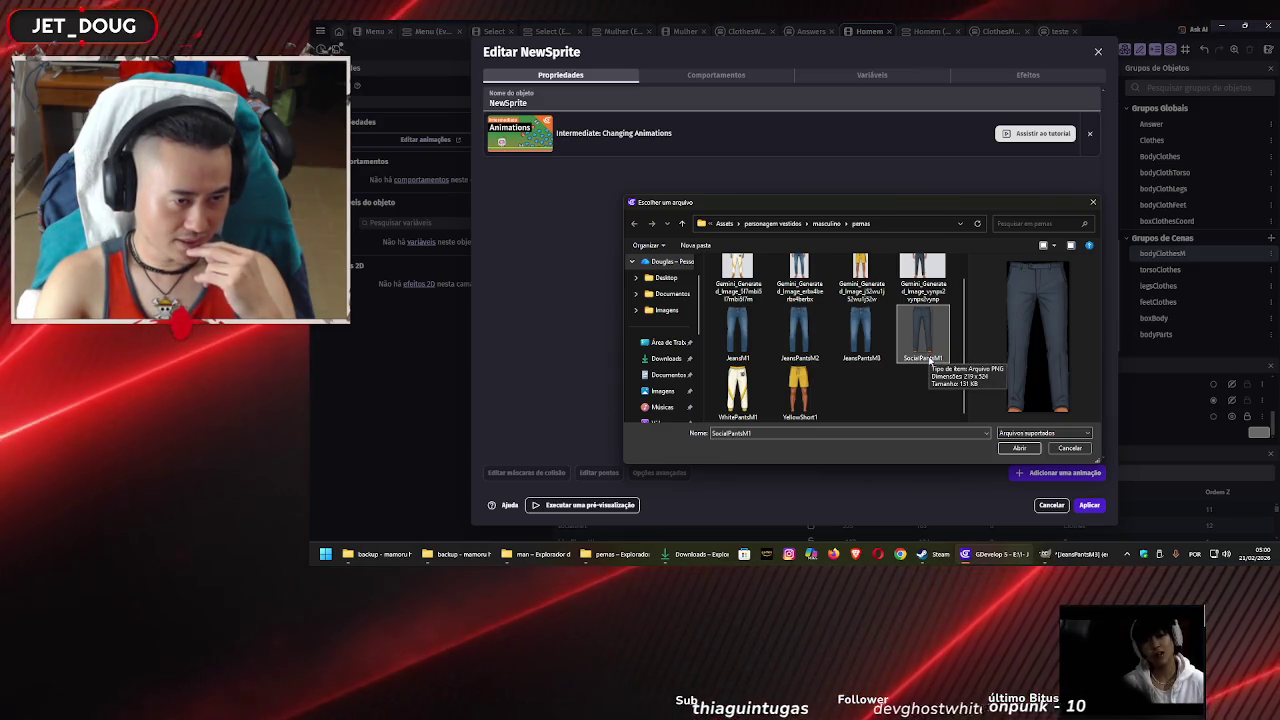
{"action": "left_click", "coordinate": [800, 392]}
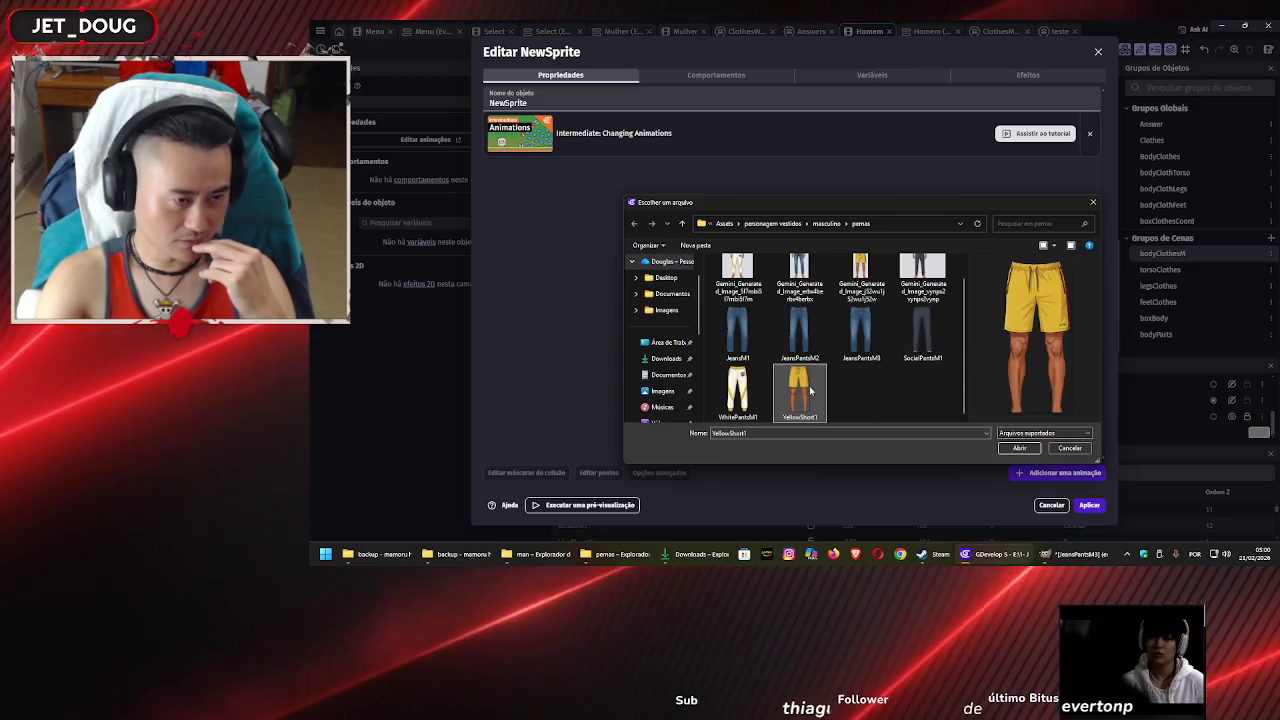
{"action": "left_click", "coordinate": [1022, 449]}
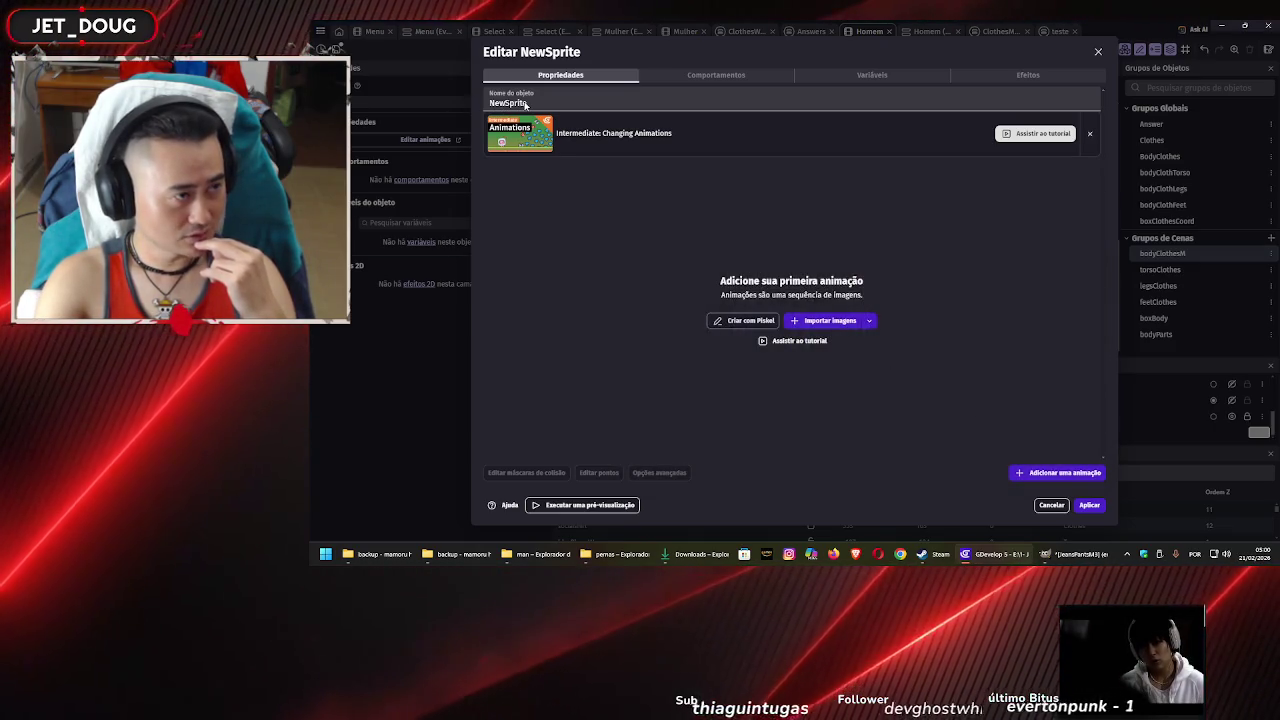